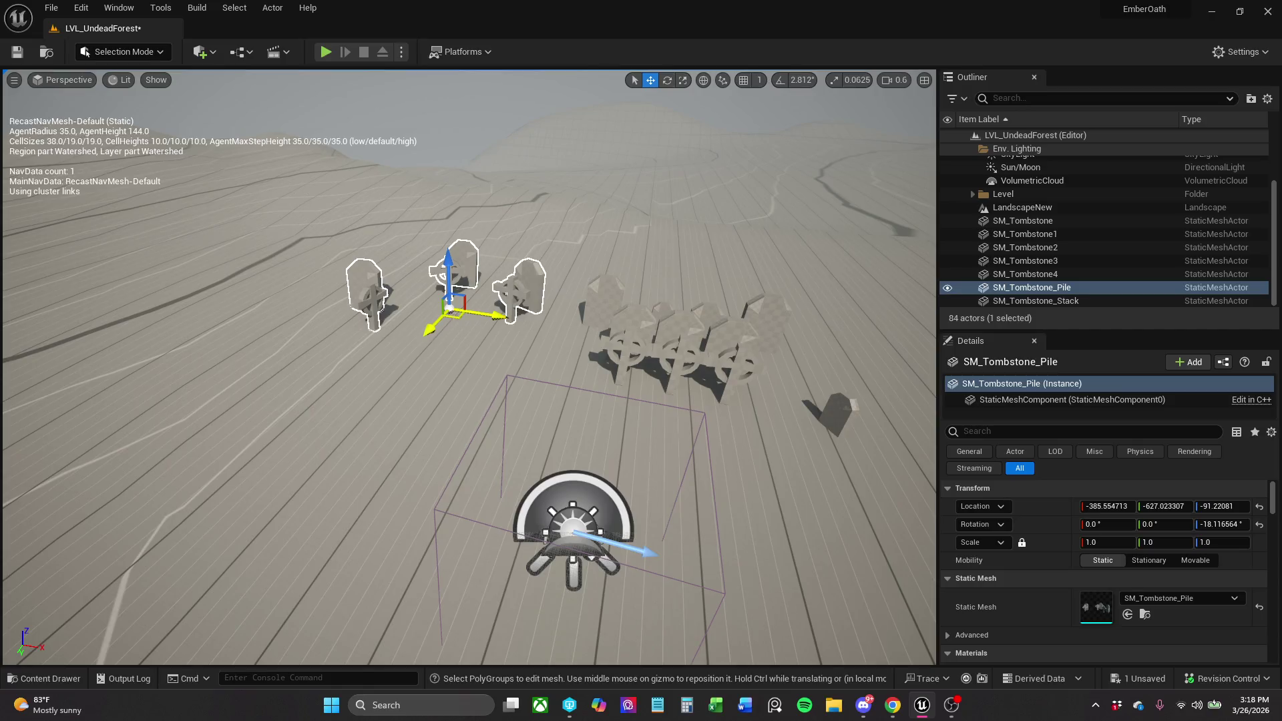
Move the SM_Tombstone_Pile tombstones down and to the left.
drag(457, 313, 449, 336)
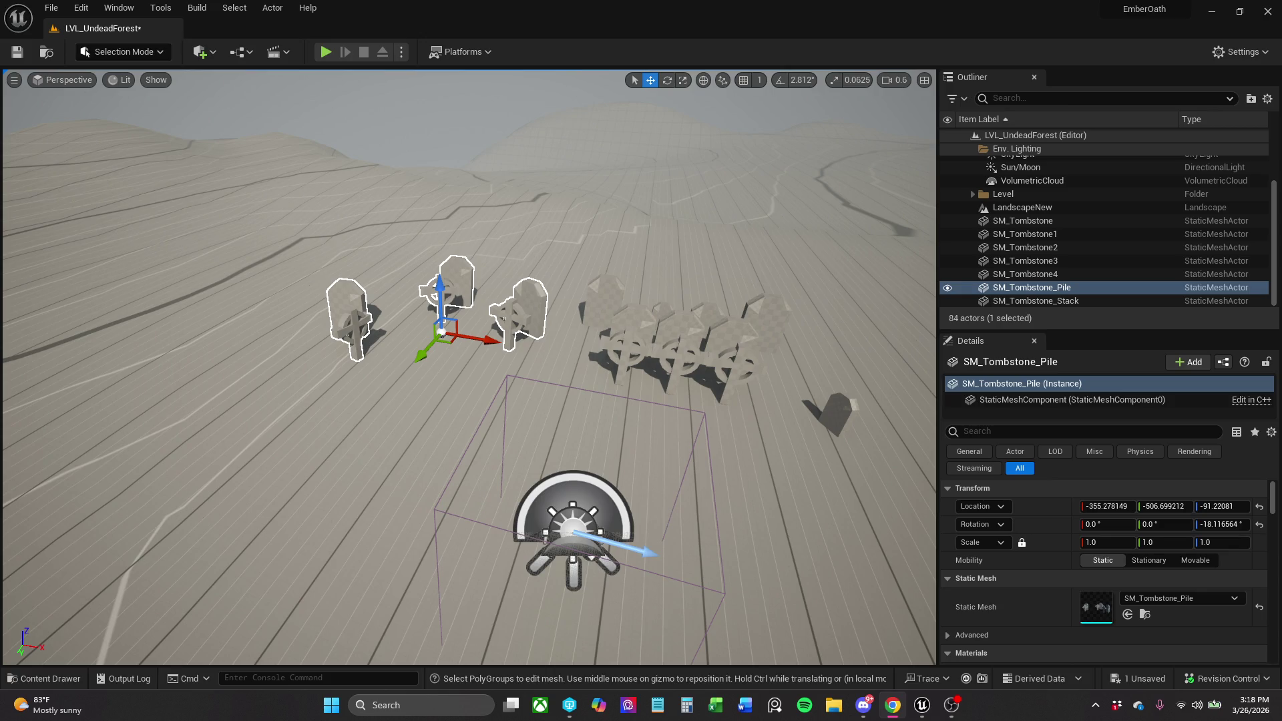
Bring the YouTube video window to the front with Alt+Tab.
key(alt+Tab)
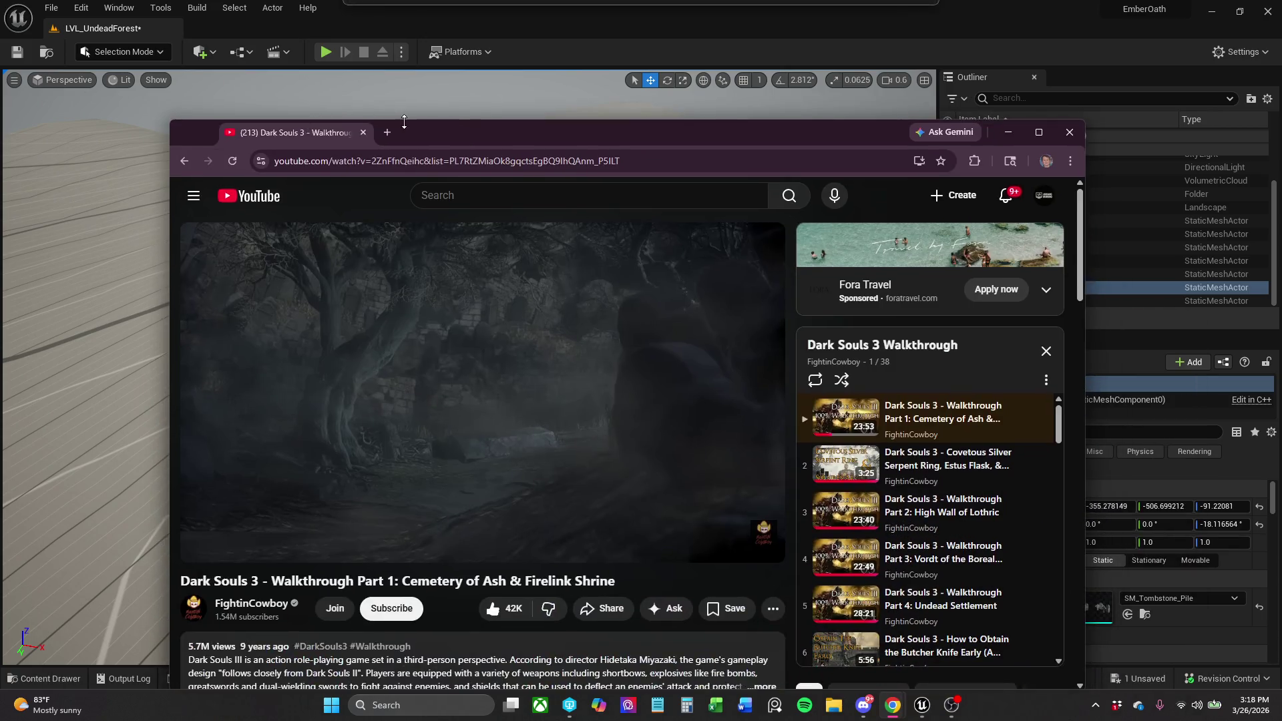
Skip the Dark Souls 3 walkthrough to 6:54 in a maximized browser, then minimize it.
click(1039, 133)
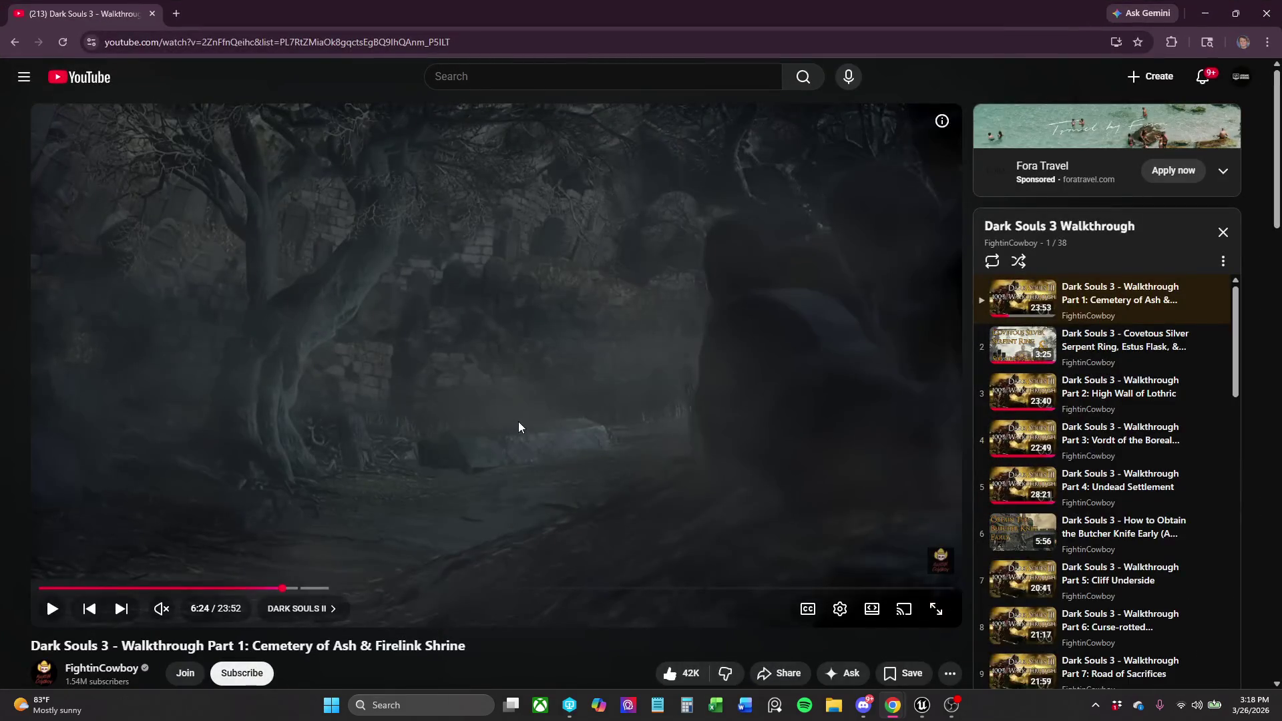
drag(259, 591, 303, 588)
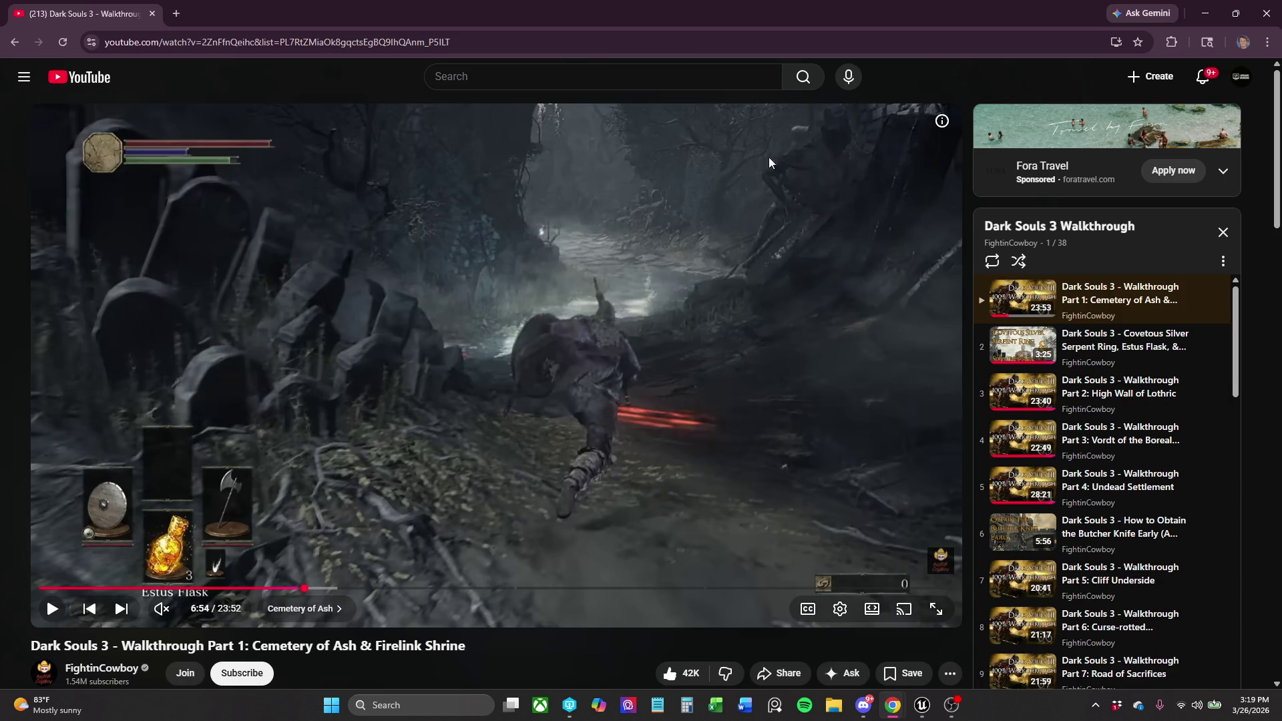
key(super+Down)
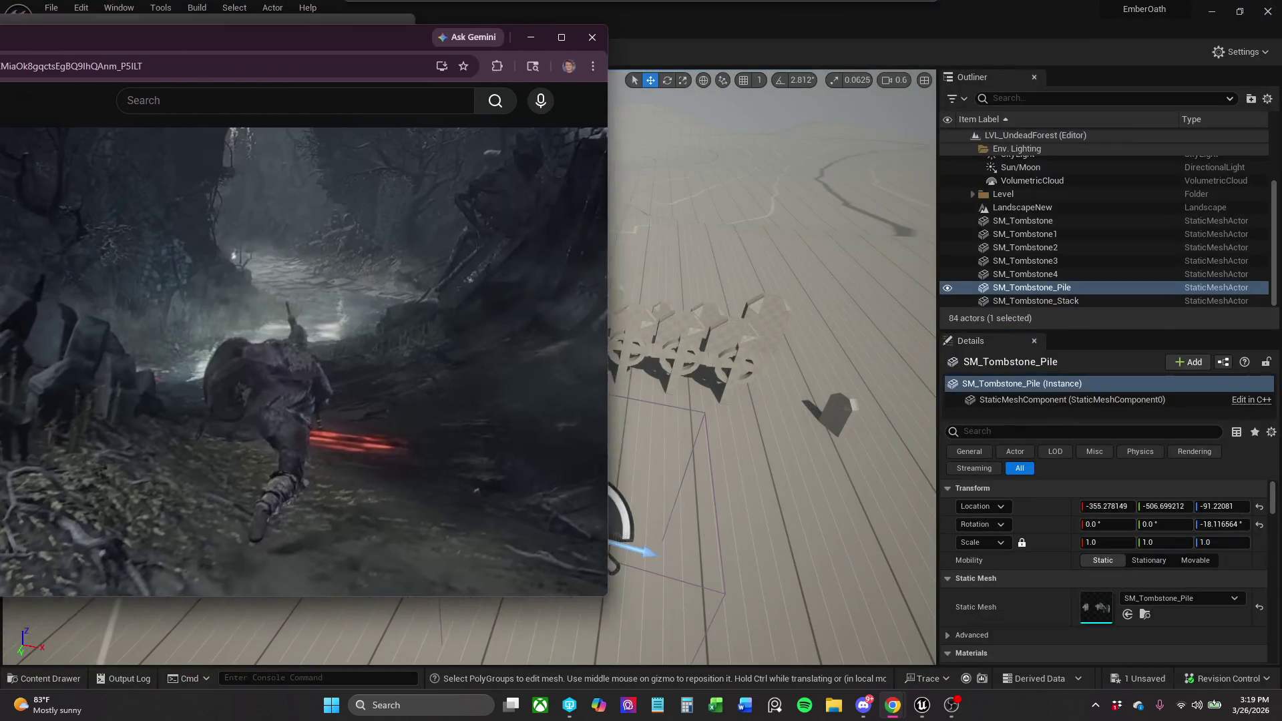
key(super+Down)
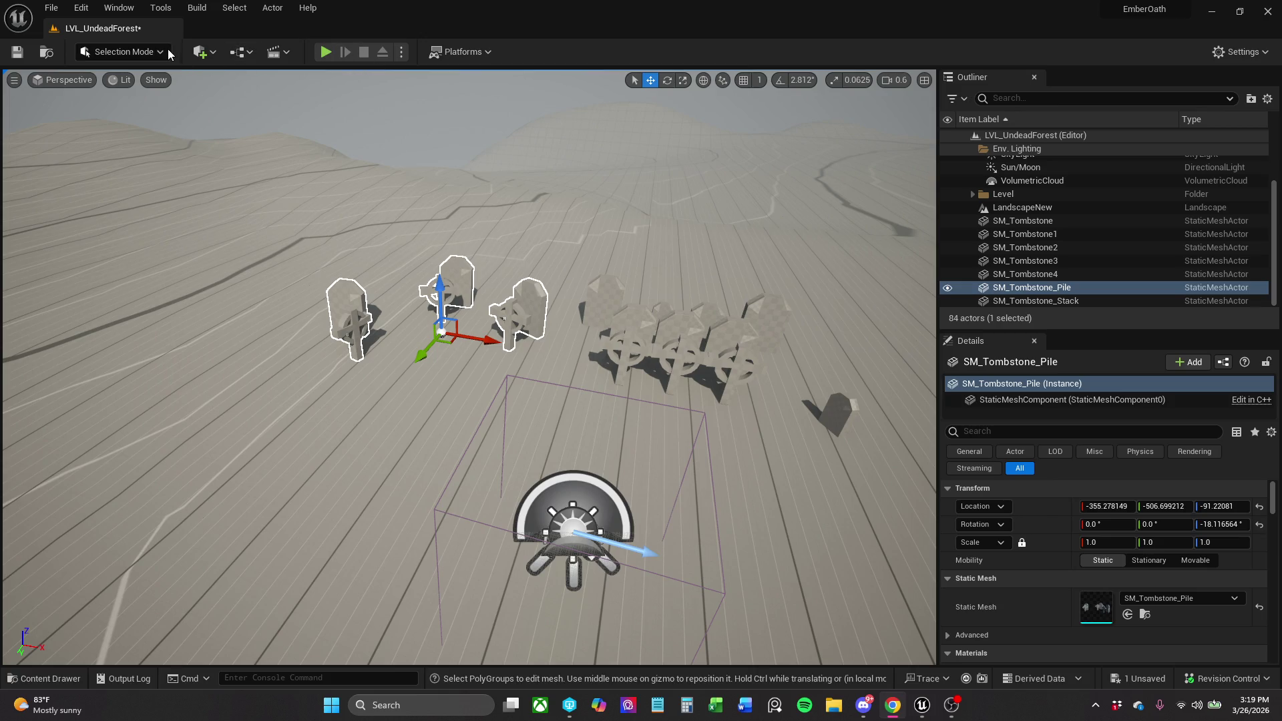
Switch to Modeling Mode and place a new cylinder in the level.
click(127, 51)
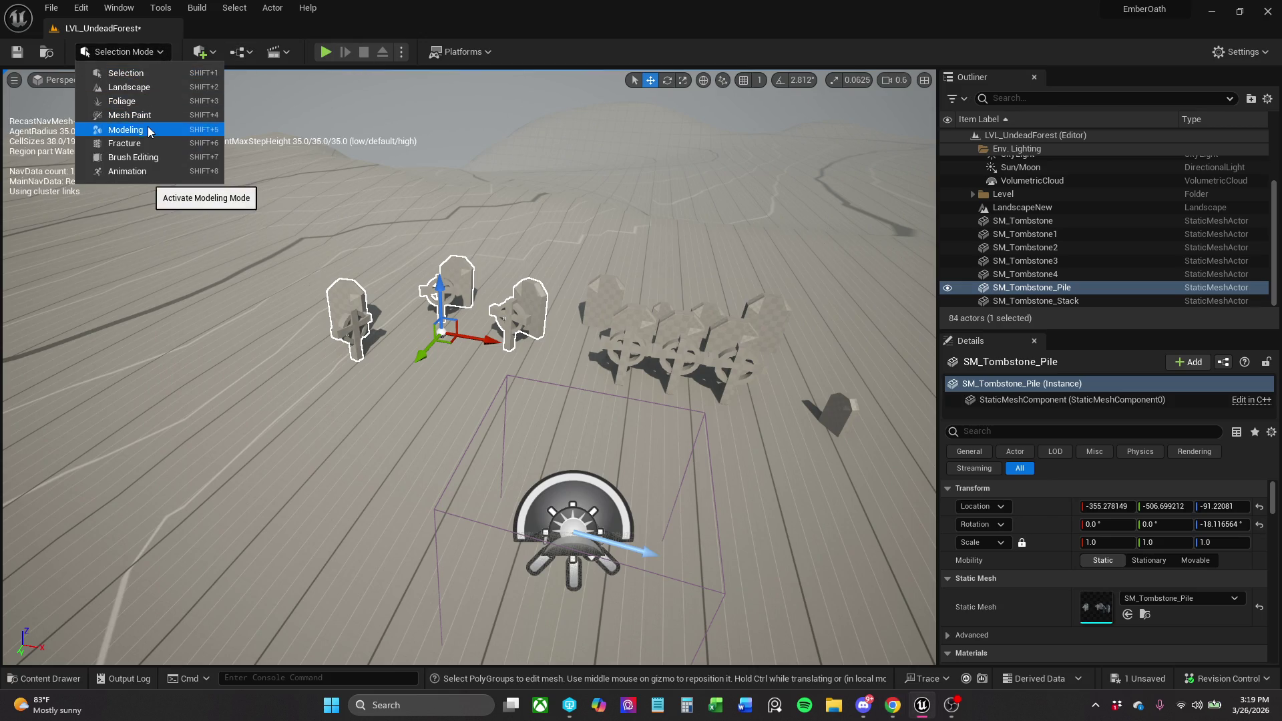
click(173, 127)
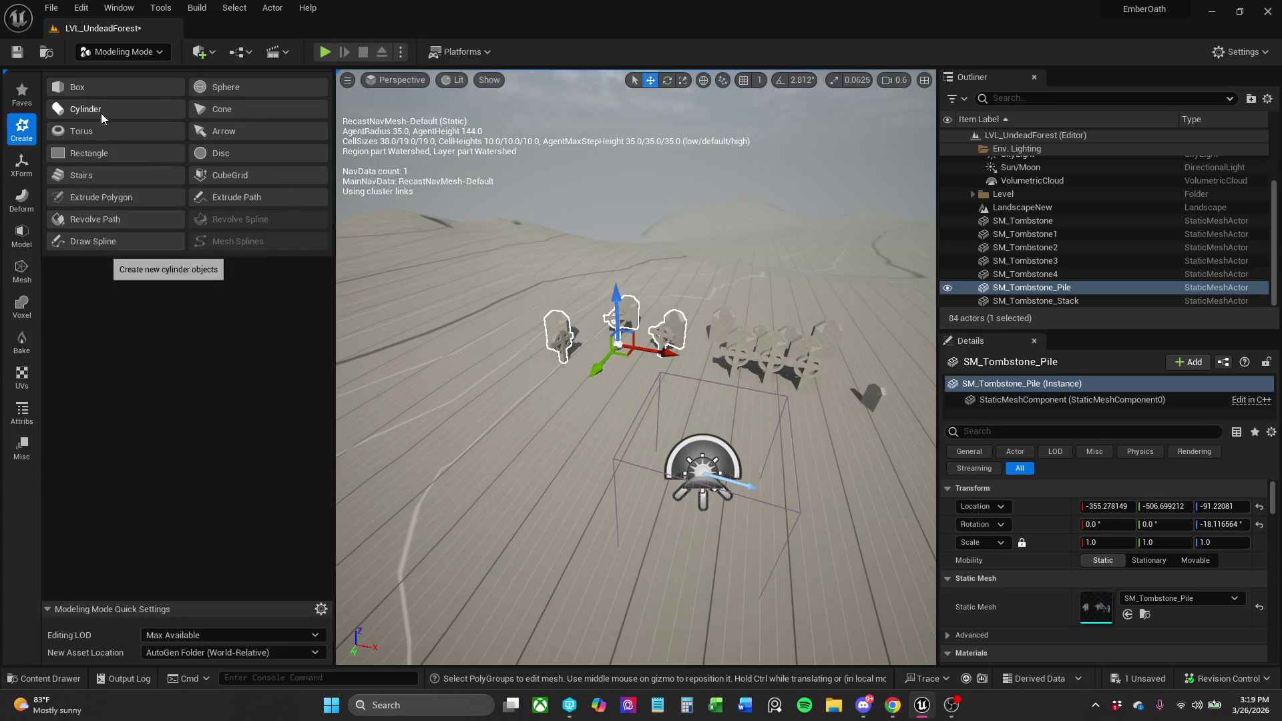
click(102, 117)
click(466, 416)
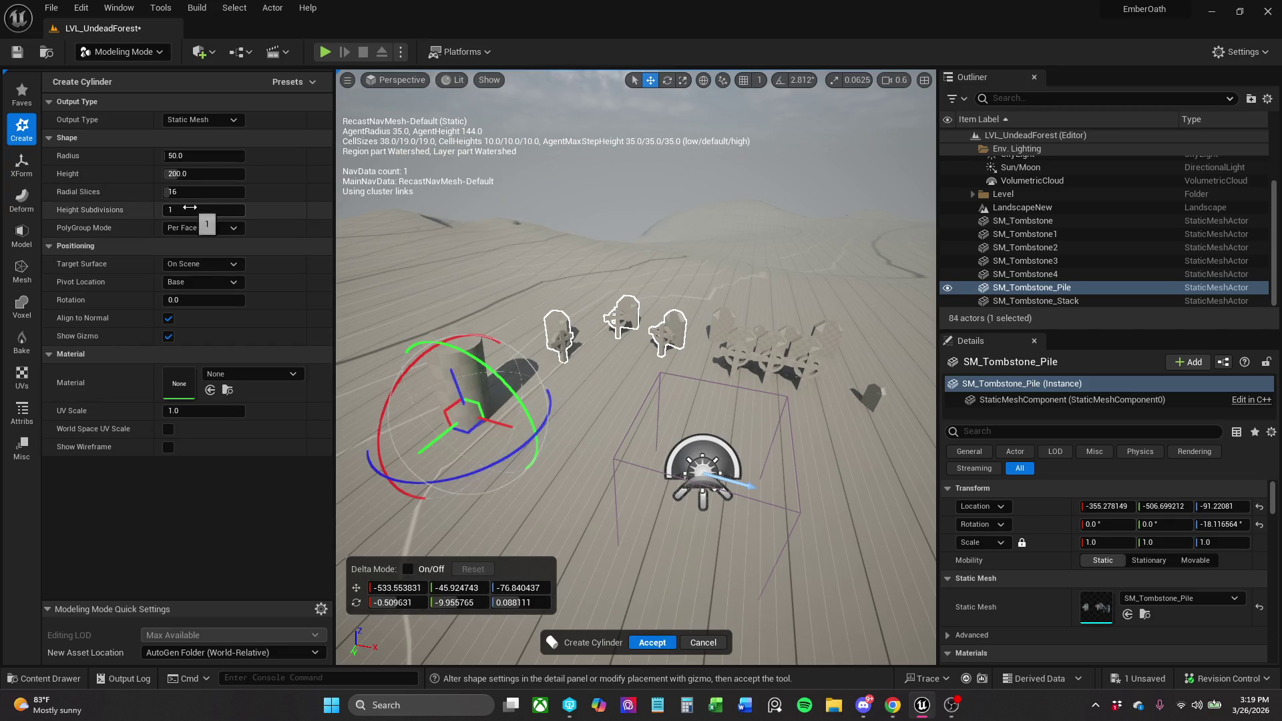
Give the cylinder 23 height subdivisions, a height of about 392, and radius 22.
mouse_move(189, 209)
mouse_down()
mouse_move(221, 208)
mouse_move(175, 210)
mouse_move(190, 209)
mouse_up()
text(20)
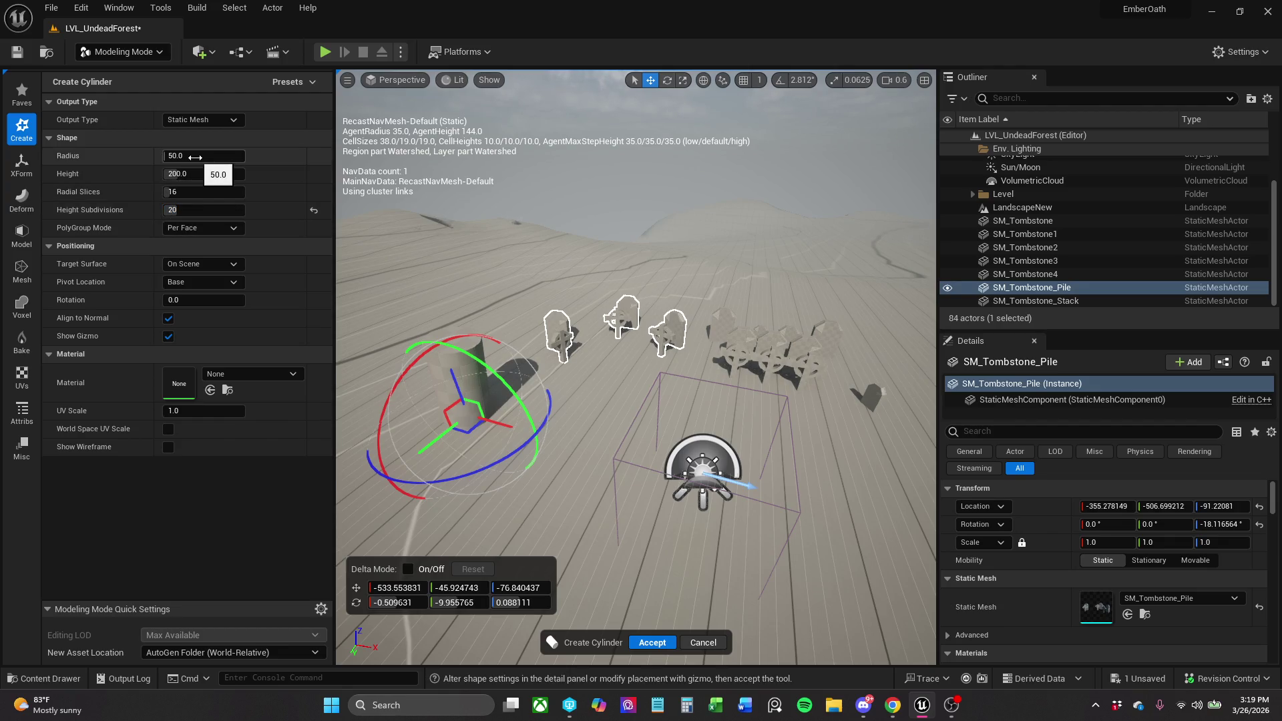
drag(189, 173, 241, 174)
click(189, 156)
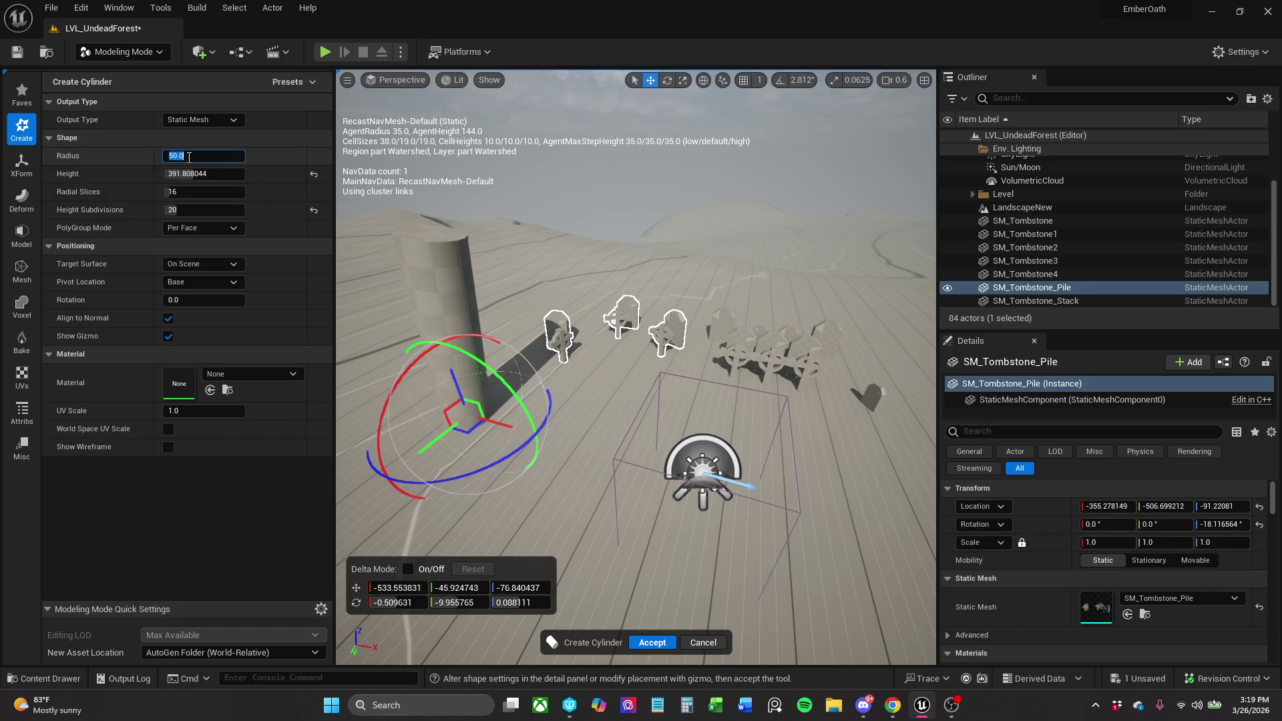
text(15)
key(Return)
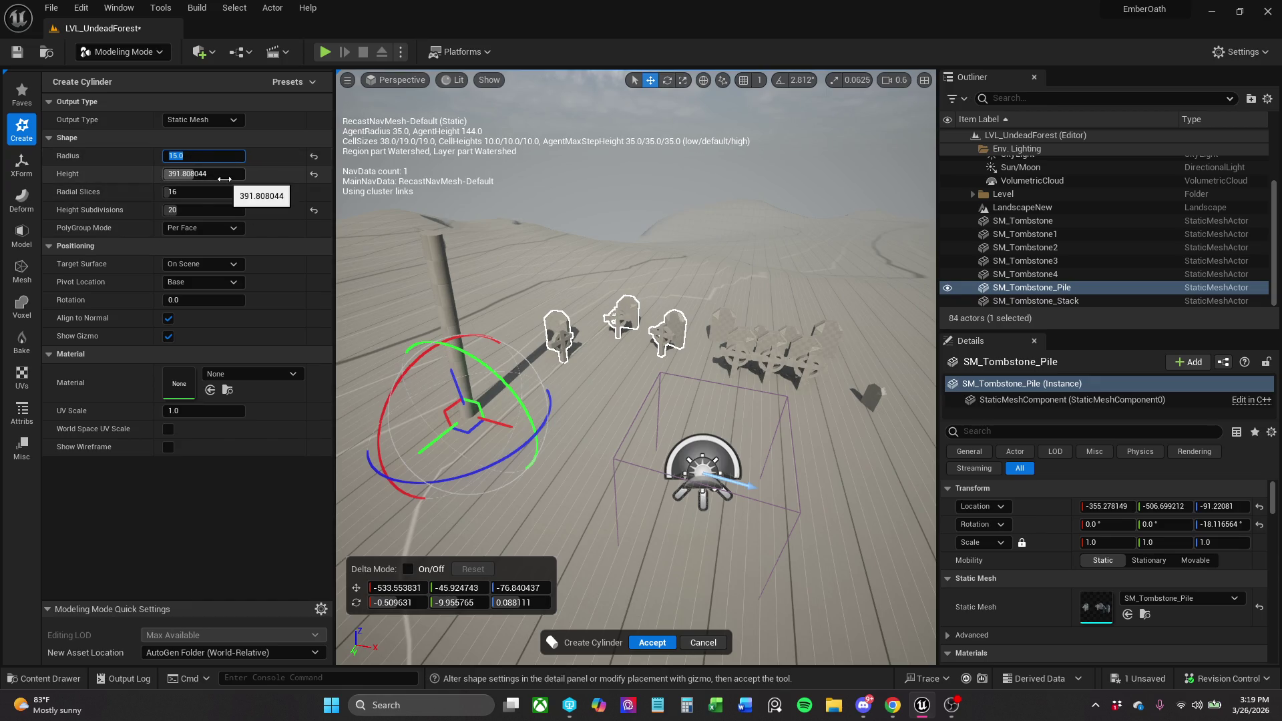
text(25)
key(Return)
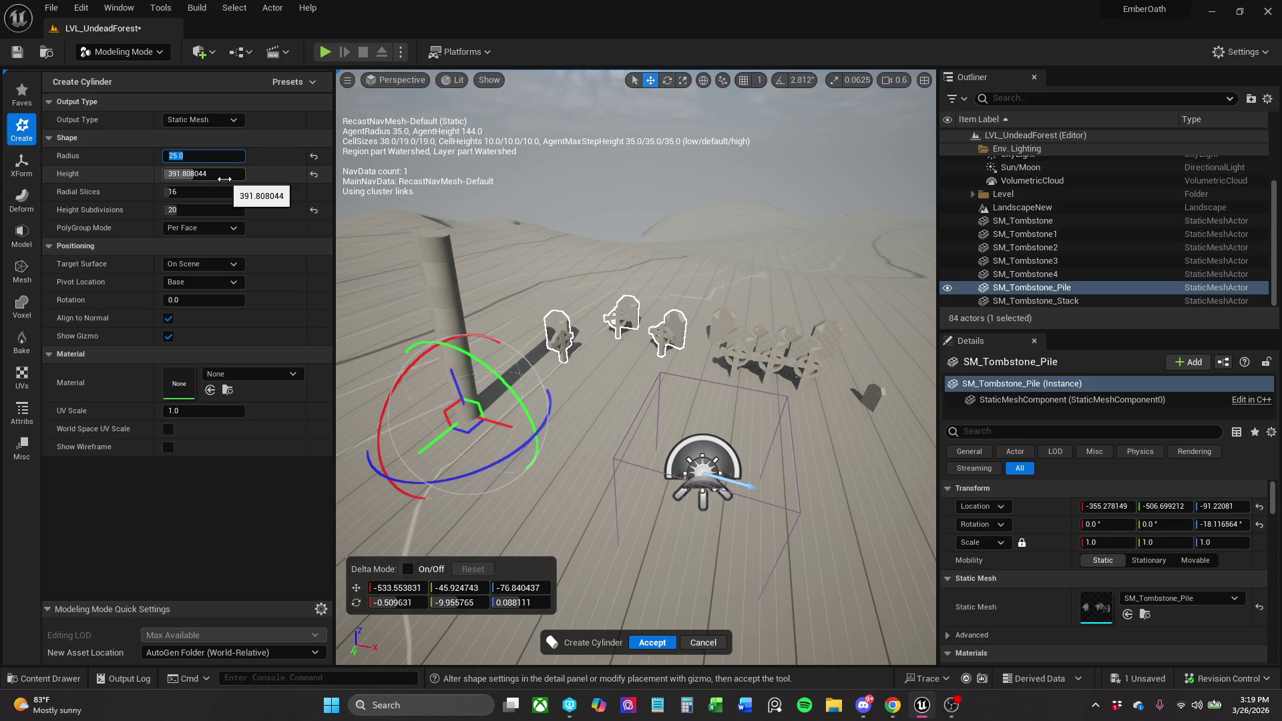
text(22)
key(Return)
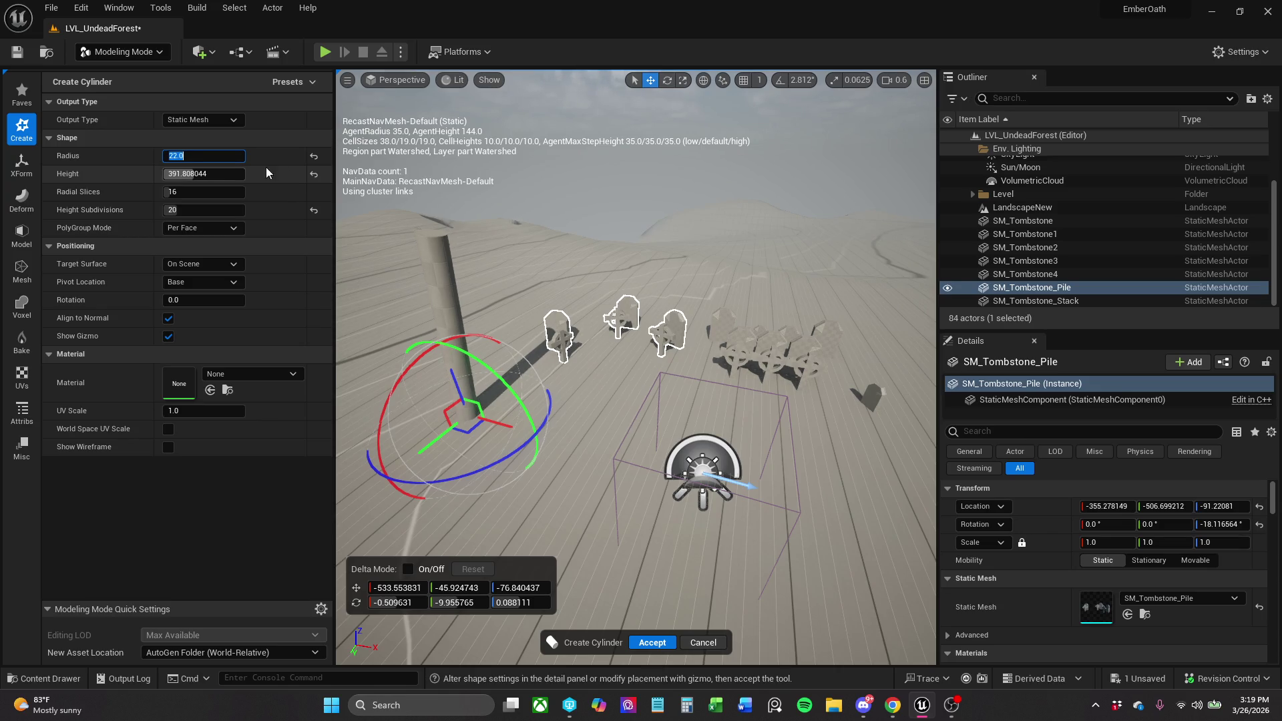
Keep Static Mesh output, nudge the cylinder closer, and set 18 radial slices.
click(211, 121)
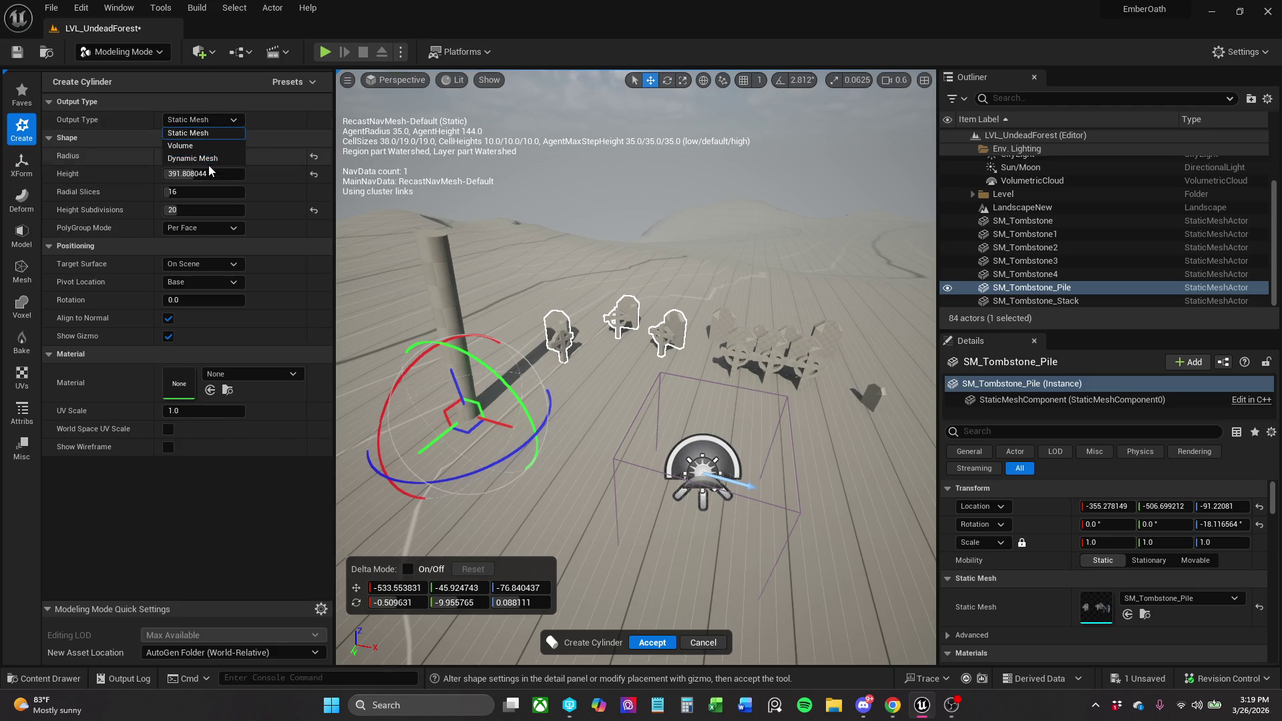
click(215, 118)
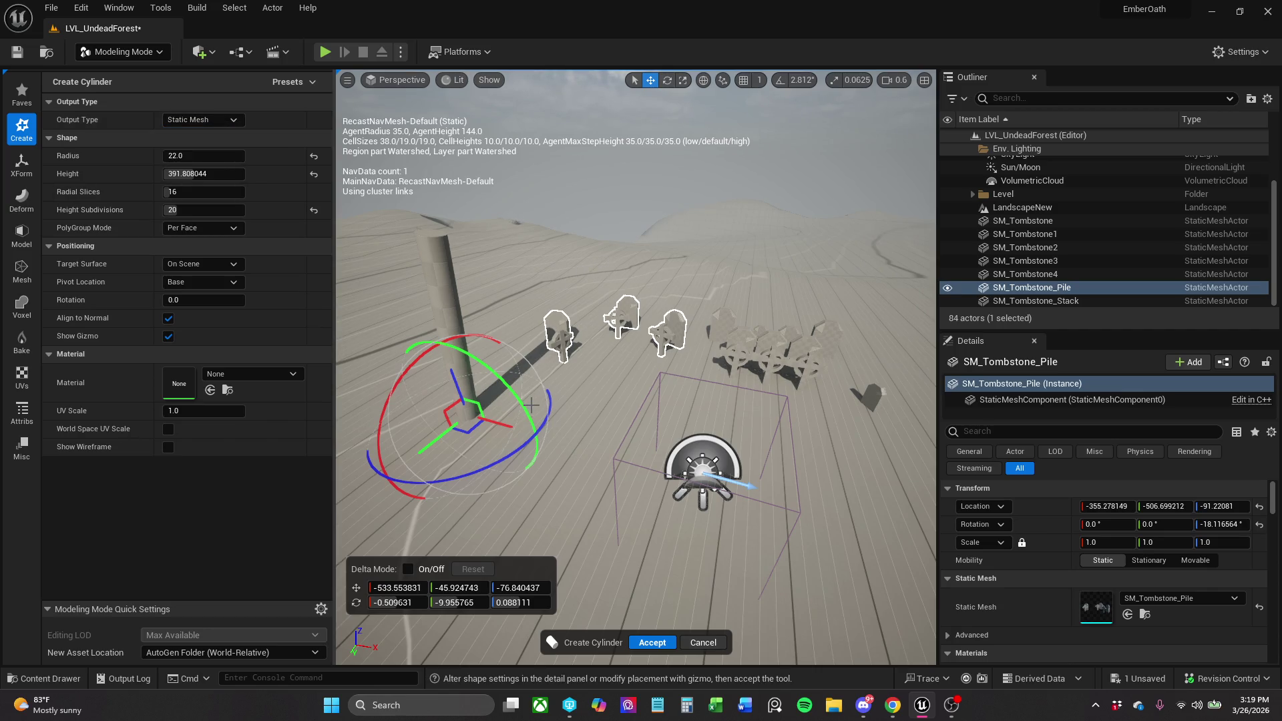
drag(463, 415, 480, 421)
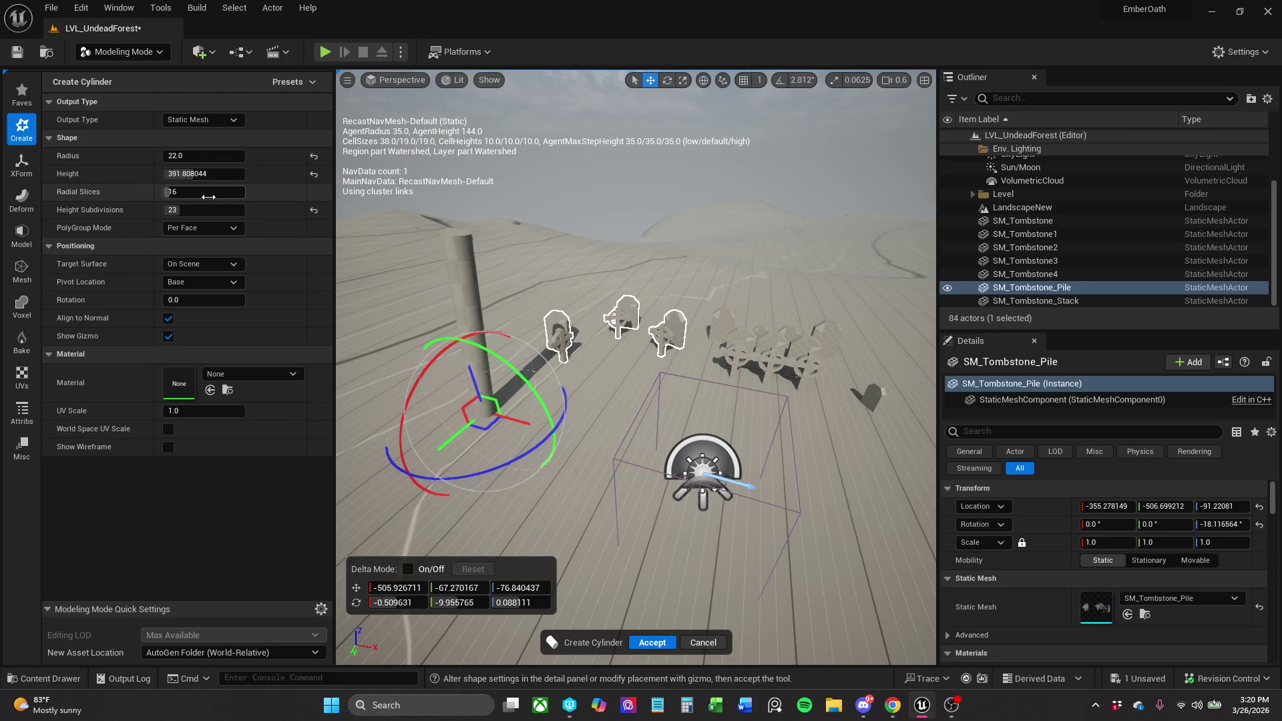
text(18)
key(Return)
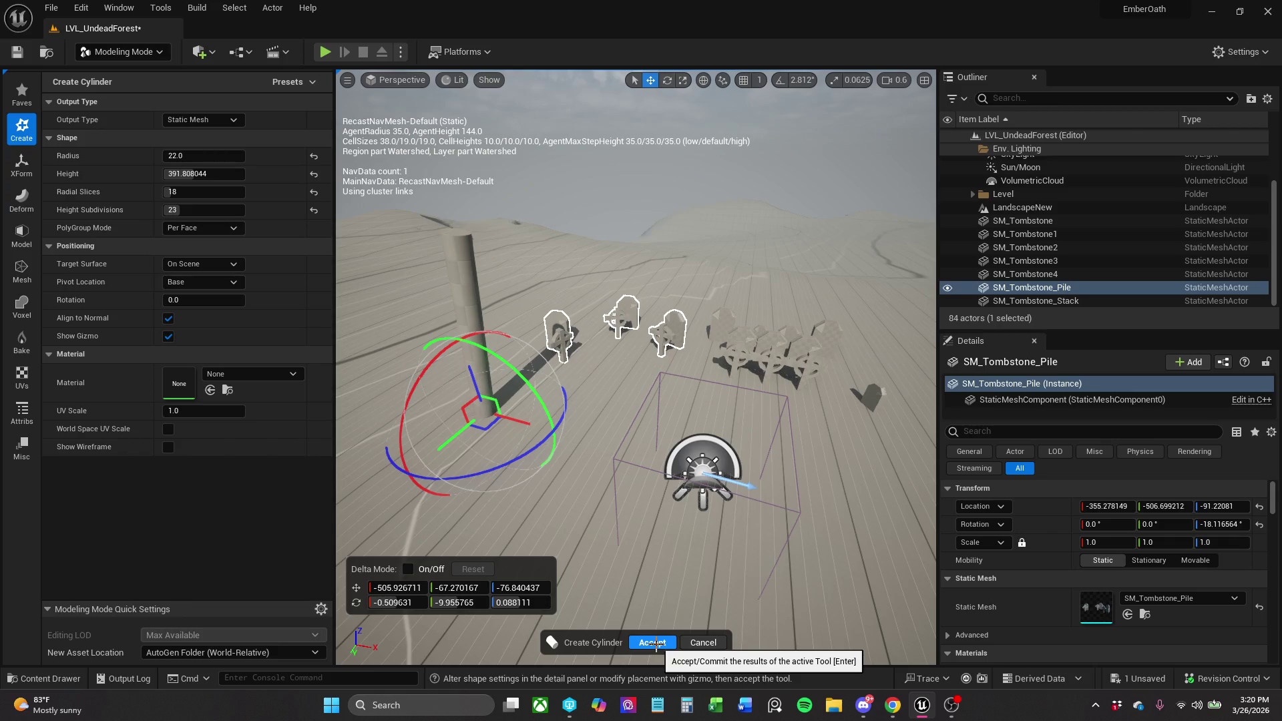
click(656, 643)
Create the cylinder actor, enable realtime viewport, and open PolyGroup Edit on it.
click(652, 643)
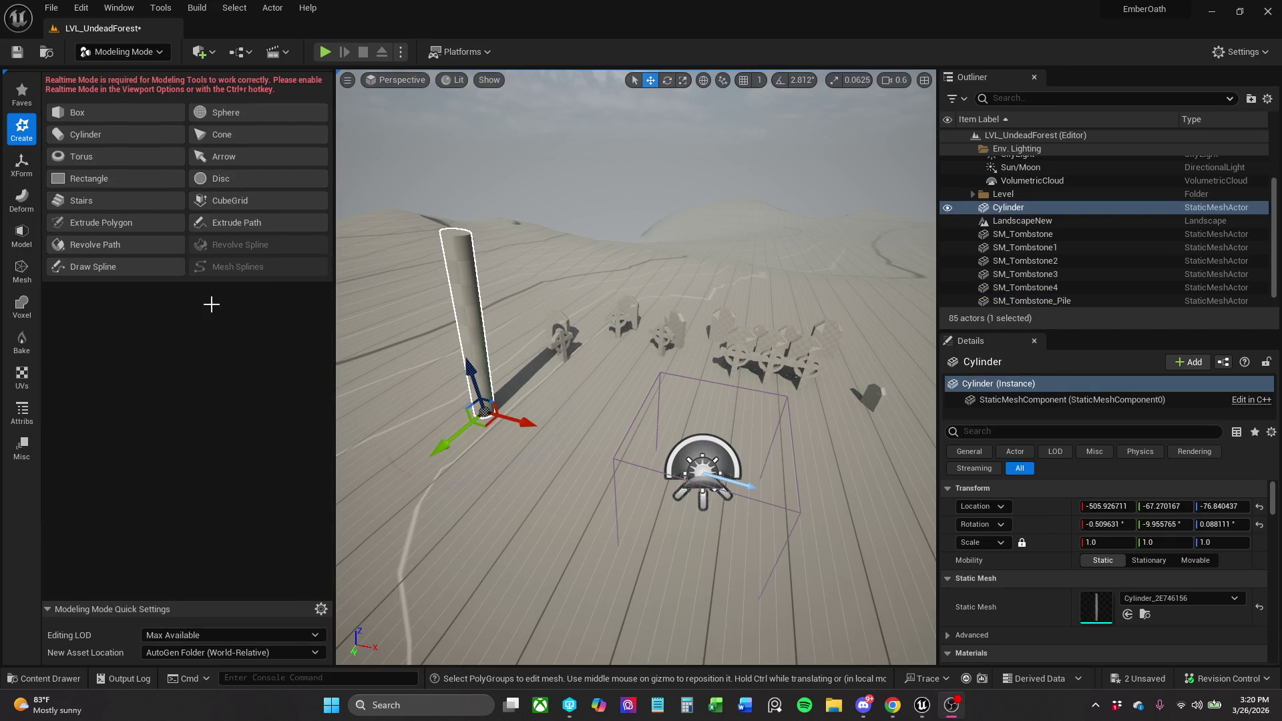
key(ctrl+r)
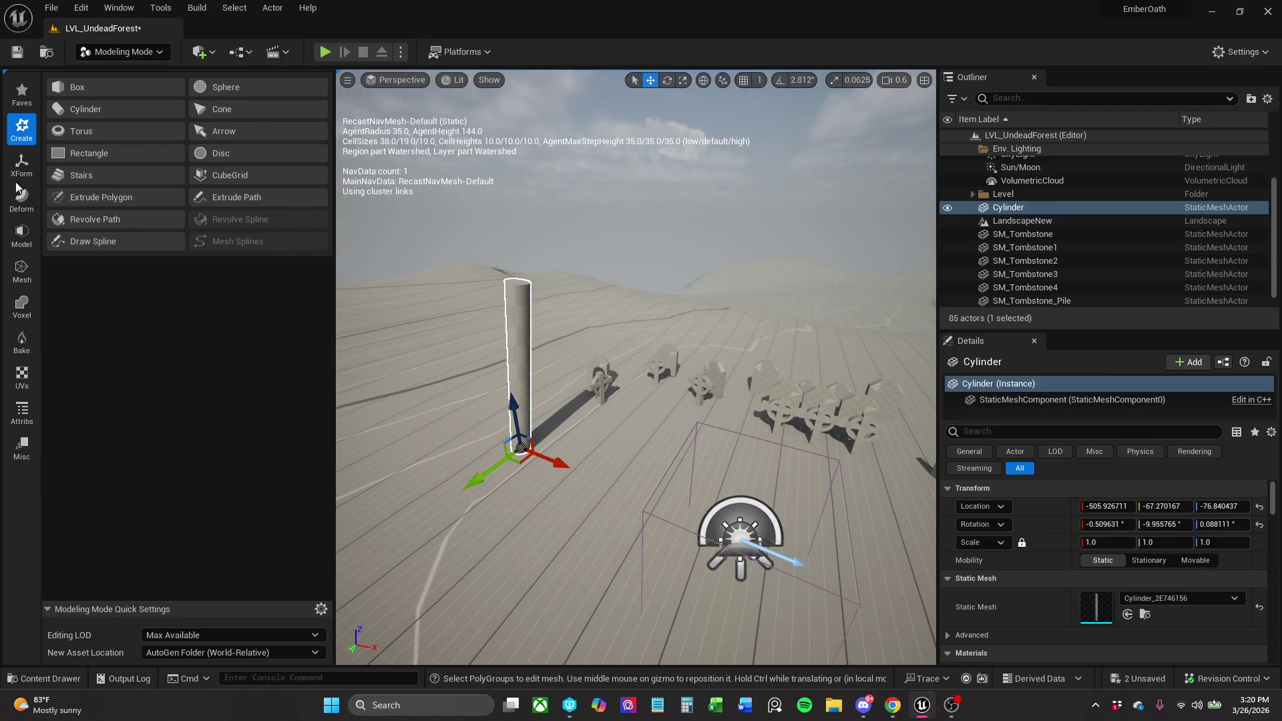
click(22, 235)
click(117, 87)
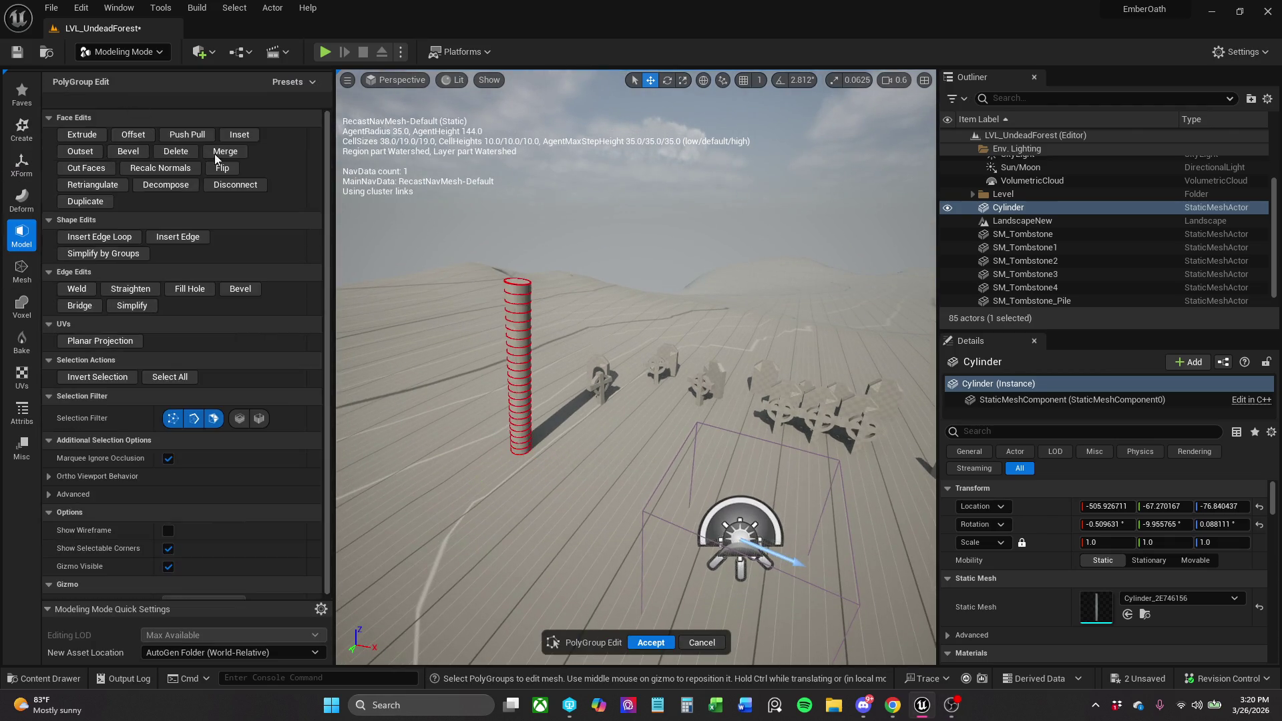
key(w)
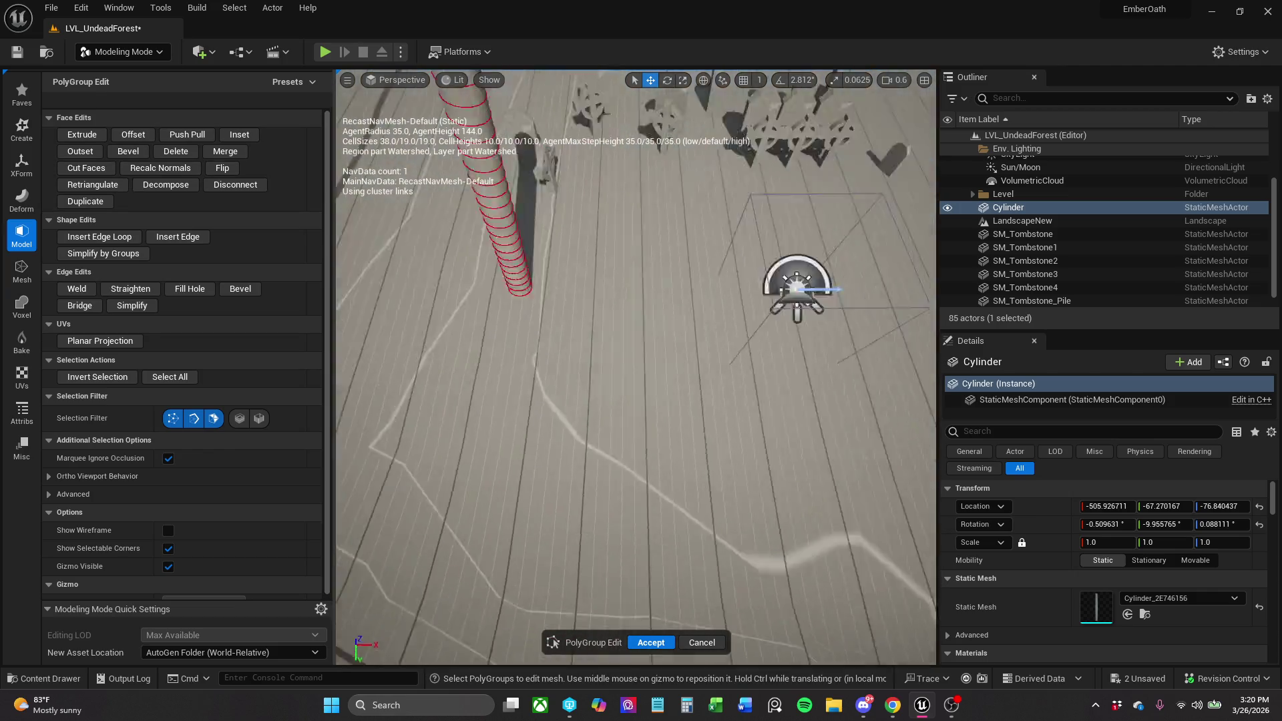
mouse_move(795, 295)
mouse_down()
mouse_move(635, 514)
mouse_move(568, 374)
mouse_move(635, 394)
mouse_up()
key(s)
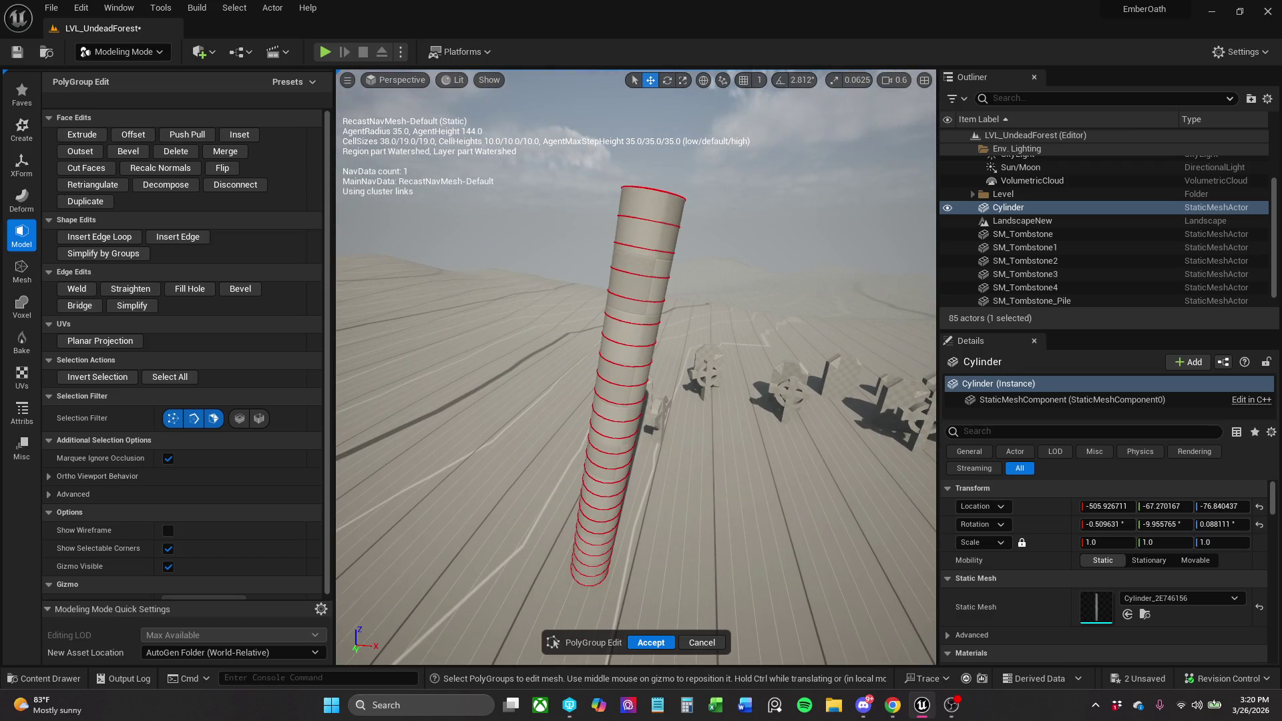
key(w)
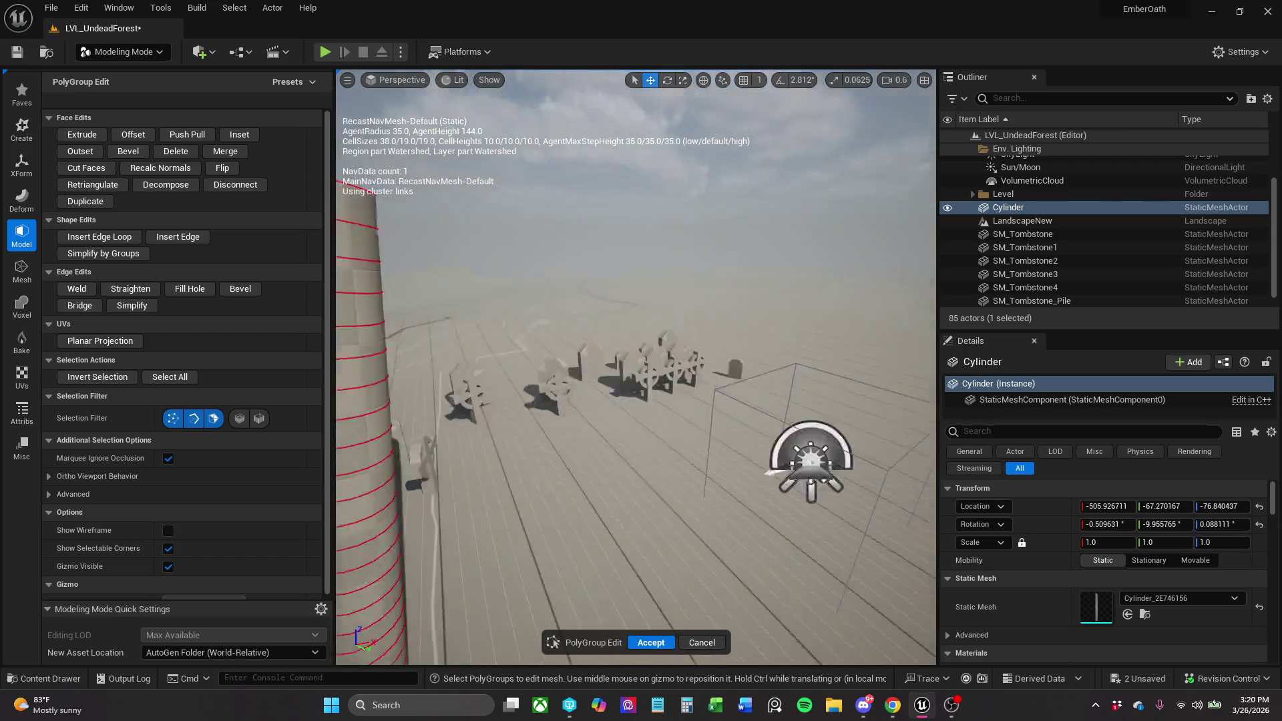
key(a)
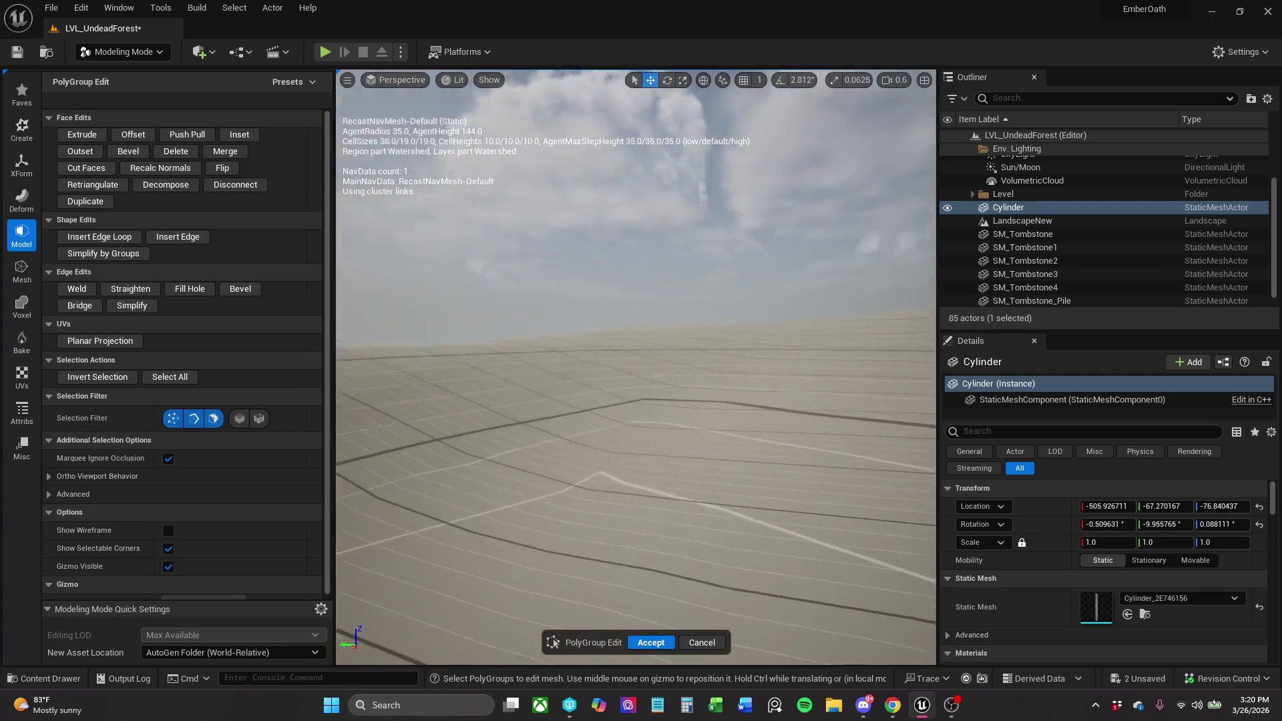
key(d)
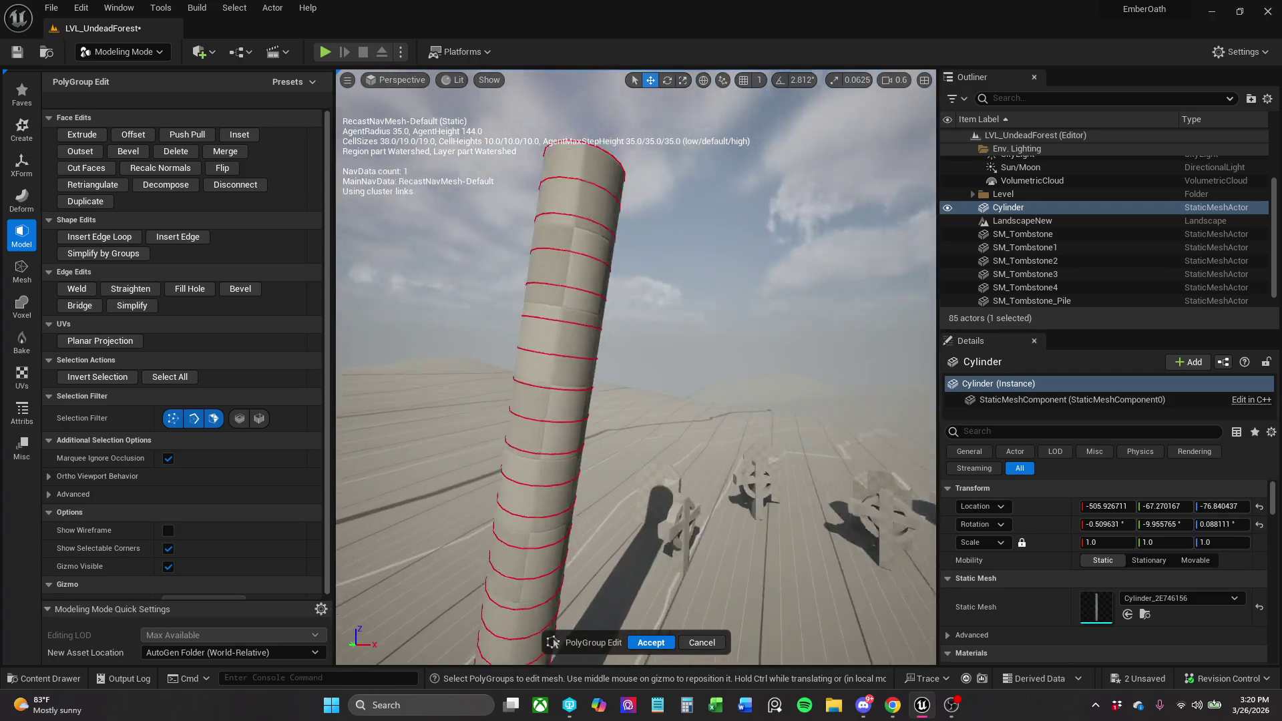
key(s)
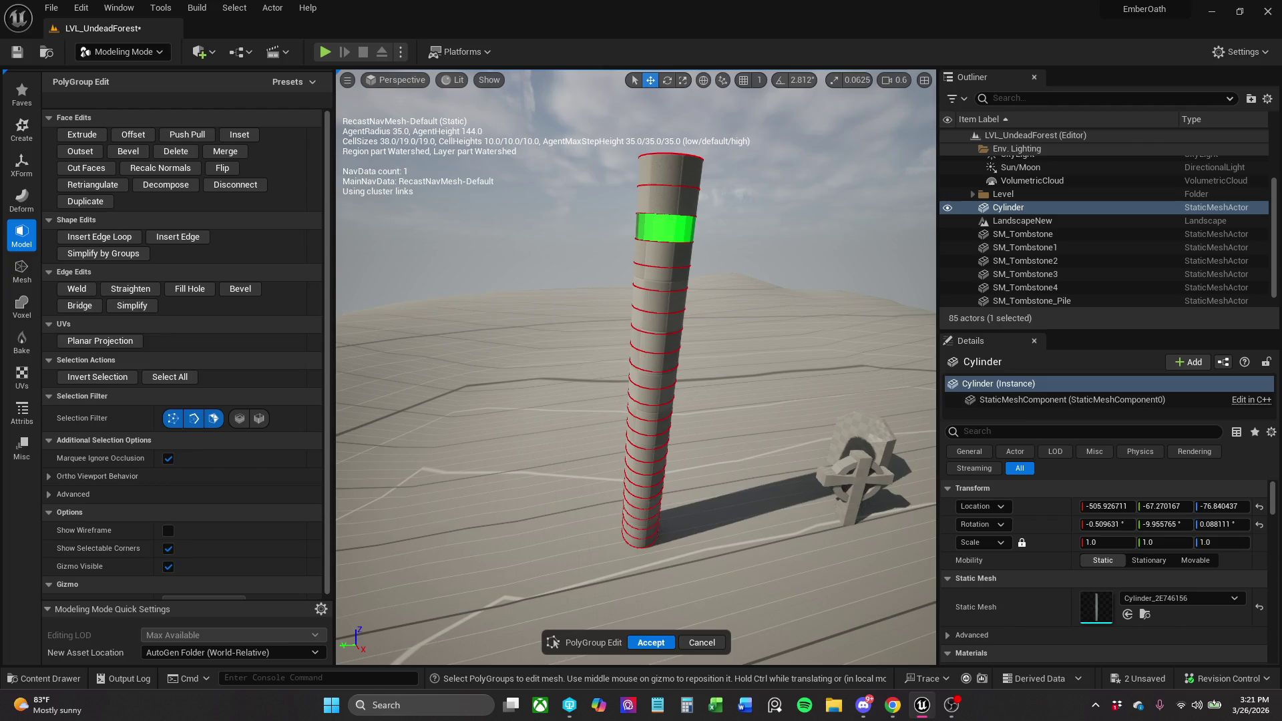
Select a face band on the upright cylinder and start Cut Faces on it.
mouse_move(665, 230)
mouse_down()
mouse_move(628, 234)
mouse_move(585, 177)
mouse_move(608, 211)
mouse_up()
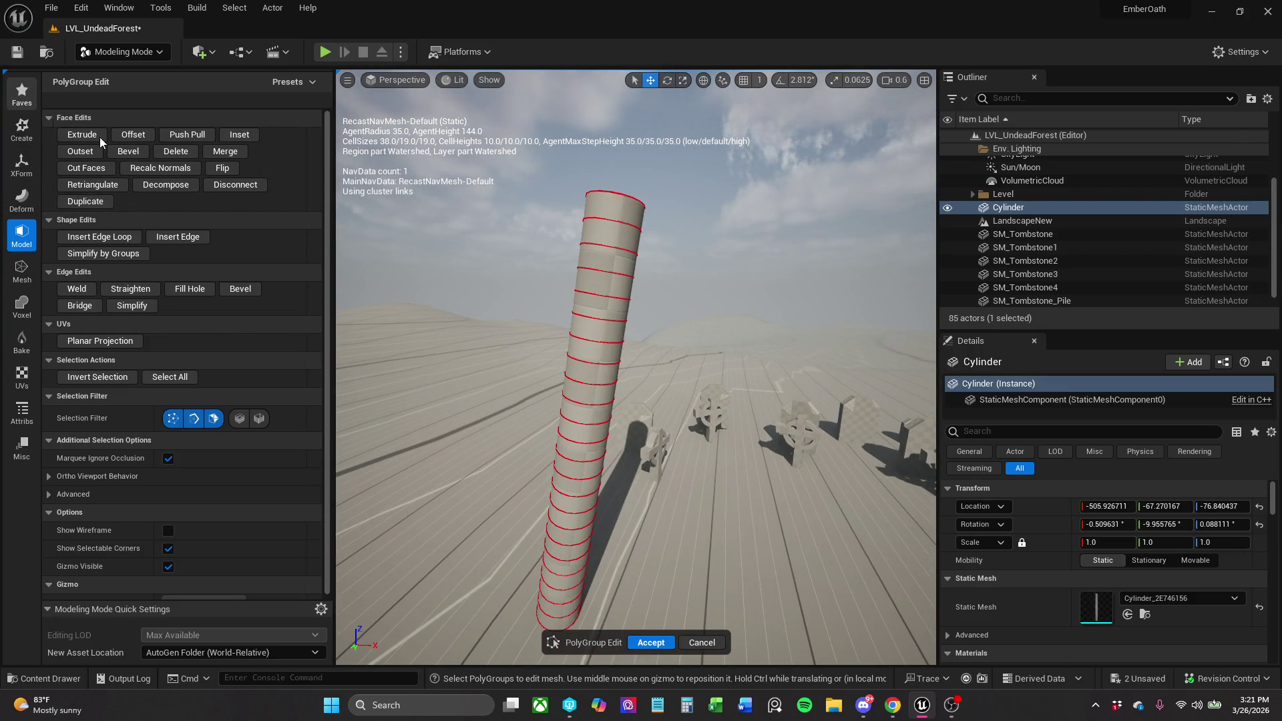
click(86, 168)
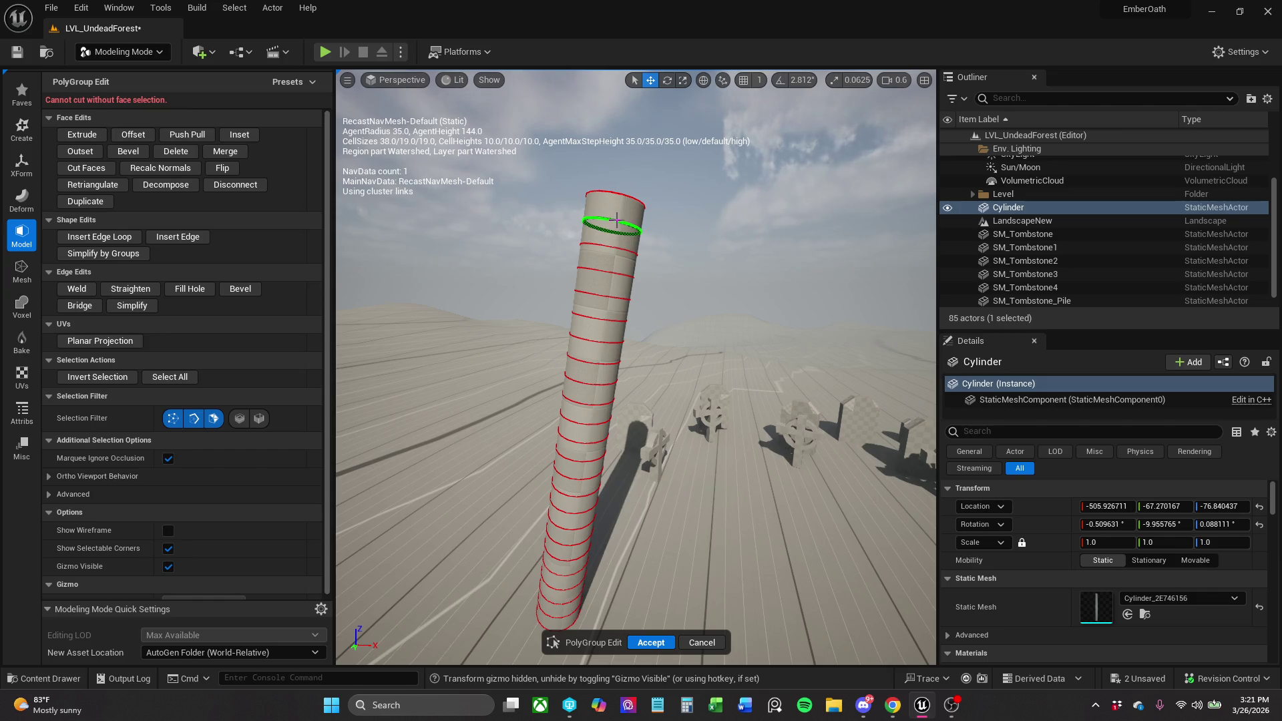
click(615, 223)
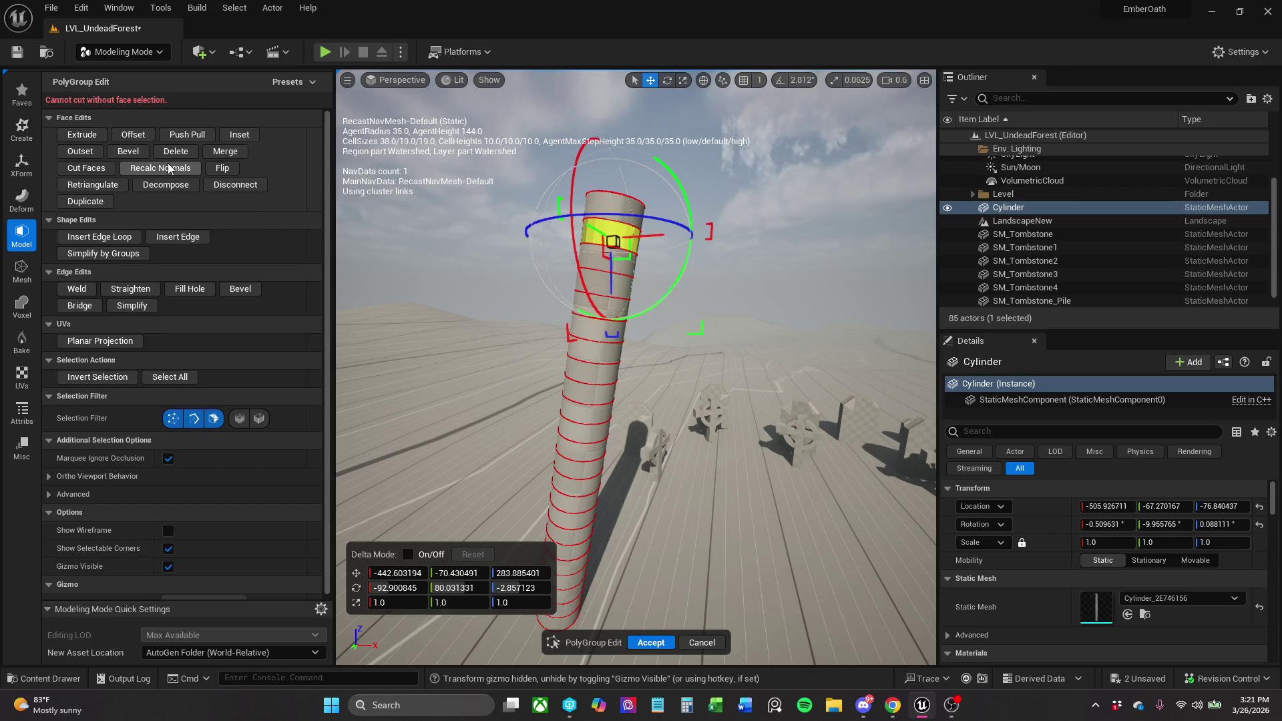
click(86, 168)
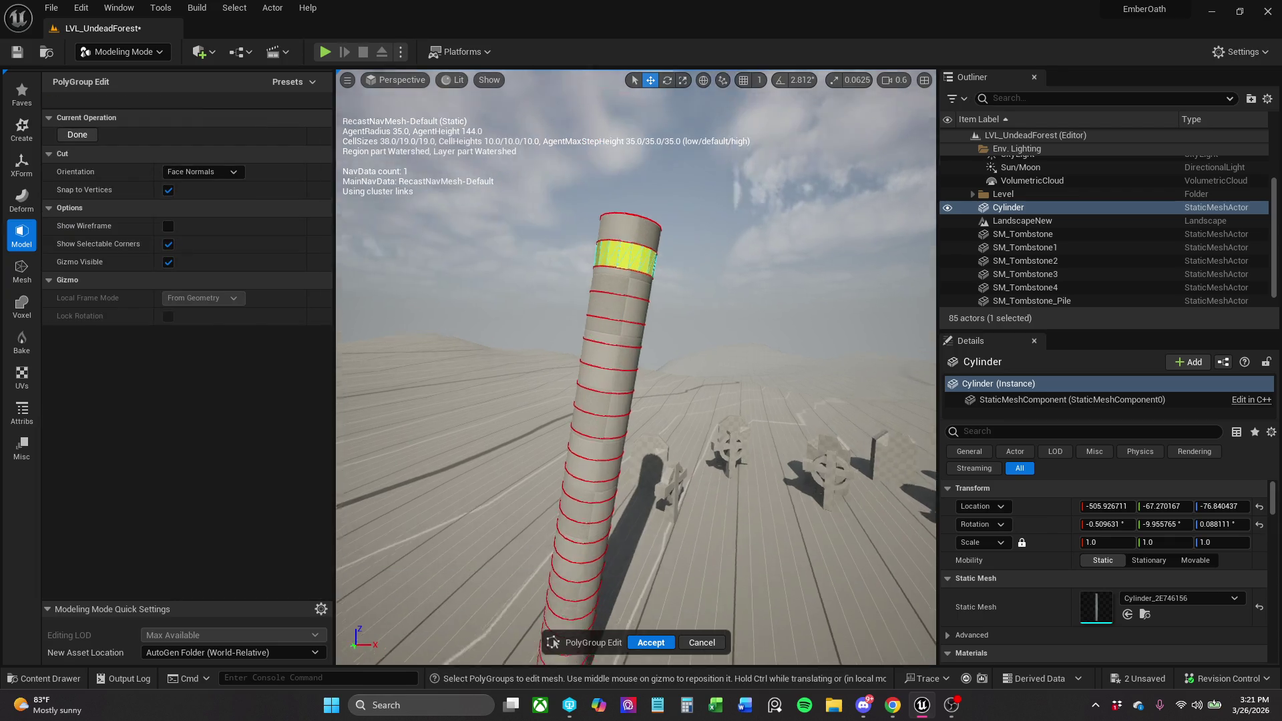
Accept the polygroup edits and restart PolyGroup Edit on the cylinder.
scroll(711, 221, up, 10)
scroll(636, 367, down, 10)
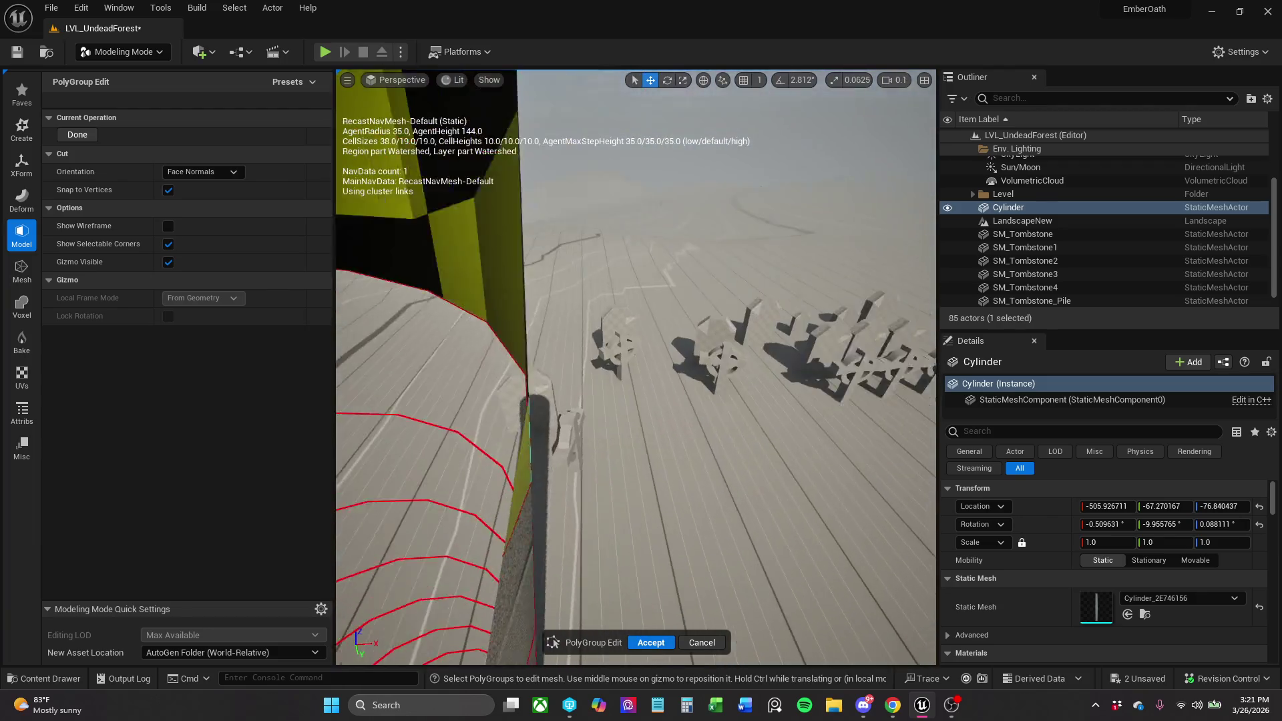
scroll(636, 367, up, 5)
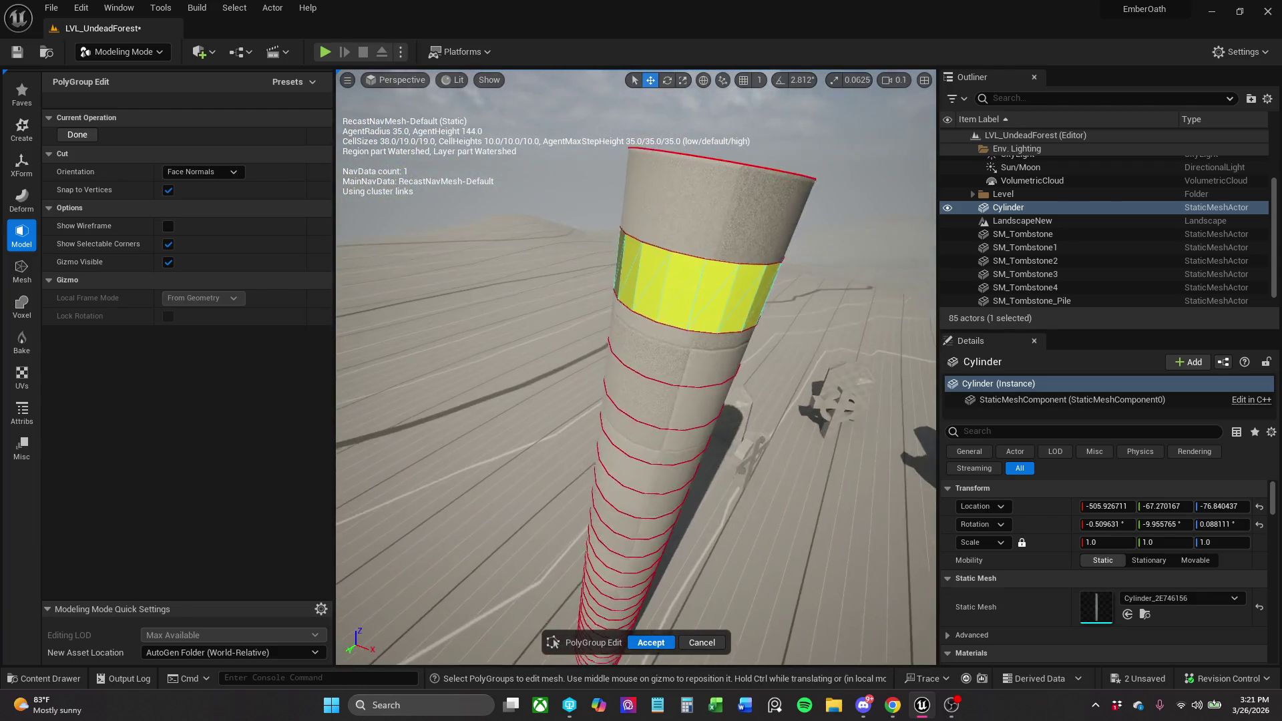
scroll(625, 374, up, 2)
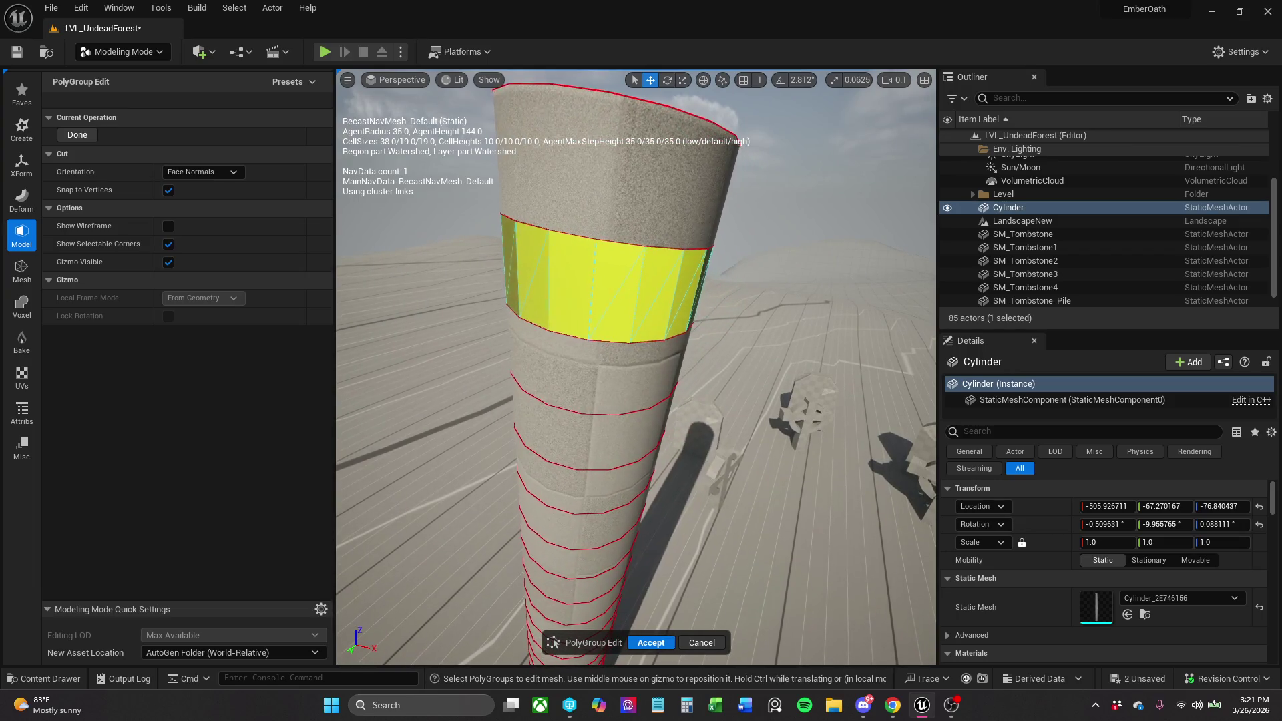
drag(636, 367, 628, 367)
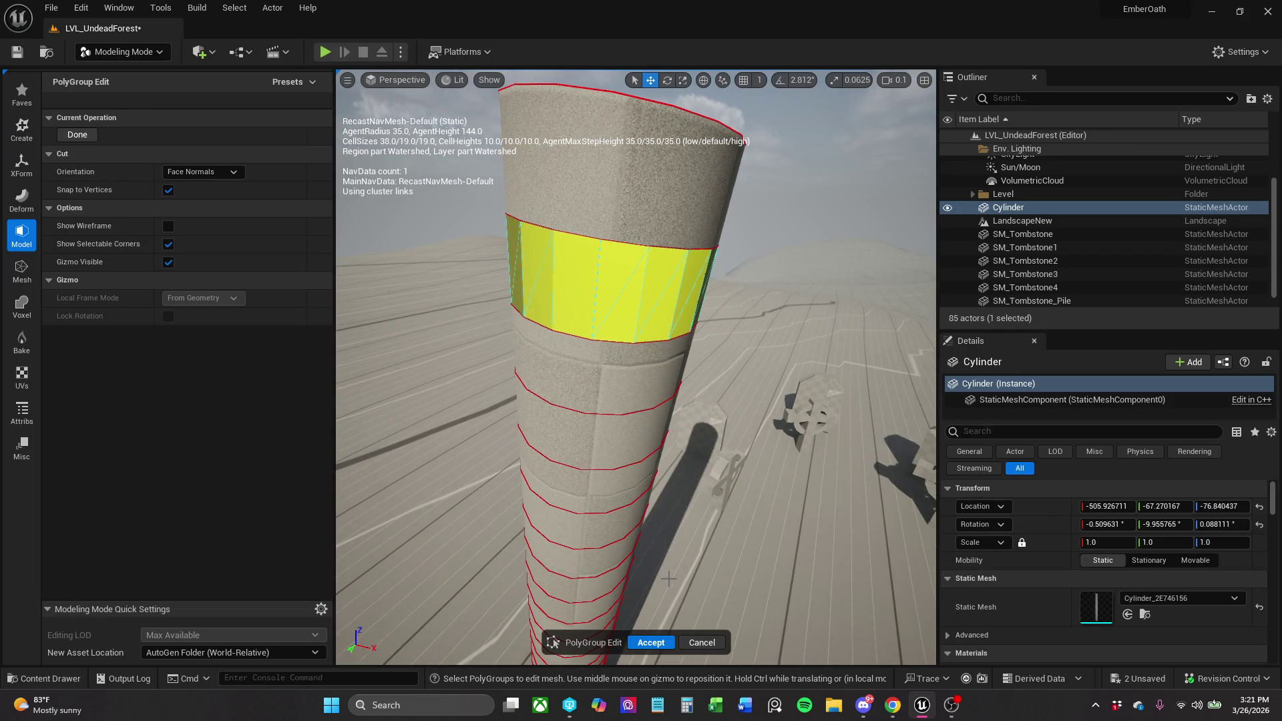
click(652, 643)
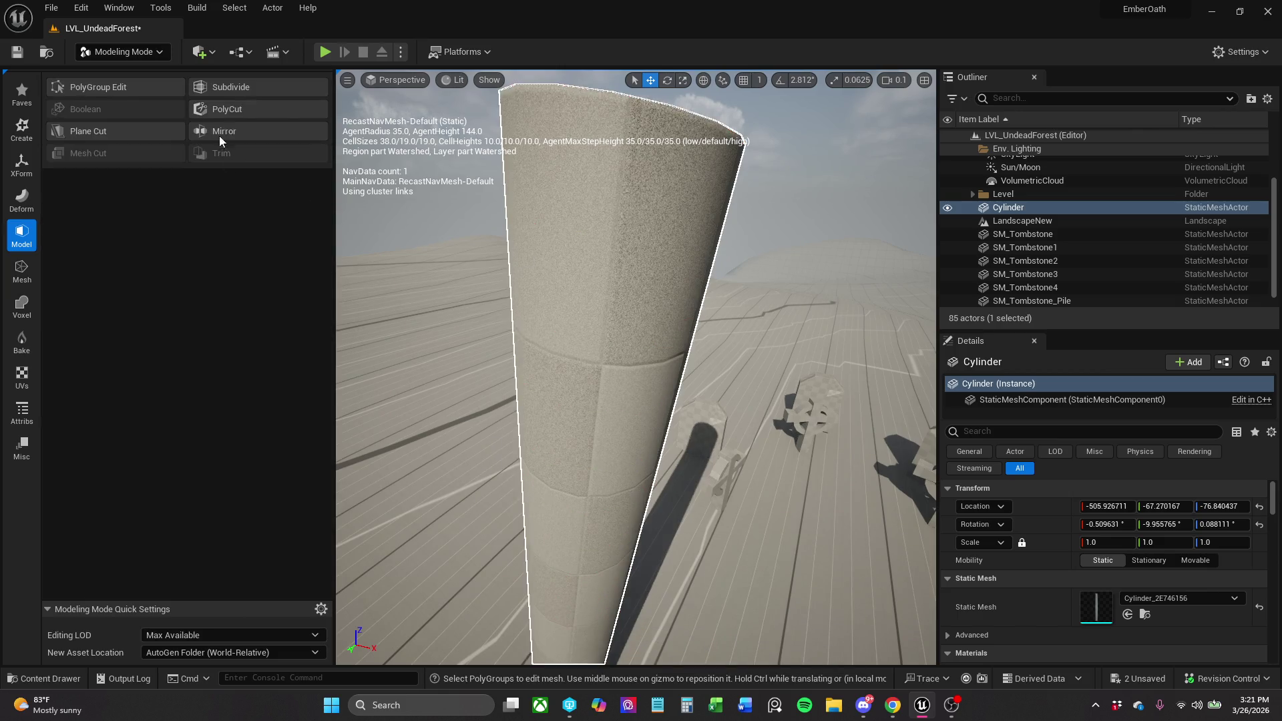
click(106, 90)
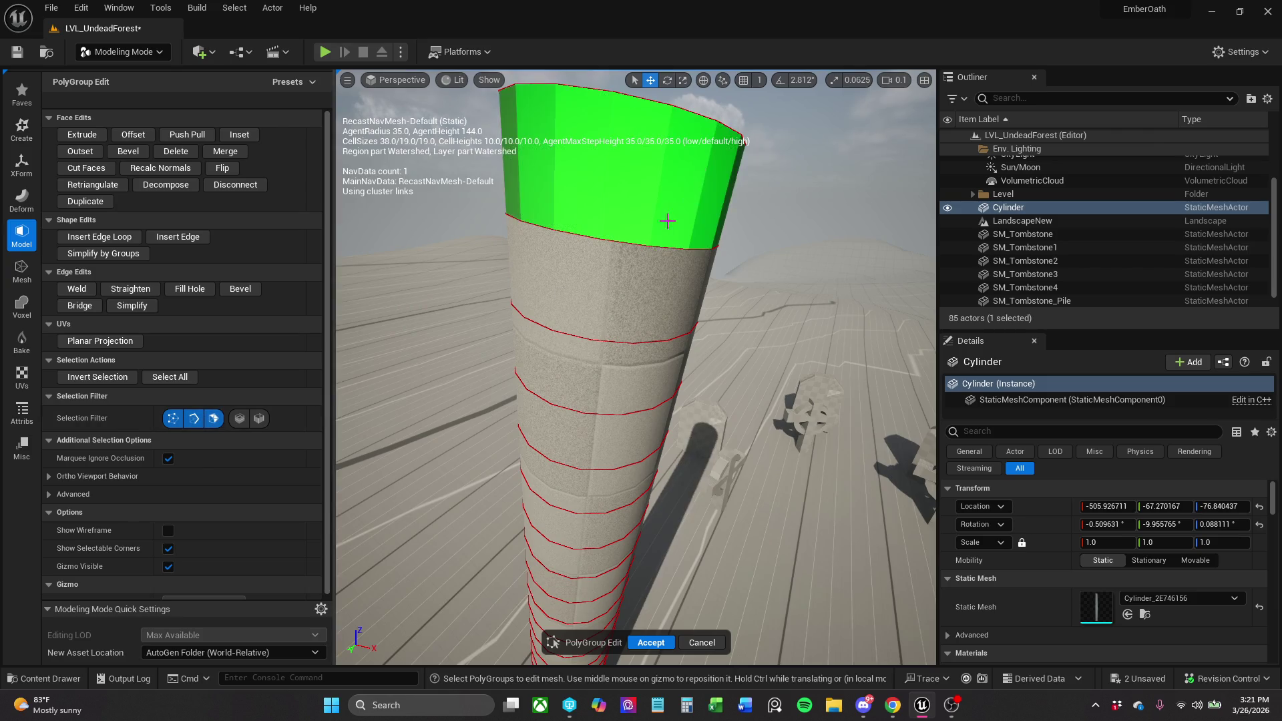
Select the upper face band and draw a vertical Cut Faces line across it.
click(636, 286)
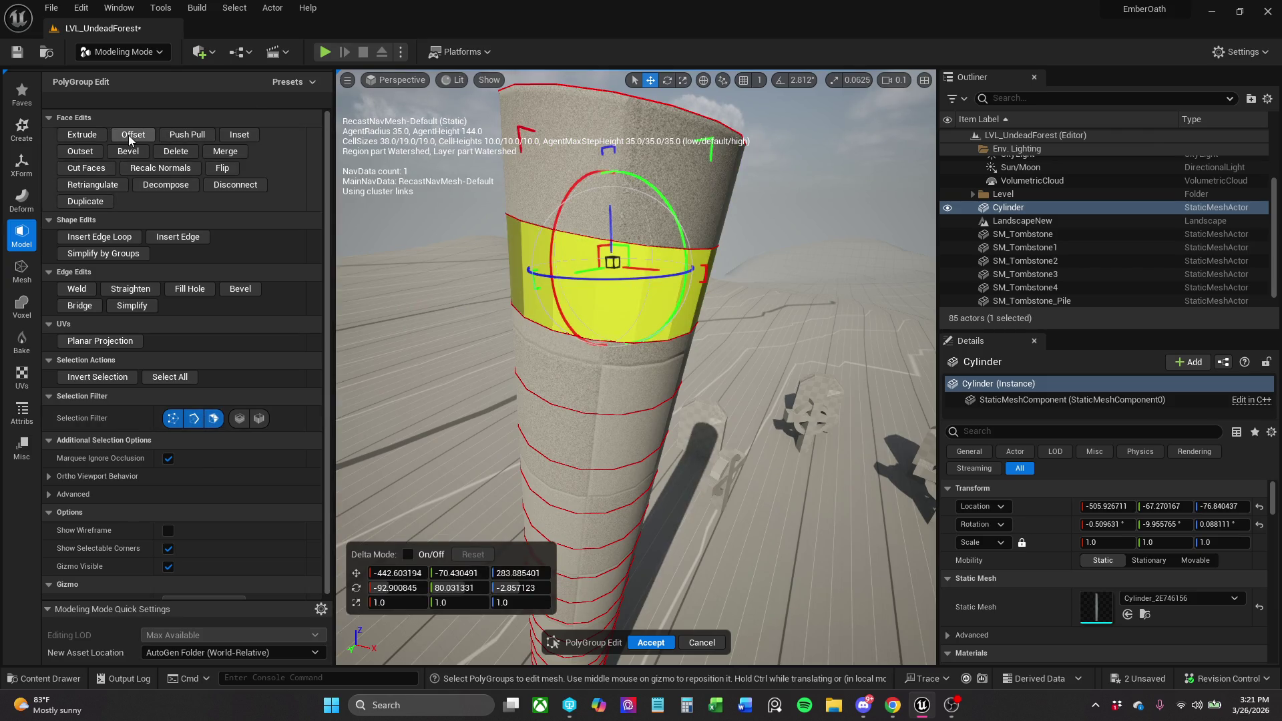
click(86, 168)
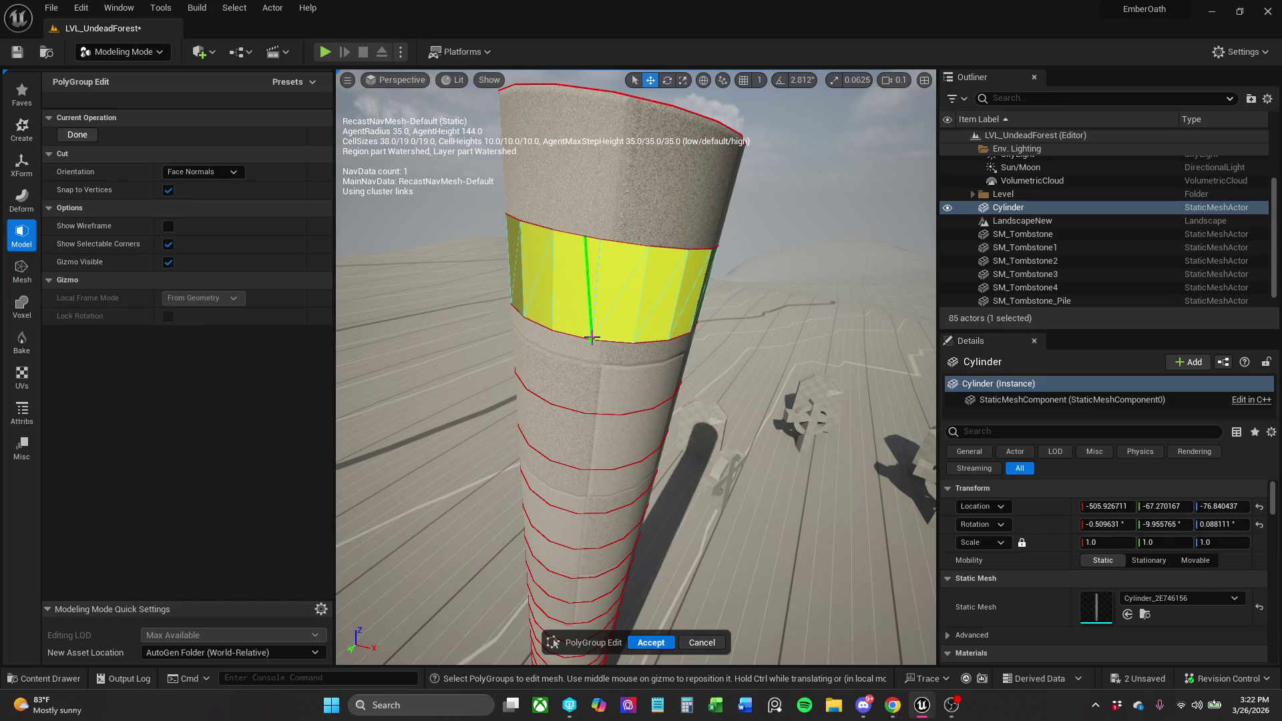
click(592, 338)
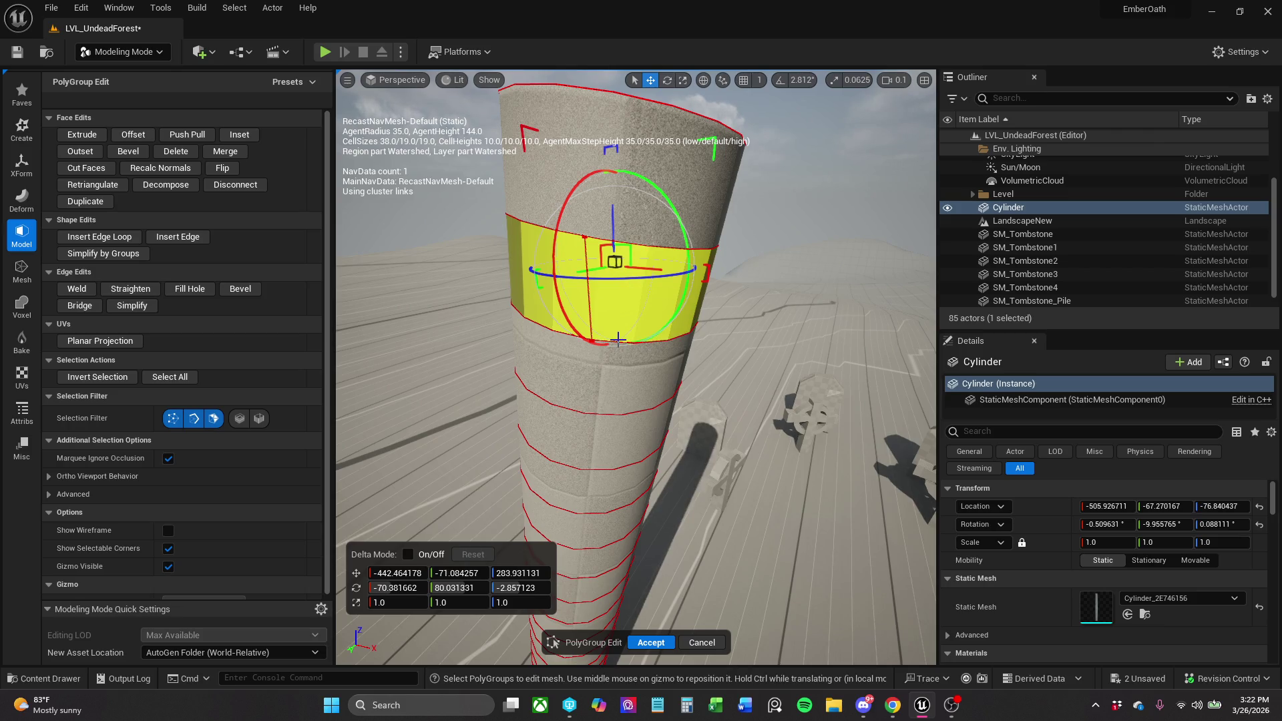
Make two diagonal cuts across the face right of the vertical cut.
click(617, 339)
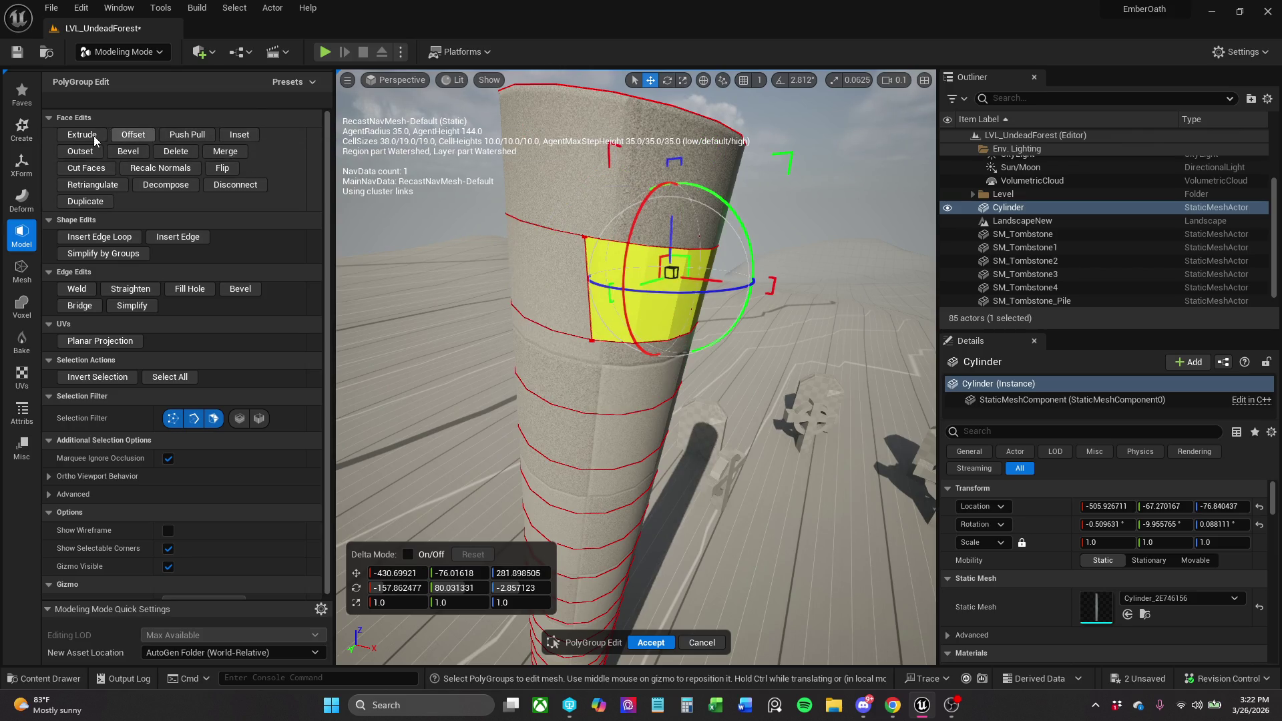
click(87, 168)
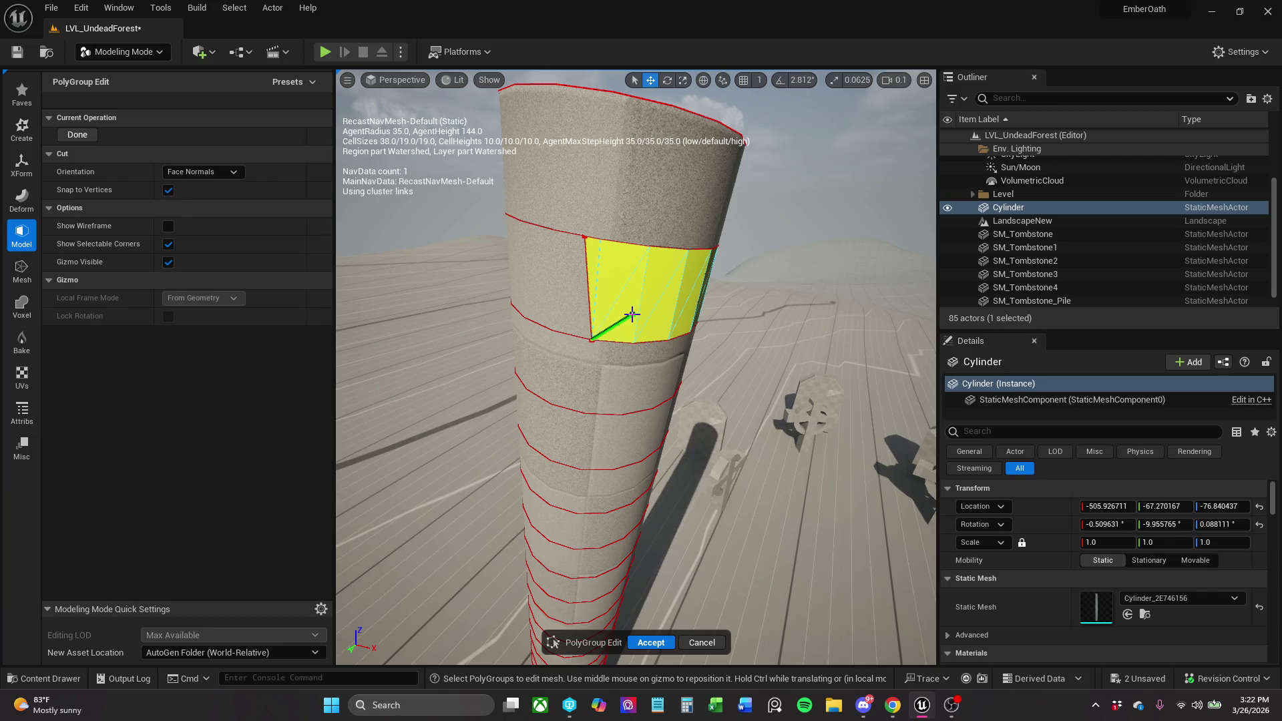
click(654, 285)
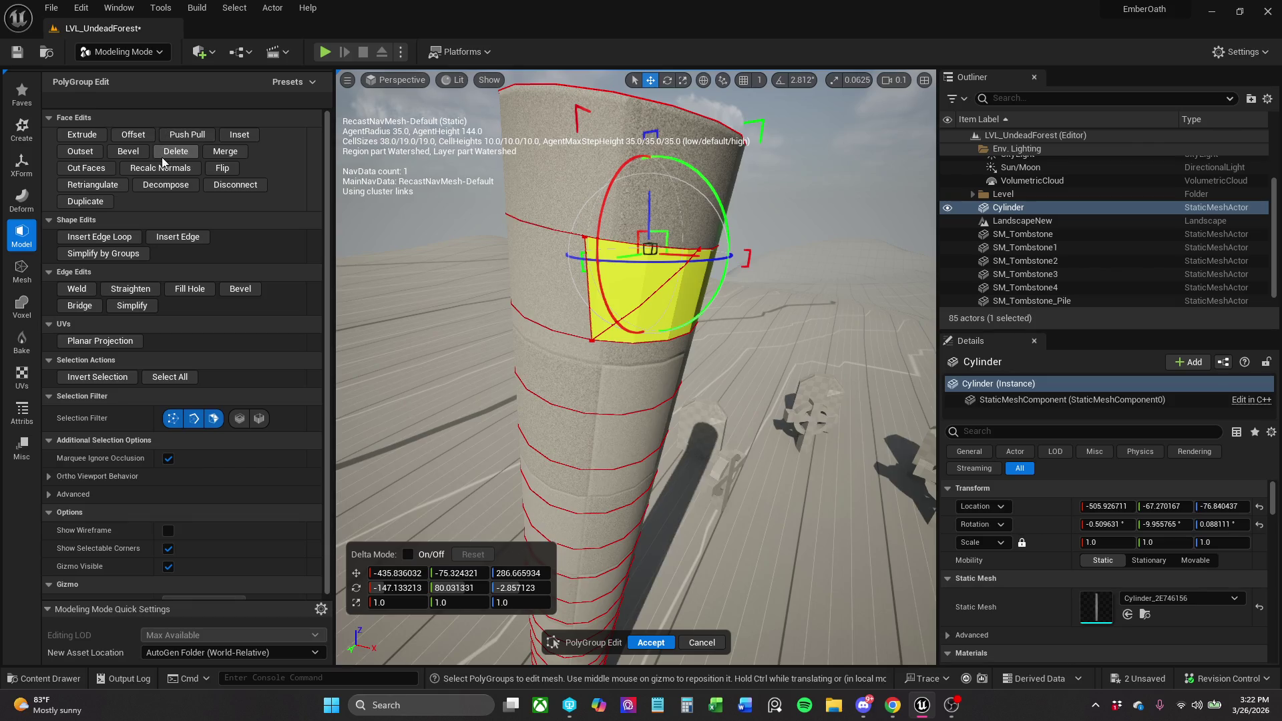
click(87, 168)
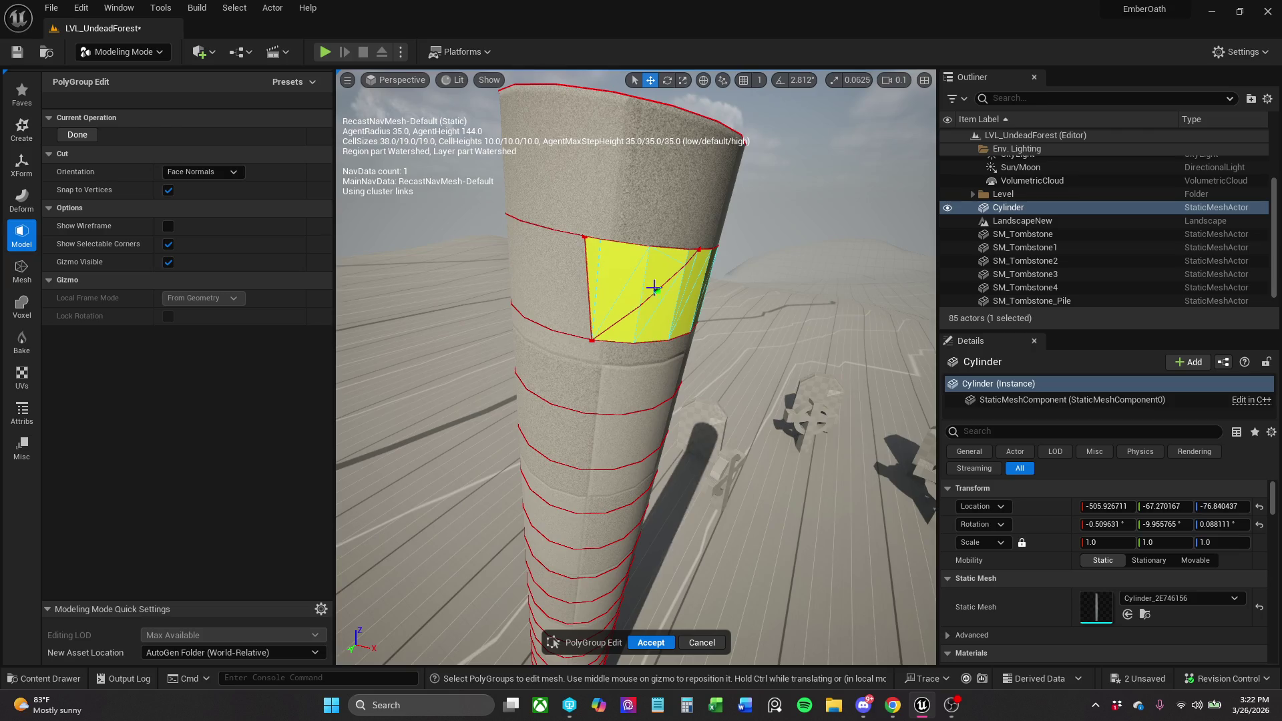
click(638, 252)
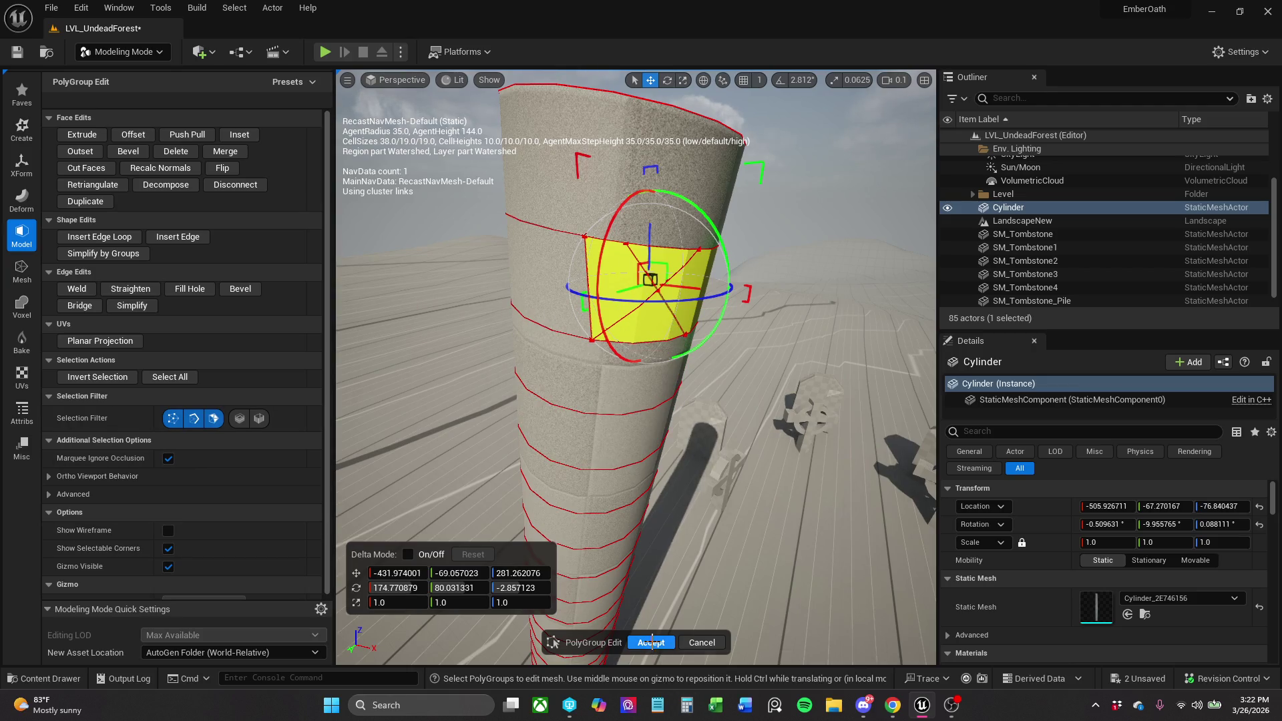
Set the Selection Filter to faces, accept the cuts, and reopen PolyGroup Edit.
click(214, 419)
click(193, 418)
click(173, 418)
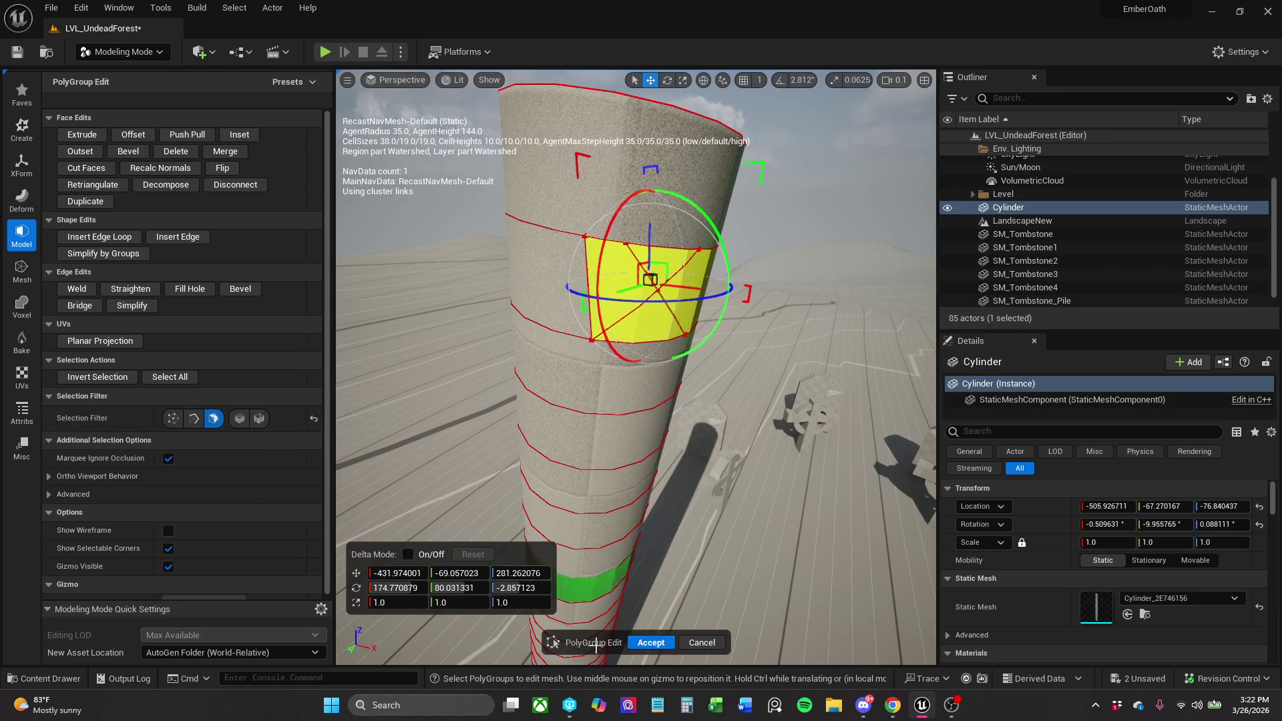
click(652, 640)
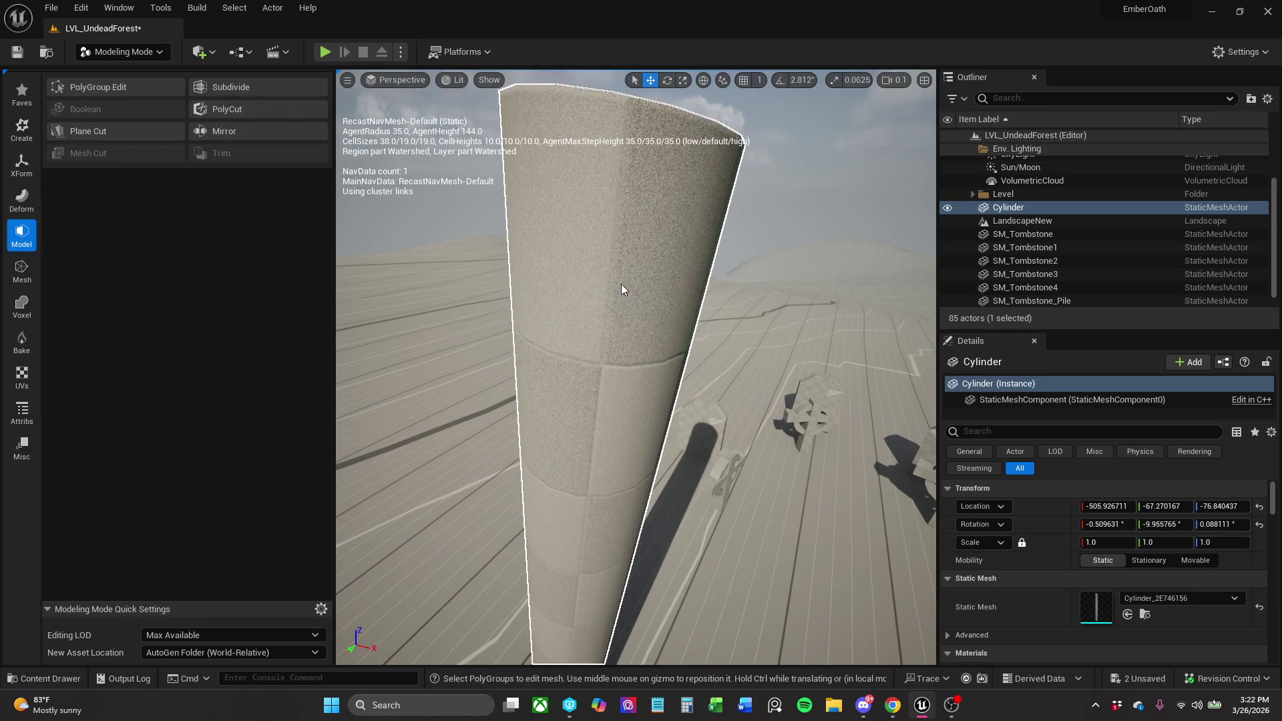
click(124, 91)
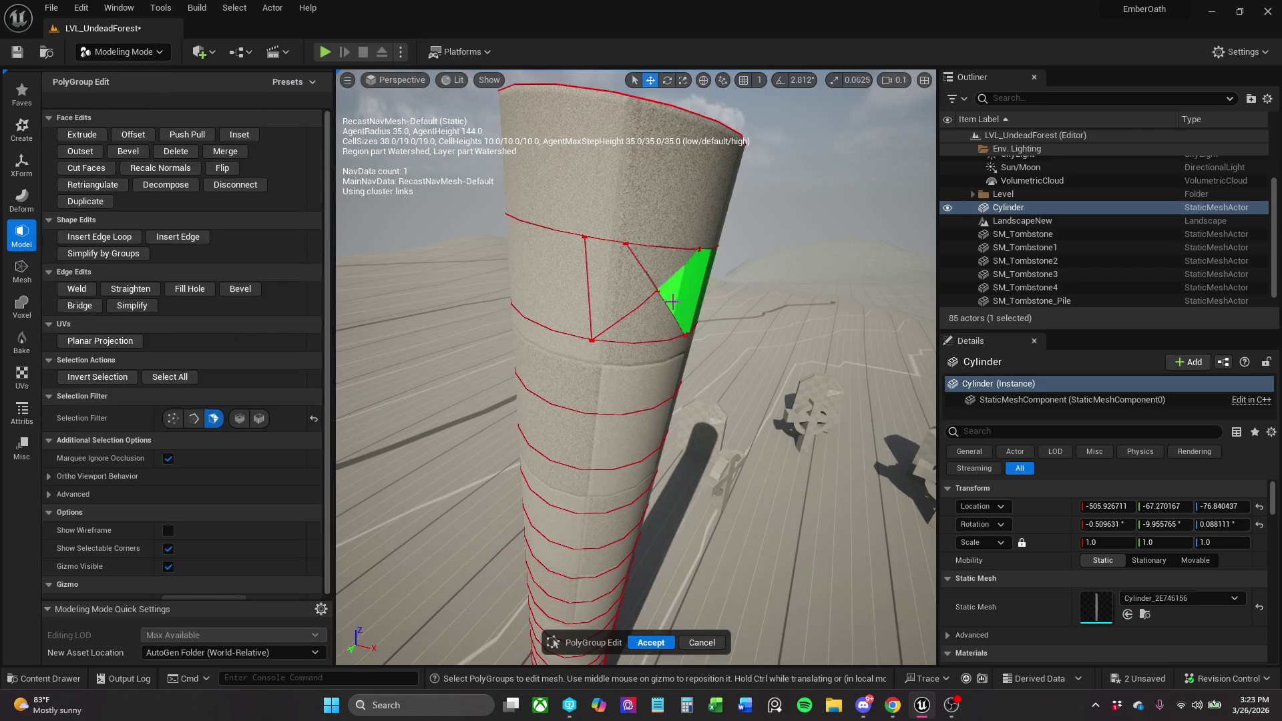
Push Pull the triangular face outward into a spike and frame it in view.
click(610, 283)
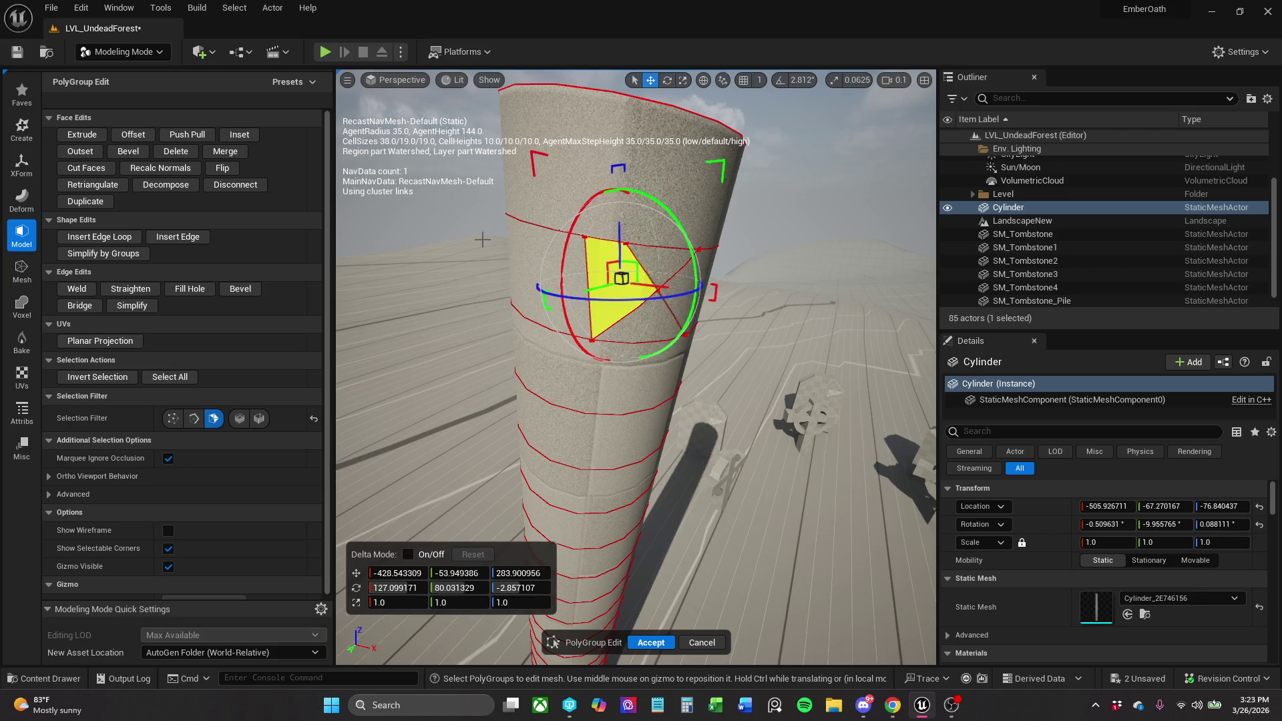
click(187, 135)
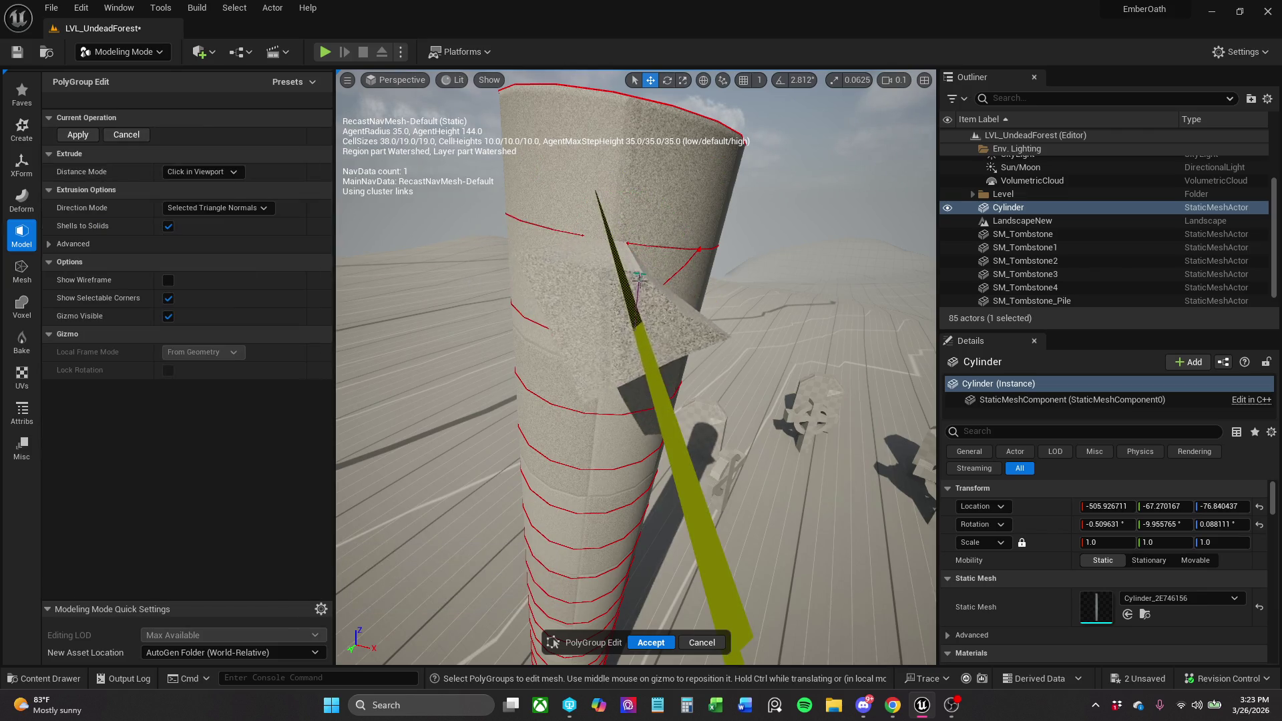
click(684, 330)
scroll(684, 331, down, 10)
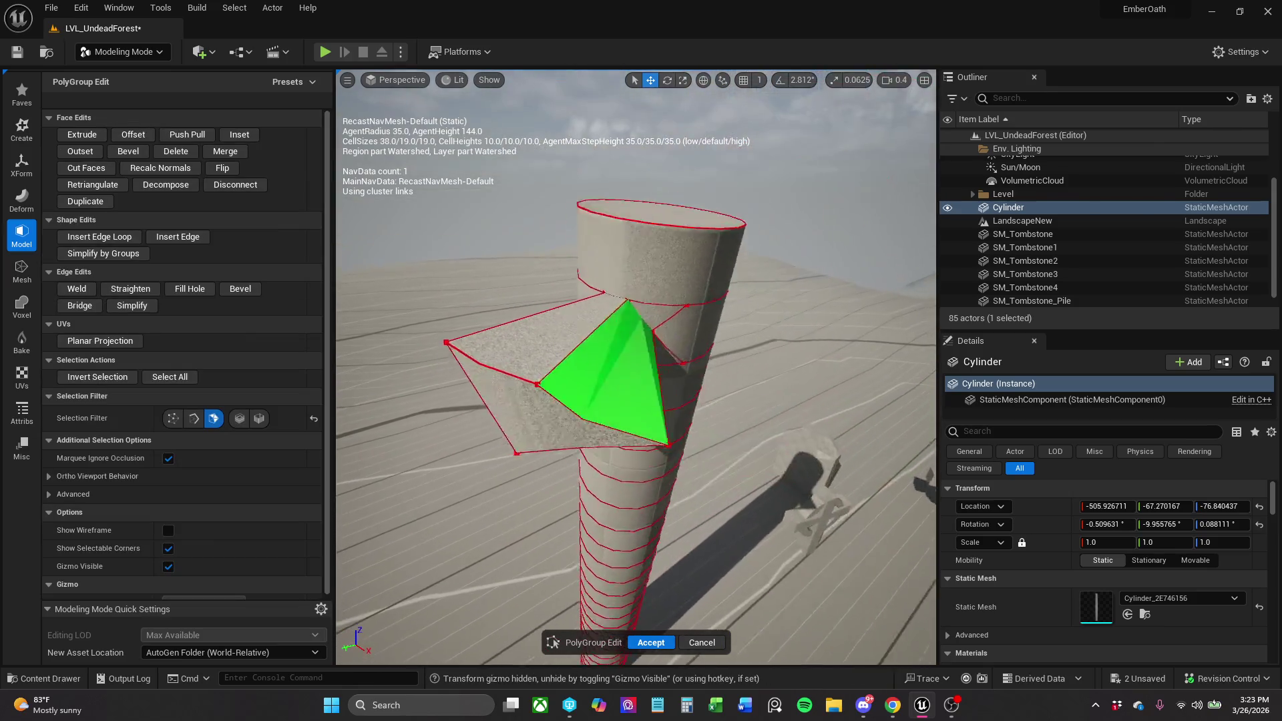
key(f)
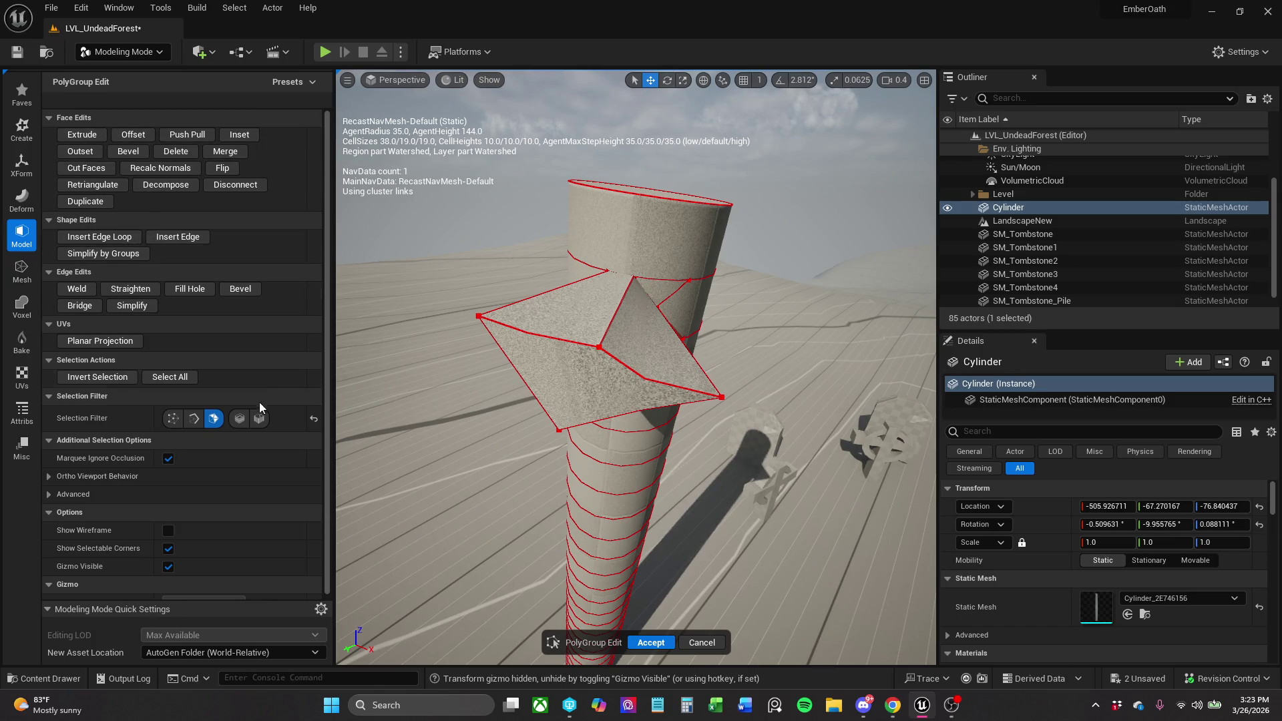
click(176, 423)
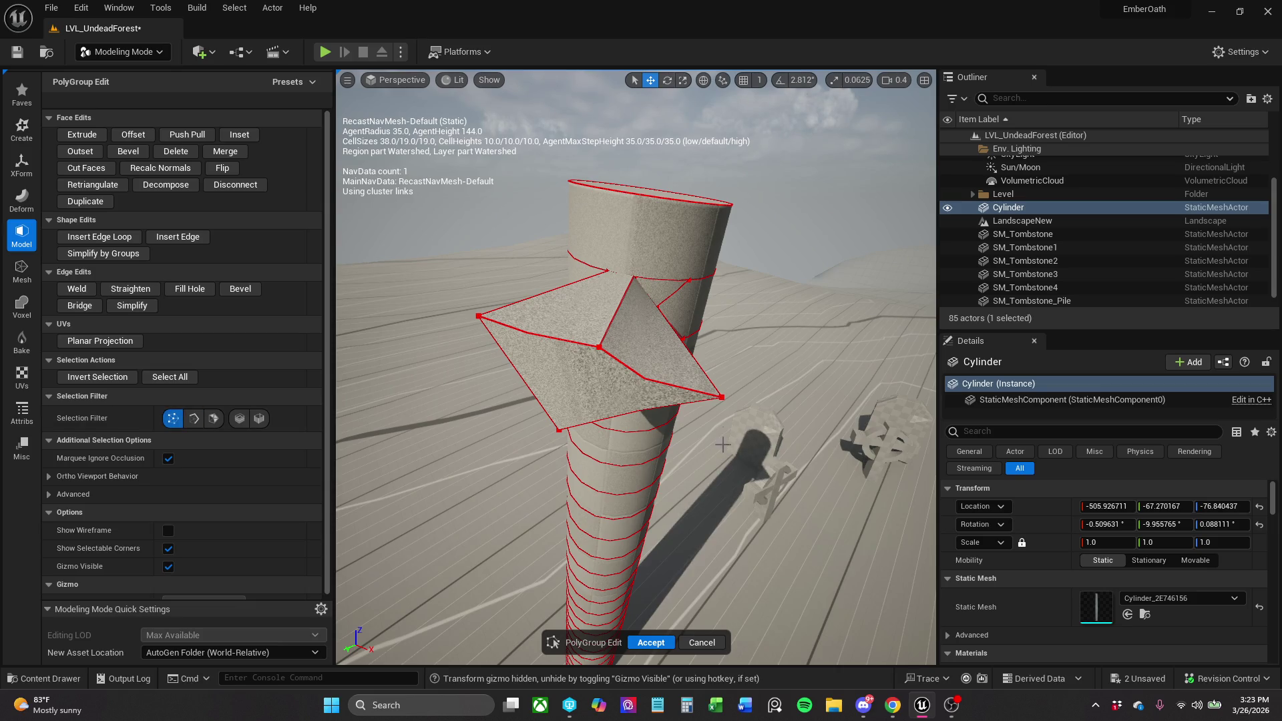
Drag three of the spike's vertices to stretch it into a long sideways arm.
click(723, 398)
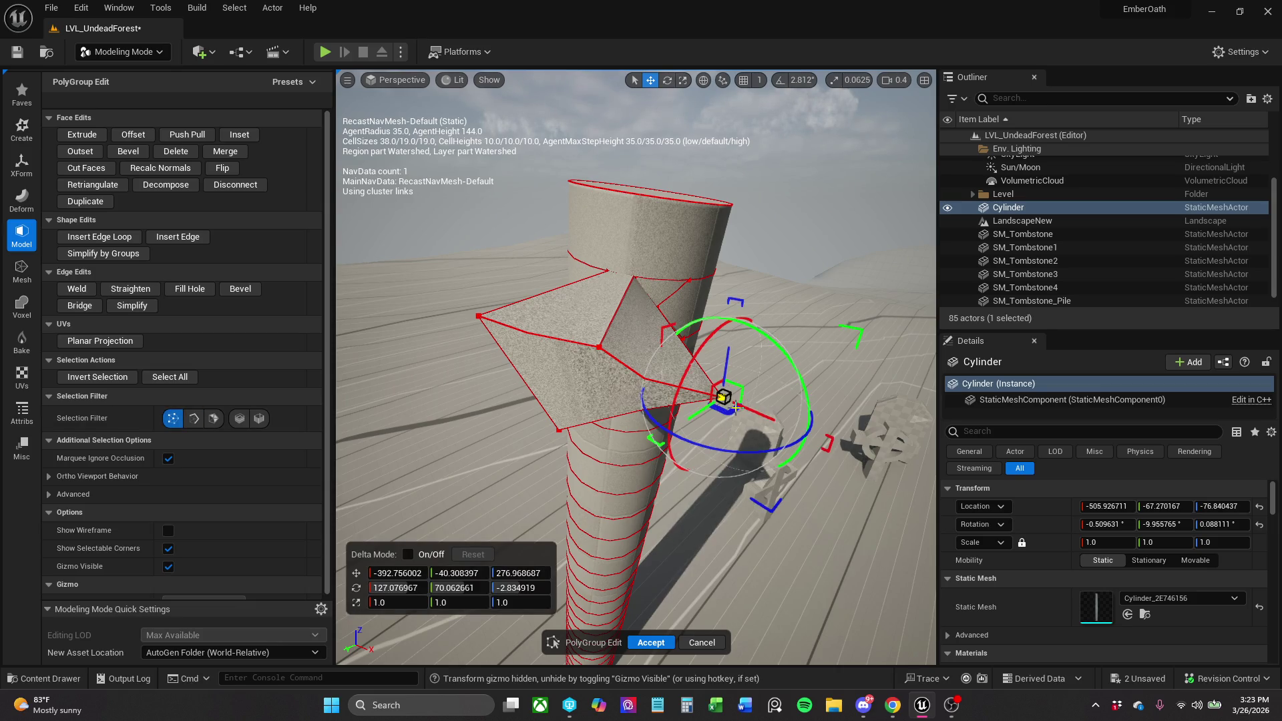
mouse_move(687, 411)
mouse_down()
mouse_move(588, 388)
mouse_move(560, 433)
mouse_move(533, 345)
mouse_up()
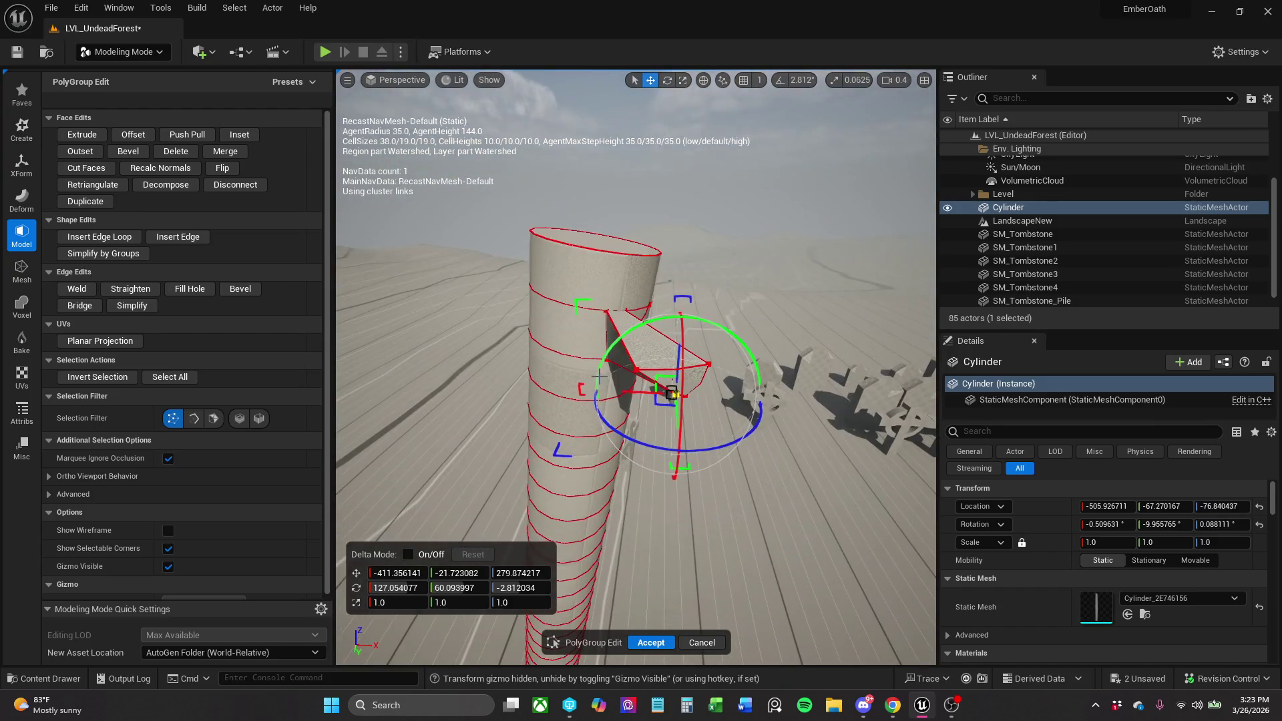
click(635, 369)
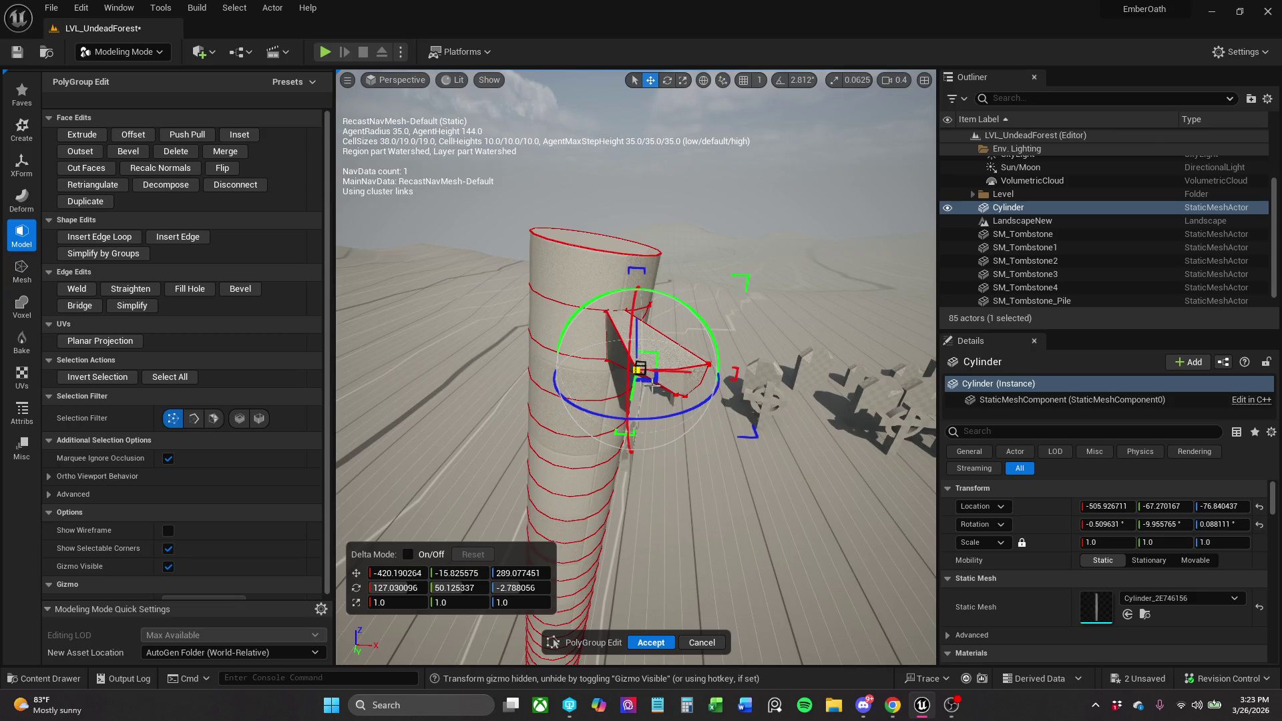
drag(656, 383, 789, 464)
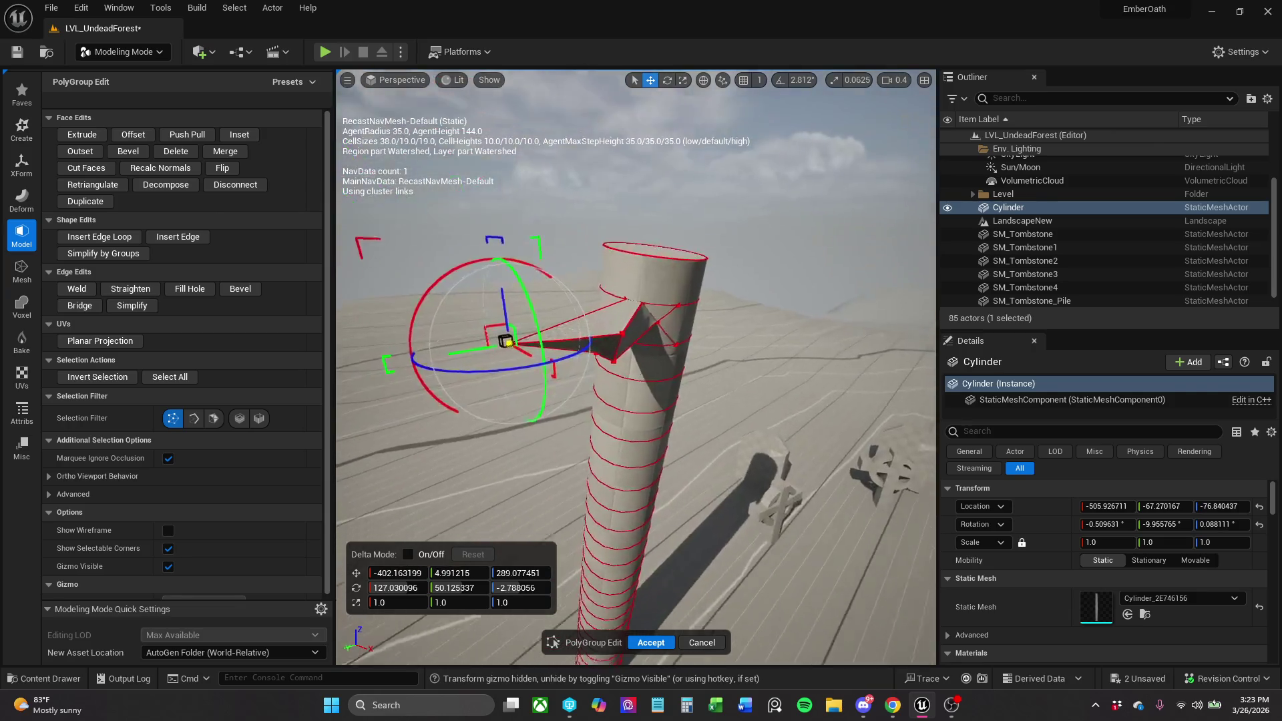
click(569, 309)
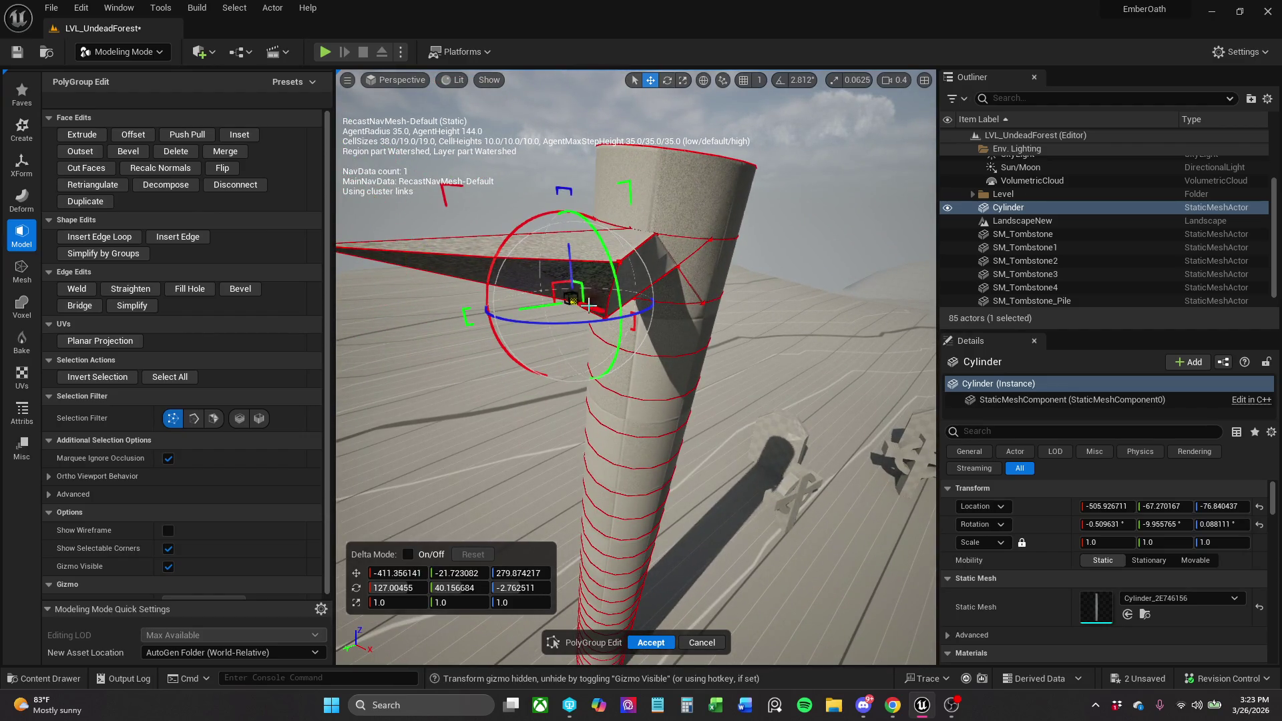
mouse_move(589, 306)
mouse_down()
mouse_move(608, 317)
mouse_move(573, 335)
mouse_up()
scroll(621, 304, down, 3)
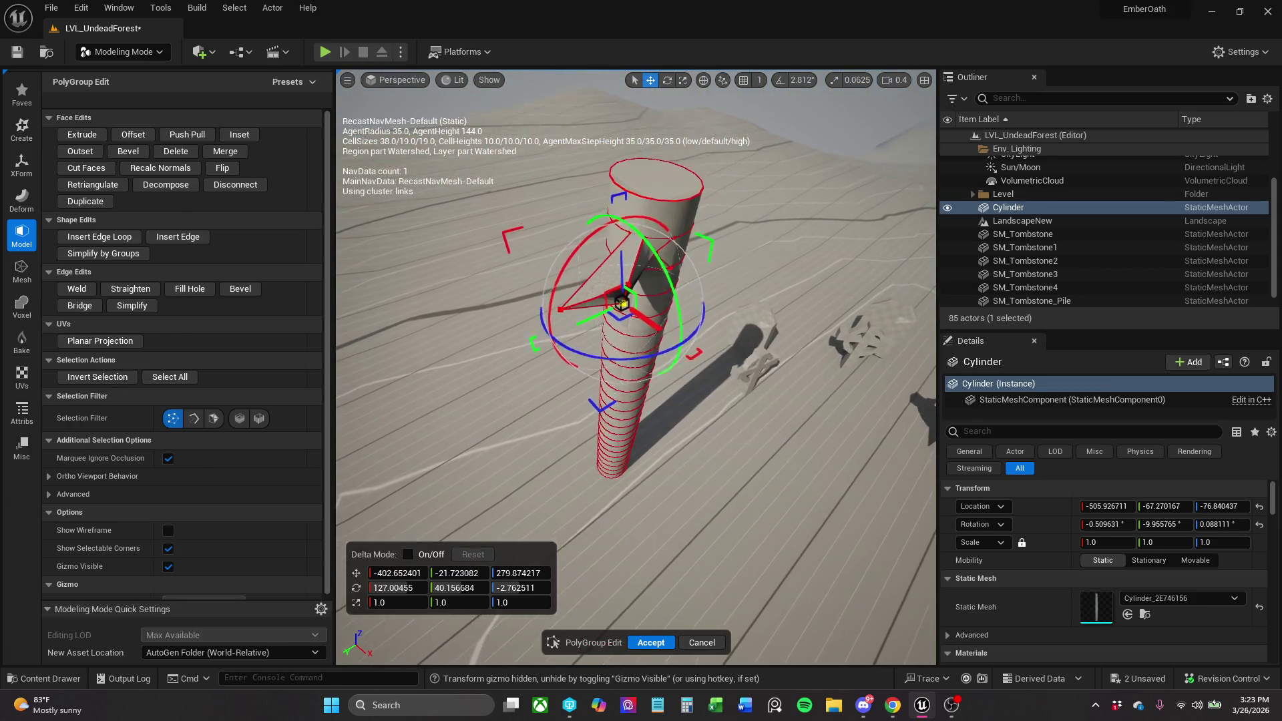
scroll(622, 304, up, 2)
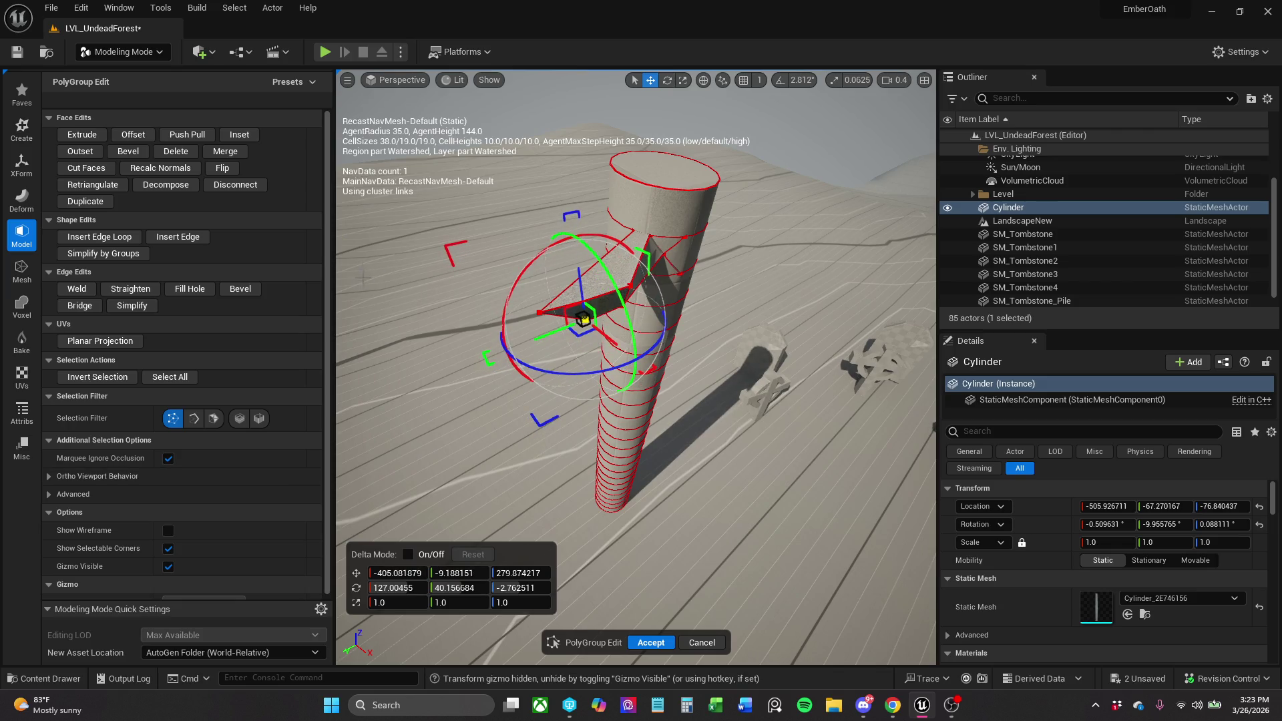
scroll(585, 244, up, 2)
scroll(597, 386, up, 2)
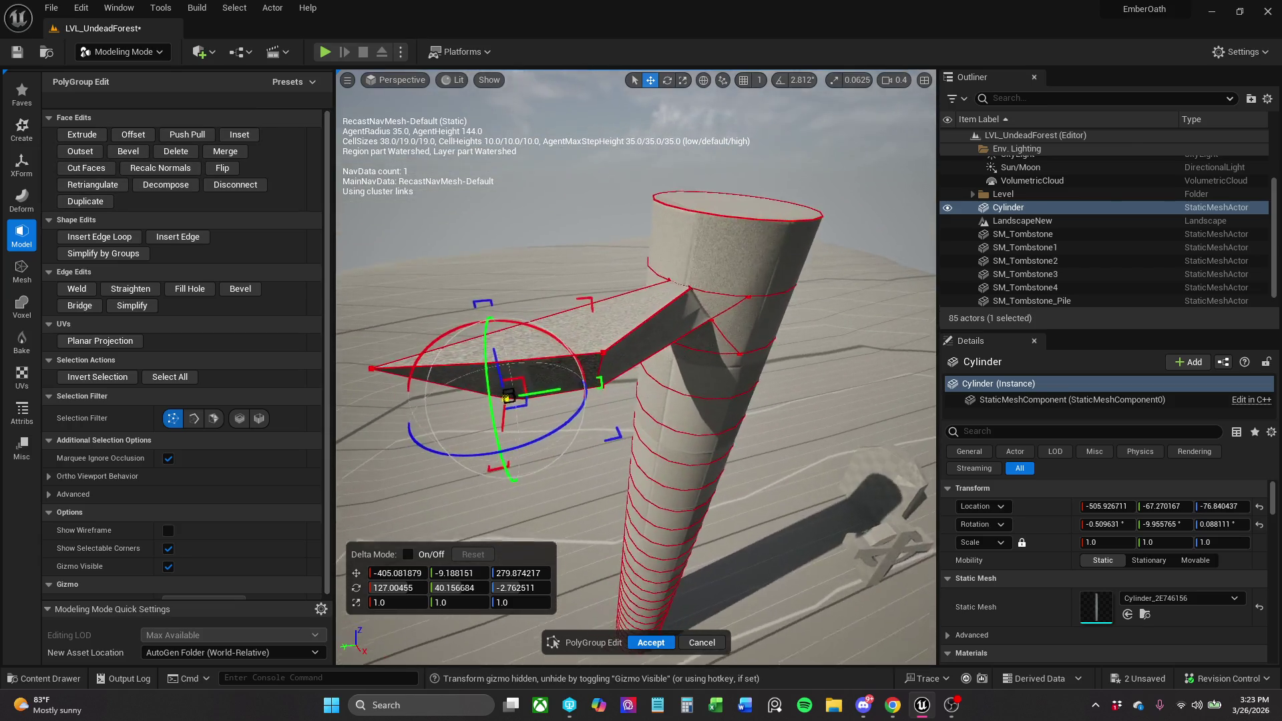
Reposition the spike's corner point, long edge and tip to finish the branch shape.
click(596, 377)
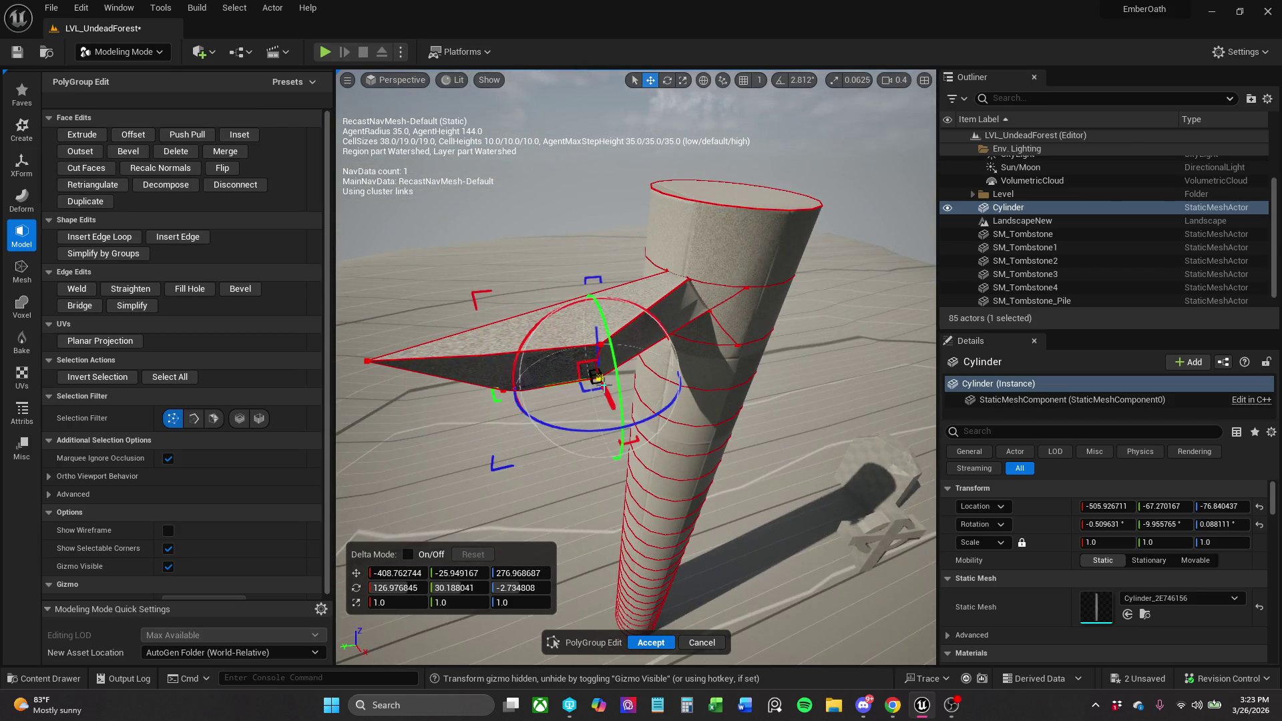
drag(593, 382, 495, 446)
click(591, 353)
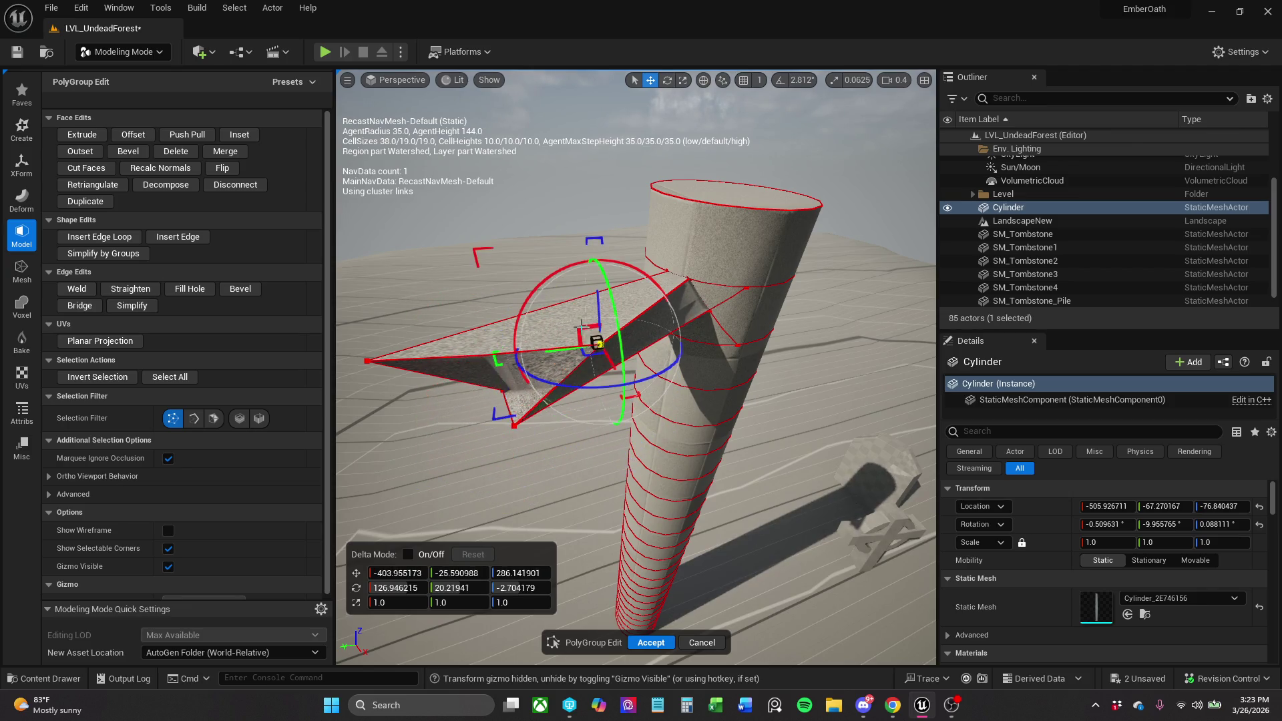
mouse_move(593, 353)
mouse_down()
mouse_move(524, 340)
mouse_move(480, 371)
mouse_up()
click(592, 363)
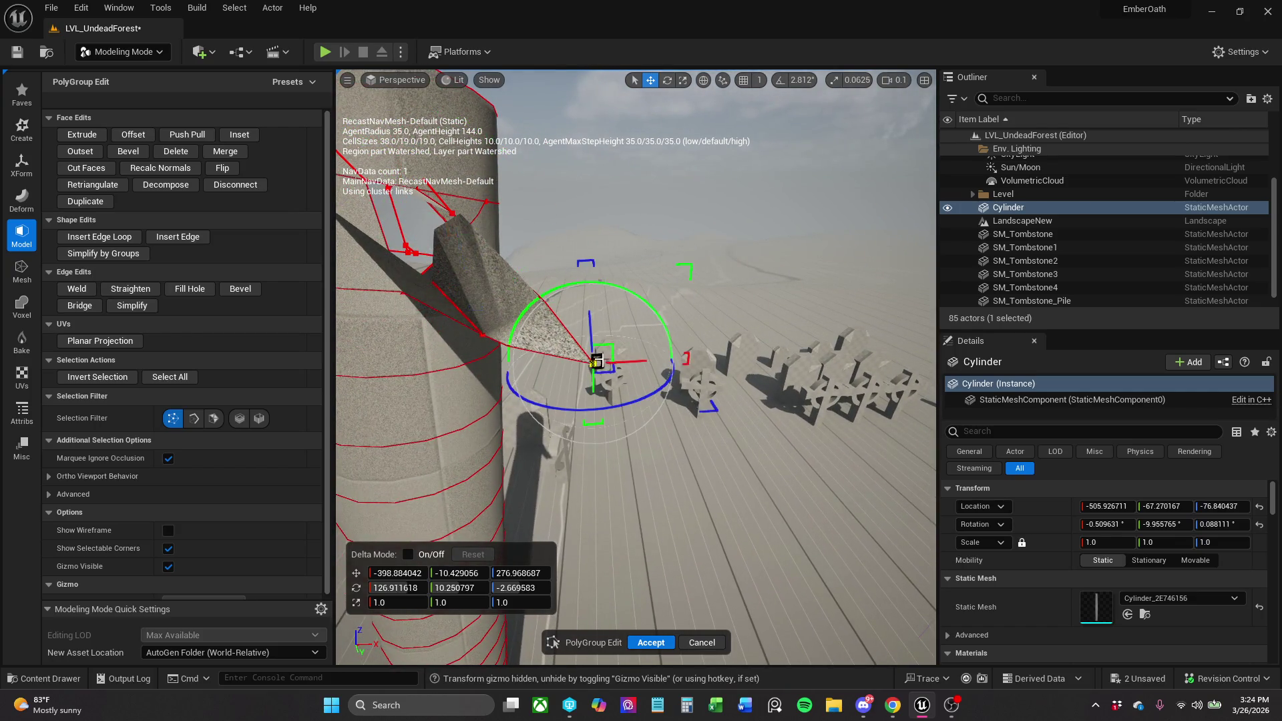
mouse_move(593, 362)
mouse_down()
mouse_move(524, 287)
mouse_move(509, 298)
mouse_move(618, 284)
mouse_move(631, 328)
mouse_move(548, 287)
mouse_up()
scroll(618, 284, up, 2)
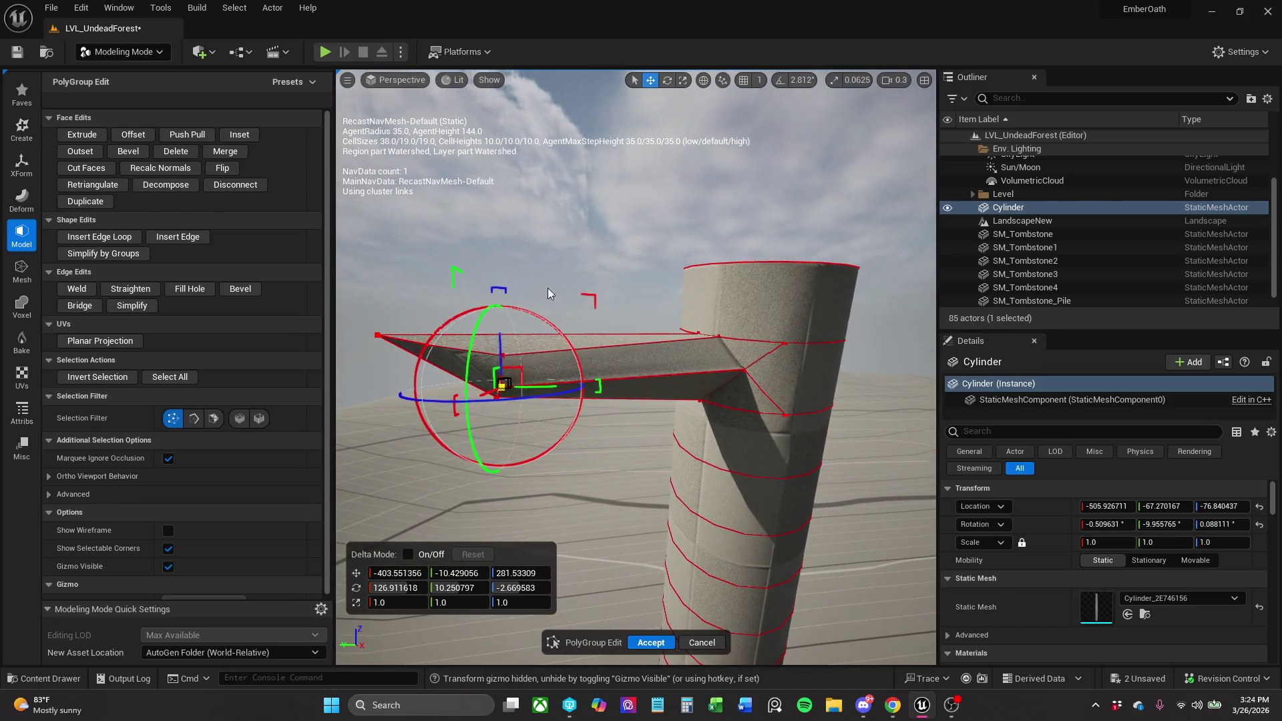
click(652, 379)
With the Edge filter on, move the wedge's lower and left-end edges to slim it.
click(194, 418)
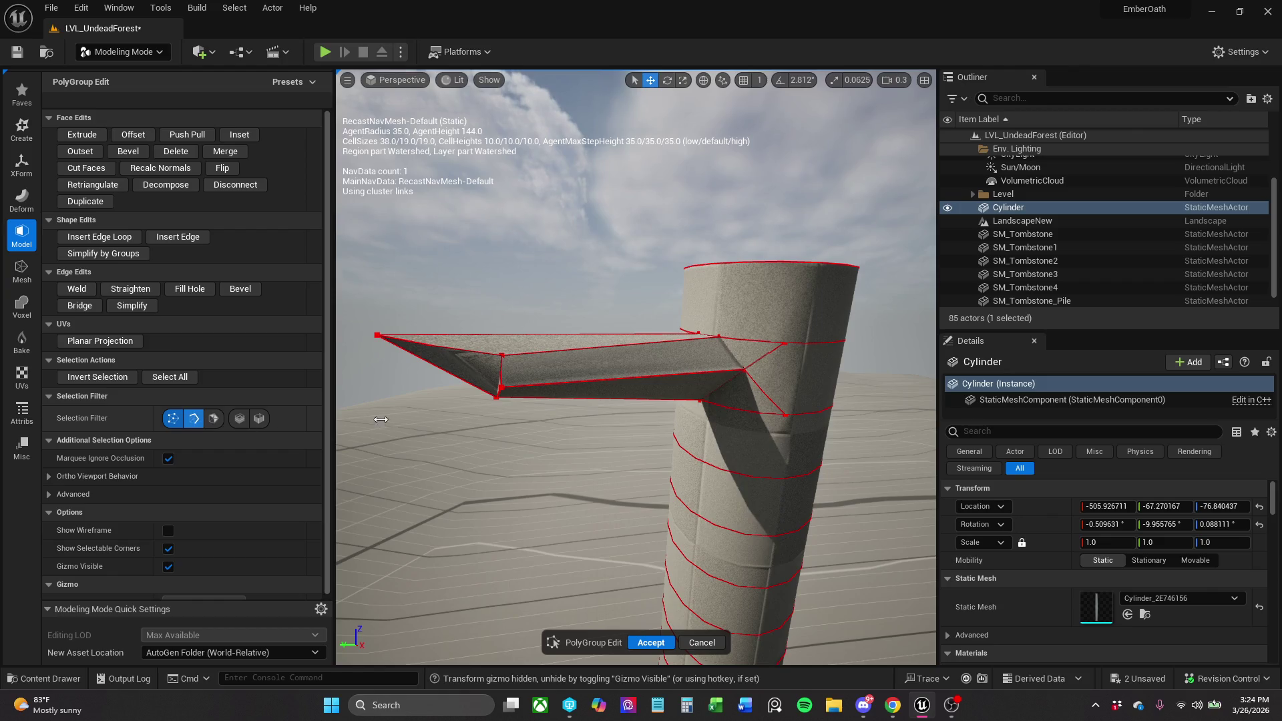
click(668, 379)
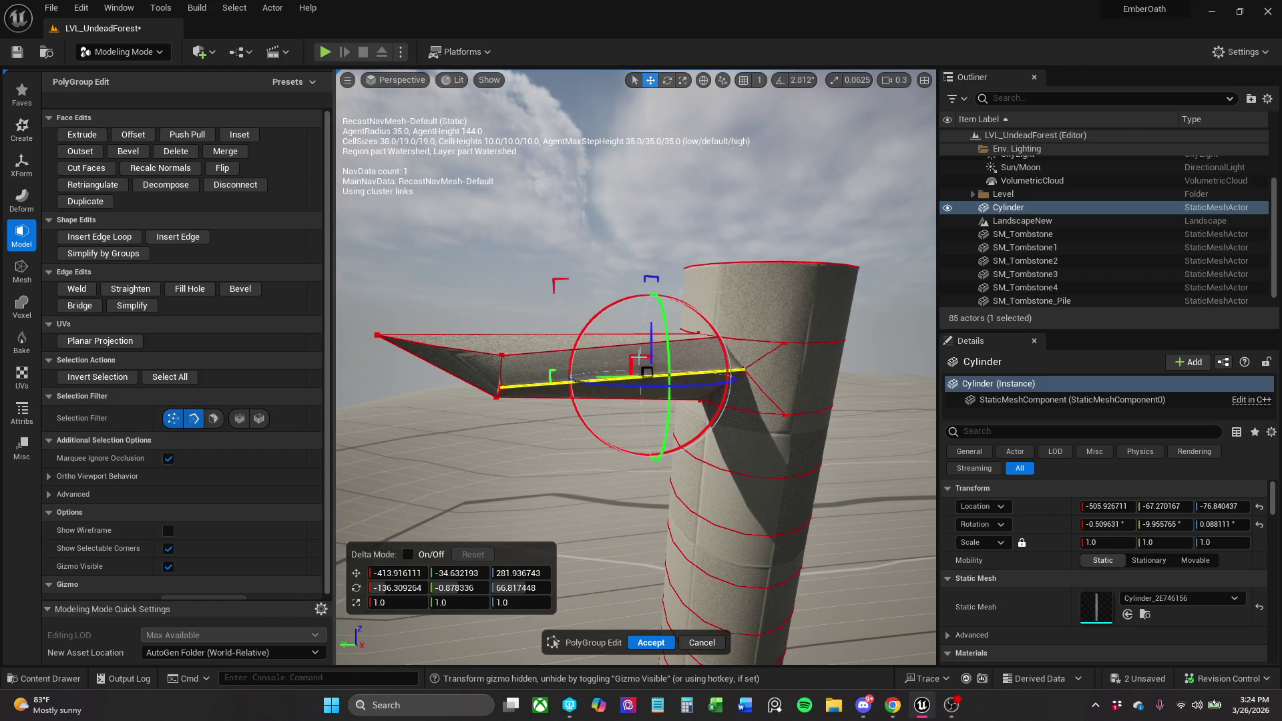
mouse_move(639, 359)
mouse_down()
mouse_move(603, 349)
mouse_move(565, 392)
mouse_up()
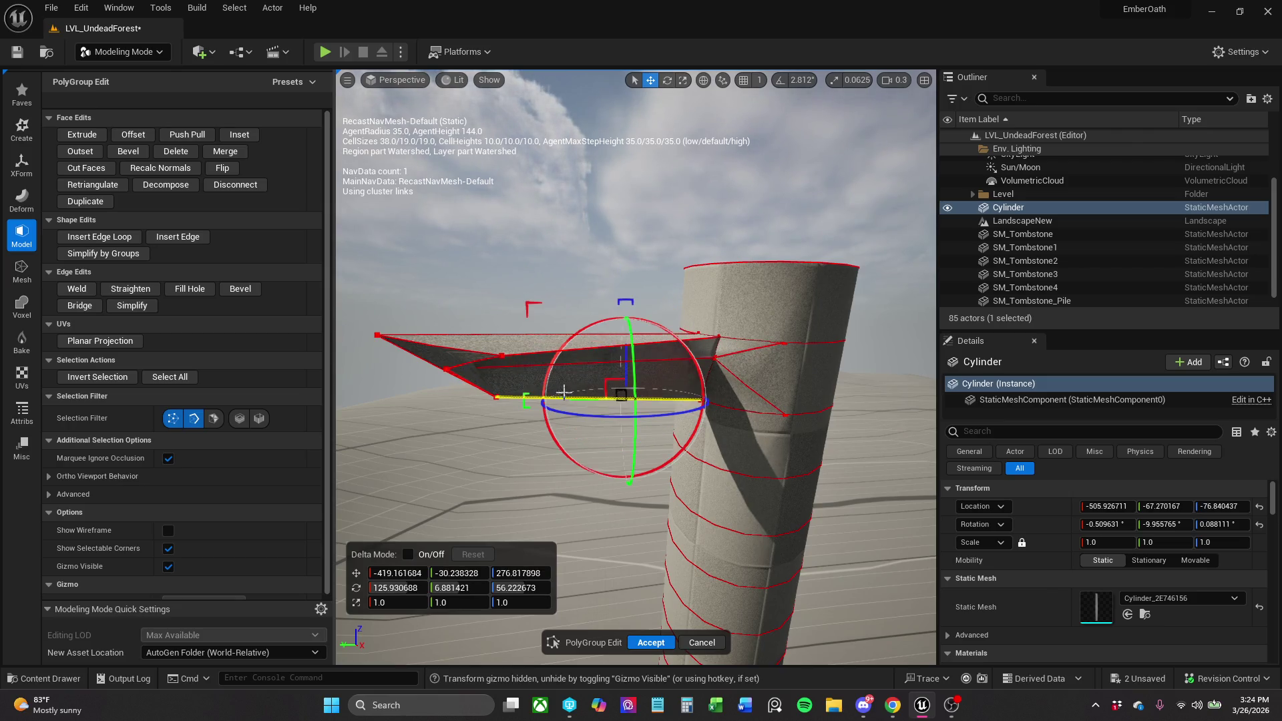
drag(629, 347, 632, 331)
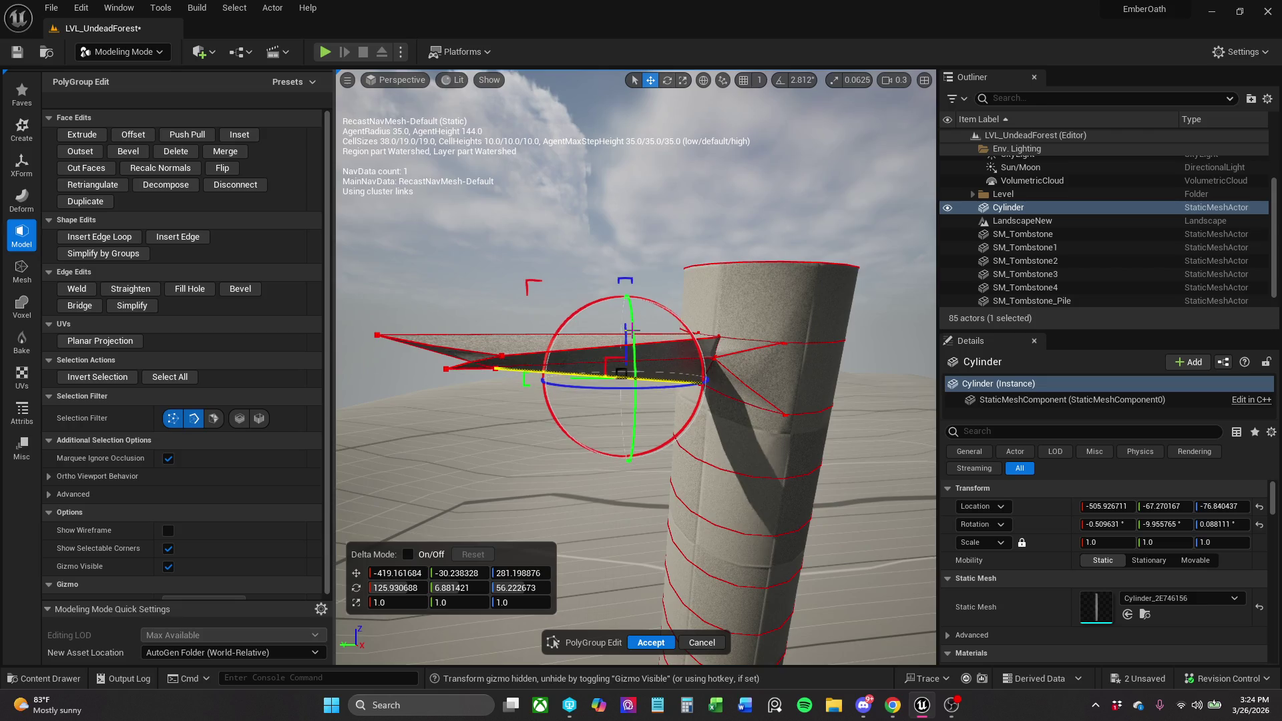
click(388, 336)
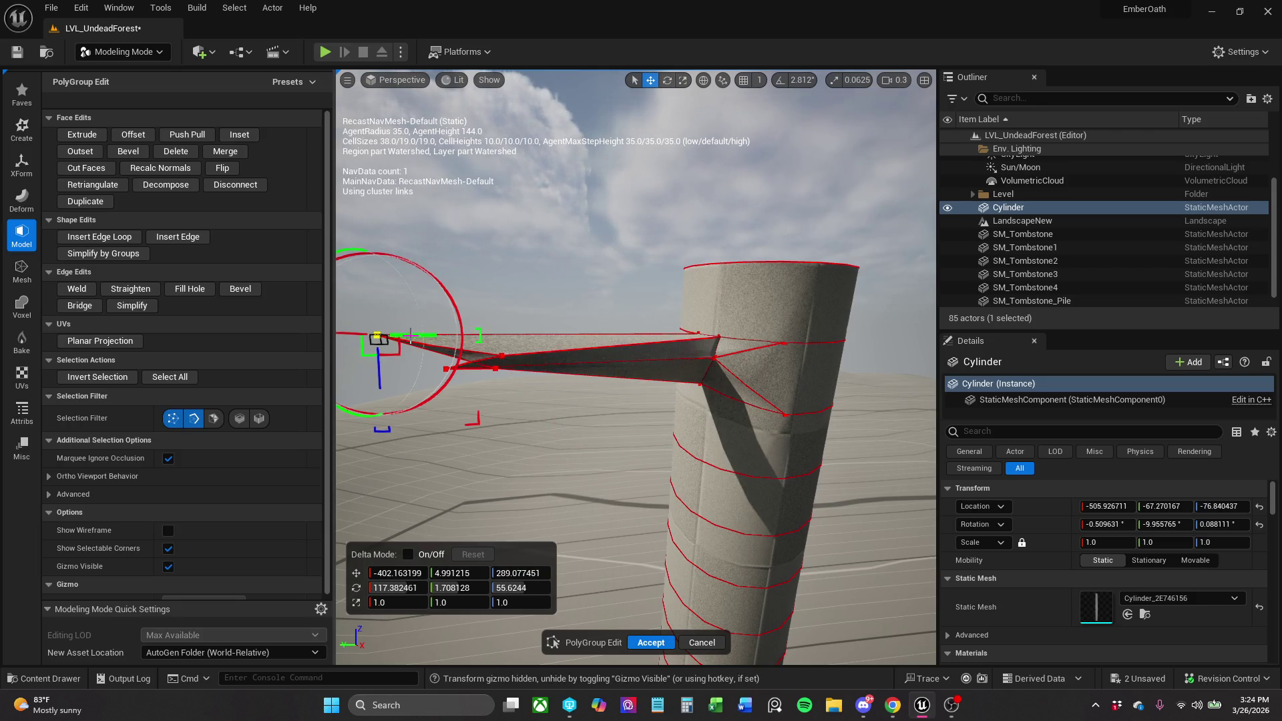
mouse_move(436, 334)
mouse_down()
mouse_move(651, 397)
mouse_move(576, 361)
mouse_up()
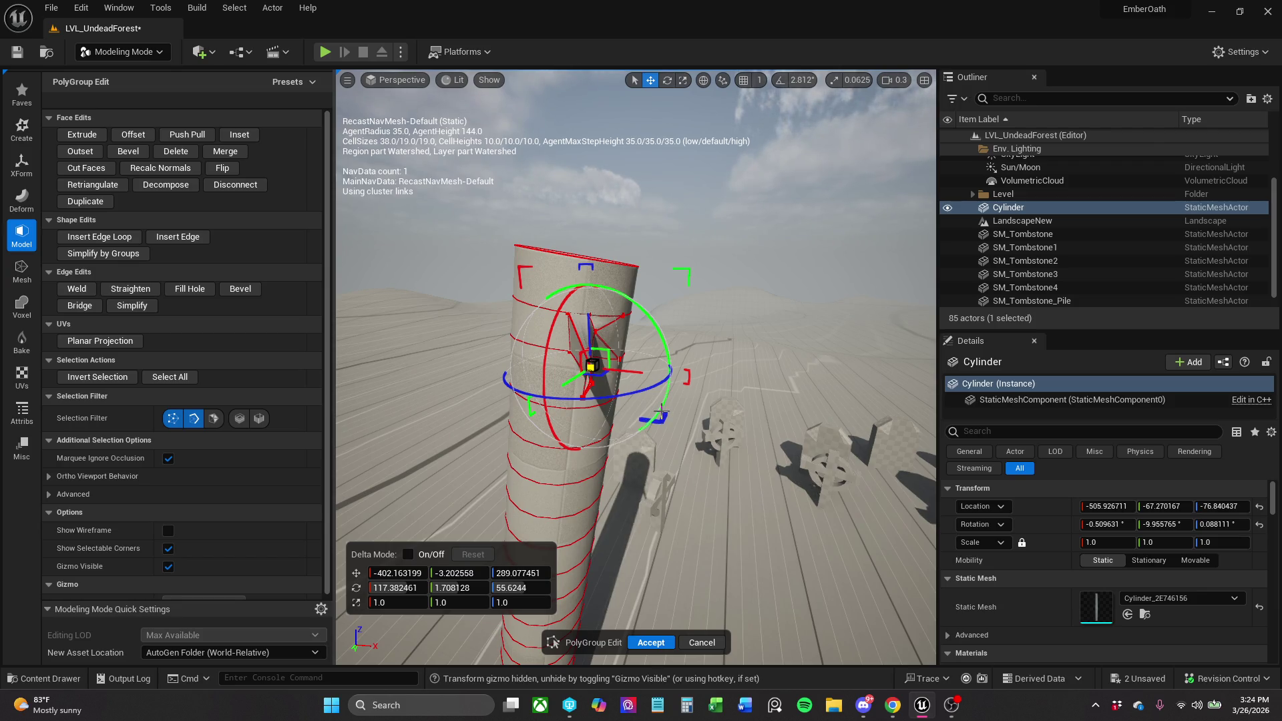
Orbit around the cylinder's spike, box-select its corner points, and enable the Vertex selection filter.
drag(575, 362, 661, 383)
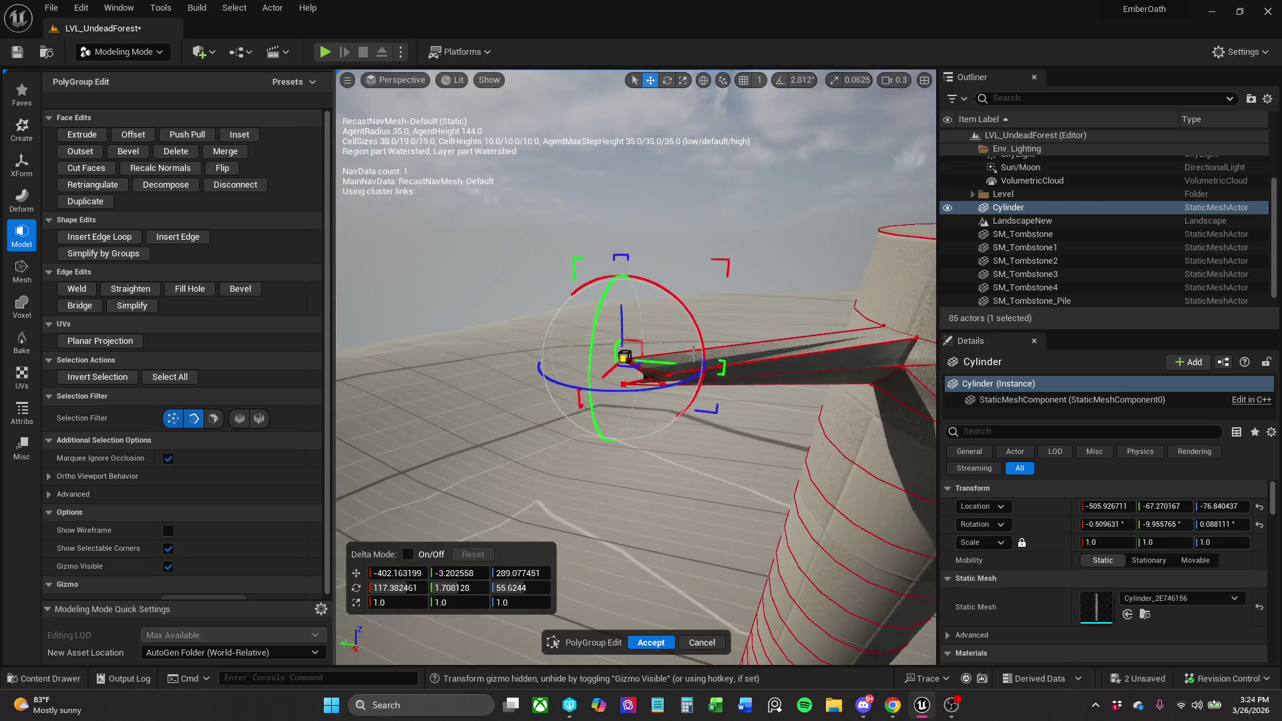
mouse_move(560, 391)
mouse_down()
mouse_move(688, 531)
mouse_move(668, 381)
mouse_move(688, 377)
mouse_move(718, 401)
mouse_move(710, 374)
mouse_move(730, 369)
mouse_move(711, 341)
mouse_move(768, 341)
mouse_move(722, 347)
mouse_up()
mouse_move(721, 401)
mouse_down()
mouse_move(750, 399)
mouse_move(695, 417)
mouse_move(815, 414)
mouse_up()
key(f)
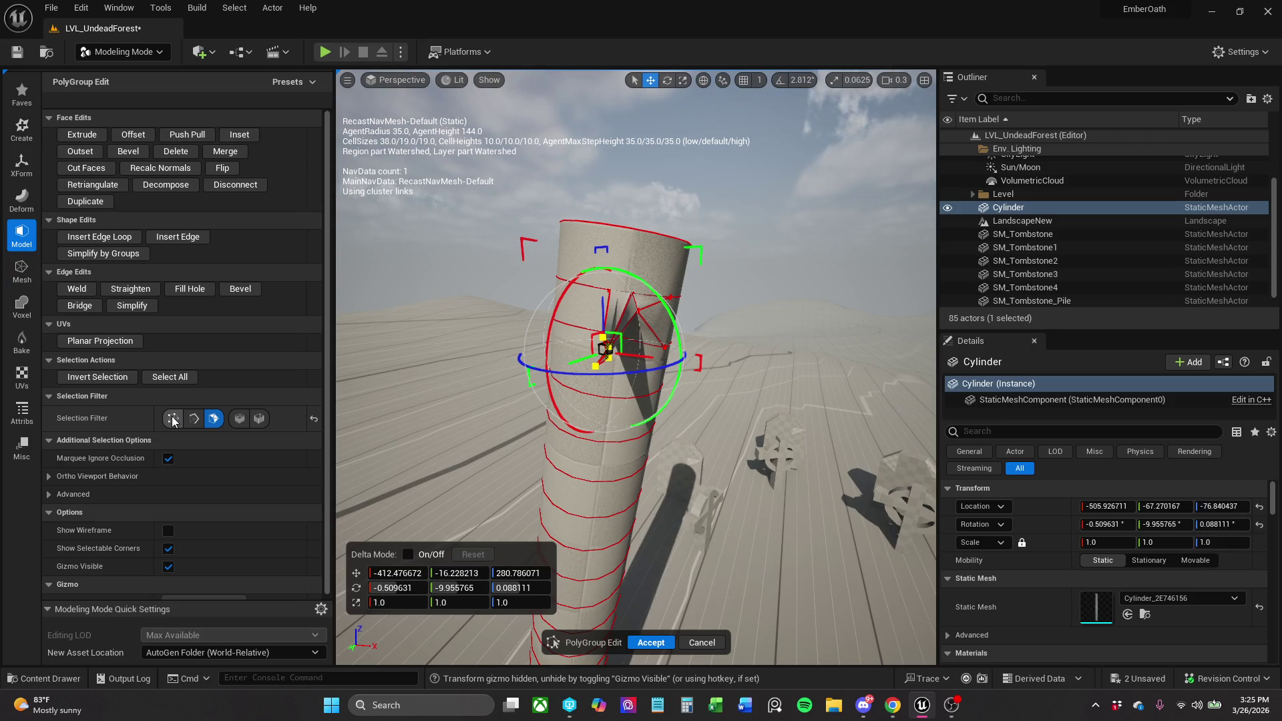
click(598, 411)
mouse_move(768, 467)
mouse_down()
mouse_move(768, 414)
mouse_move(848, 400)
mouse_move(707, 411)
mouse_move(674, 398)
mouse_move(664, 366)
mouse_up()
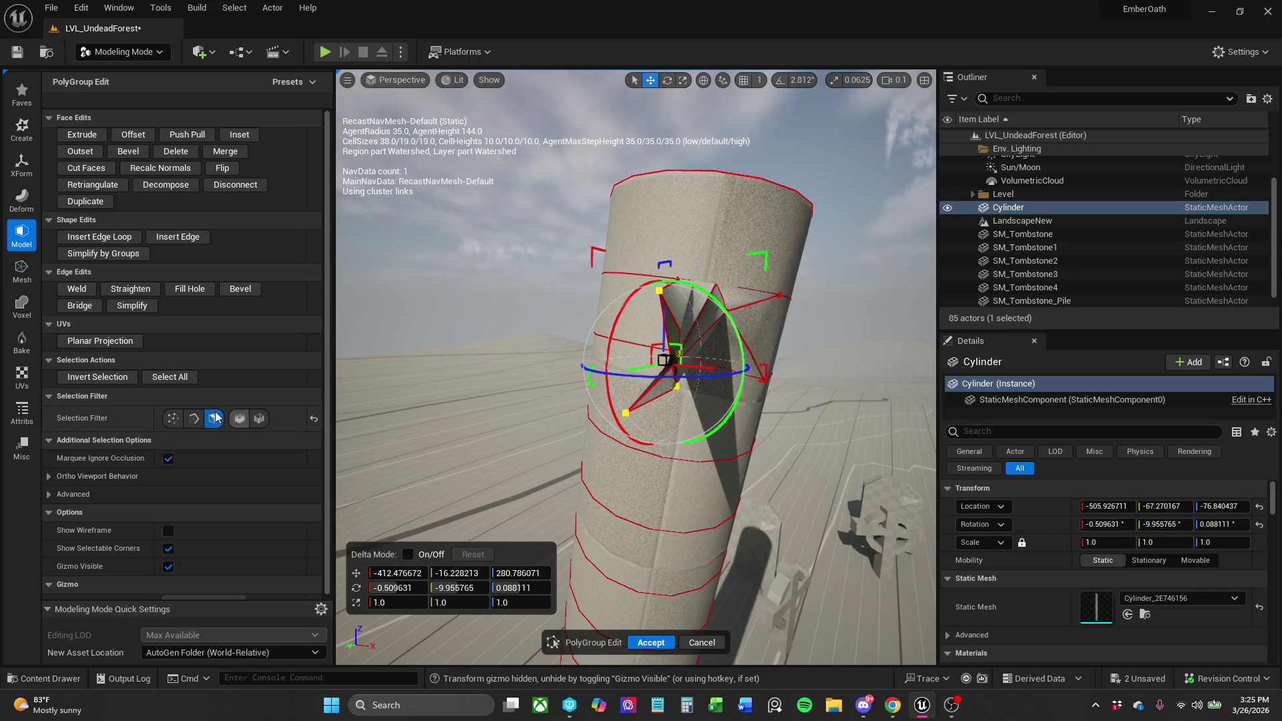
click(177, 419)
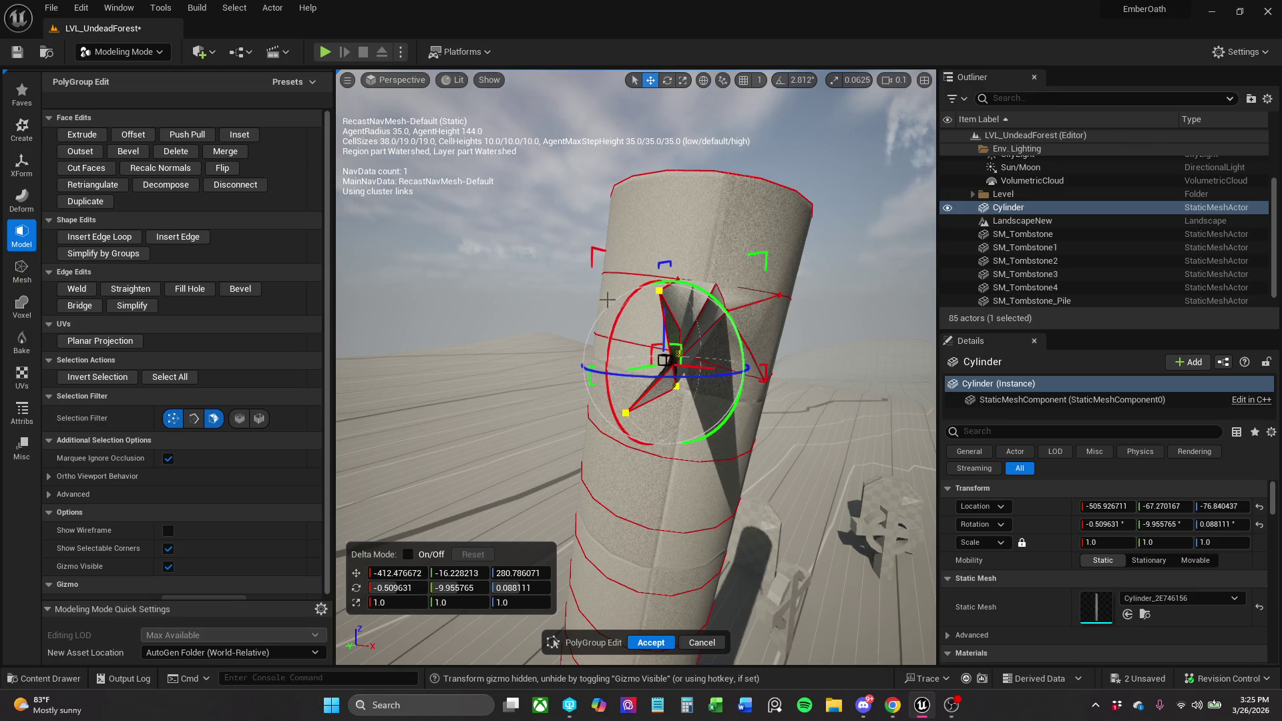
click(661, 294)
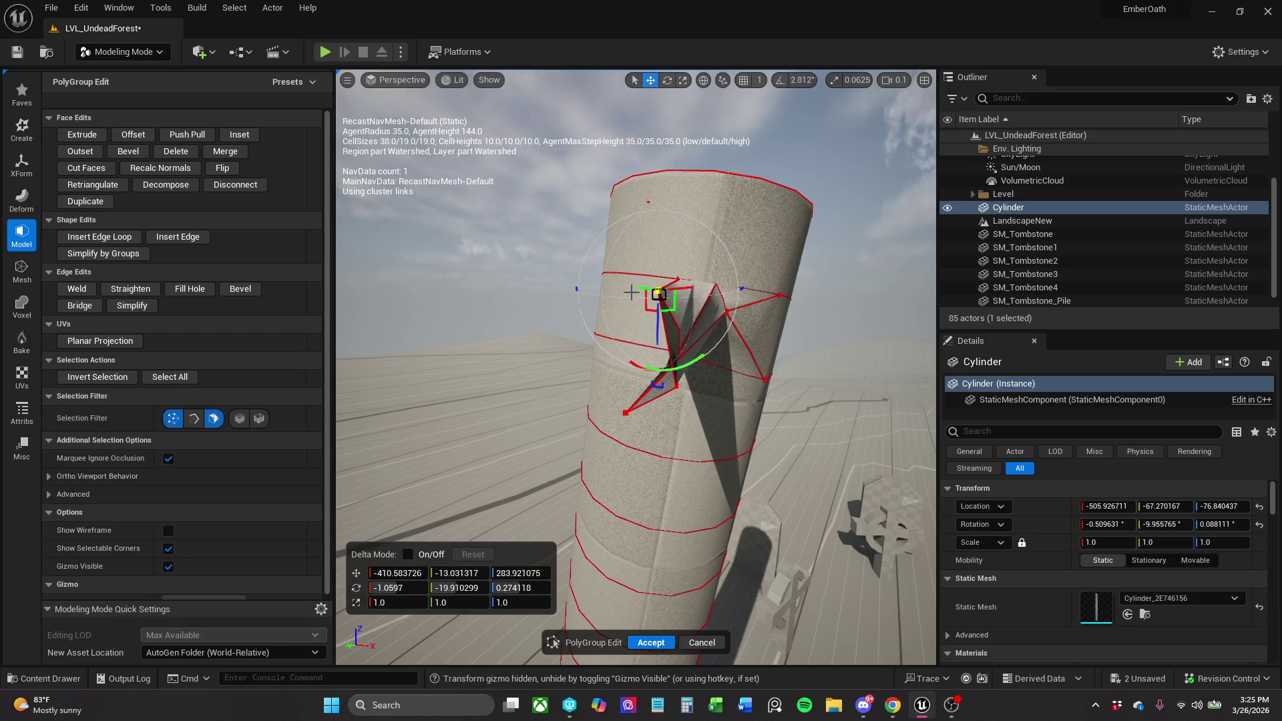
mouse_move(661, 294)
mouse_down()
mouse_move(623, 311)
mouse_move(647, 313)
mouse_move(601, 311)
mouse_move(621, 348)
mouse_move(676, 283)
mouse_up()
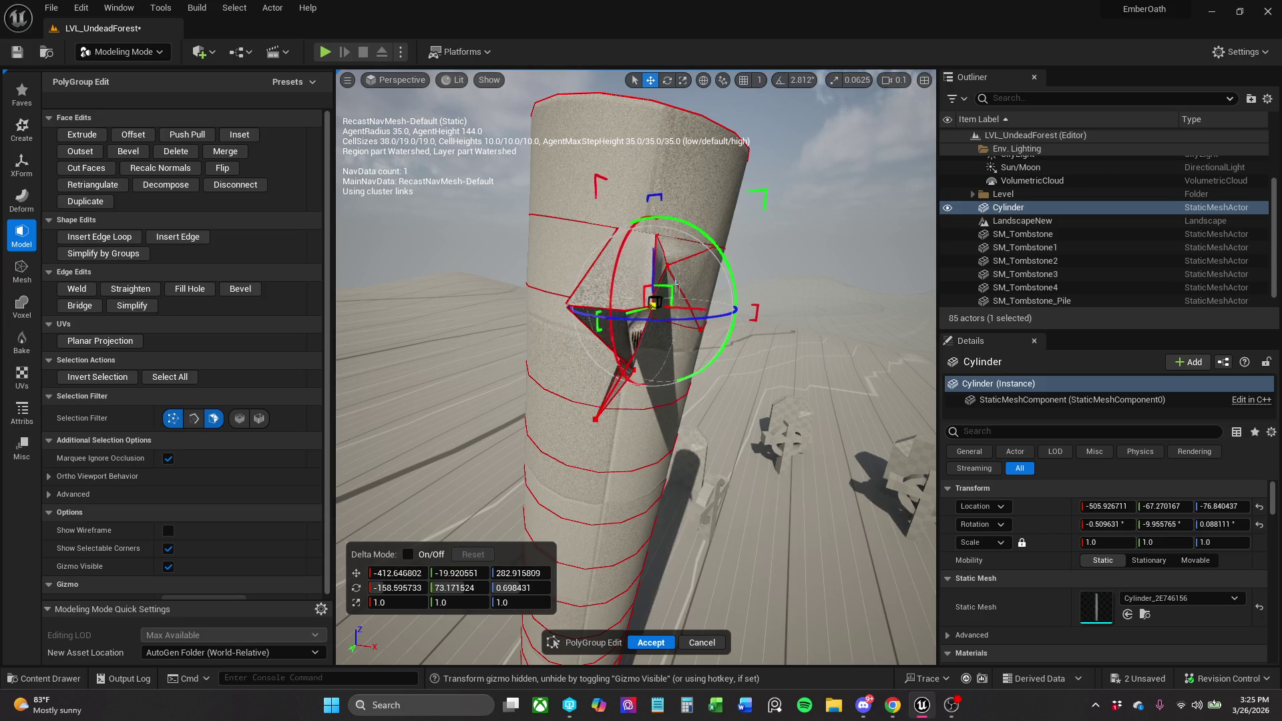
click(595, 419)
drag(614, 397, 680, 395)
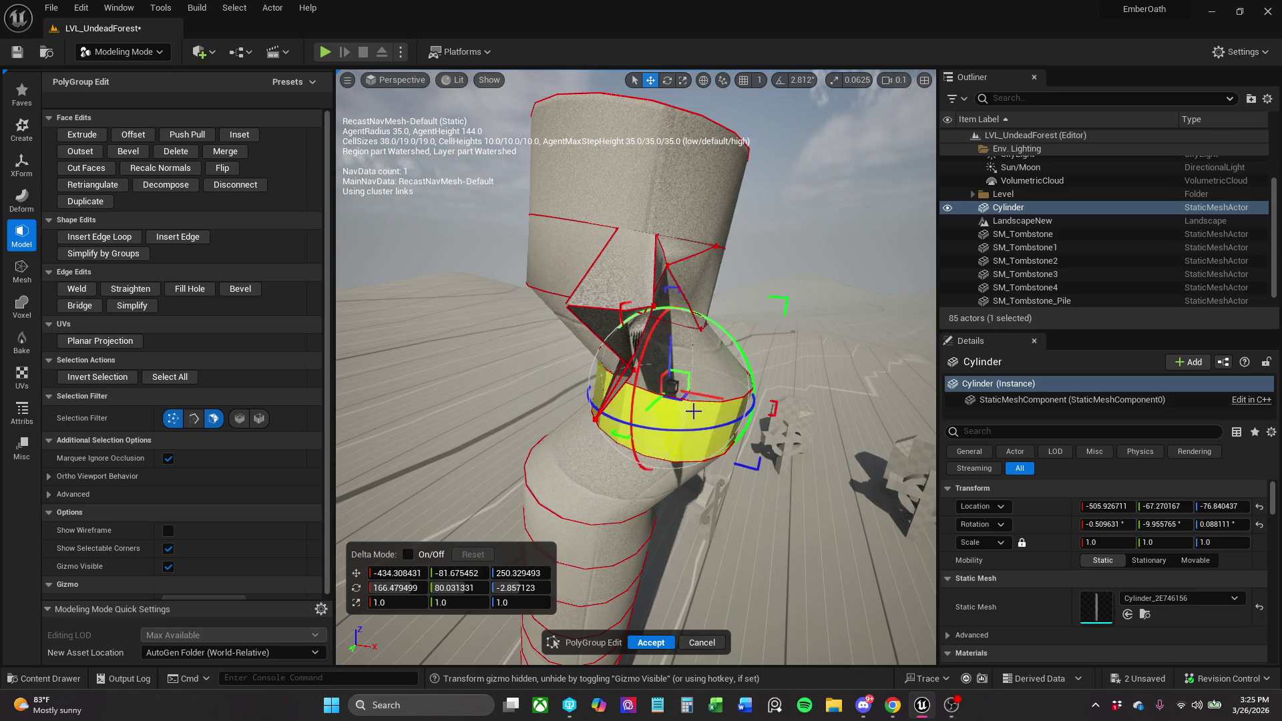
key(ctrl+z)
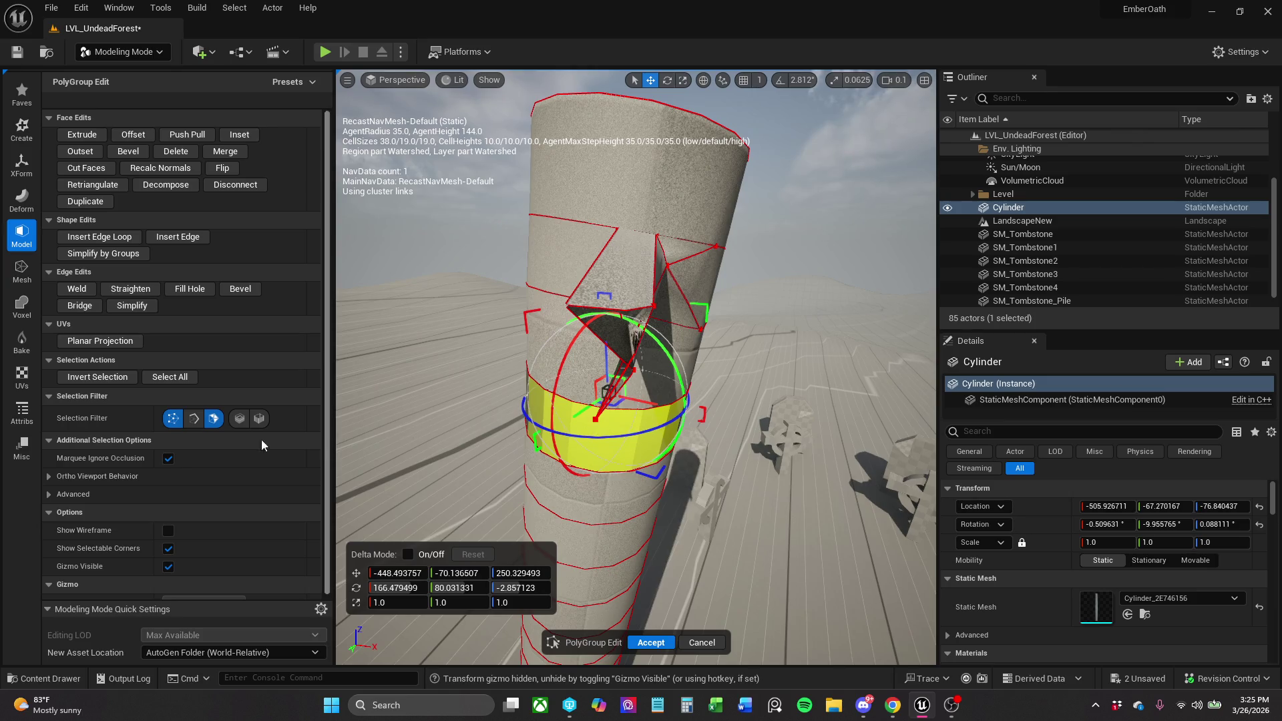
Turn off the Face filter and drag two corner points at the spike's base to new positions.
click(214, 418)
click(596, 420)
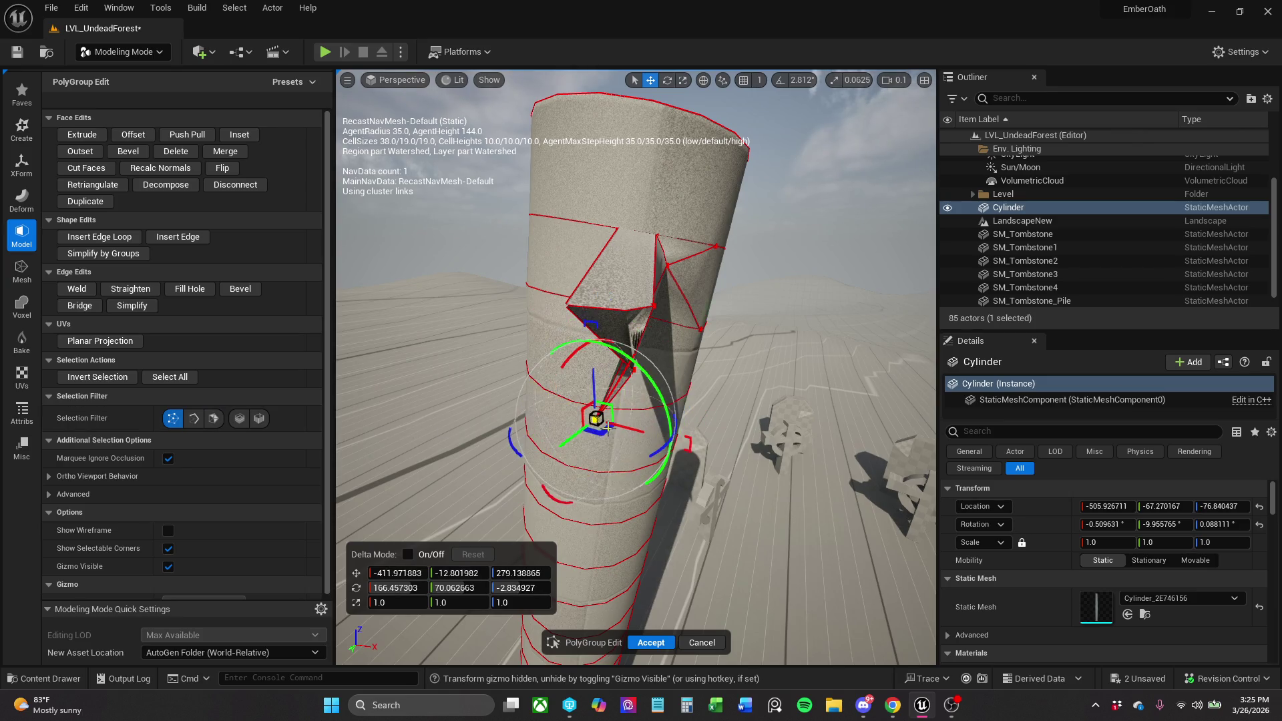
drag(602, 432, 678, 435)
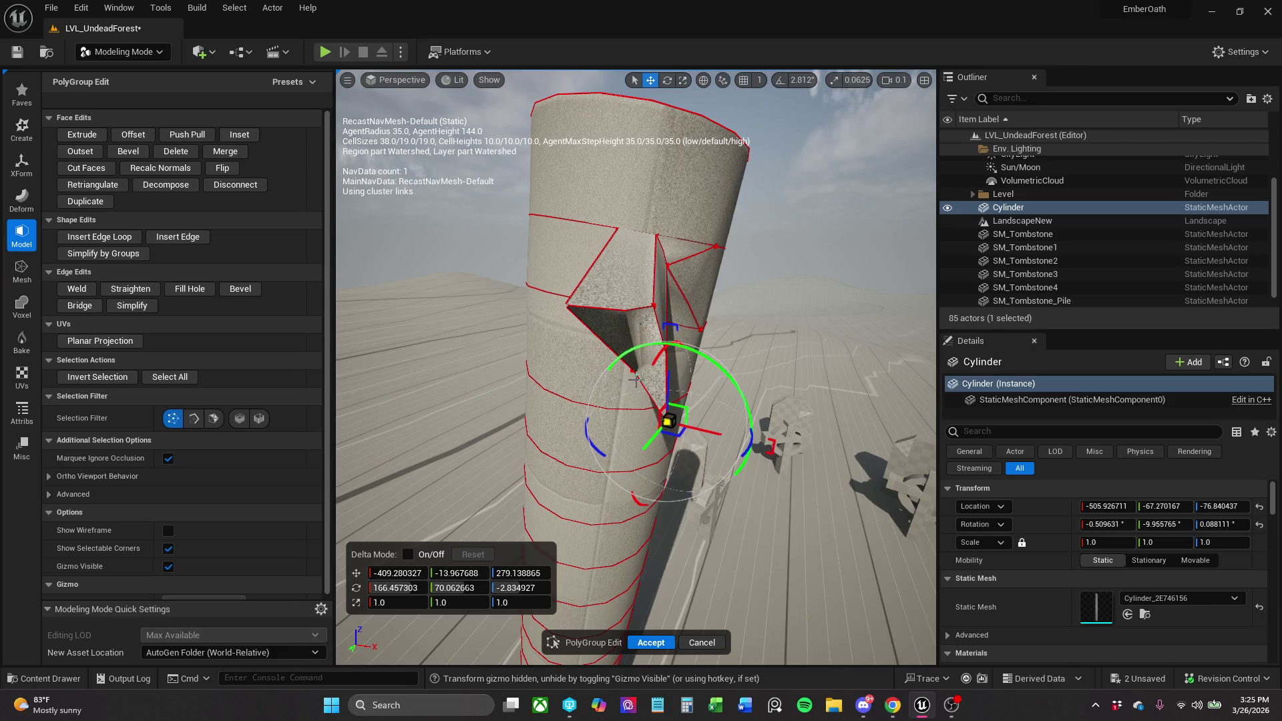
click(633, 370)
drag(612, 398, 566, 430)
Nudge a third spike corner right and down, then disable the Vertex filter and select a cylinder face.
mouse_move(674, 401)
mouse_down()
mouse_move(631, 414)
mouse_move(675, 399)
mouse_up()
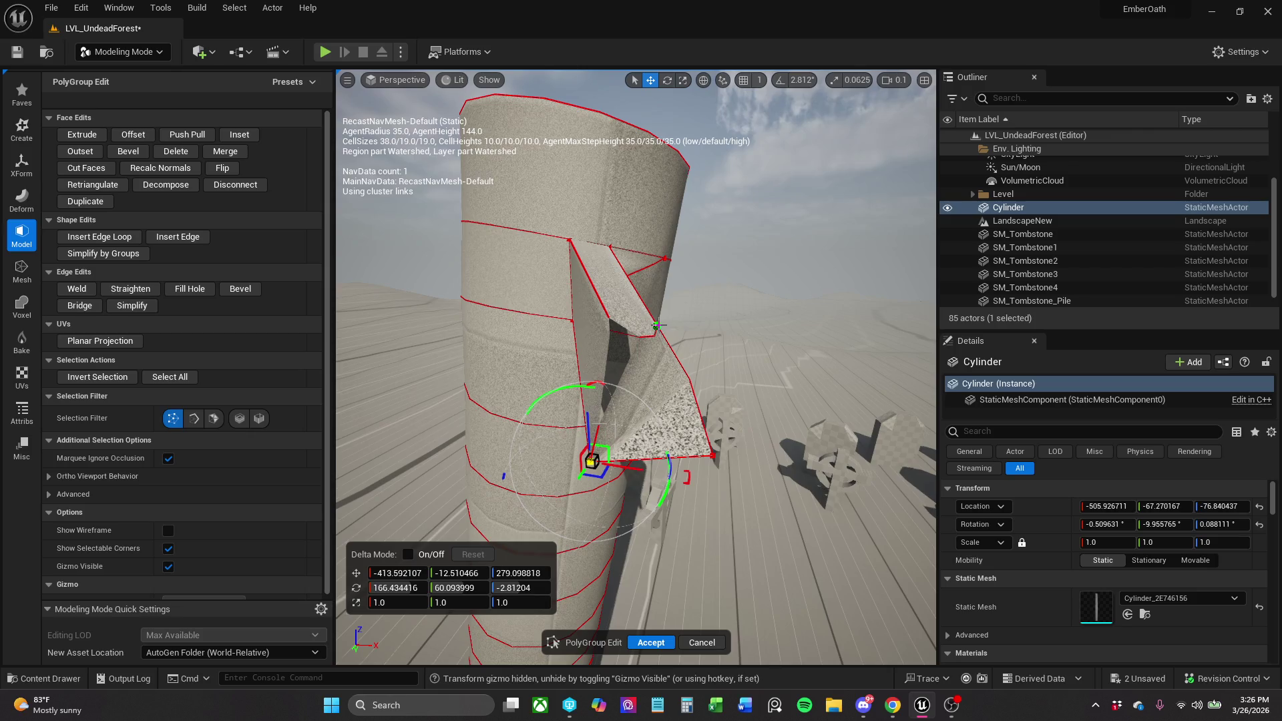
click(658, 325)
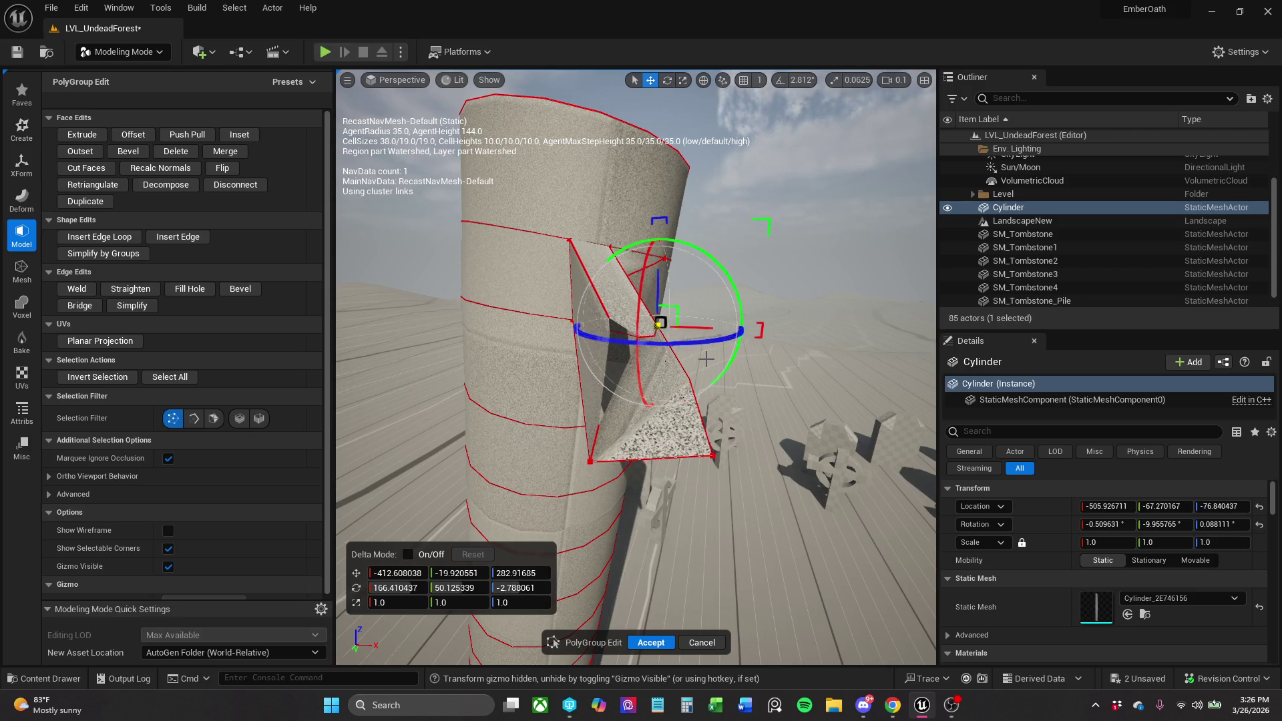
drag(706, 359, 912, 463)
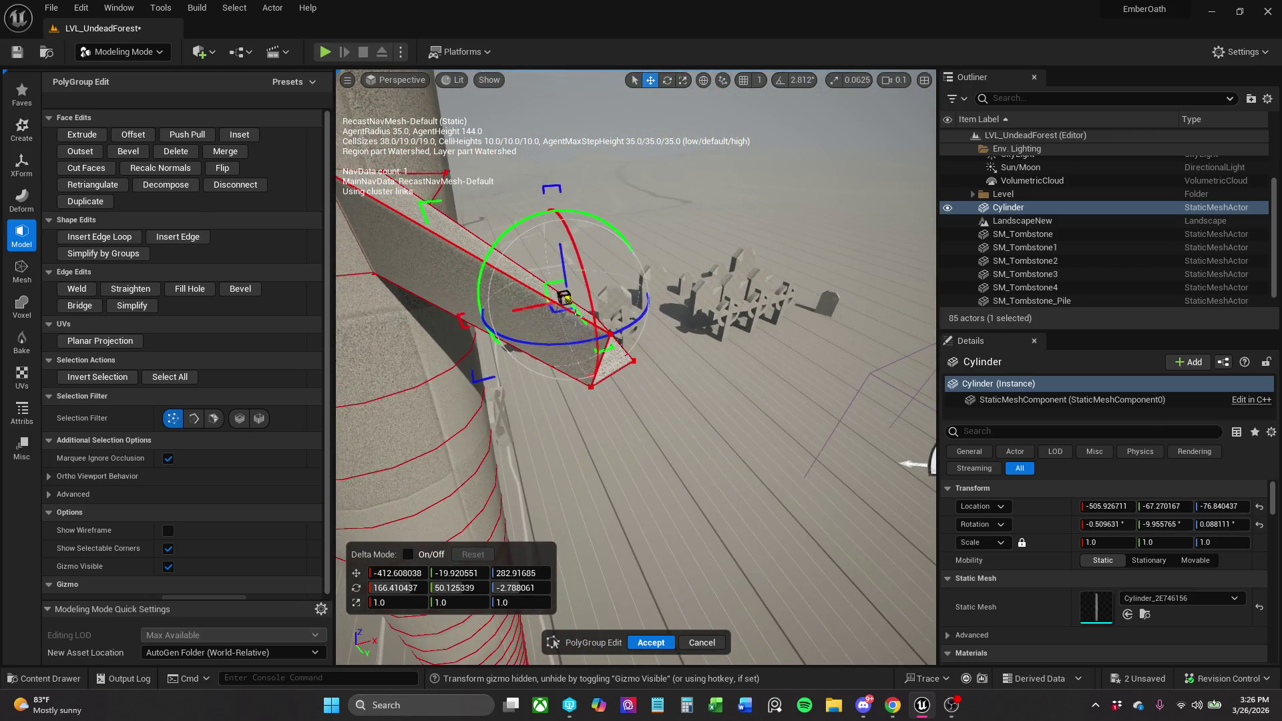
mouse_move(628, 300)
mouse_down()
mouse_move(686, 318)
mouse_move(915, 290)
mouse_up()
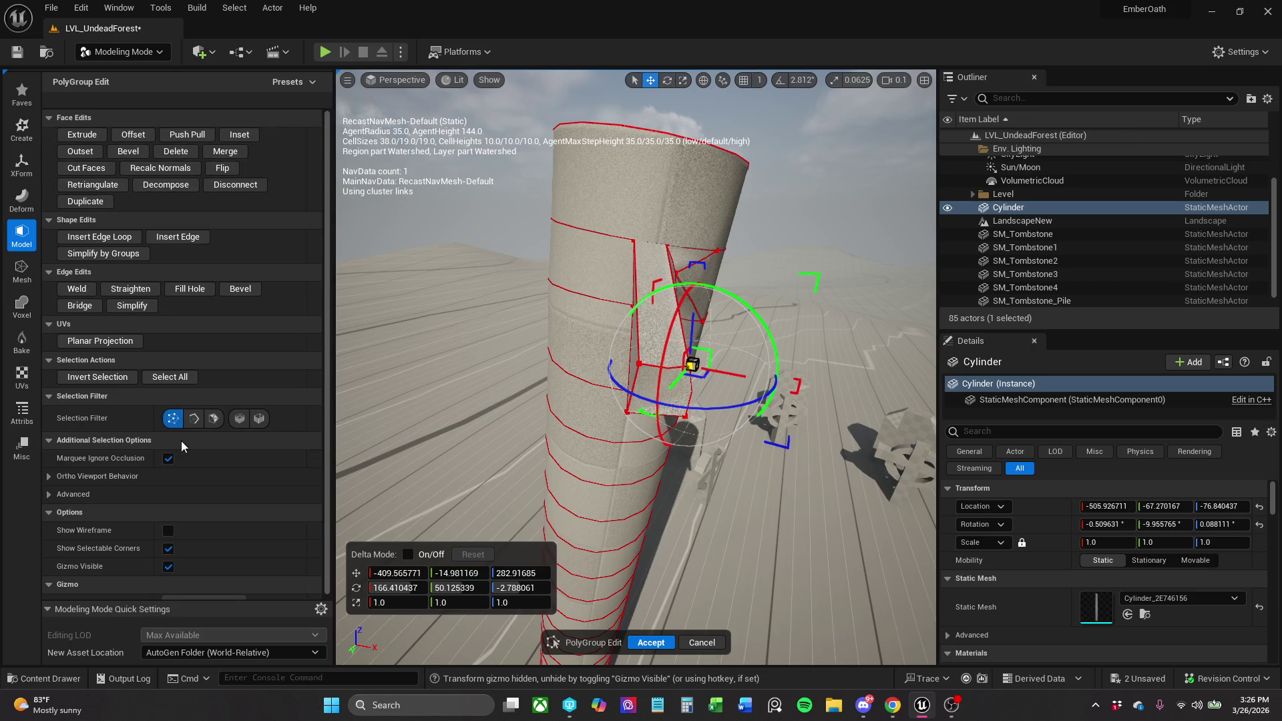
click(173, 419)
click(682, 401)
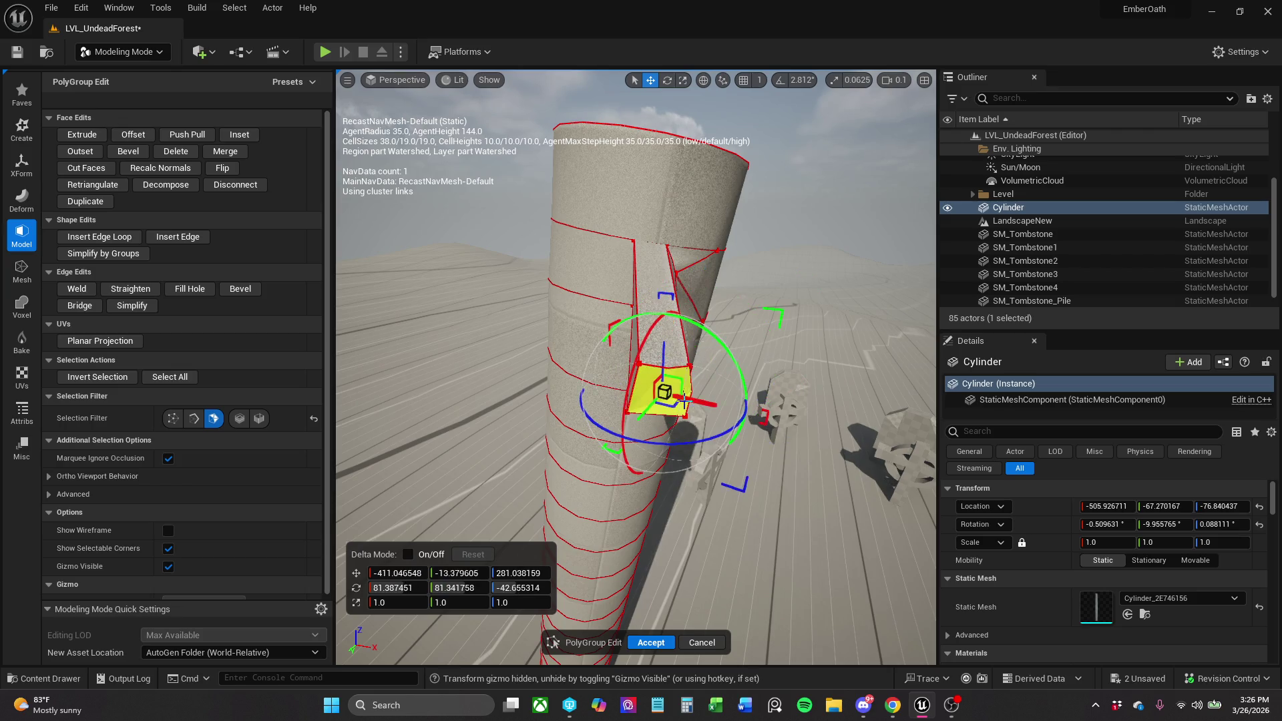
Extrude the selected face outward from the cylinder to form the arm.
click(82, 134)
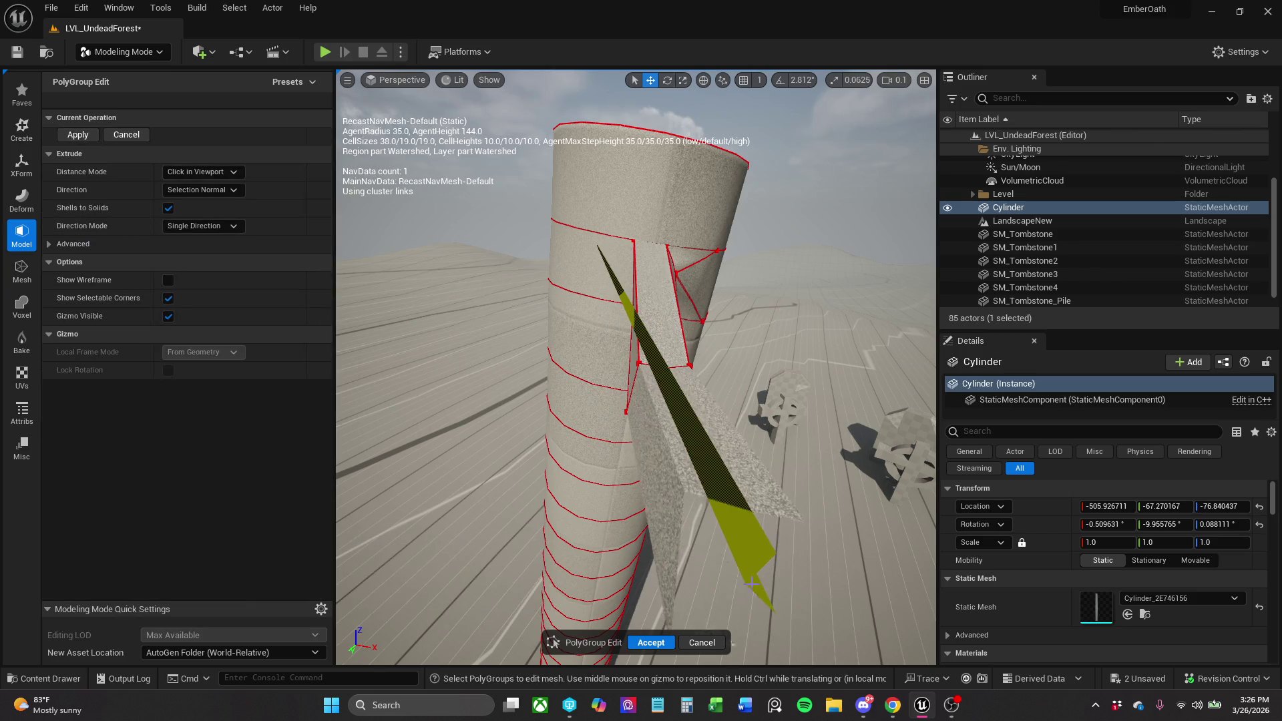
click(767, 614)
click(735, 521)
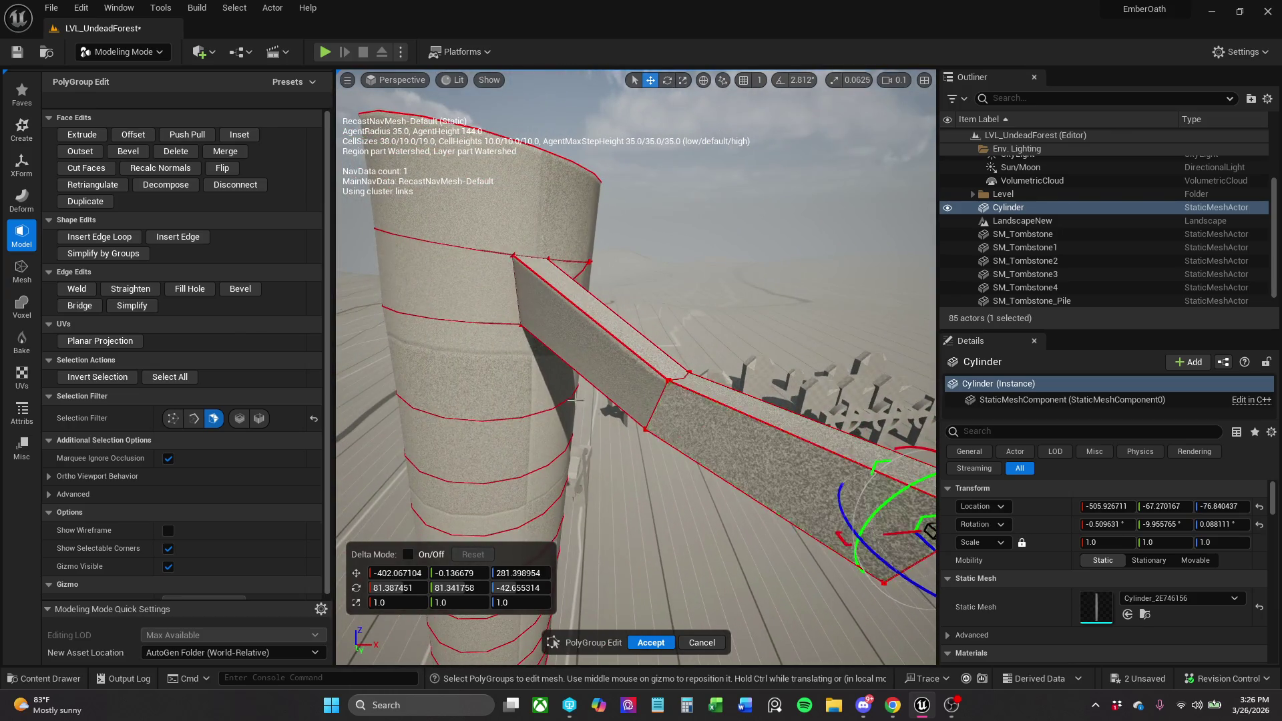
click(575, 400)
double_click(684, 357)
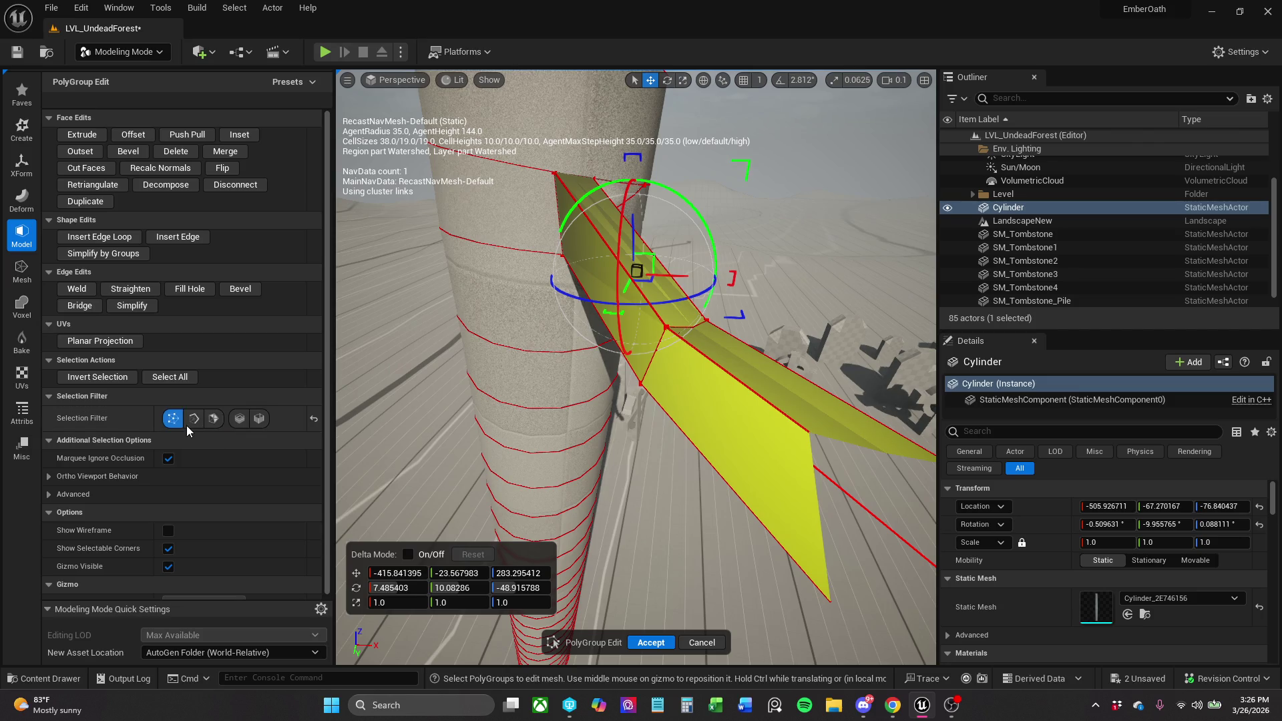
Move a corner vertex of the extrusion down-right, then nudge it slightly upward.
key(Escape)
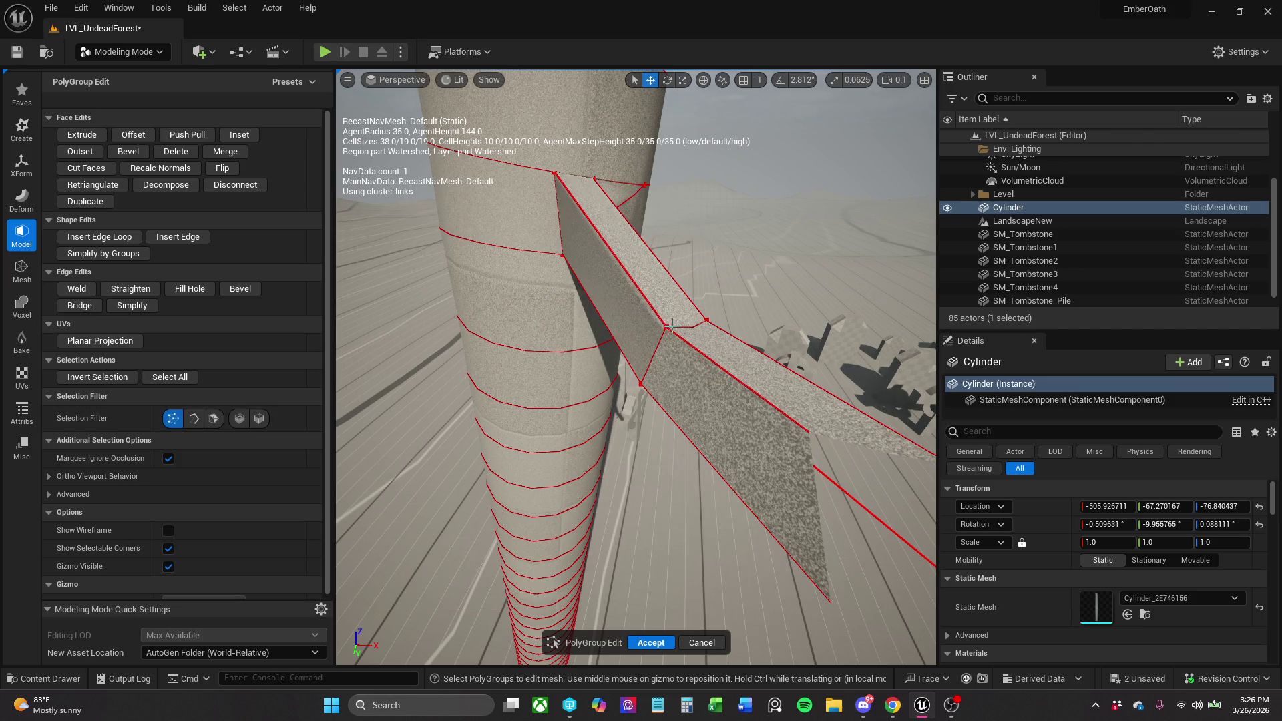
click(671, 326)
mouse_move(671, 326)
mouse_down()
mouse_move(661, 342)
mouse_move(700, 345)
mouse_move(702, 314)
mouse_move(694, 356)
mouse_move(614, 350)
mouse_move(639, 352)
mouse_move(621, 359)
mouse_move(643, 343)
mouse_up()
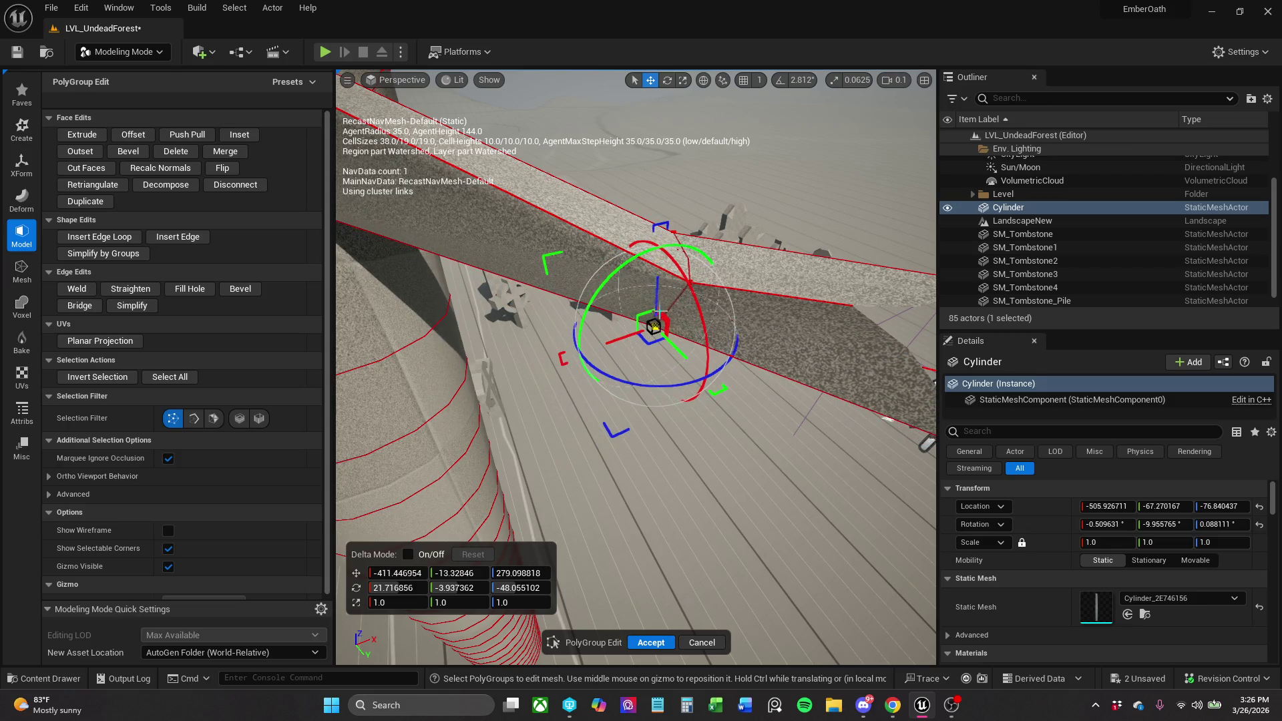
mouse_move(656, 296)
mouse_down()
mouse_move(681, 334)
mouse_move(782, 401)
mouse_move(711, 379)
mouse_move(561, 368)
mouse_move(686, 374)
mouse_up()
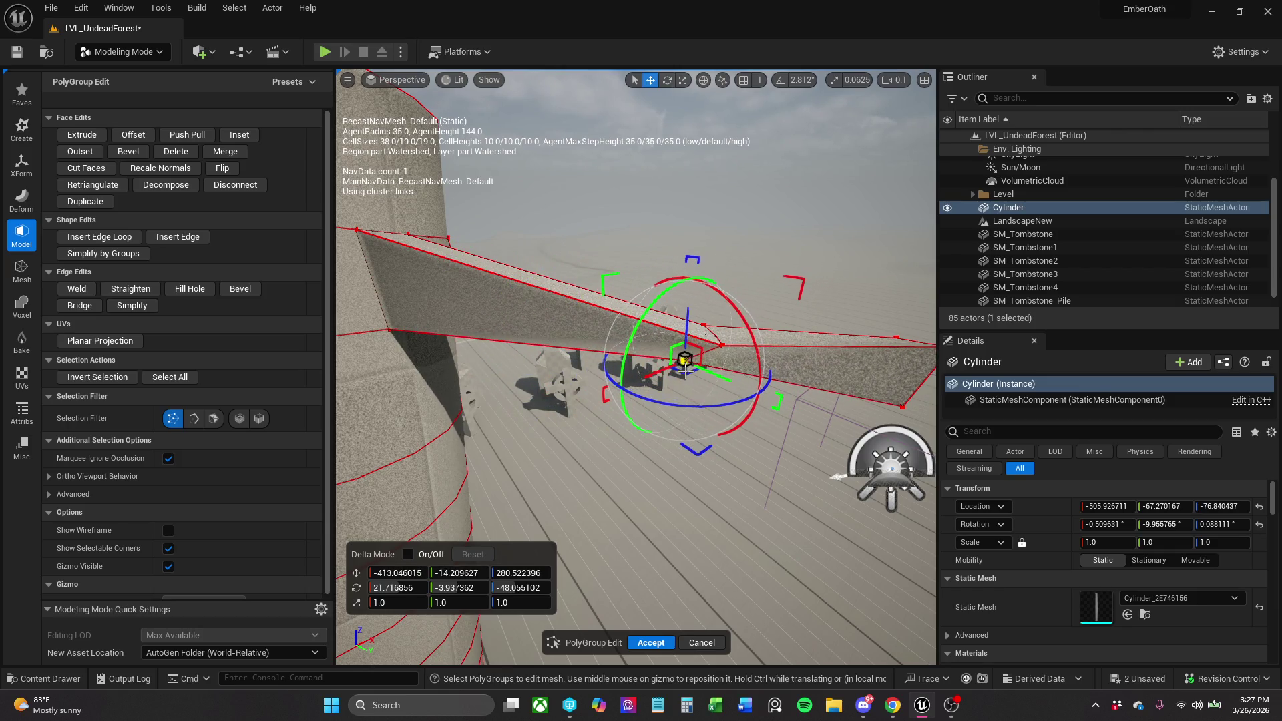
Enable the Edge filter, then raise and tilt the arm's lower edge.
click(193, 418)
click(465, 340)
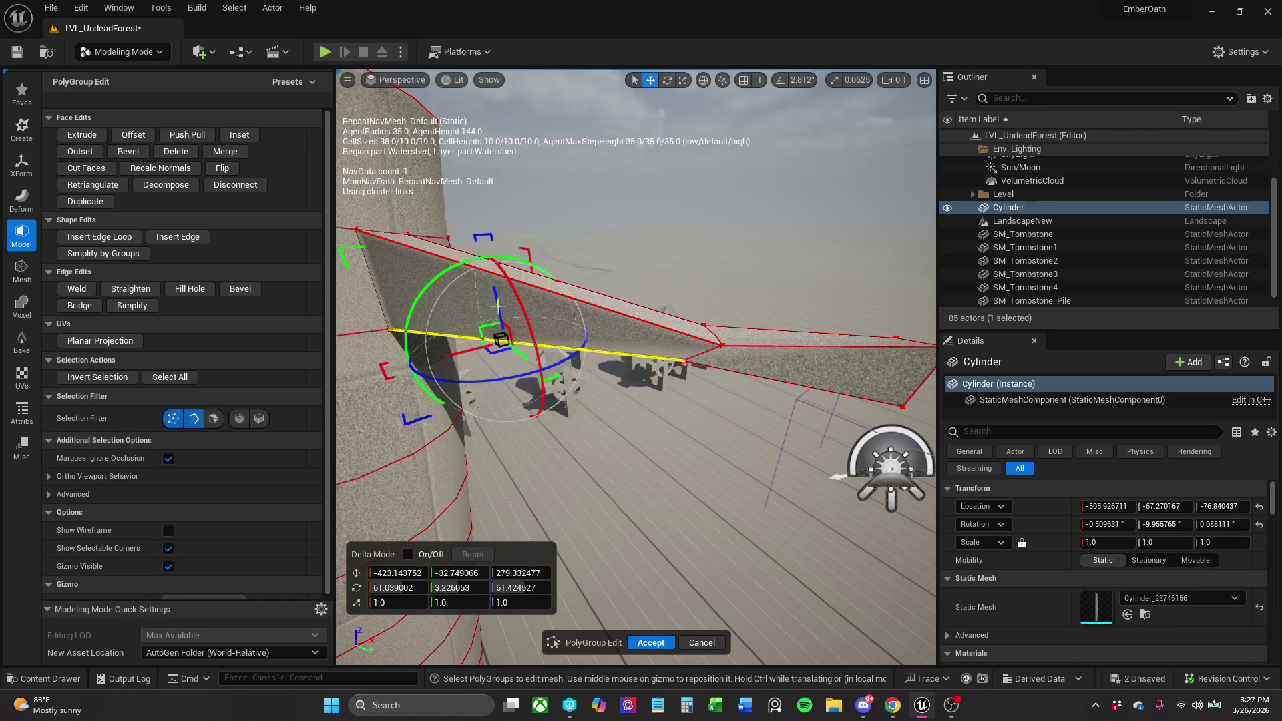
drag(498, 305, 508, 284)
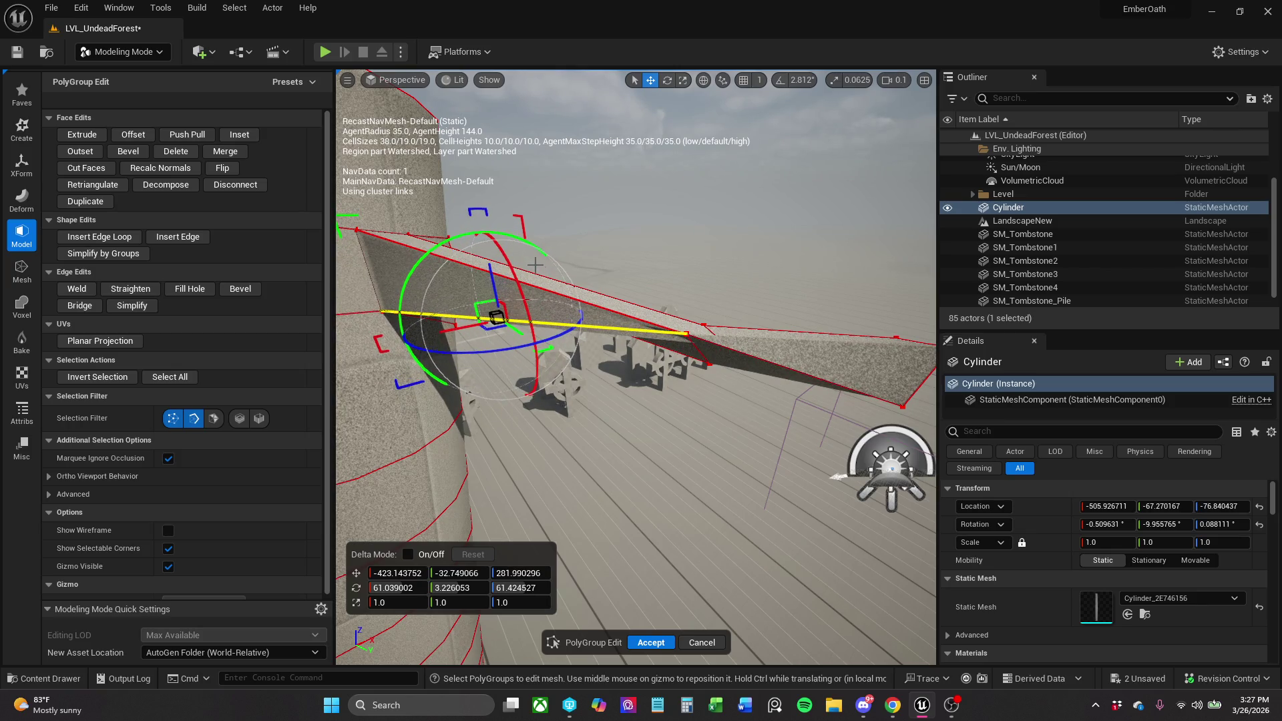
click(534, 246)
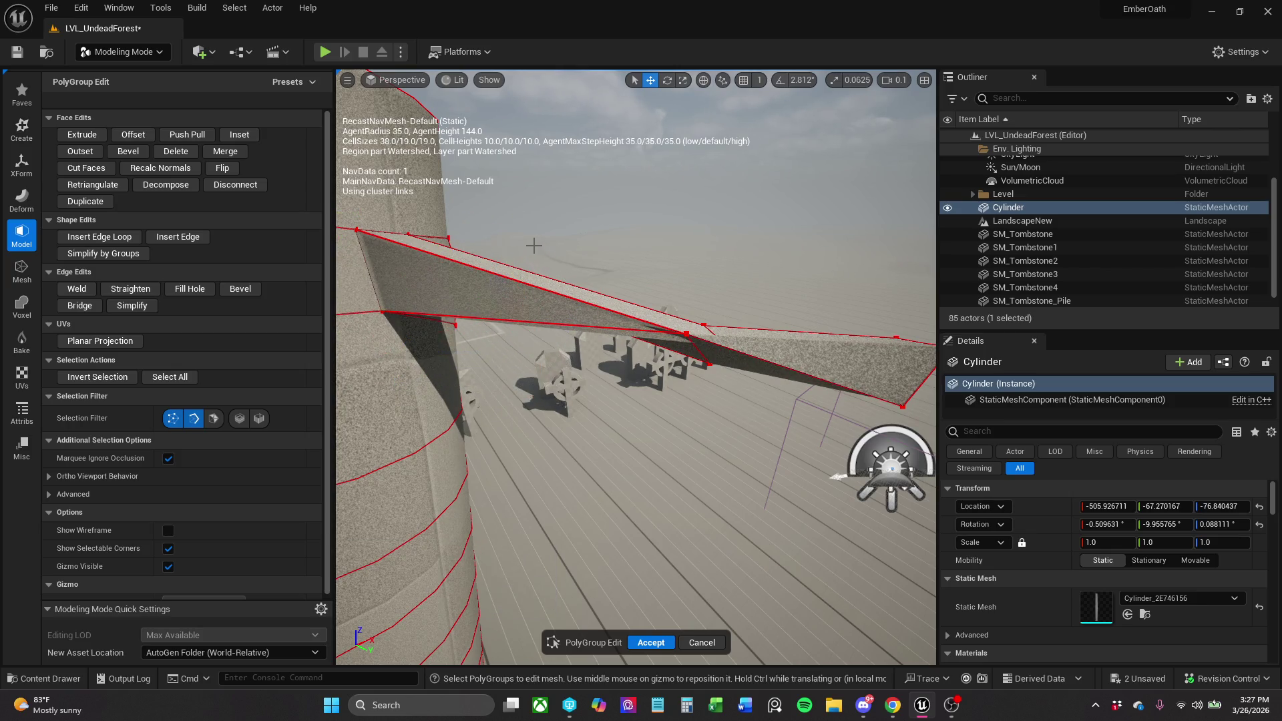
click(480, 316)
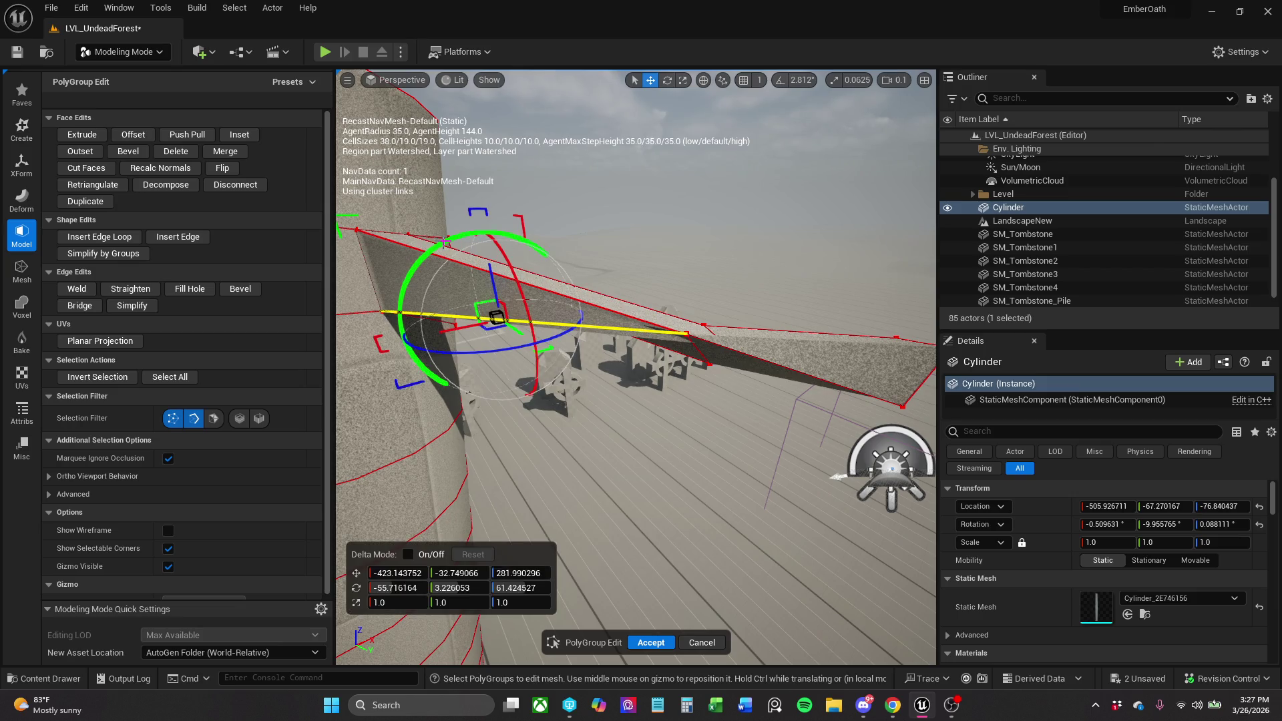
mouse_move(448, 239)
mouse_down()
mouse_move(469, 235)
mouse_move(492, 270)
mouse_up()
Slide the arm's right-side edge, with the pivot placed on its corner vertex.
key(e)
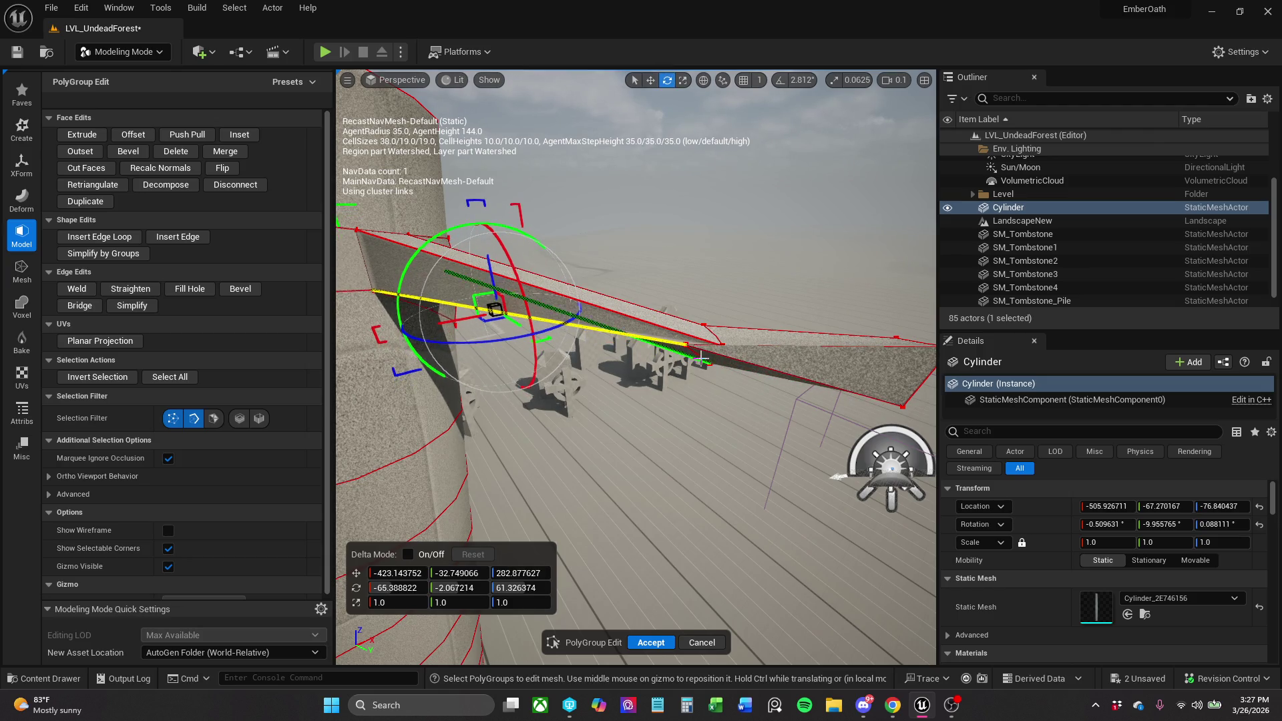
click(766, 369)
mouse_move(815, 362)
mouse_down()
mouse_move(861, 377)
mouse_move(818, 366)
mouse_up()
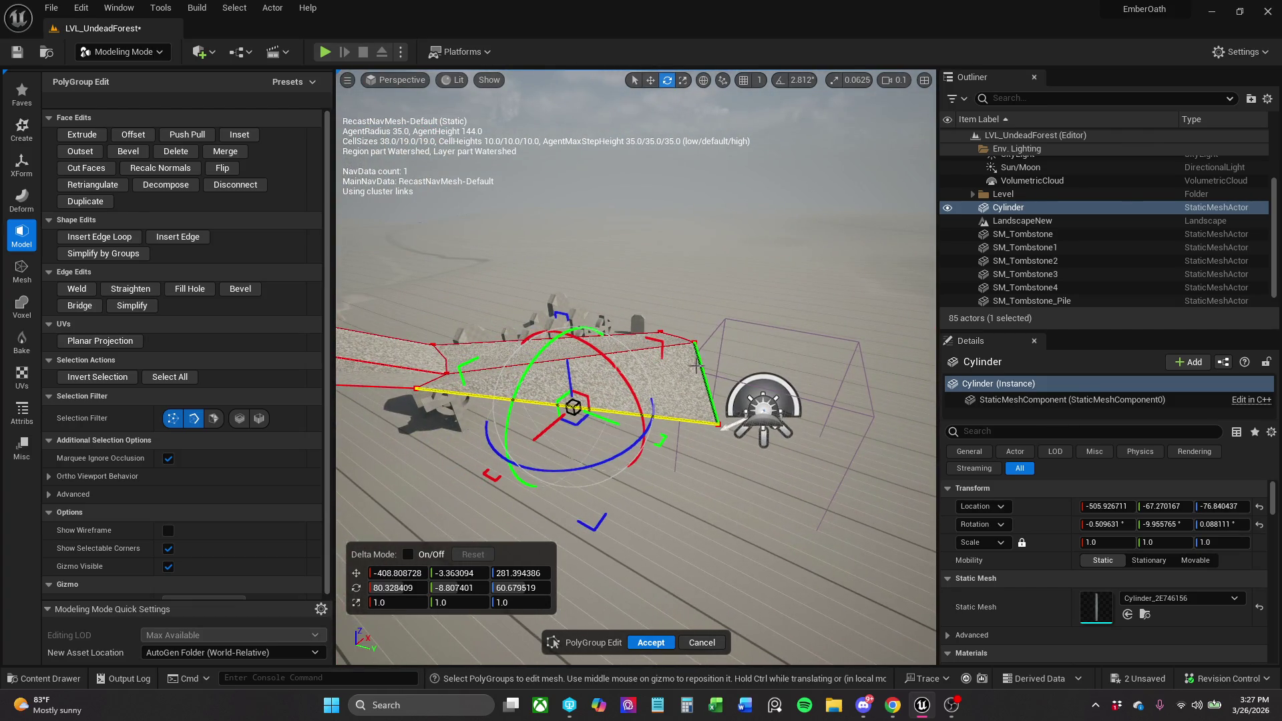
middle_click(690, 344)
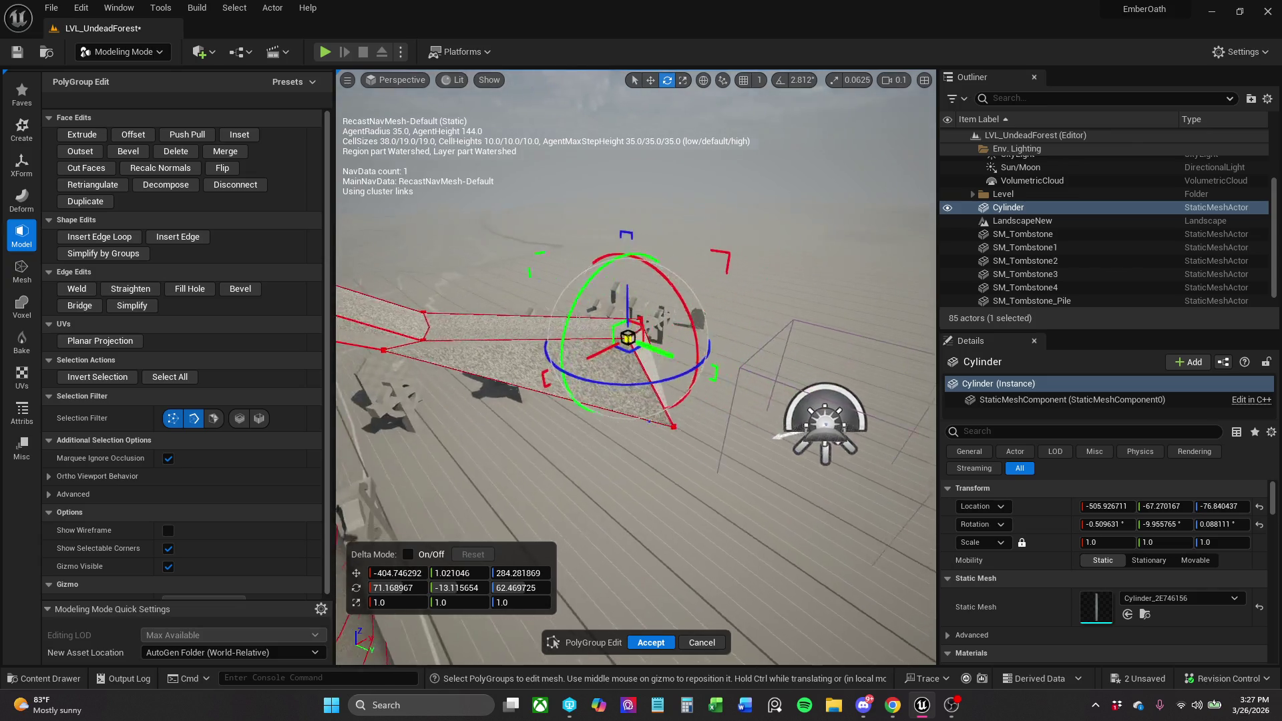
Move the view in close to the arm and raise its long edge.
mouse_move(635, 367)
mouse_down()
mouse_move(609, 361)
mouse_move(575, 384)
mouse_move(696, 360)
mouse_up()
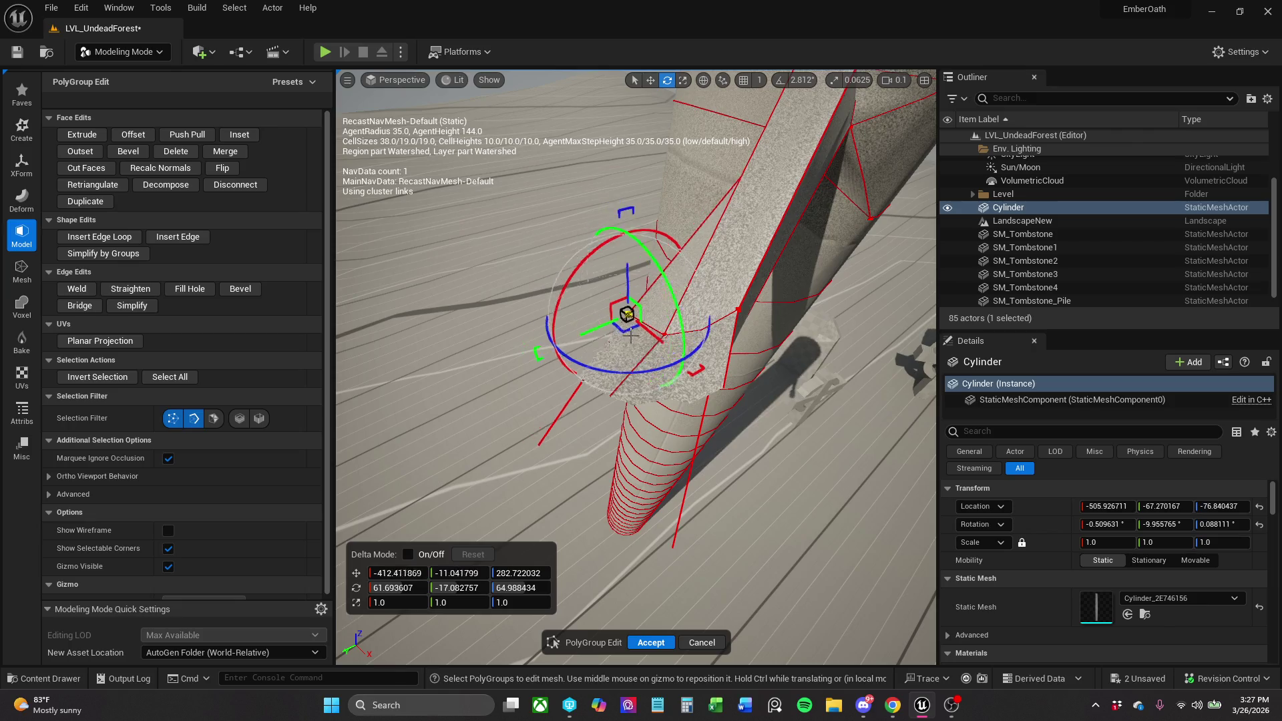
scroll(655, 350, up, 2)
drag(655, 350, 761, 418)
scroll(655, 350, down, 1)
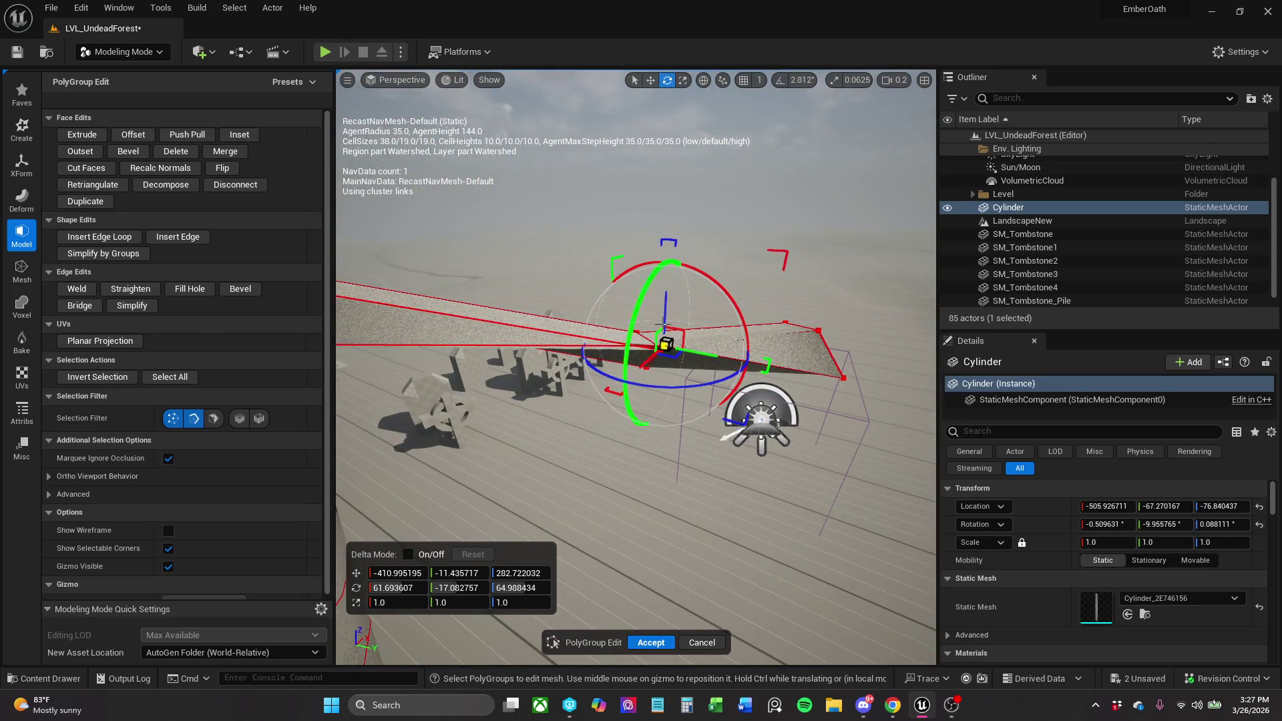
drag(664, 334, 572, 339)
click(517, 325)
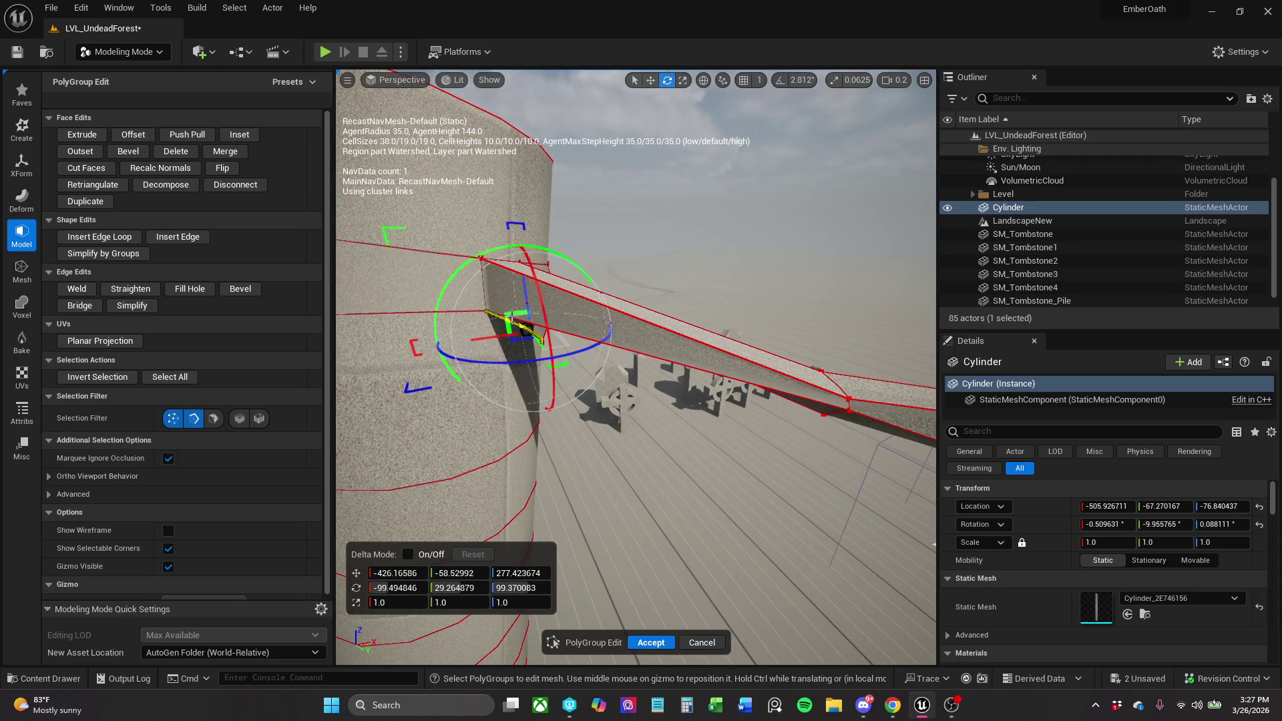
click(525, 330)
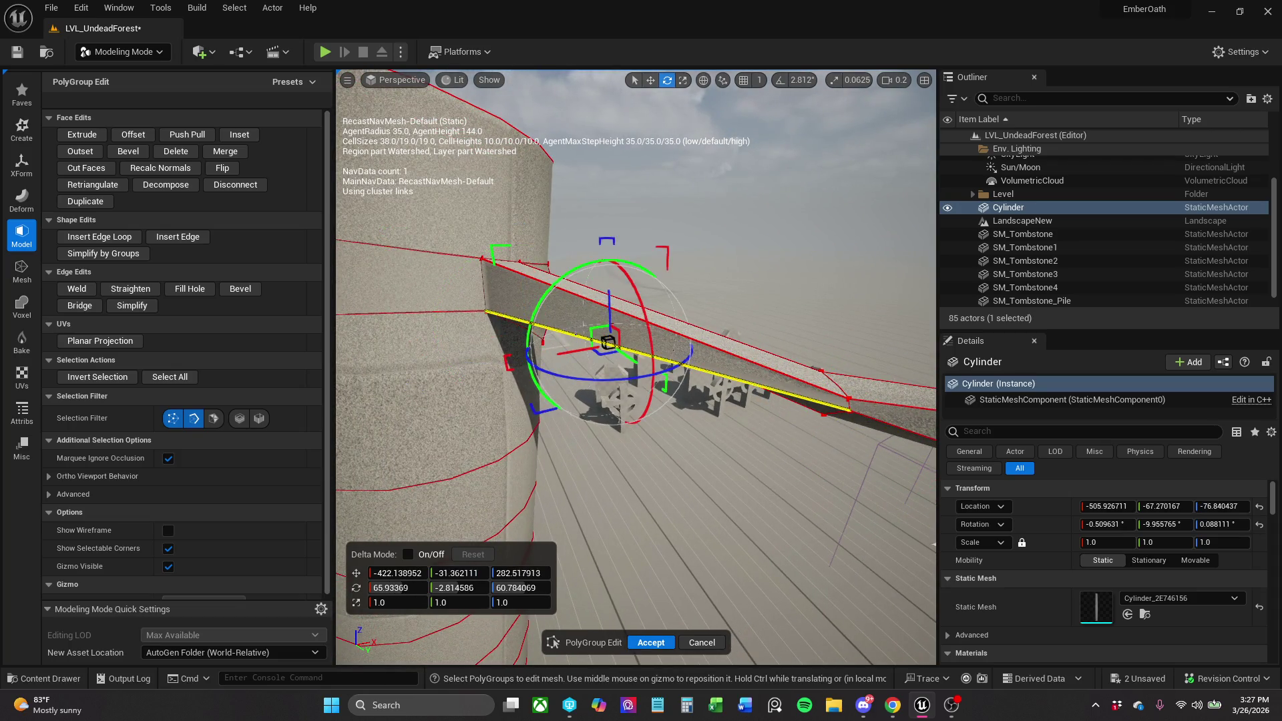
mouse_move(610, 314)
mouse_down()
mouse_move(662, 268)
mouse_move(610, 298)
mouse_move(735, 354)
mouse_move(888, 381)
mouse_up()
Rotate the lower edge at the arm's end and lift it up and outward.
key(r)
key(w)
click(823, 378)
key(r)
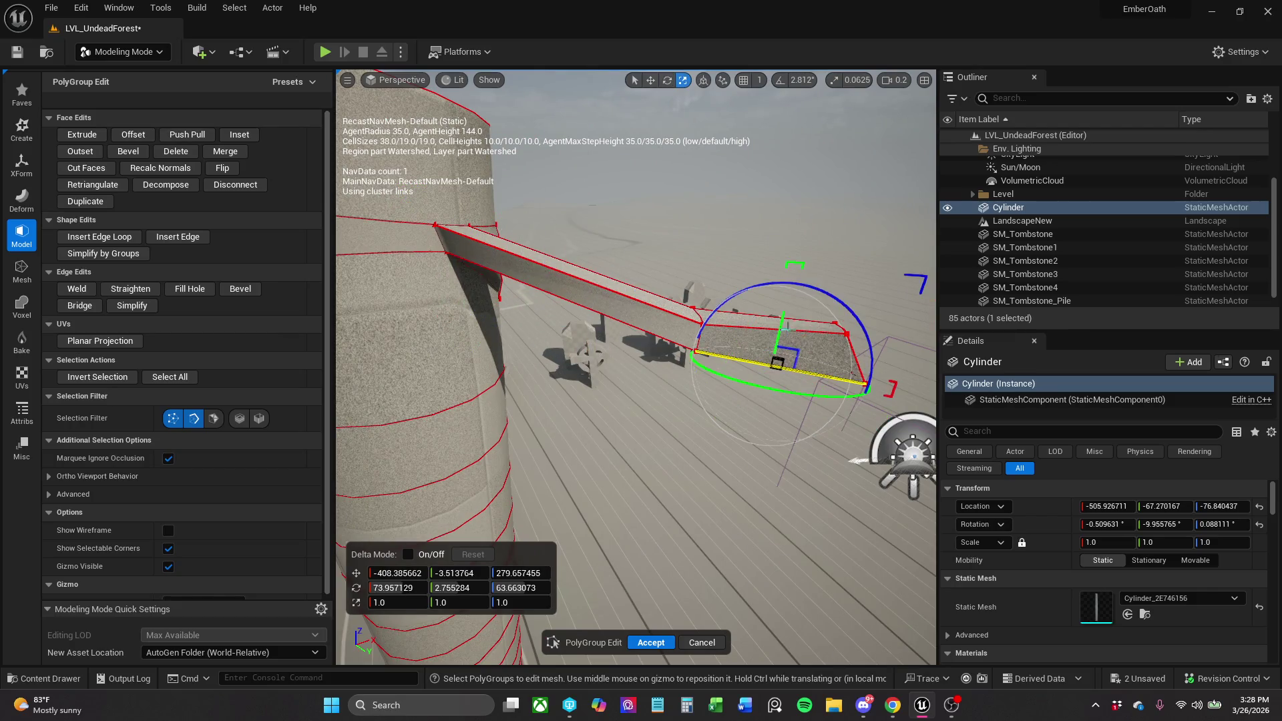
drag(802, 290, 768, 291)
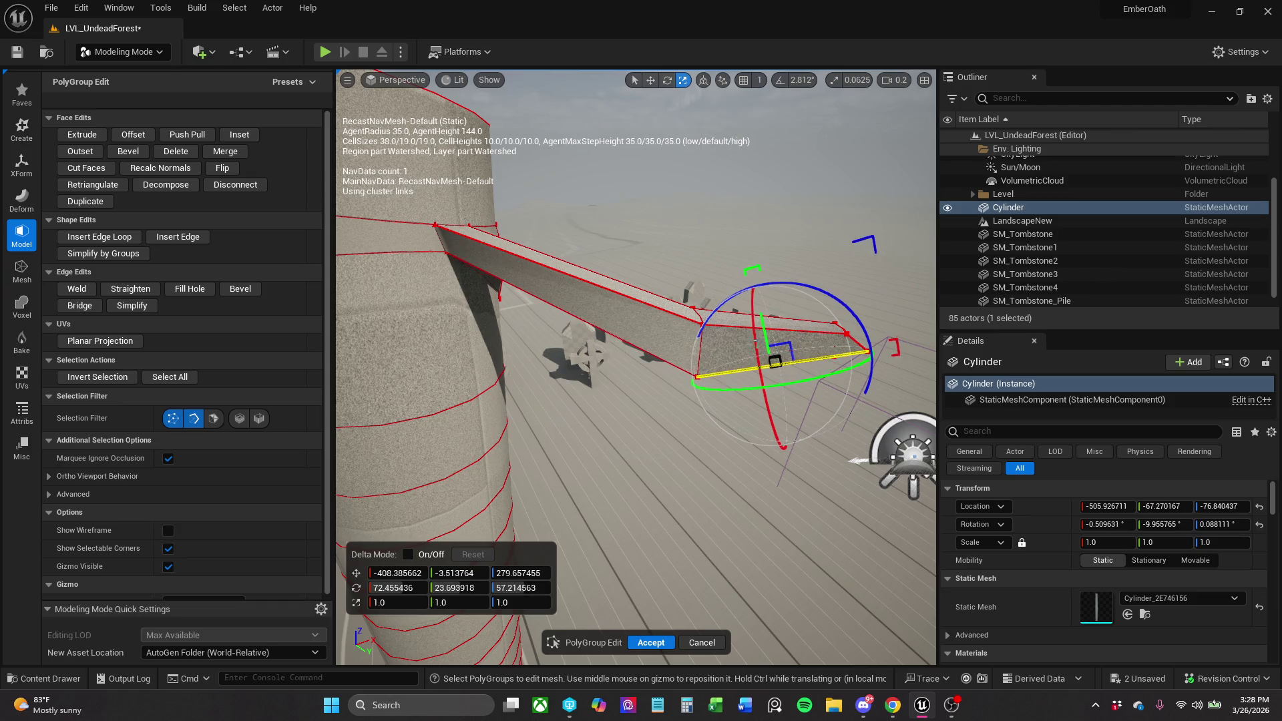
drag(774, 362, 786, 349)
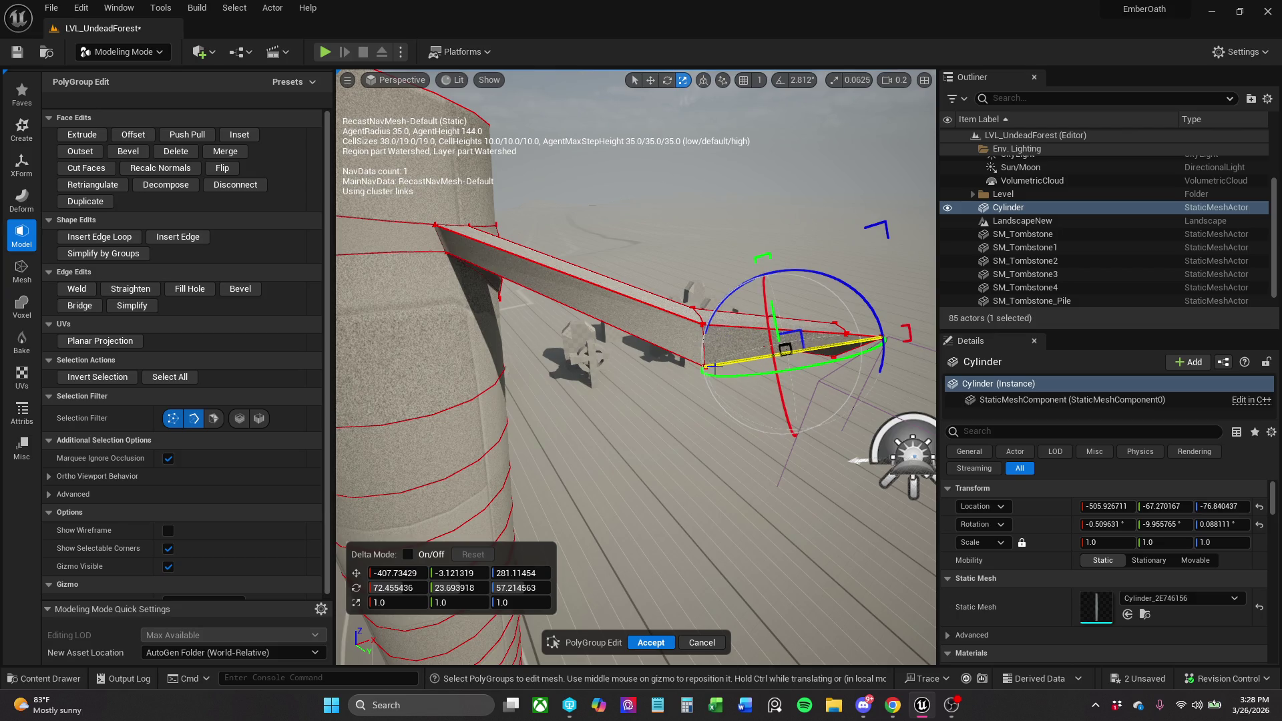
Select the vertex at the arm's end.
click(705, 367)
key(Escape)
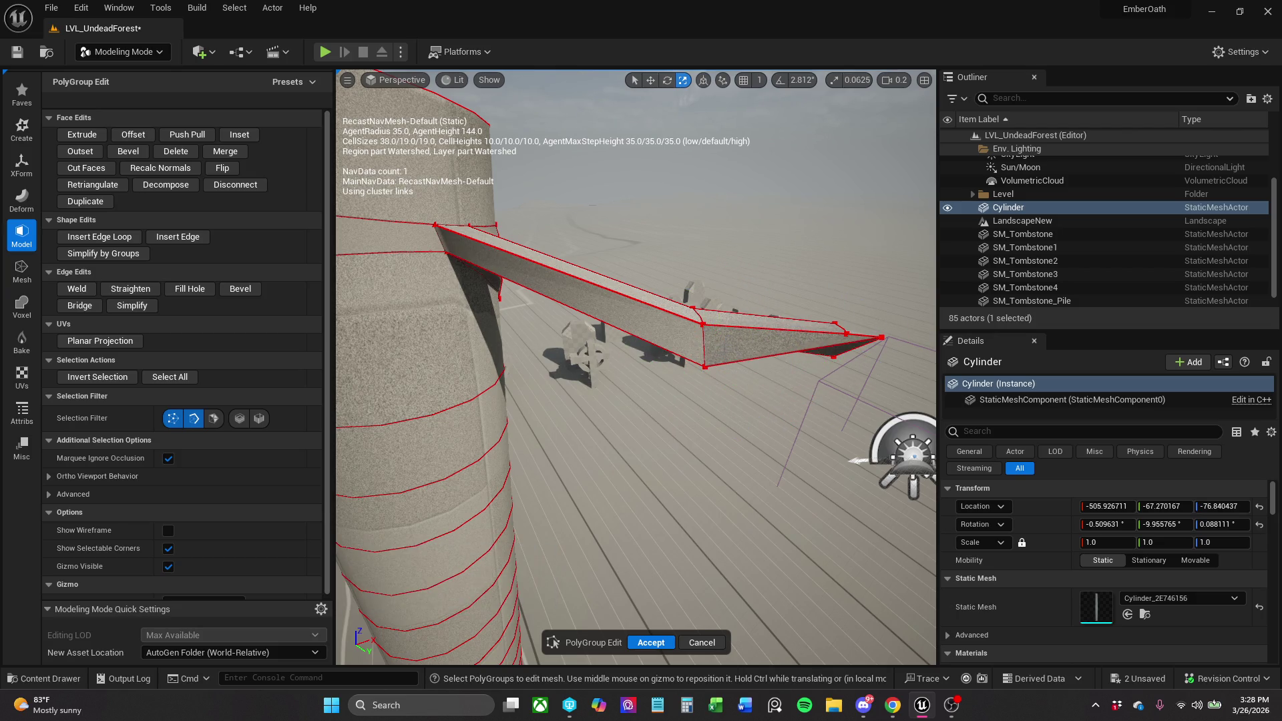
click(706, 366)
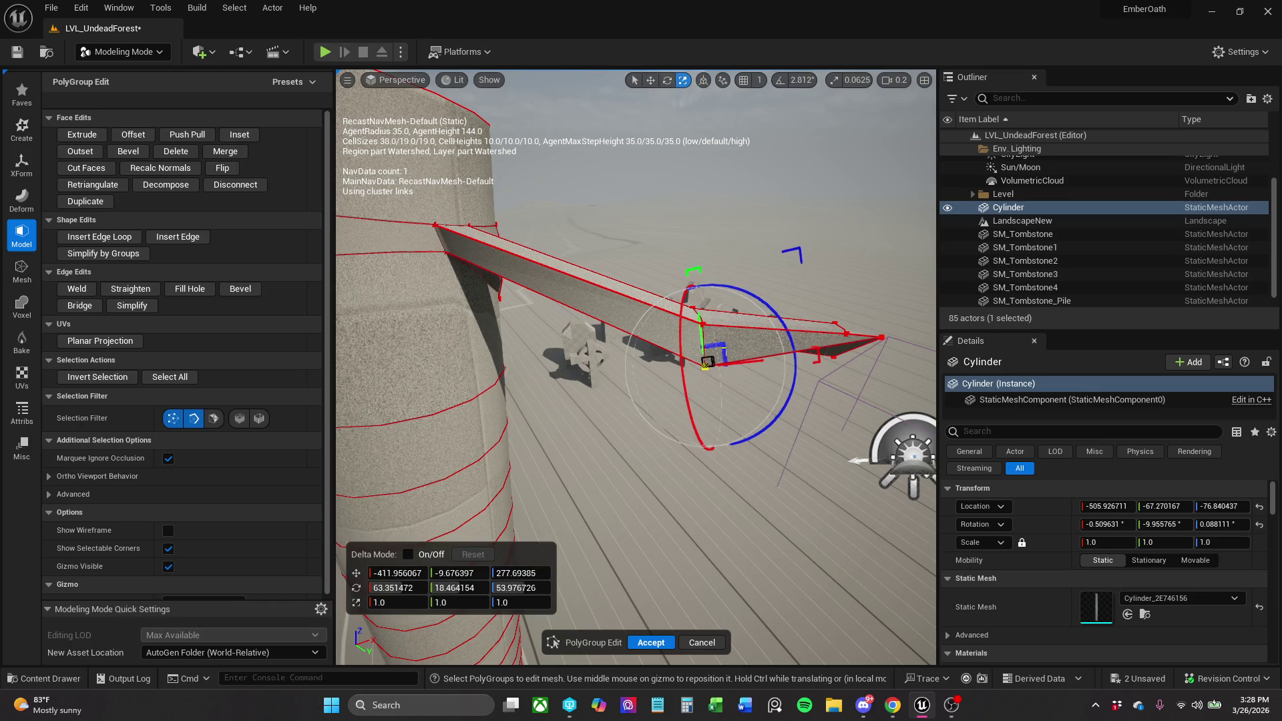
key(Escape)
click(706, 366)
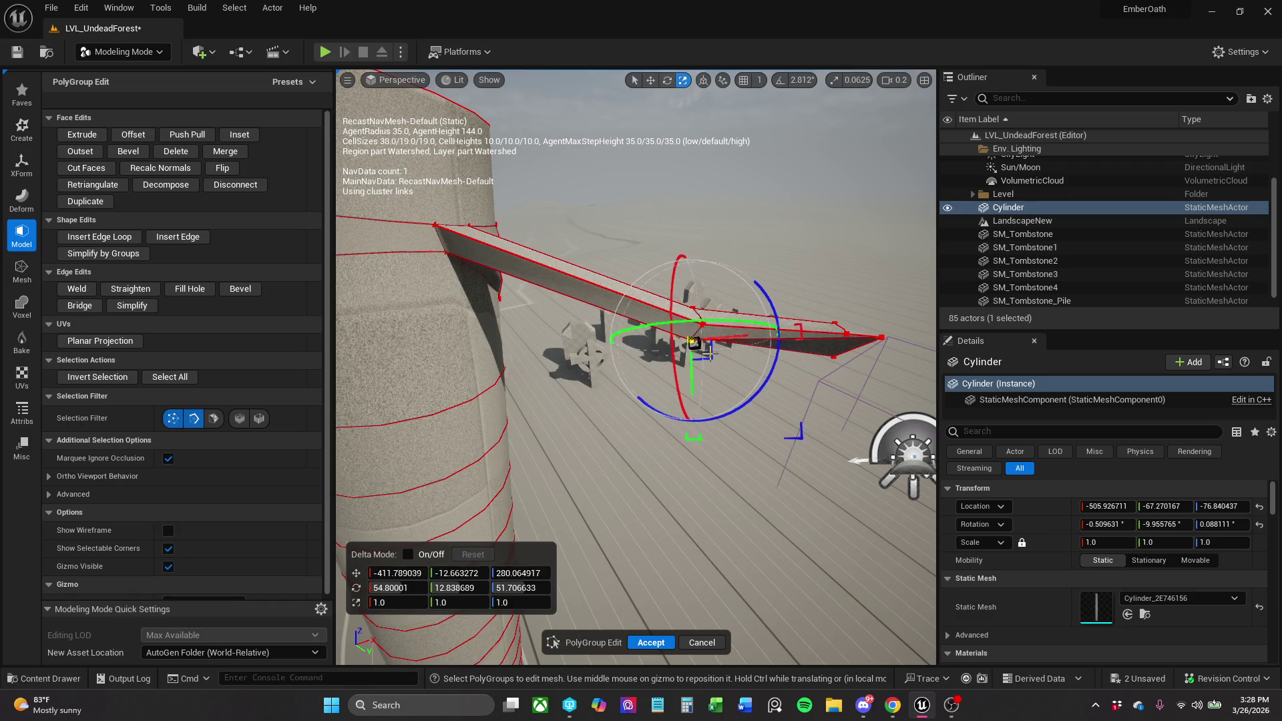
Nudge the arm's end vertices and pull one outward to lengthen the arm.
drag(706, 366, 705, 368)
scroll(635, 367, down, 1)
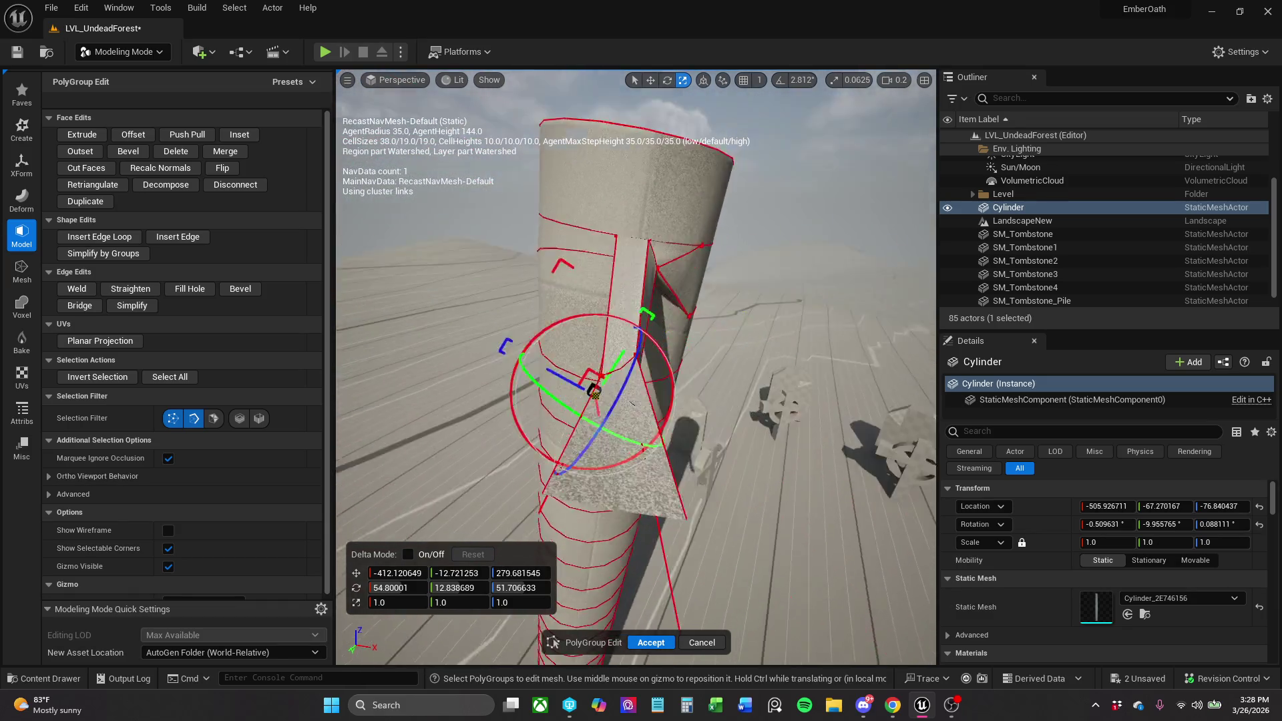
scroll(635, 367, up, 1)
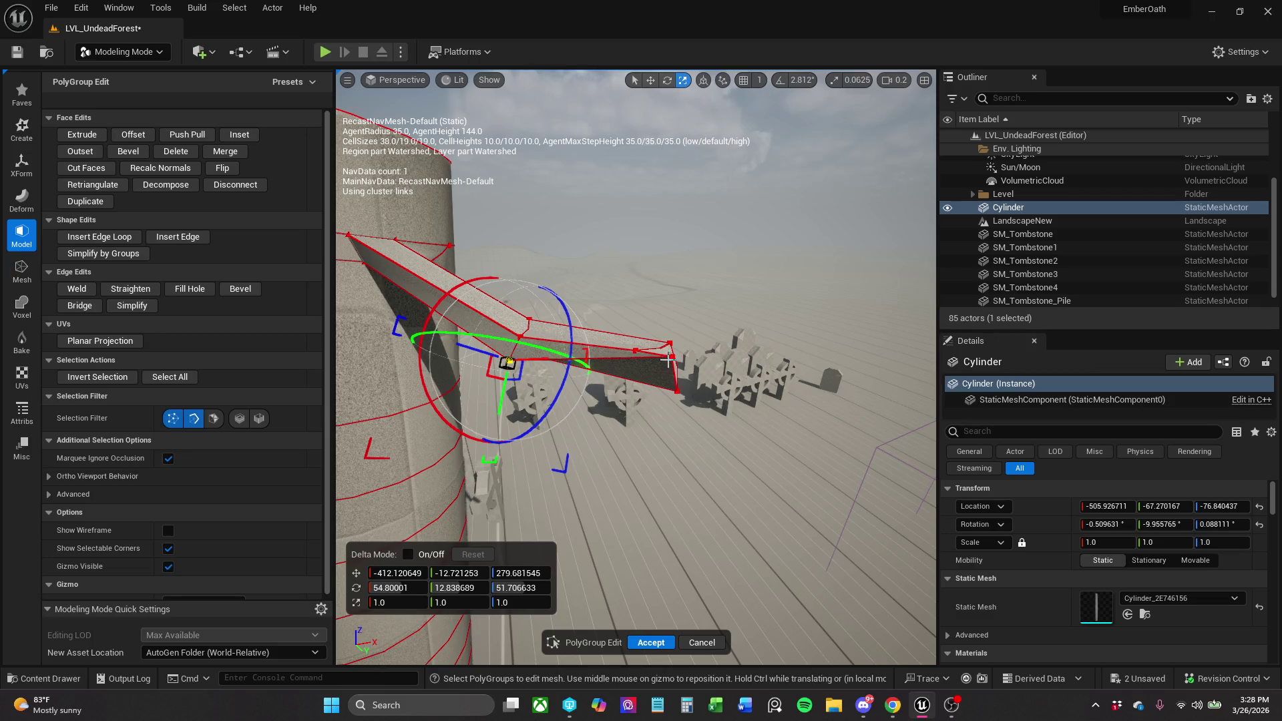
click(673, 356)
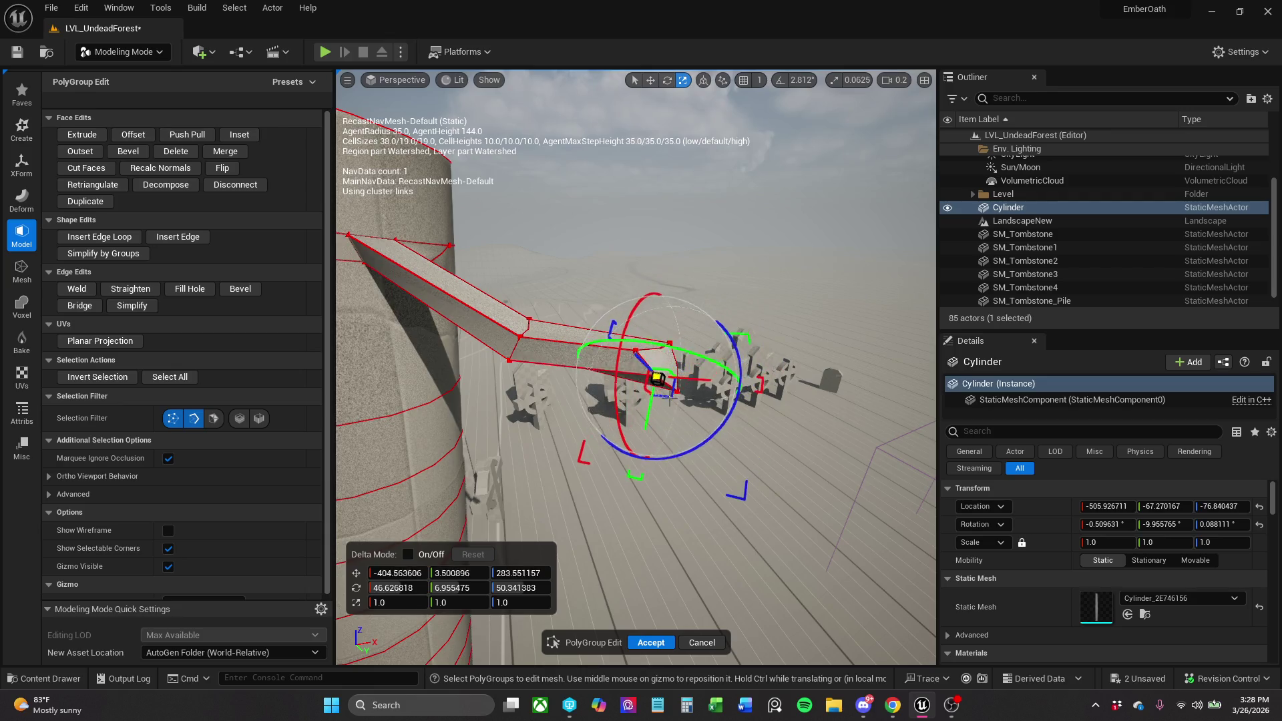
drag(688, 377, 690, 380)
scroll(687, 376, up, 1)
key(f)
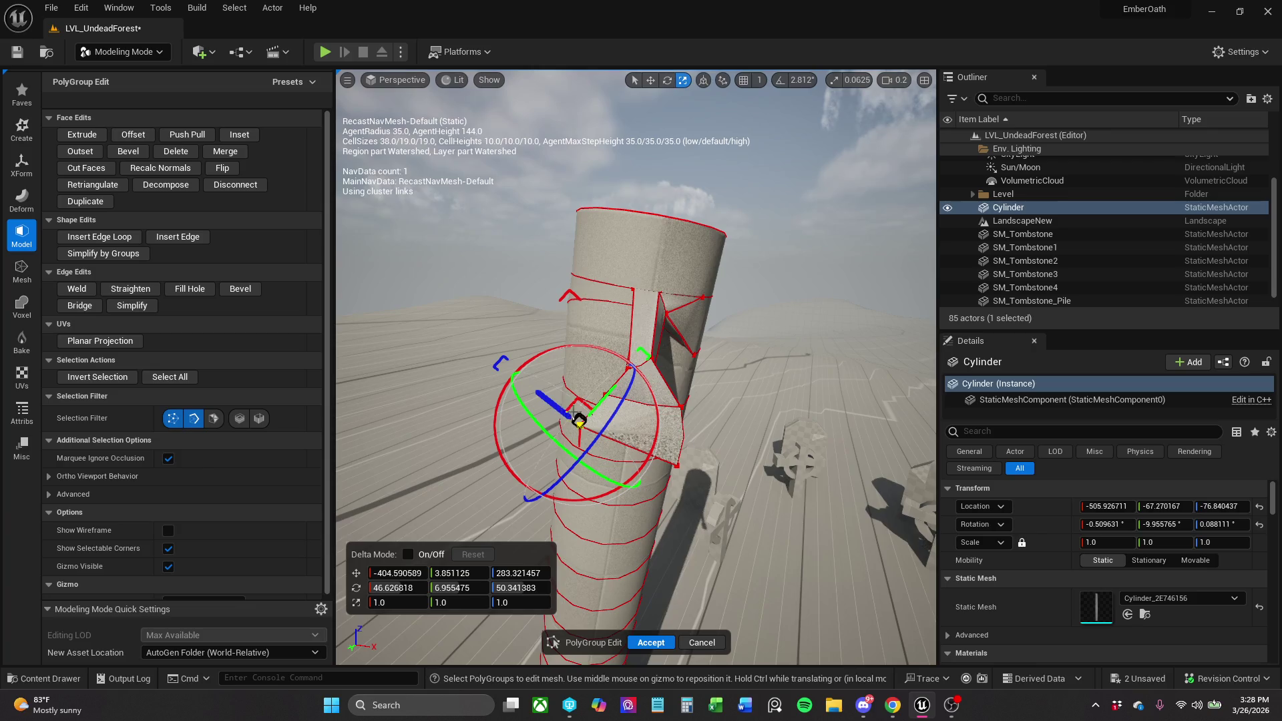
mouse_move(564, 418)
mouse_down()
mouse_move(661, 408)
mouse_move(633, 415)
mouse_up()
scroll(611, 417, down, 1)
Shift the transform pivot toward the face centre and inspect the stretched arm tip.
click(658, 415)
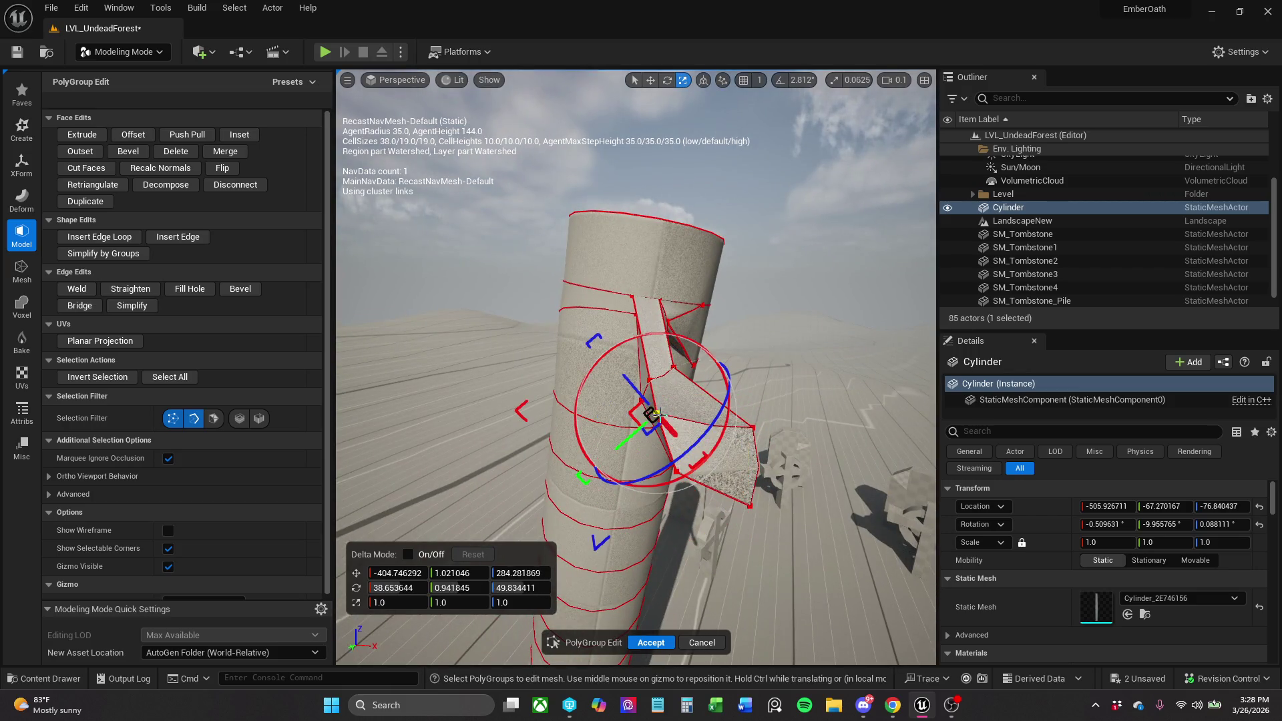
drag(649, 414, 686, 420)
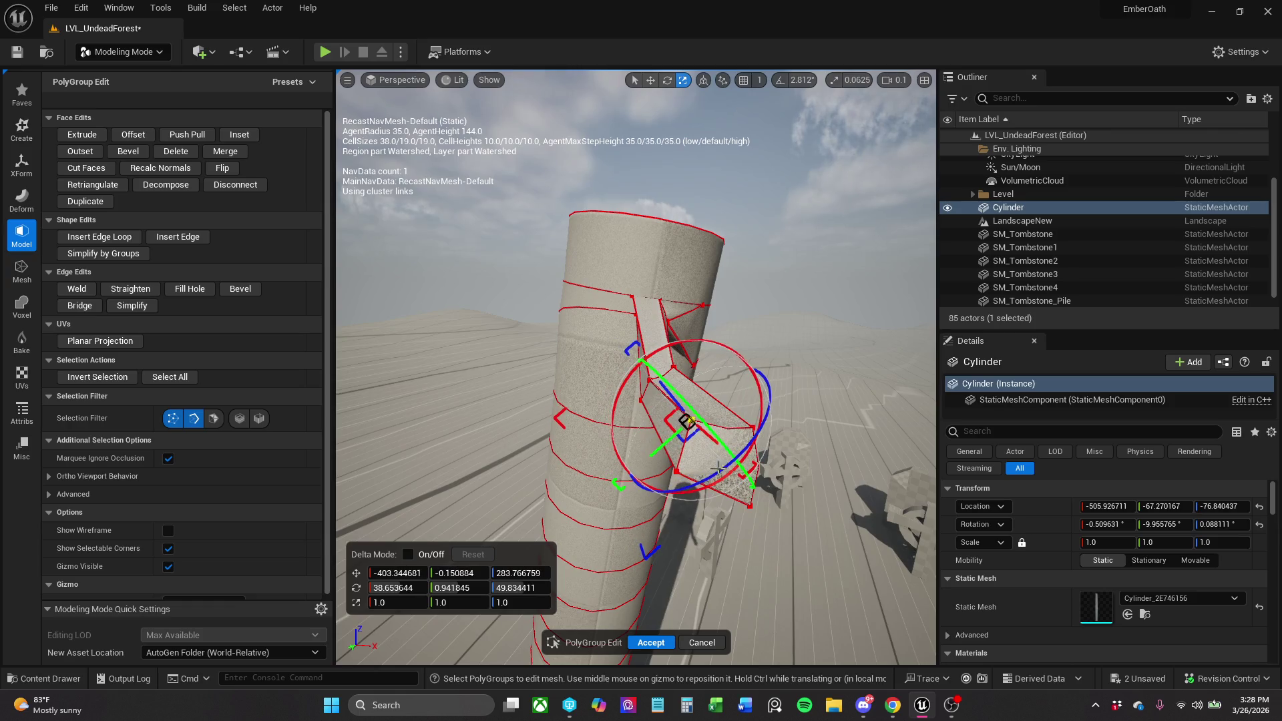
click(748, 508)
drag(739, 526, 739, 470)
scroll(740, 472, up, 1)
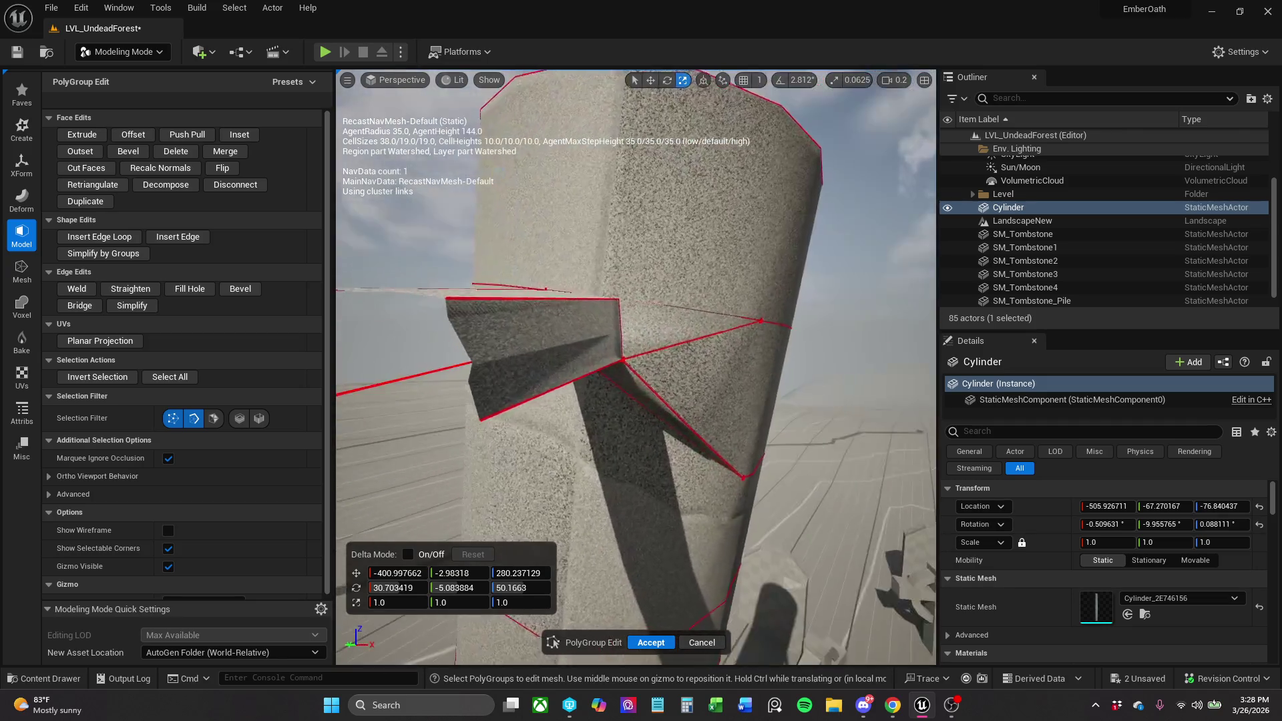
scroll(636, 367, up, 1)
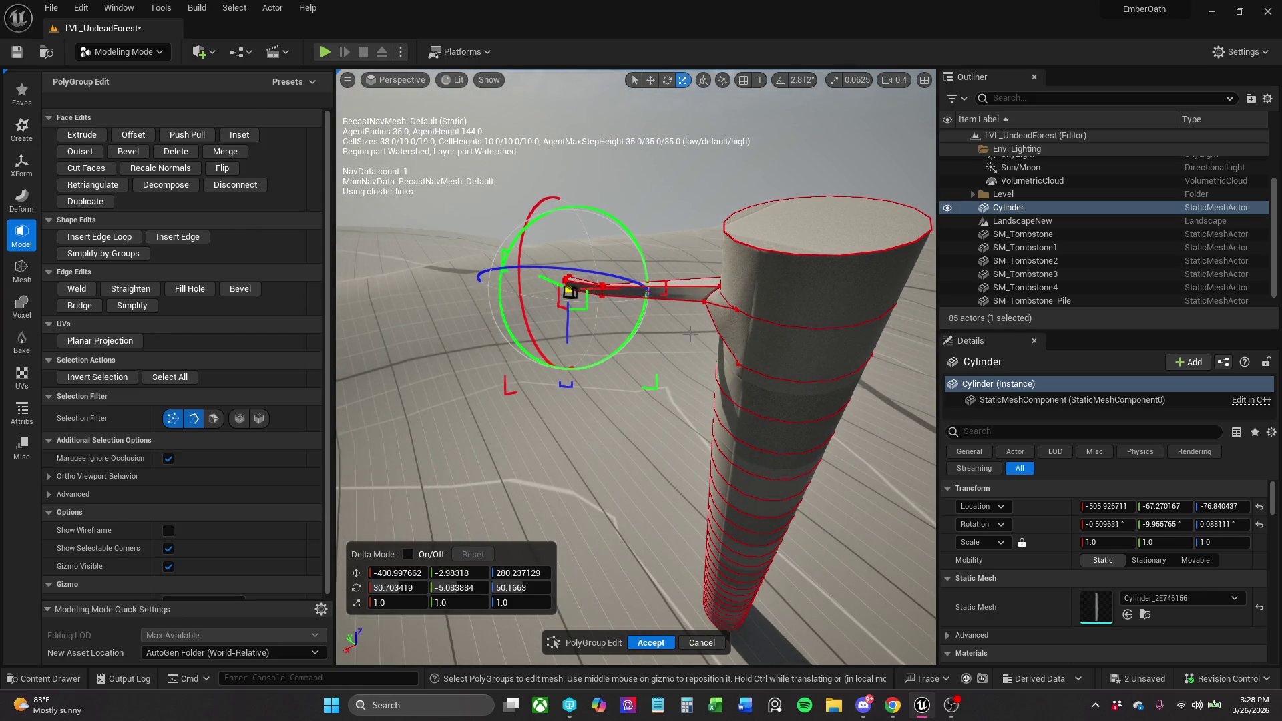
mouse_move(735, 315)
mouse_down()
mouse_move(858, 315)
mouse_move(629, 277)
mouse_up()
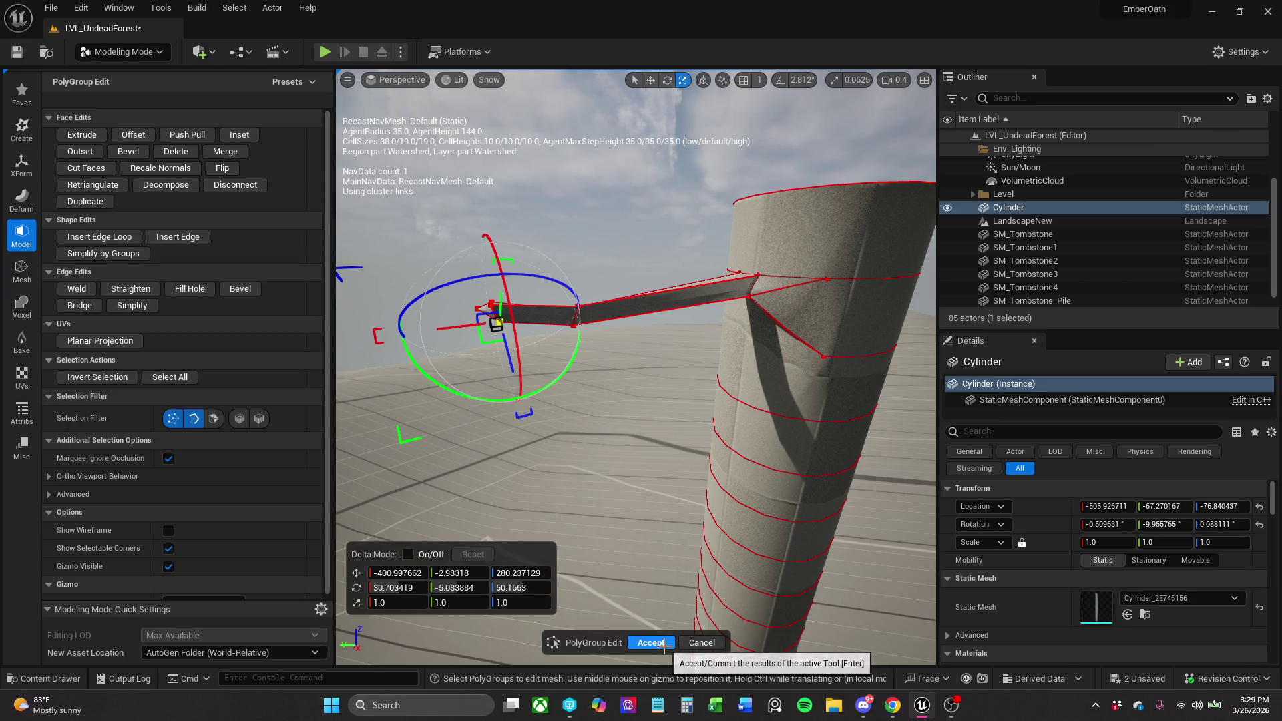
Accept the mesh edits, then select the cylinder and delete it from the level.
click(695, 639)
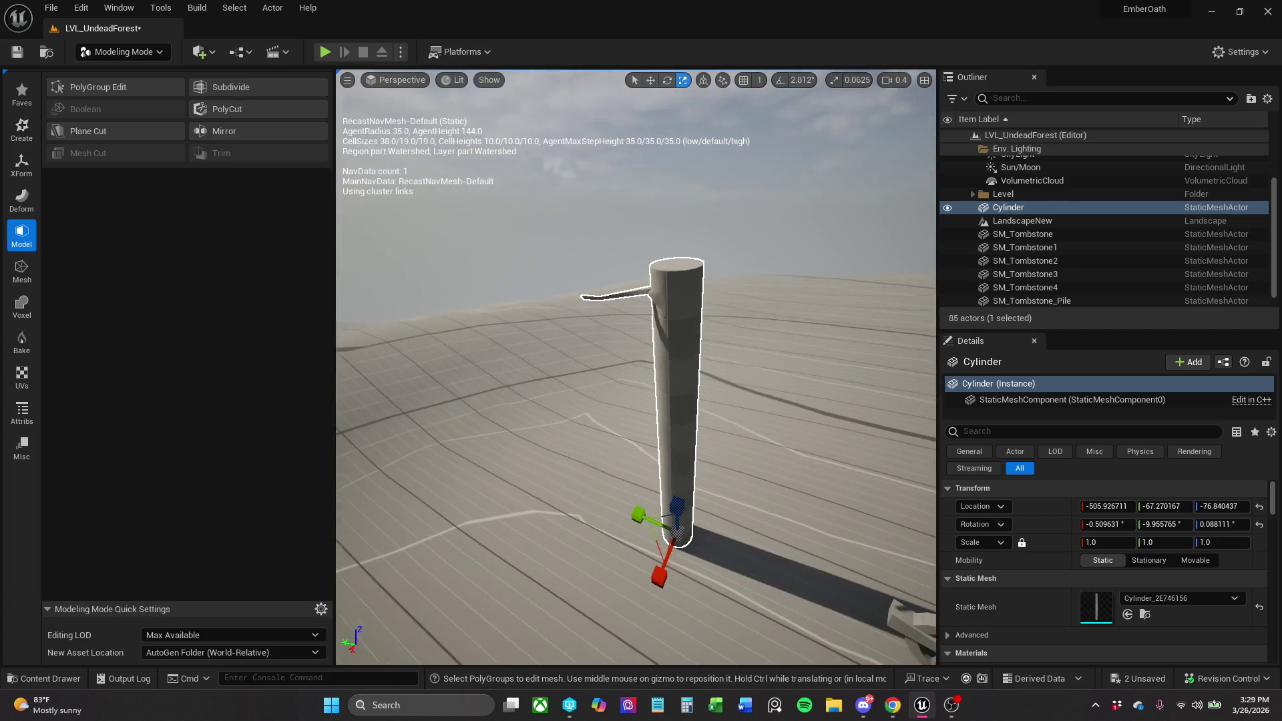
click(647, 382)
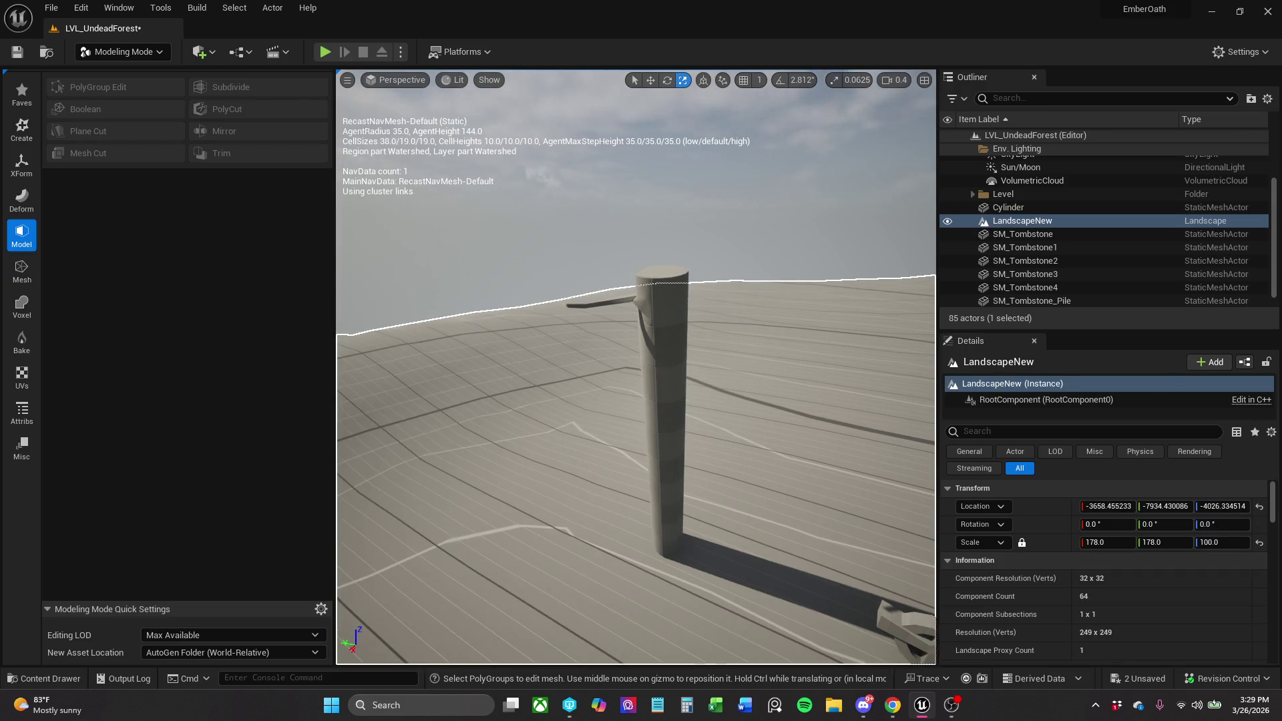
click(664, 363)
key(f)
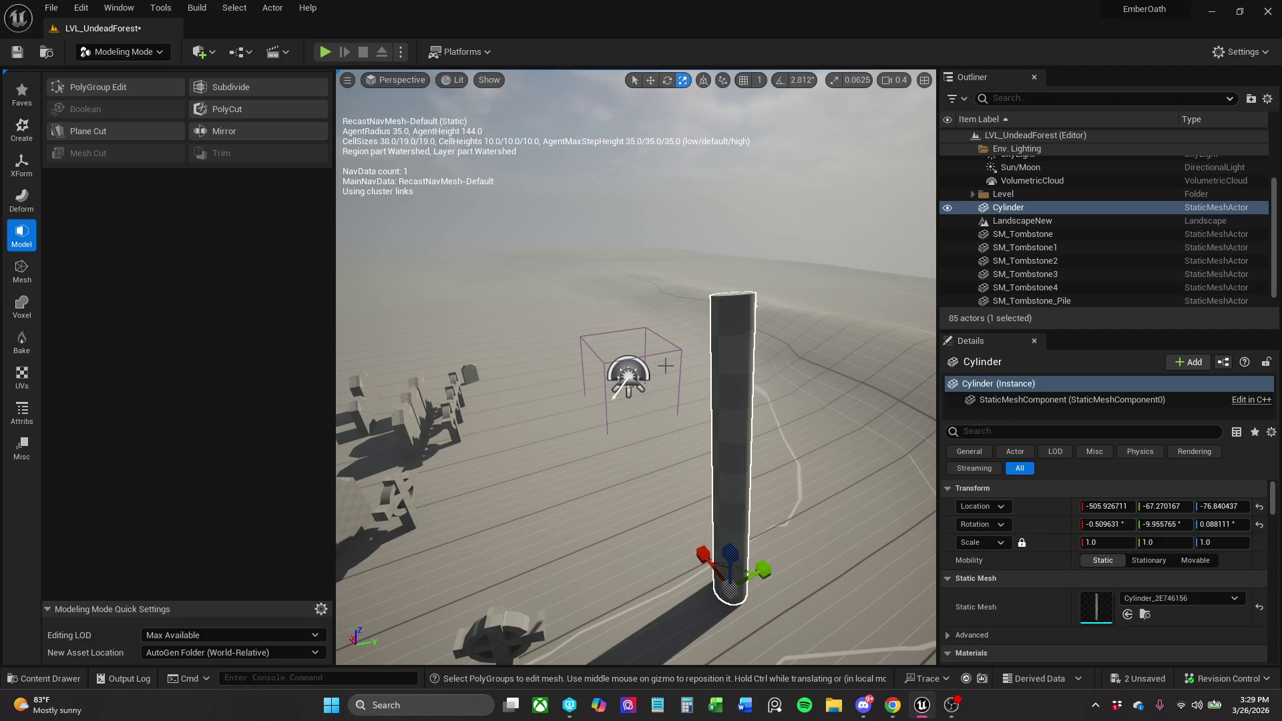
key(Delete)
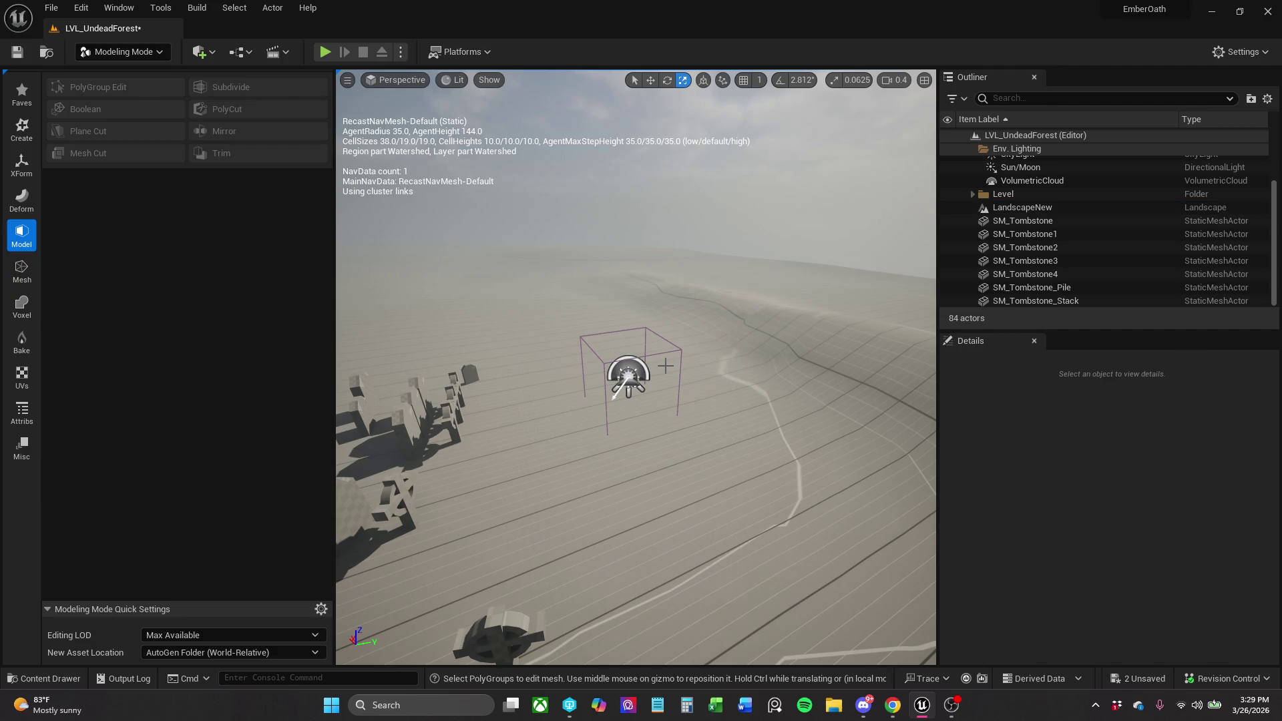
Switch the editor from Modeling Mode back to Selection Mode.
click(134, 52)
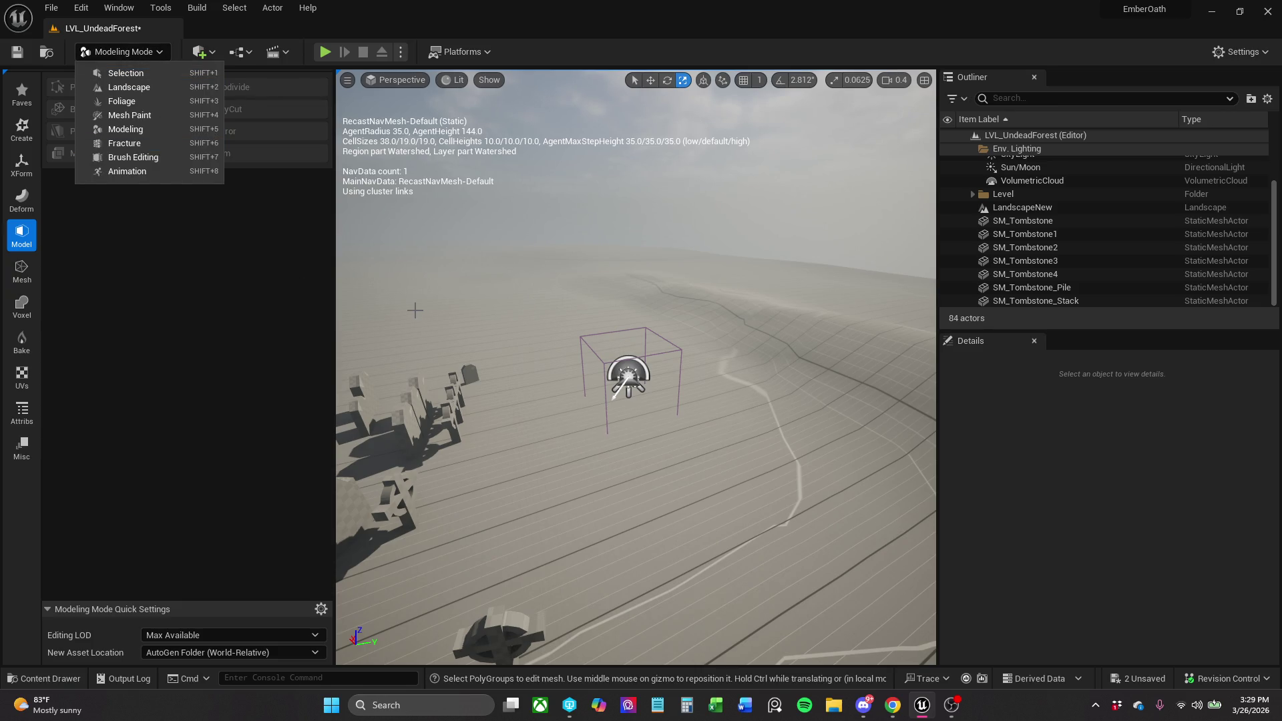
click(198, 322)
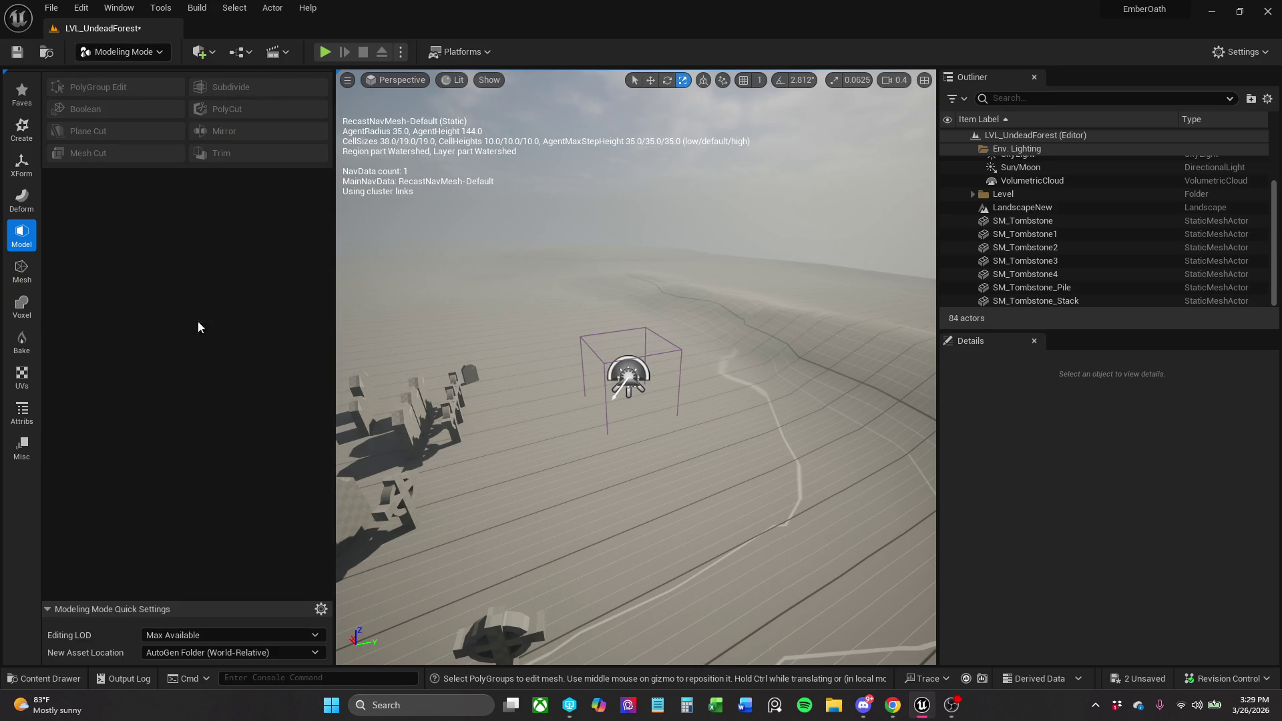
click(122, 55)
click(110, 73)
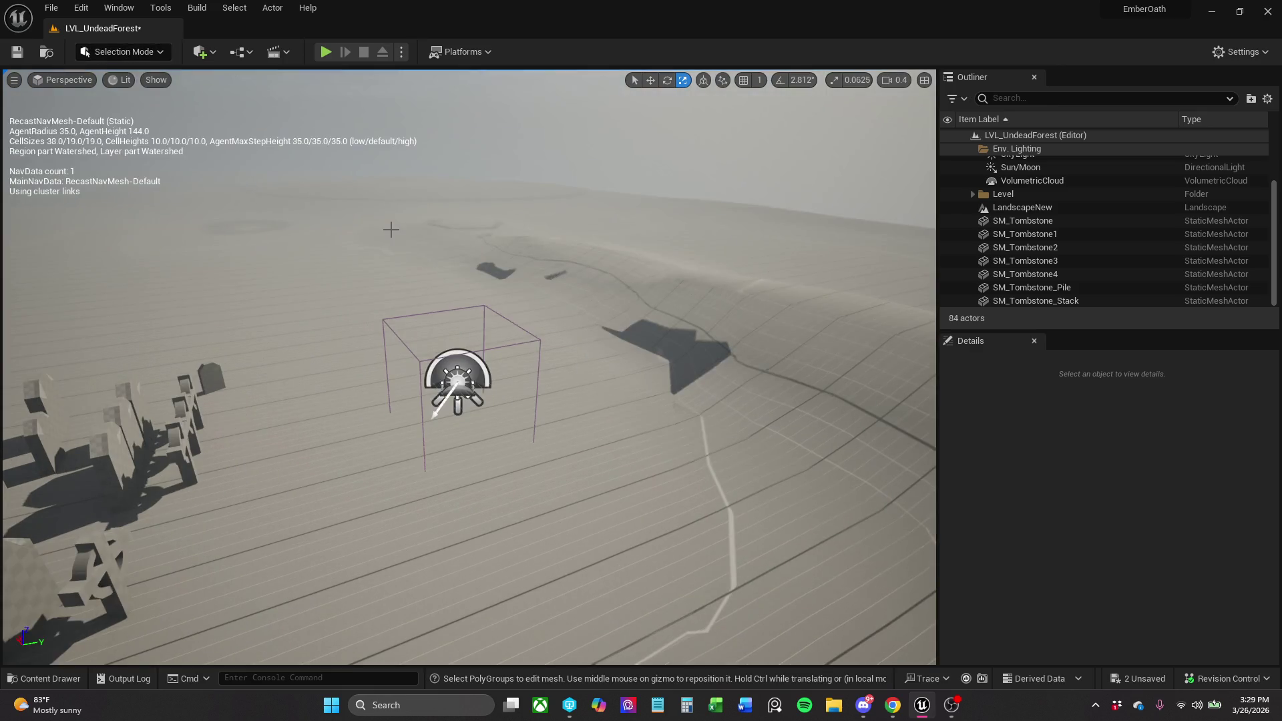
Save the graveyard level.
drag(371, 235, 361, 229)
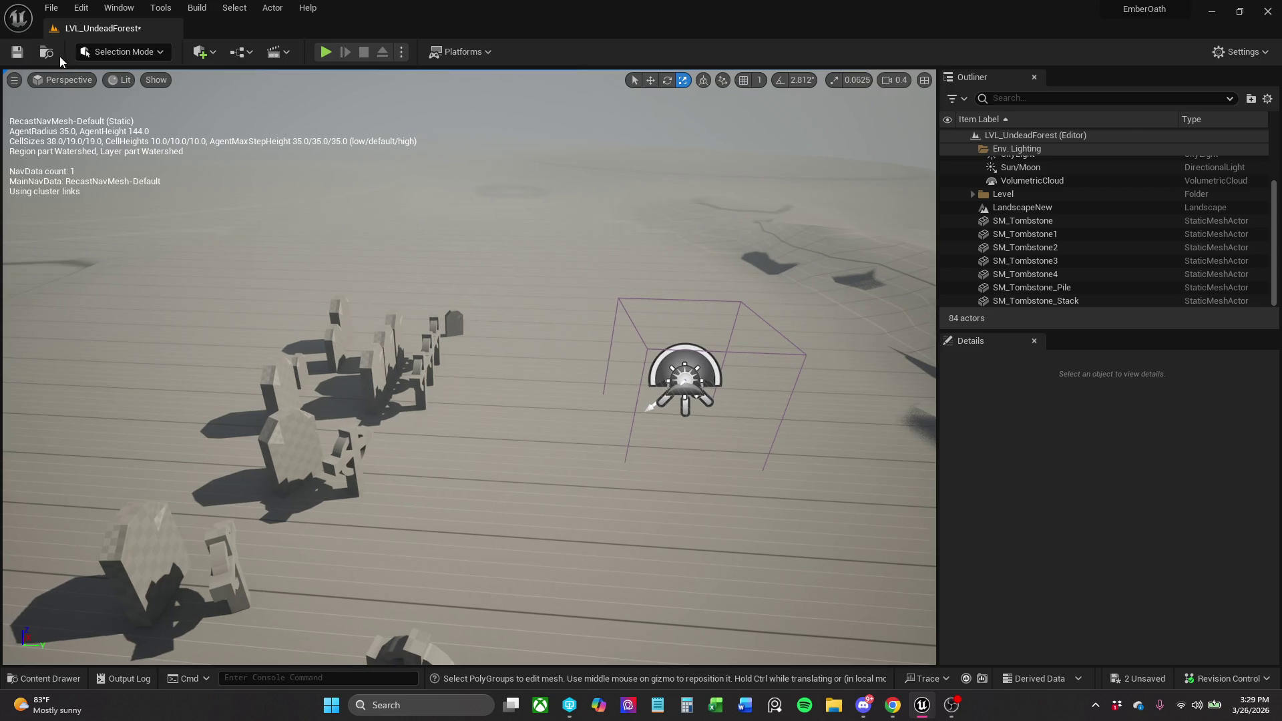
click(17, 51)
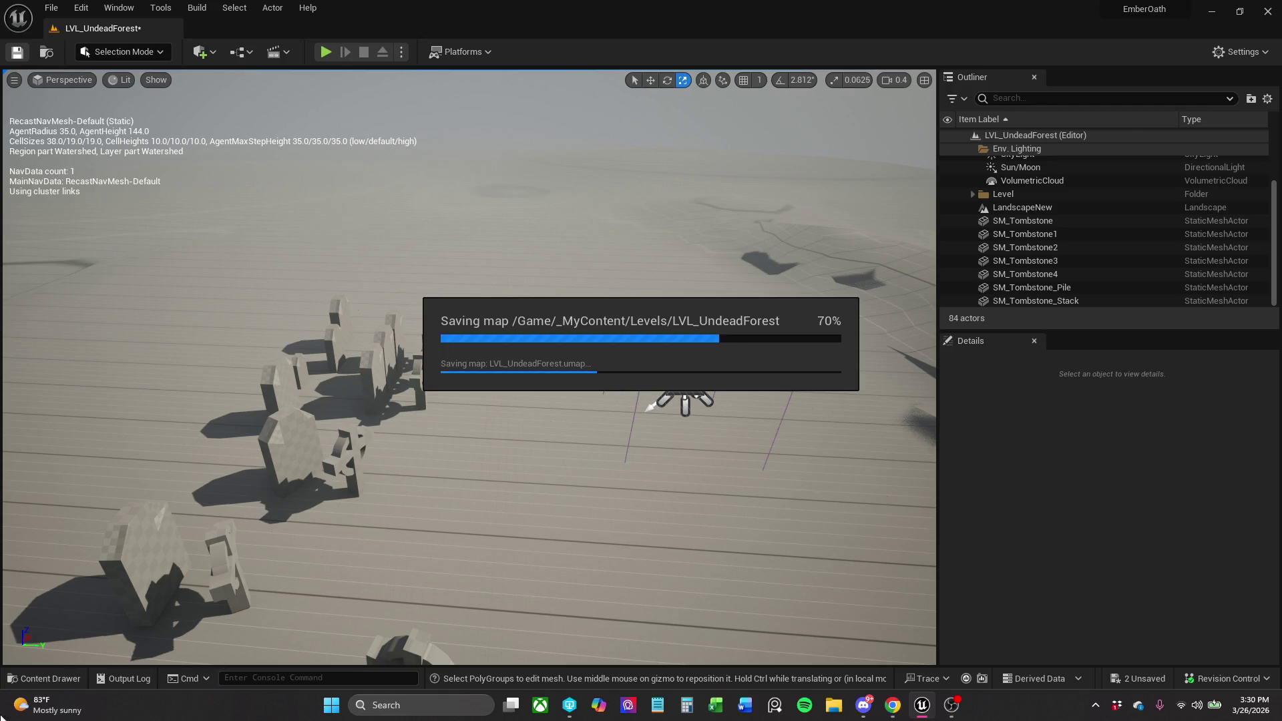
key(alt+Tab)
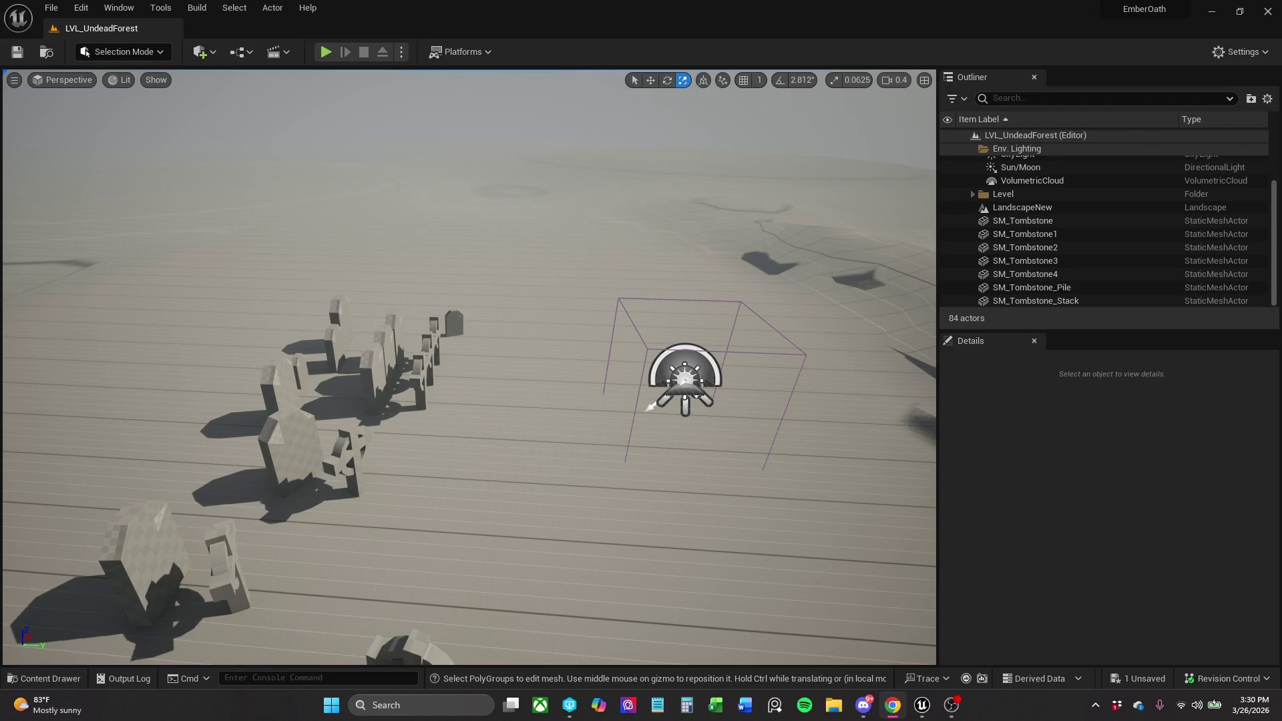
click(120, 381)
Undo the deletion to restore the cylinder, switch to the Move tool, and save again.
drag(120, 380, 167, 348)
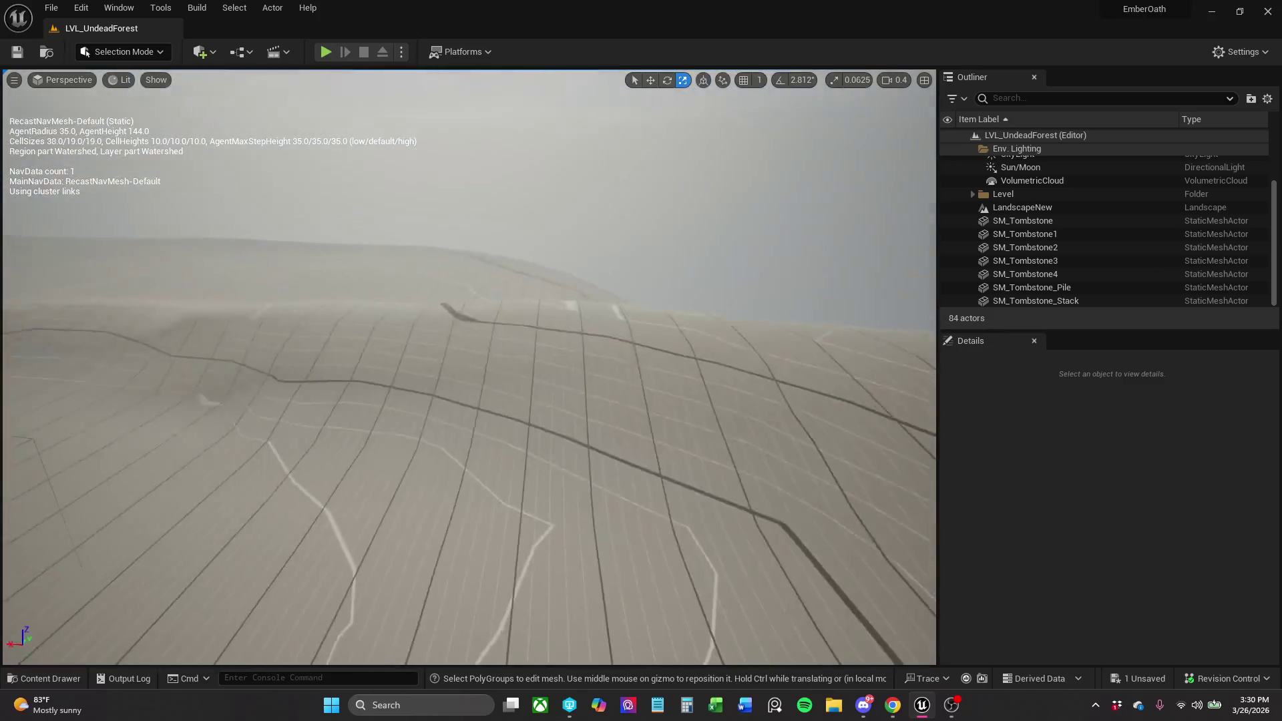
mouse_move(253, 365)
mouse_down()
mouse_move(254, 415)
mouse_move(167, 419)
mouse_up()
key(ctrl+z)
key(w)
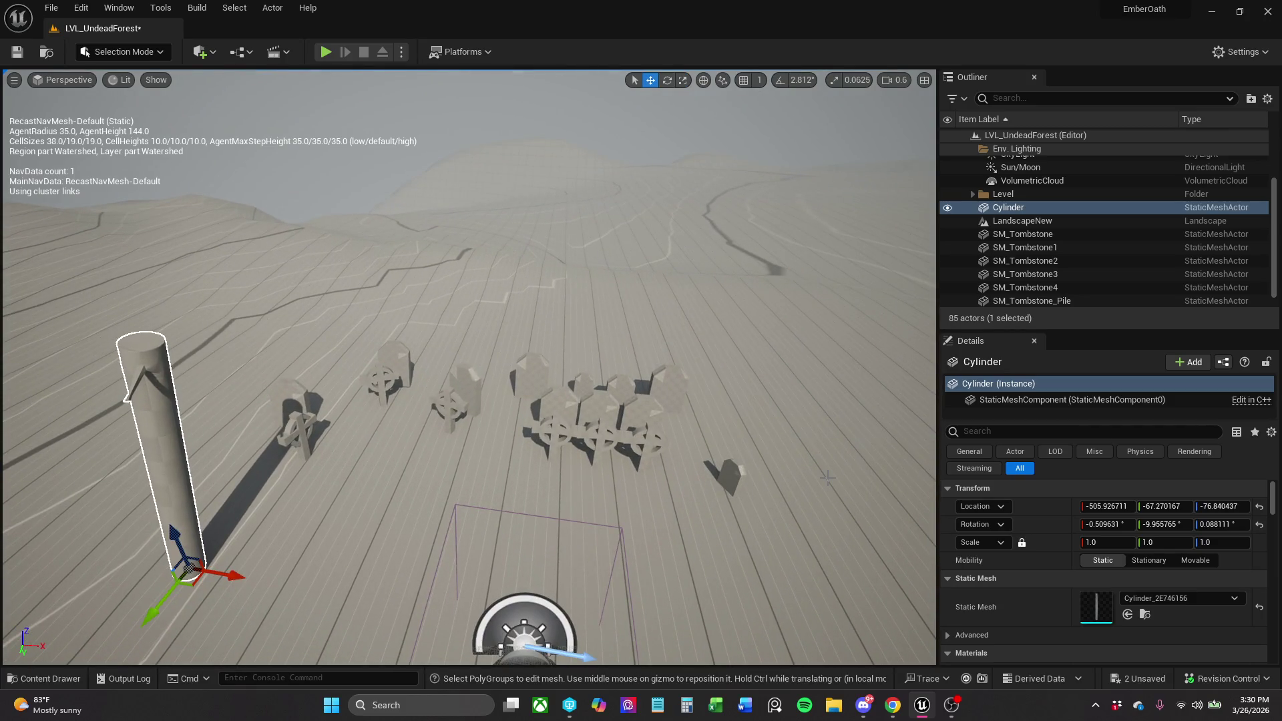
click(29, 62)
key(alt+Tab)
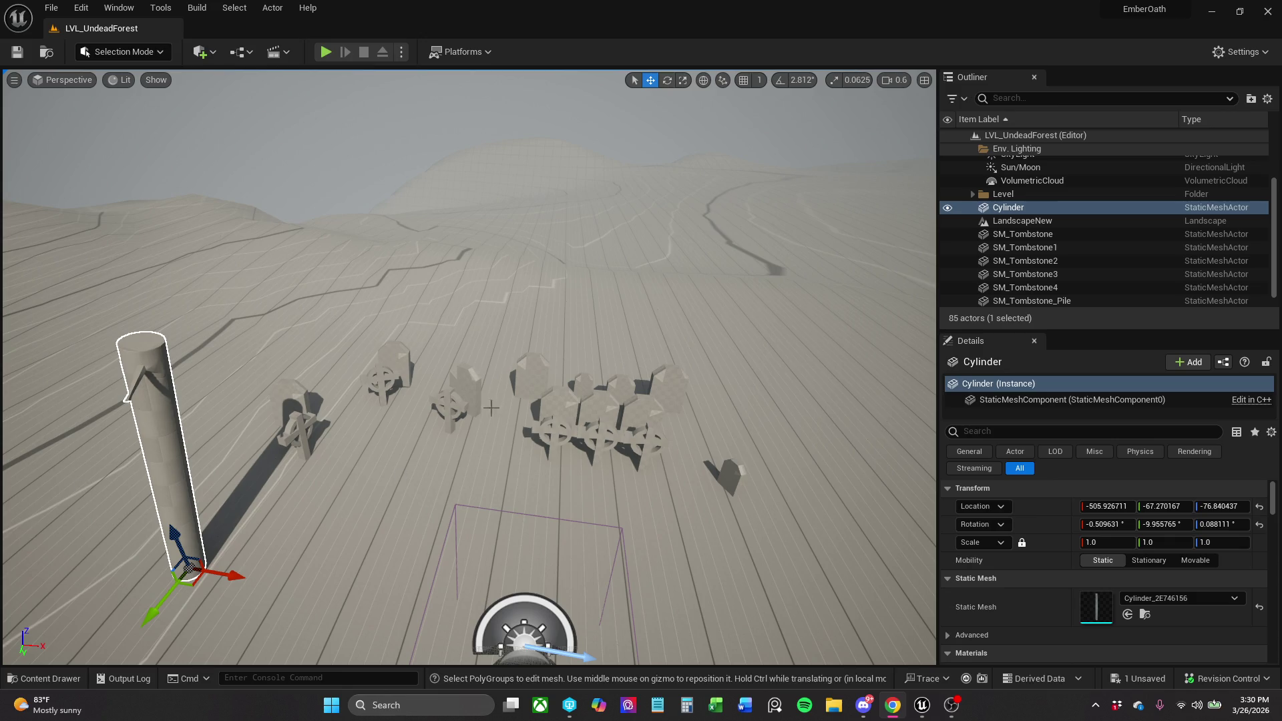
click(496, 350)
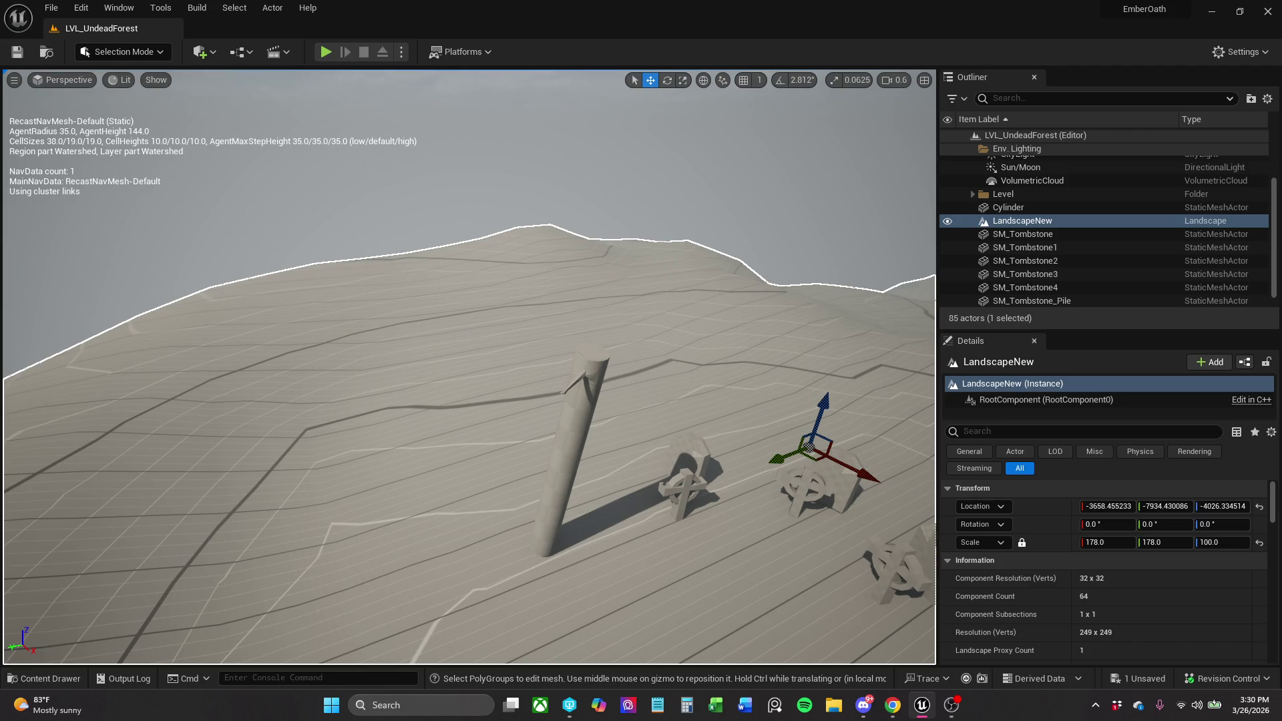
key(alt+Tab)
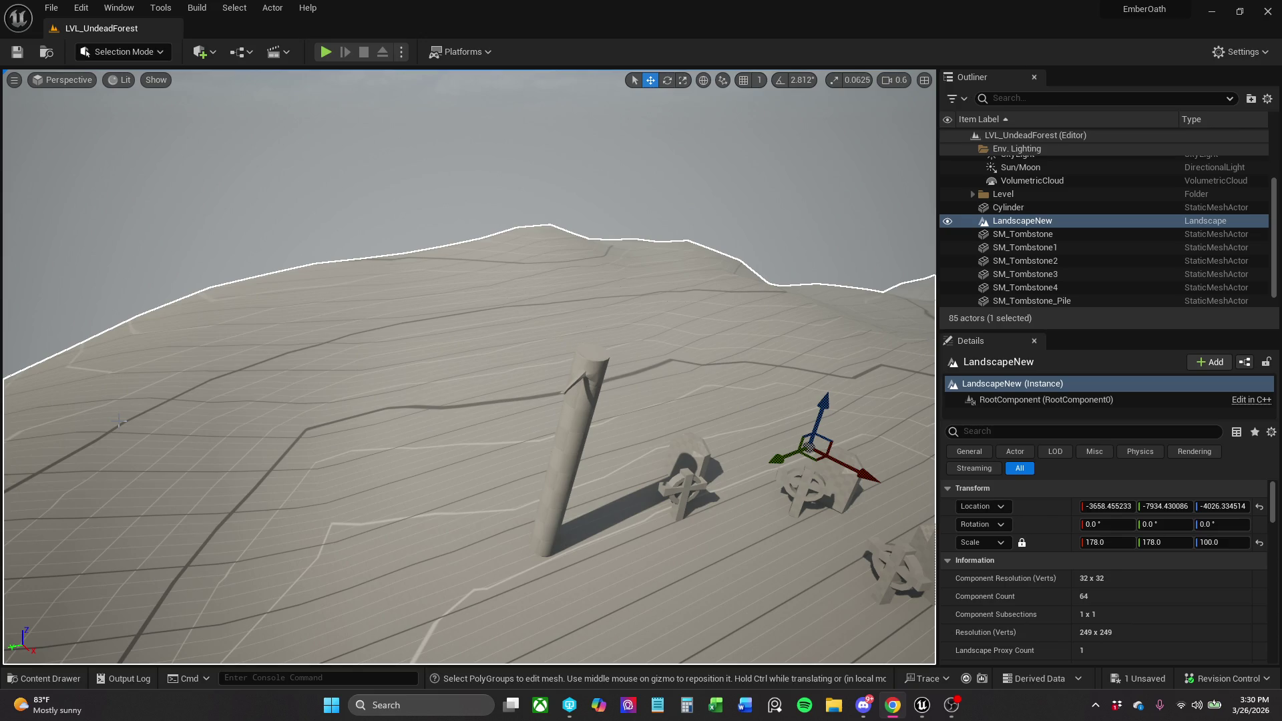
Browse to _MyContent > Actors > Lights and open the A_Light_Lamp blueprint.
click(46, 679)
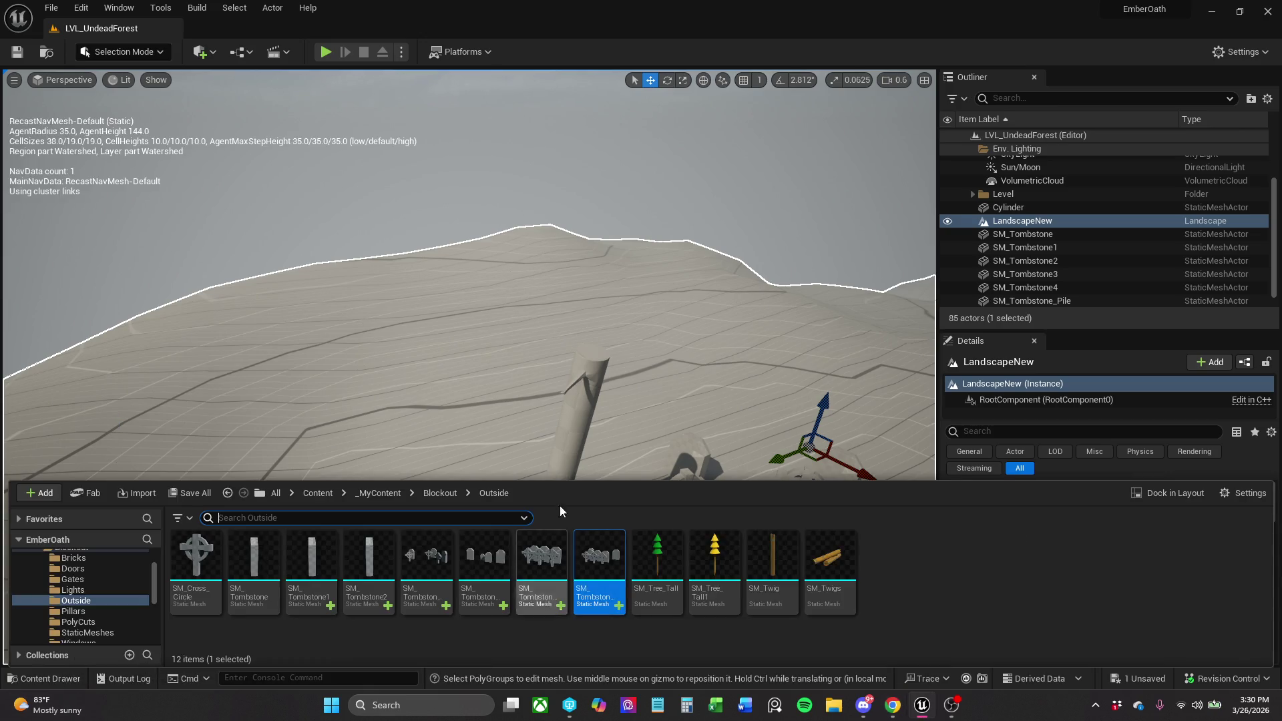
click(382, 493)
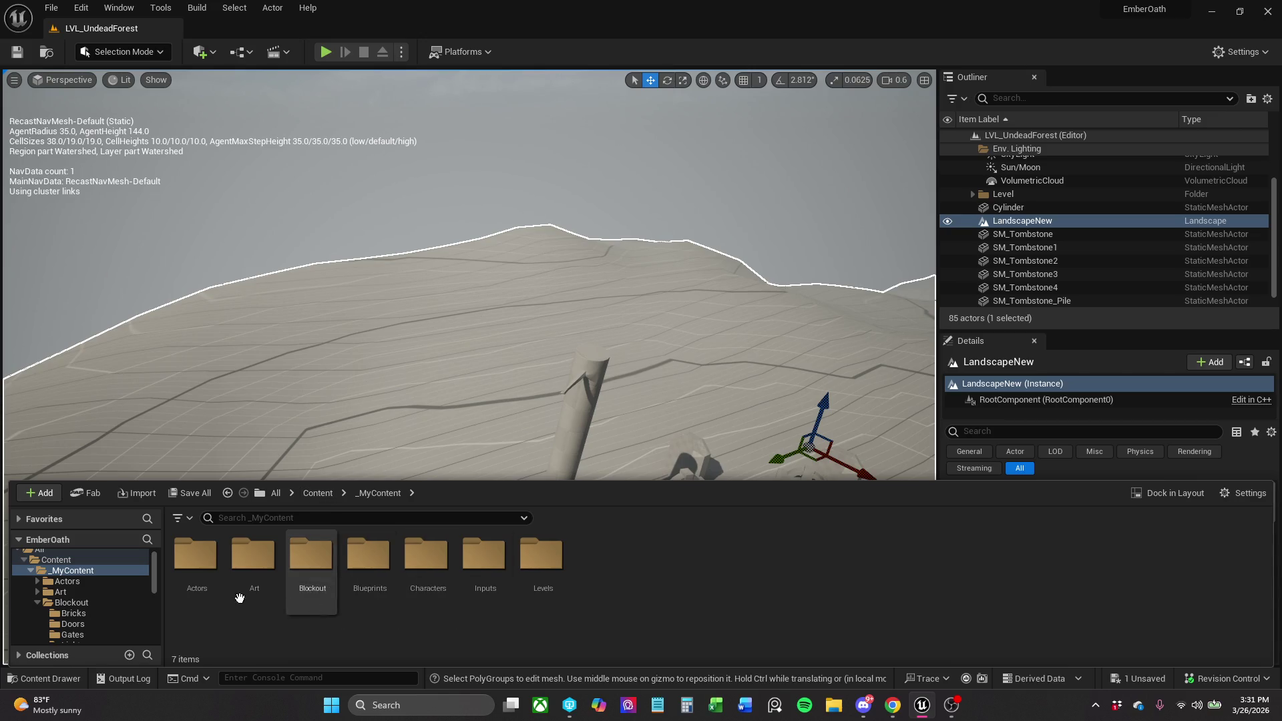
click(192, 591)
double_click(192, 590)
click(712, 594)
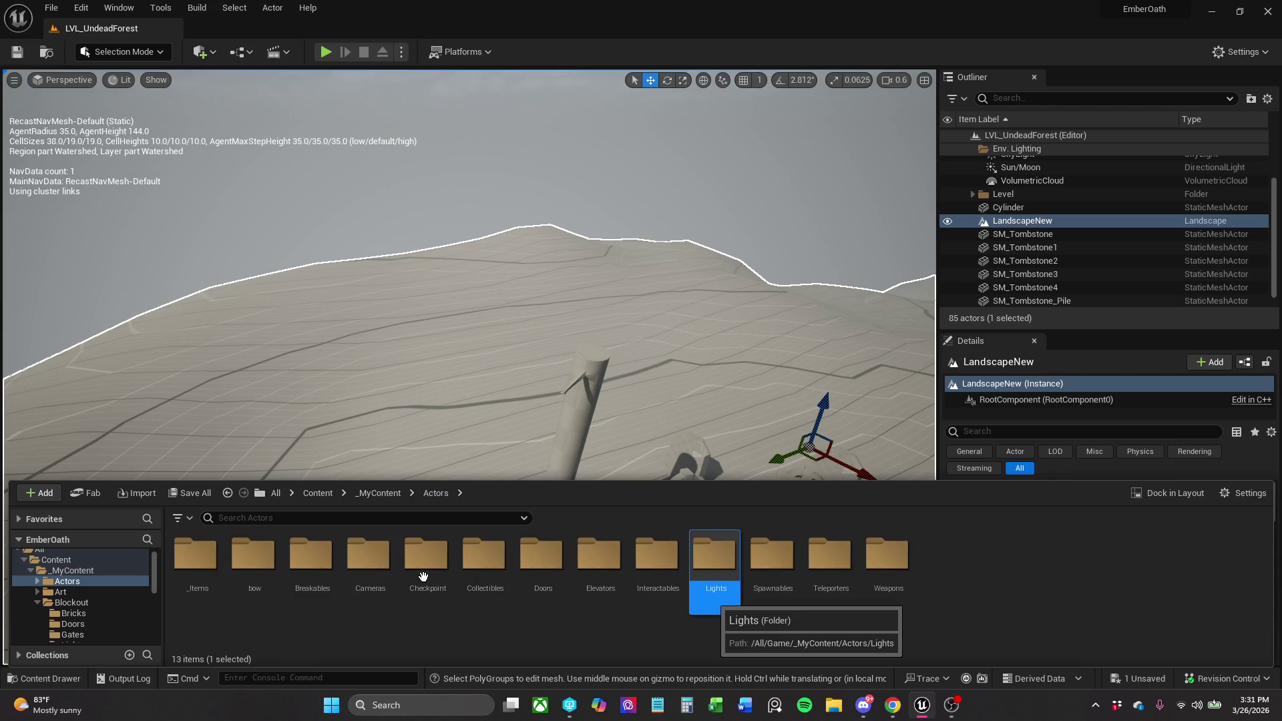
key(Return)
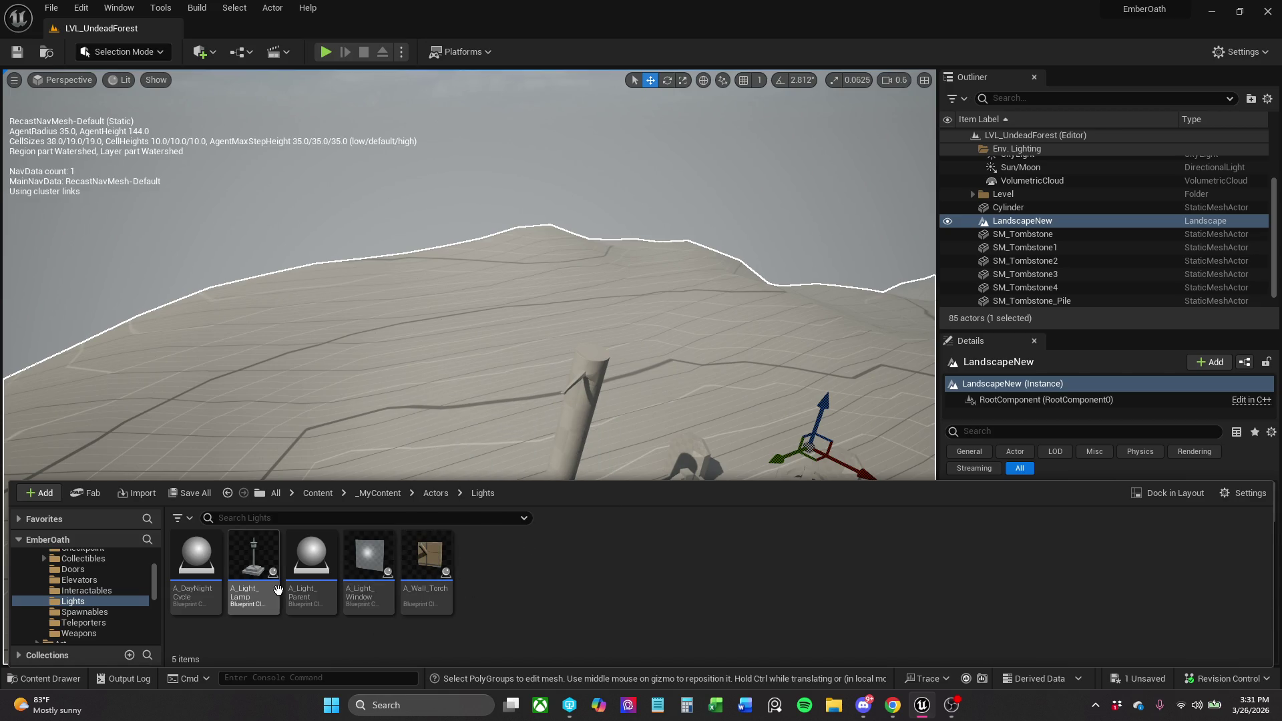
mouse_move(268, 588)
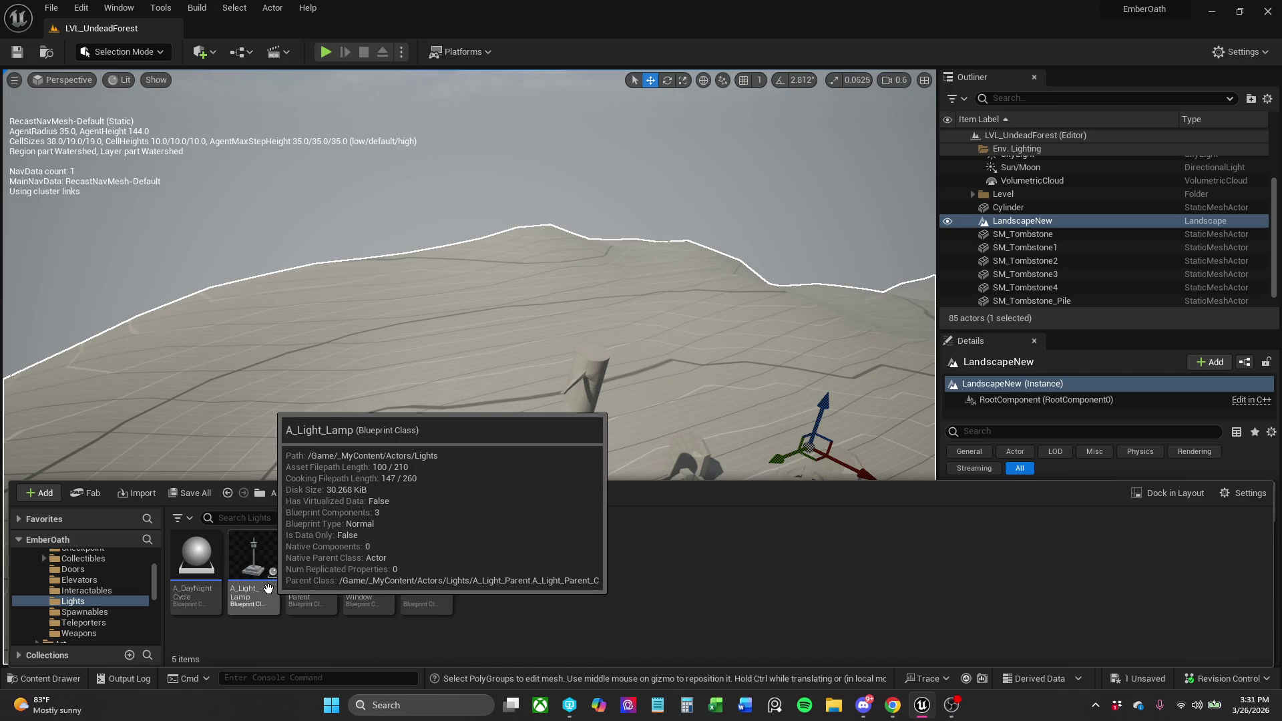
click(268, 588)
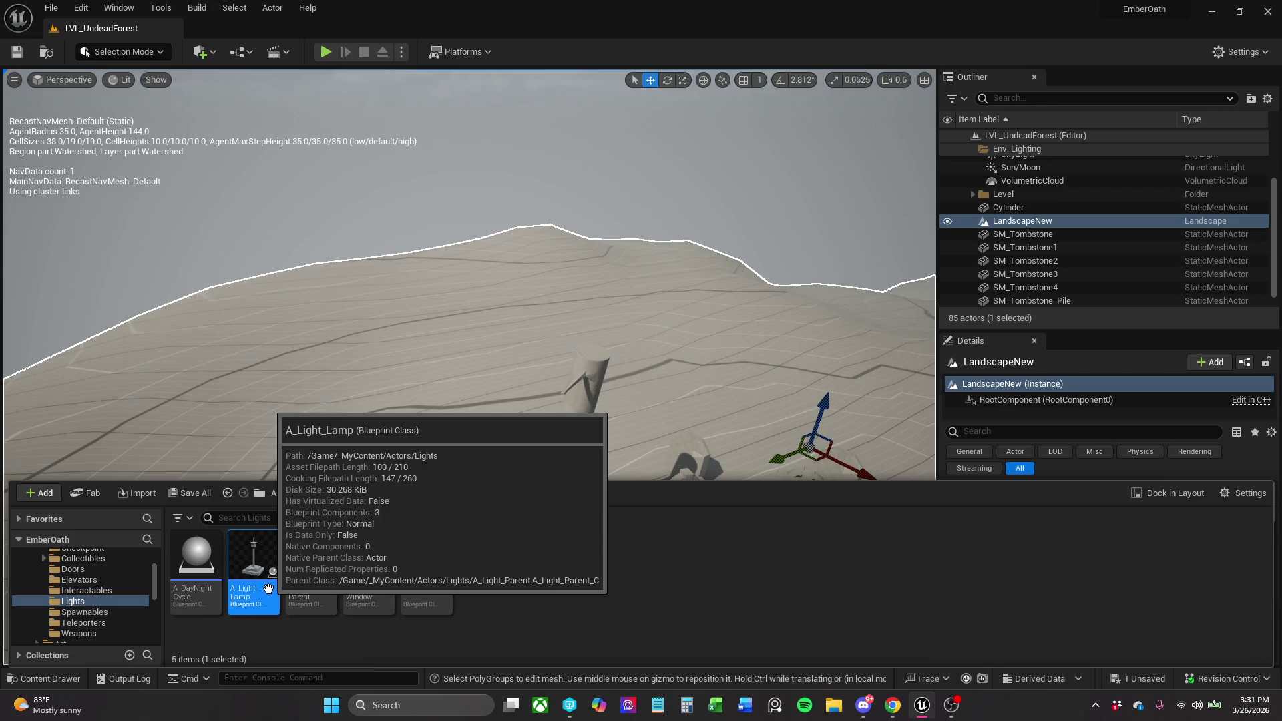
double_click(268, 587)
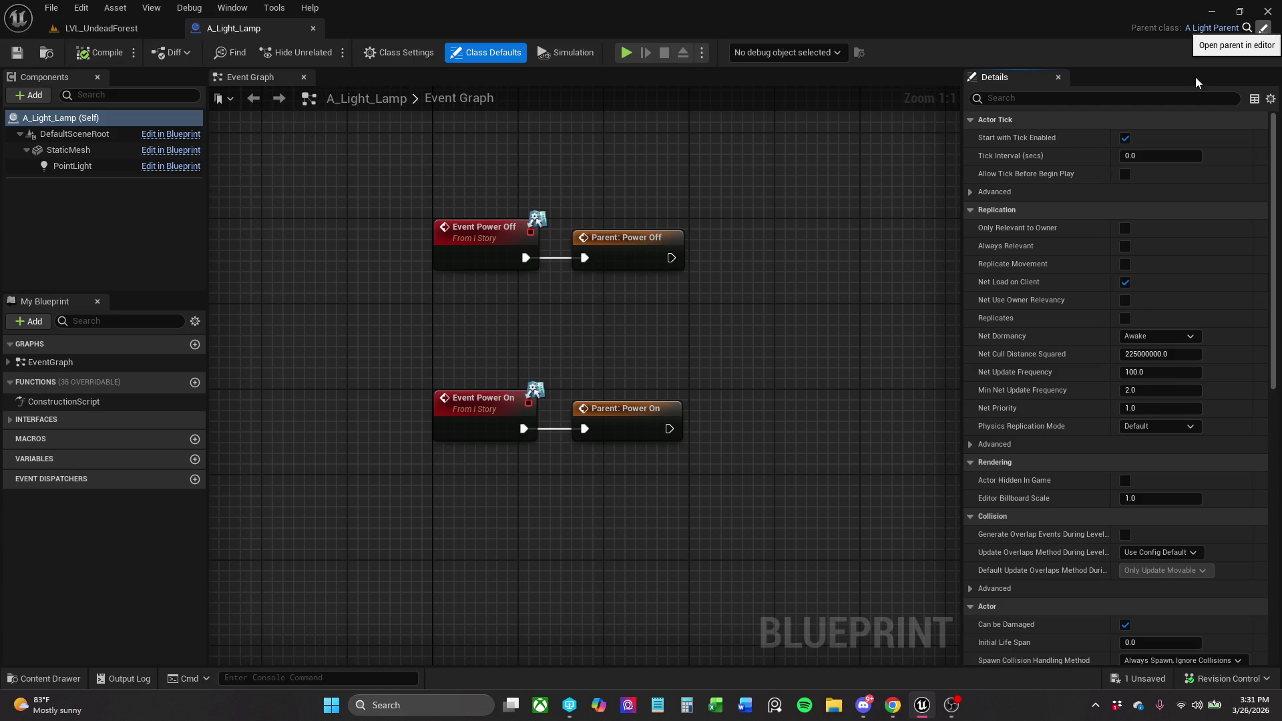
Open the parent blueprint A_Light_Parent and frame its event graph nodes.
click(1264, 28)
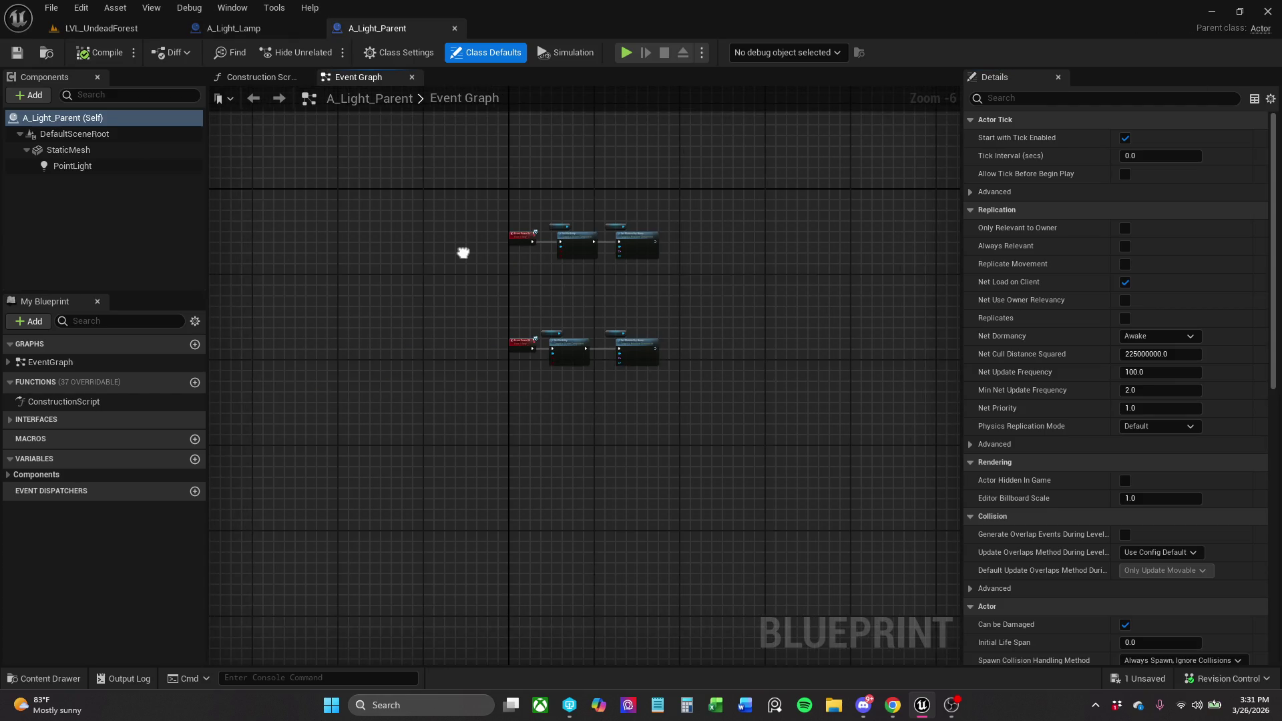
scroll(463, 253, up, 5)
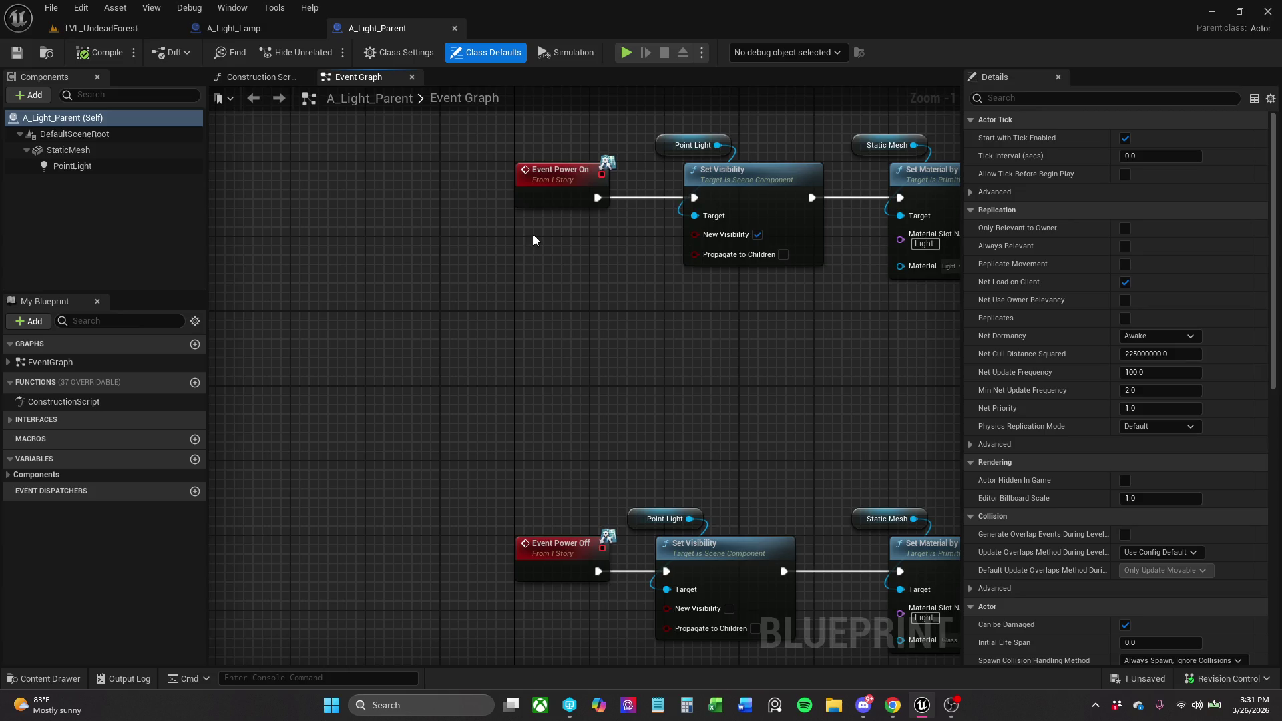
scroll(534, 235, down, 1)
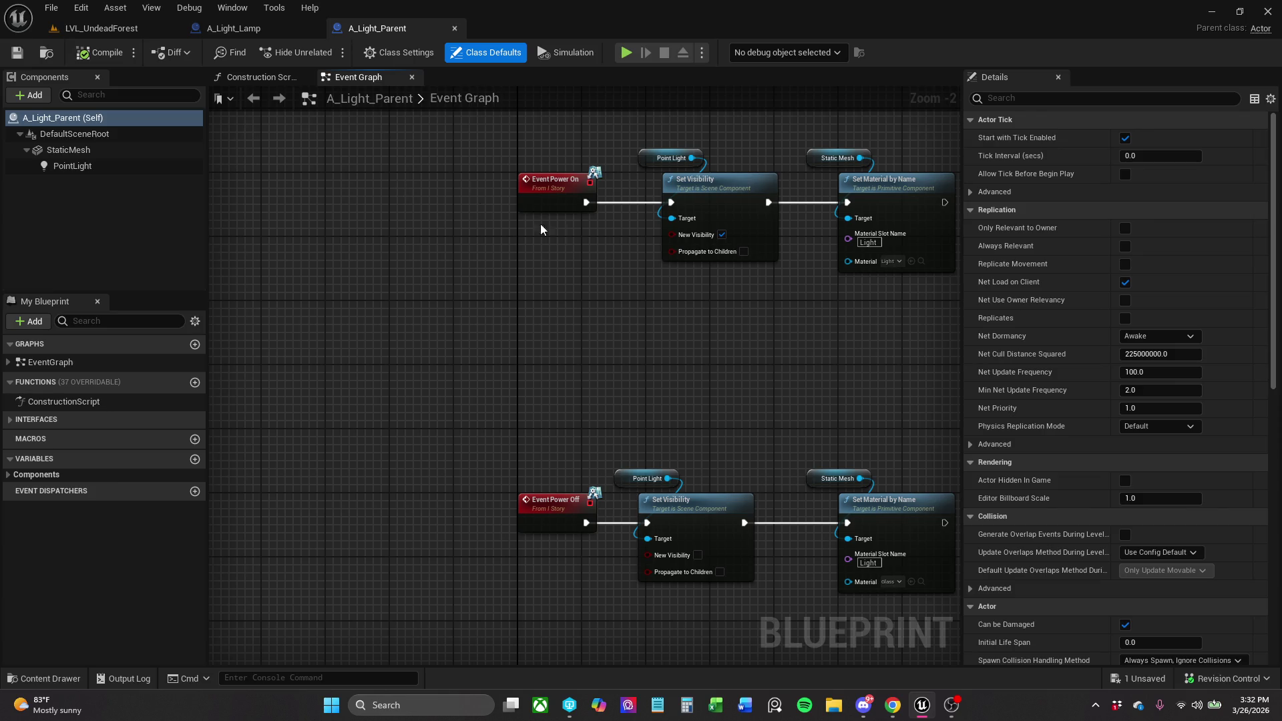
mouse_move(784, 398)
mouse_down()
mouse_move(714, 352)
mouse_move(624, 346)
mouse_up()
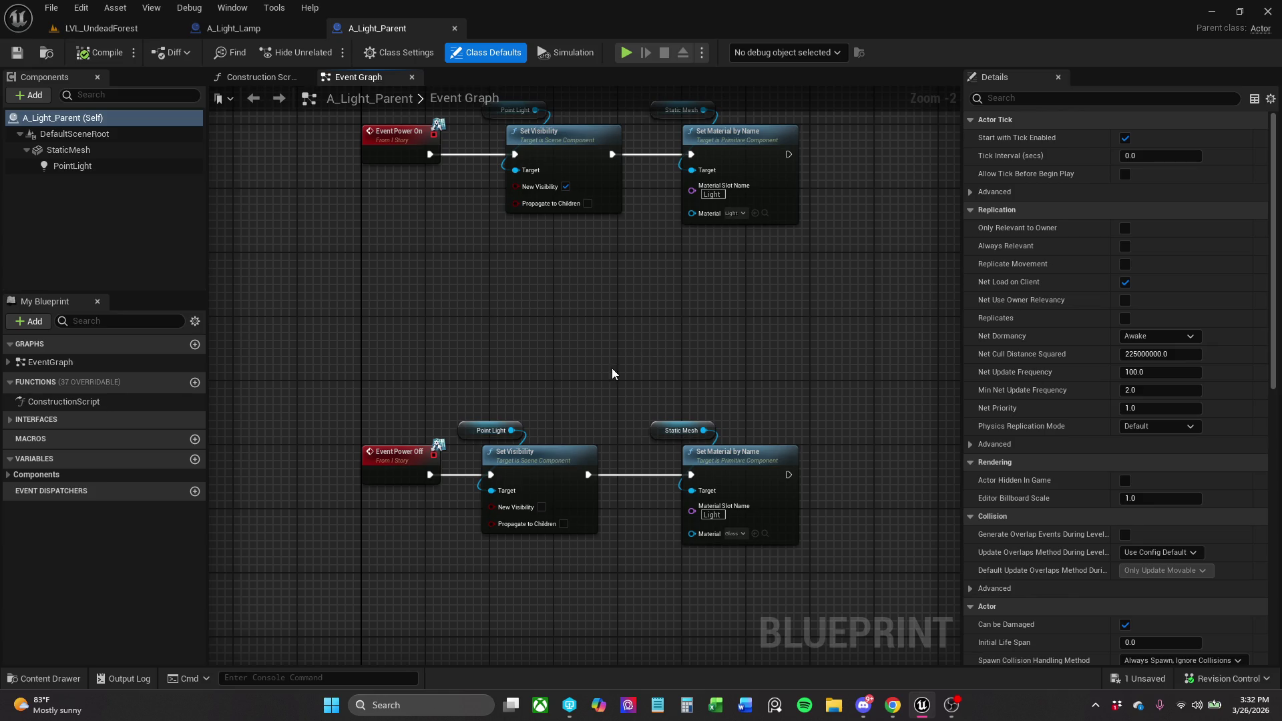
key(Home)
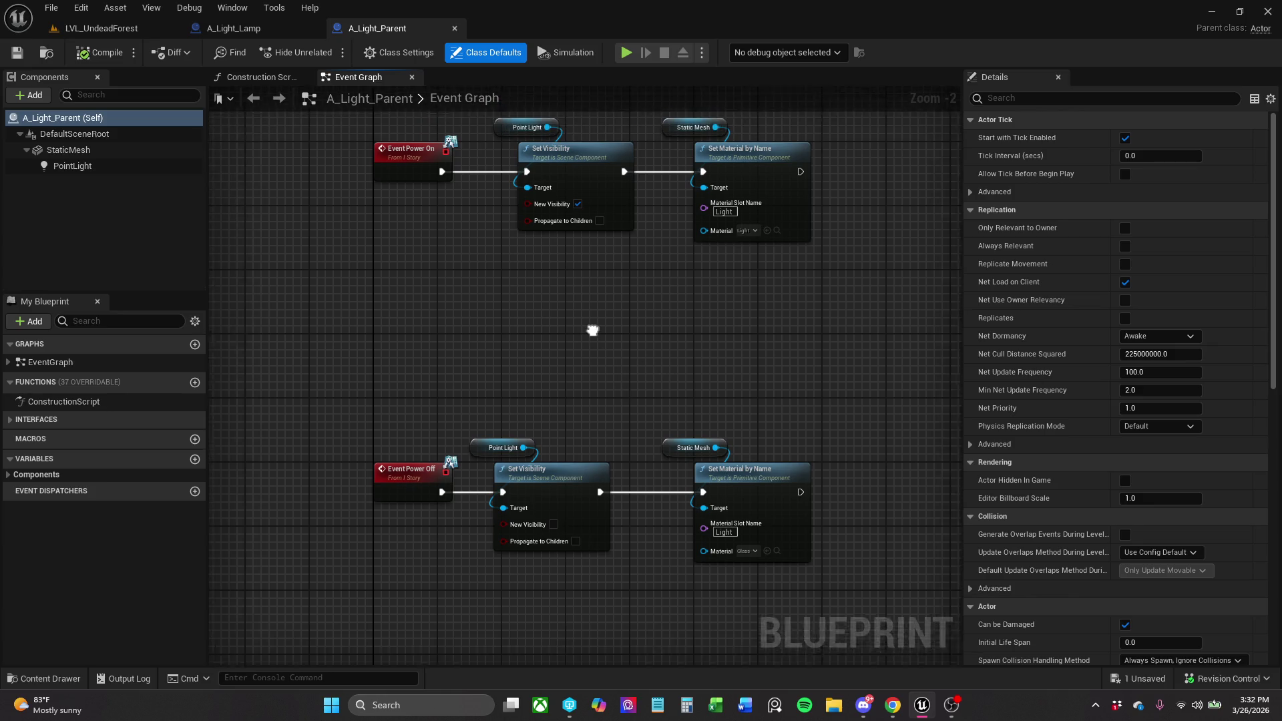
Close the A_Light_Parent and A_Light_Lamp tabs to return to LVL_UndeadForest.
click(266, 31)
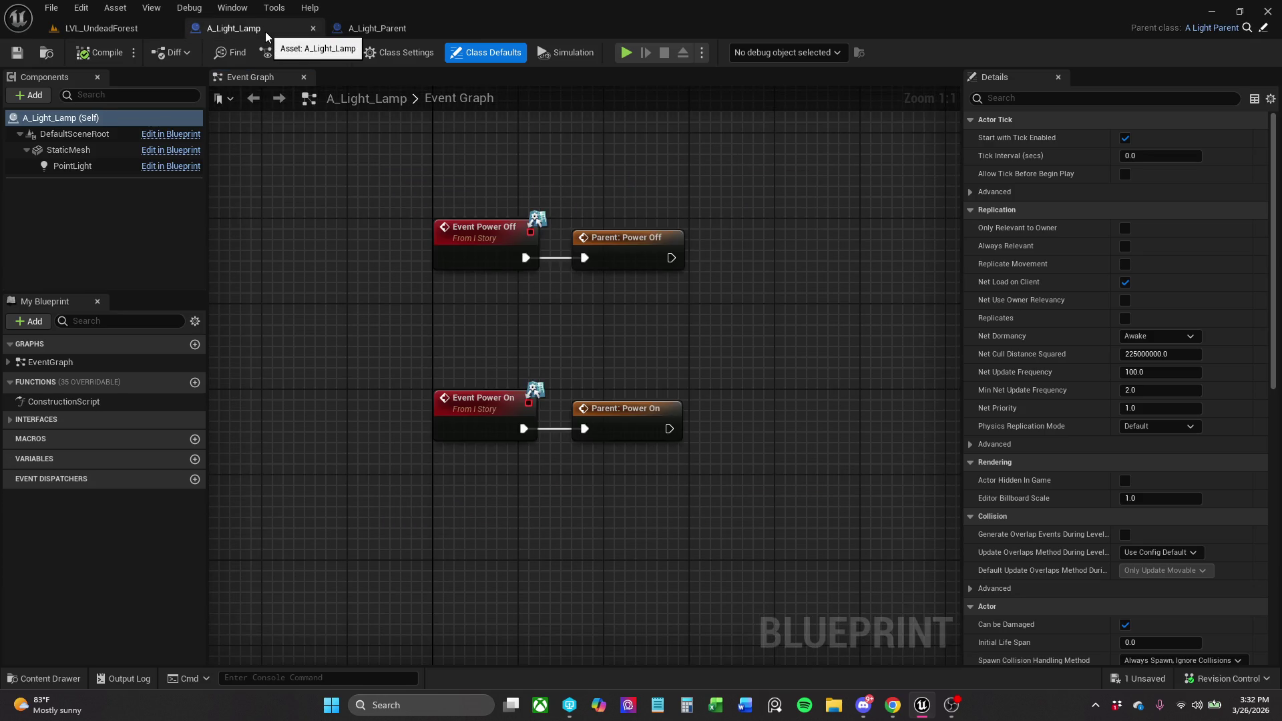
click(400, 30)
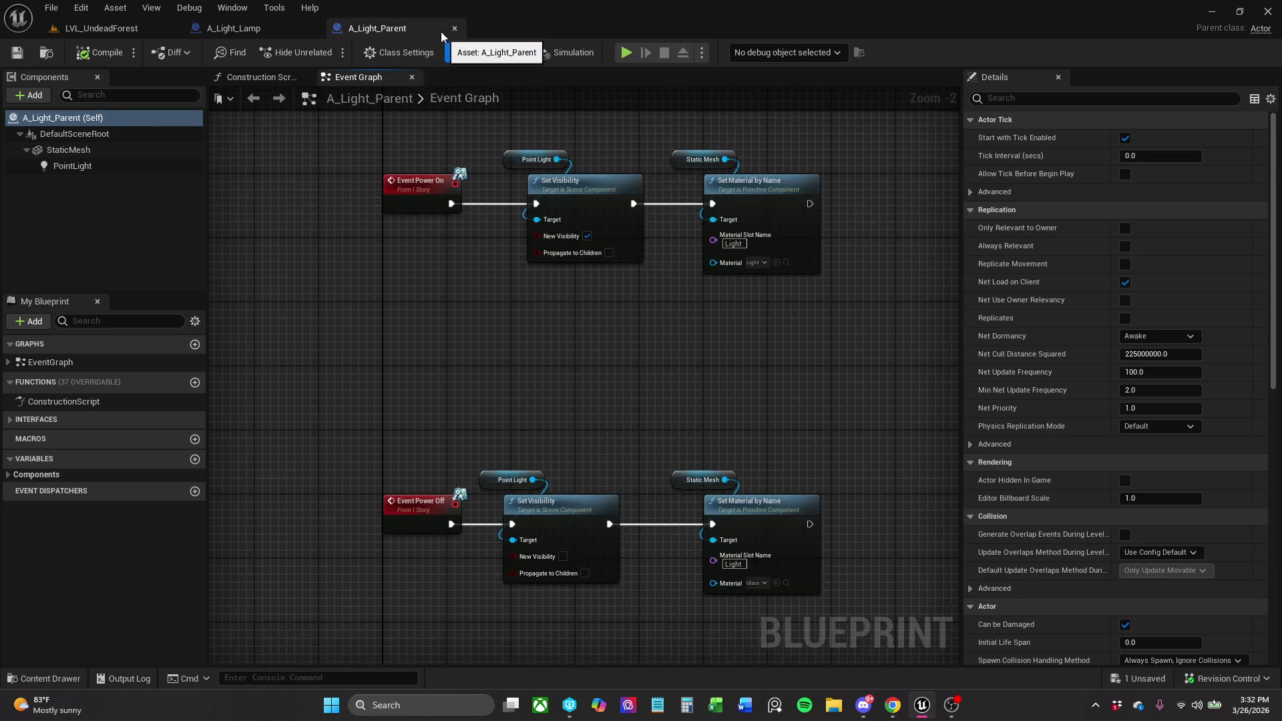
click(456, 28)
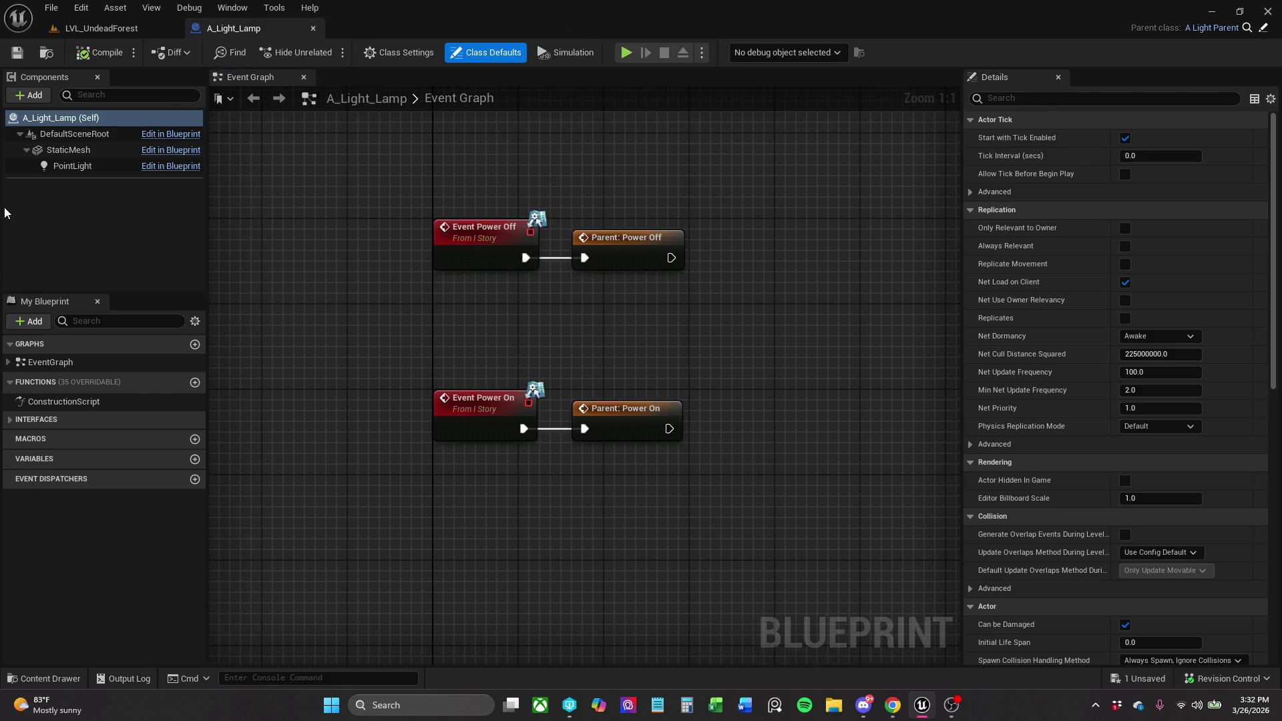
click(67, 152)
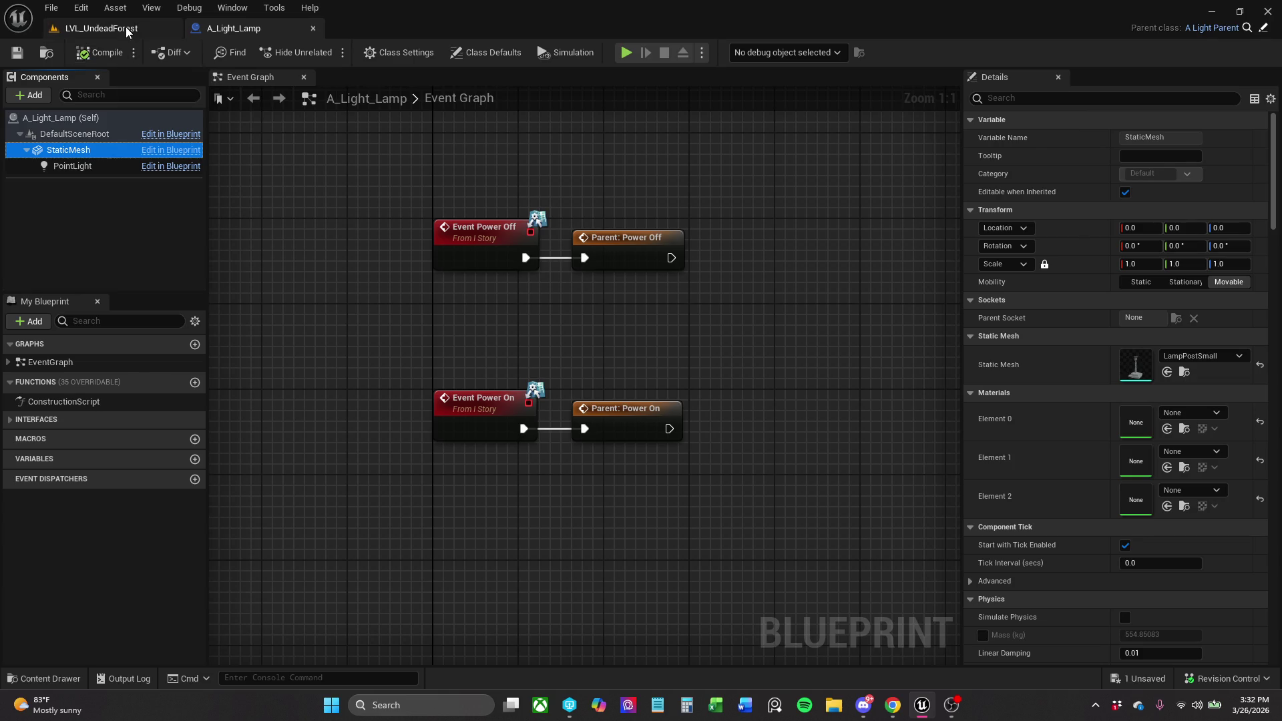
click(100, 28)
click(244, 28)
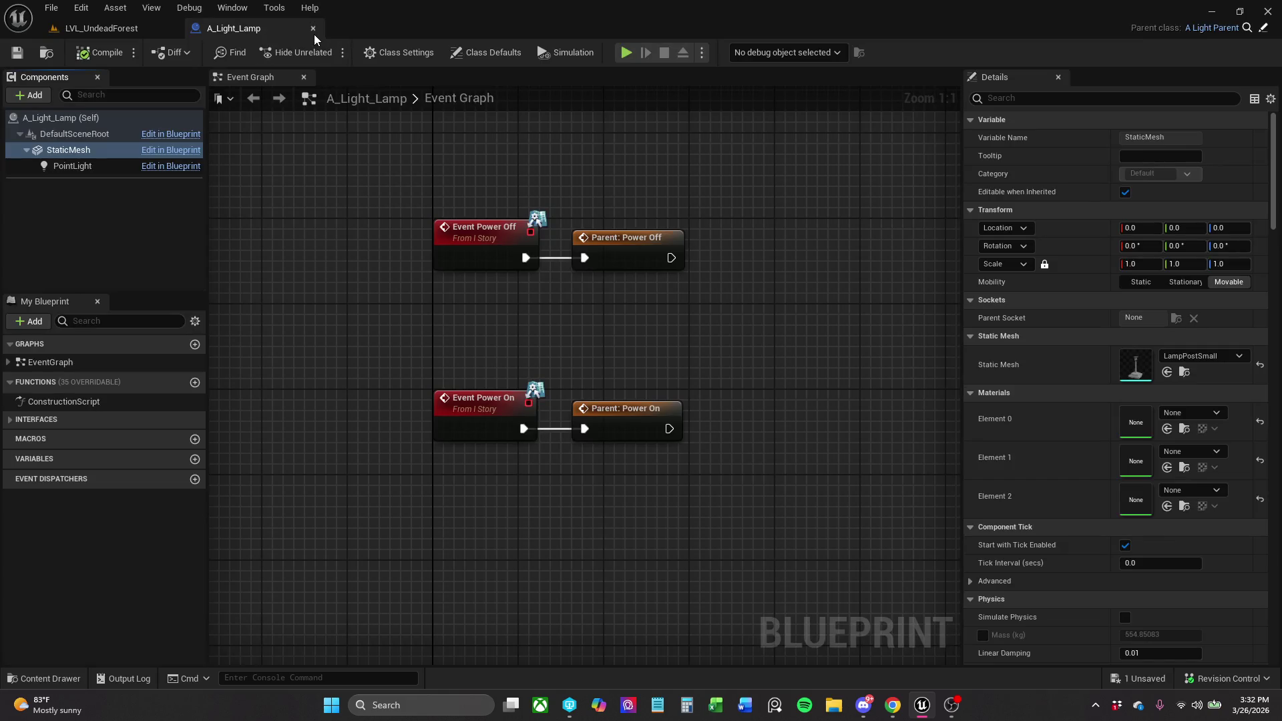
click(314, 34)
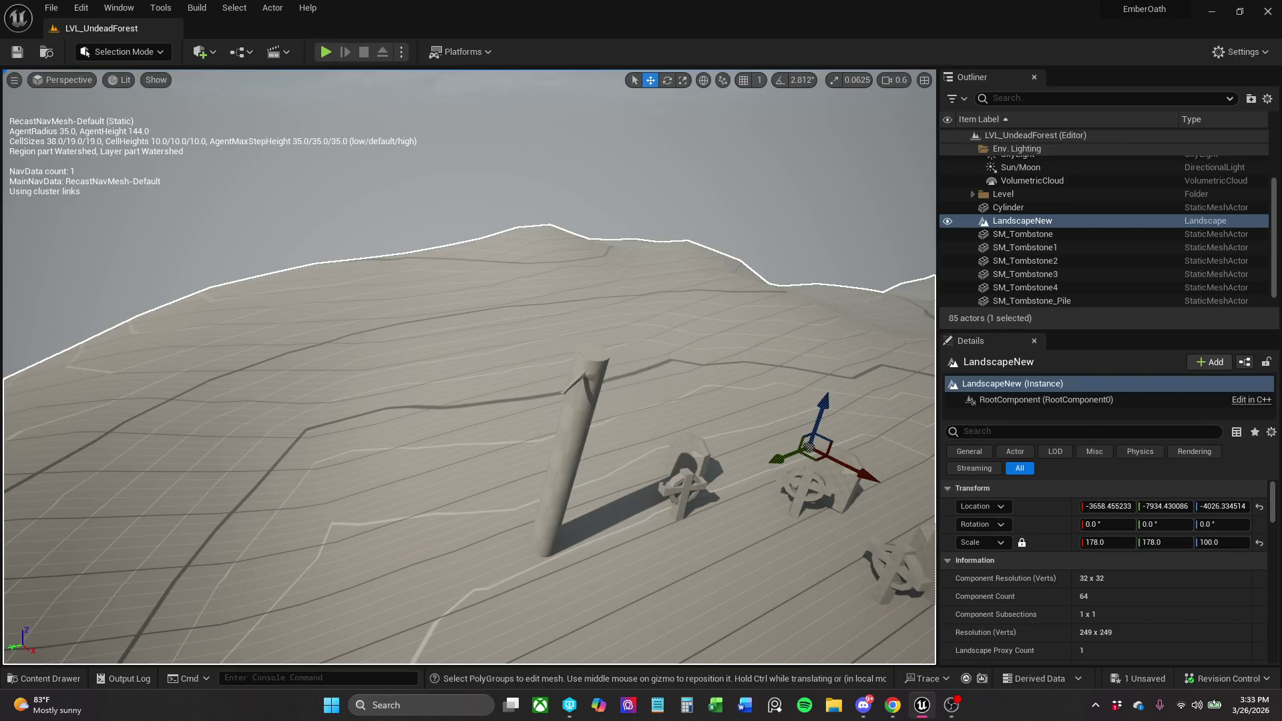
click(893, 705)
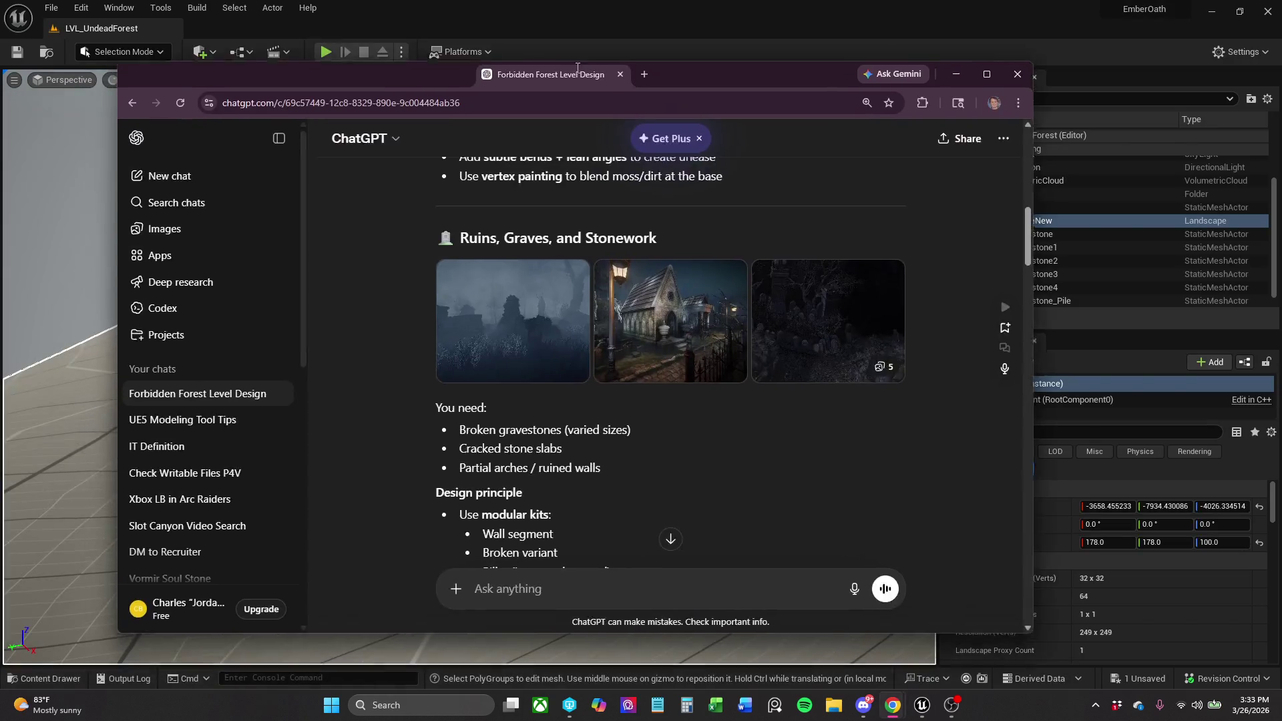
click(929, 69)
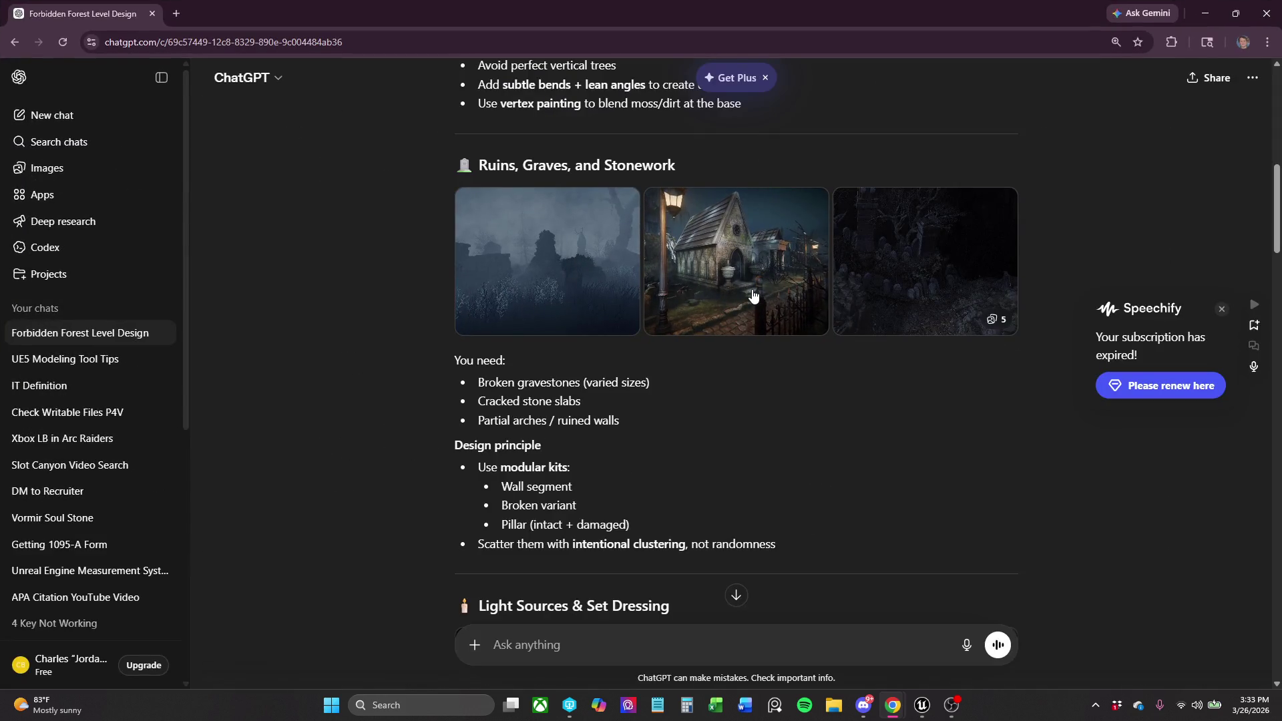
click(712, 291)
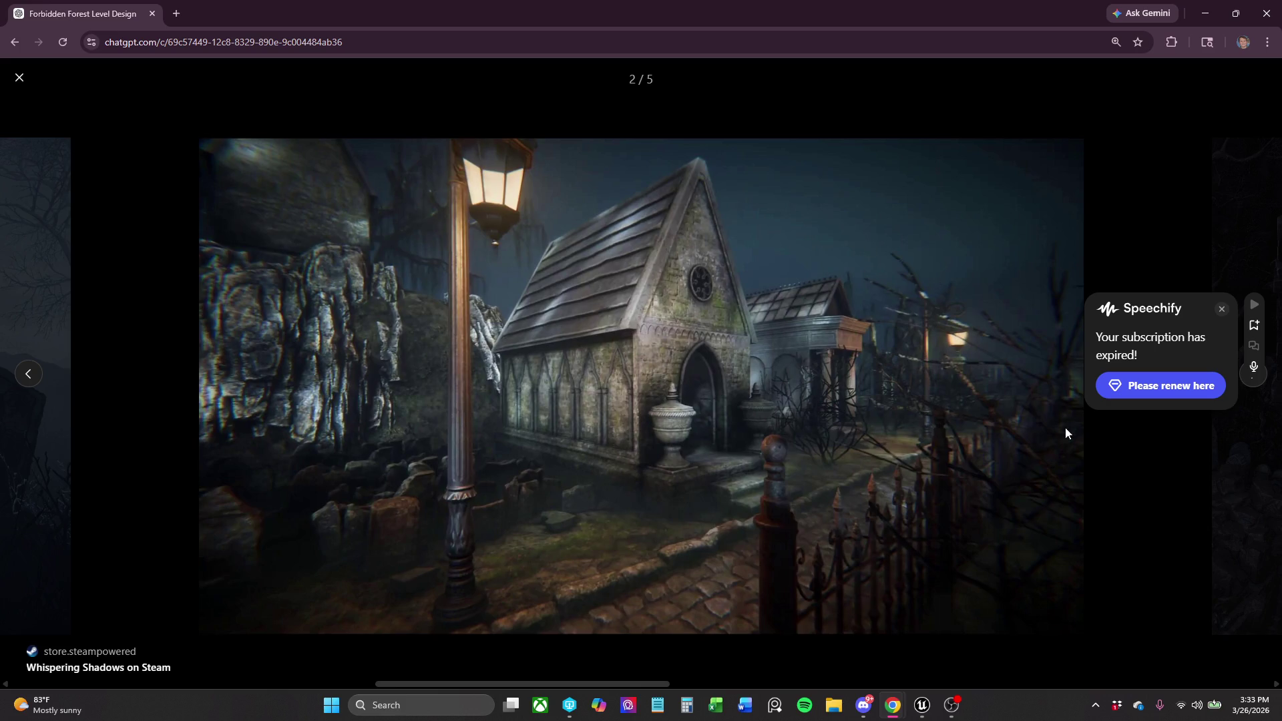
key(Escape)
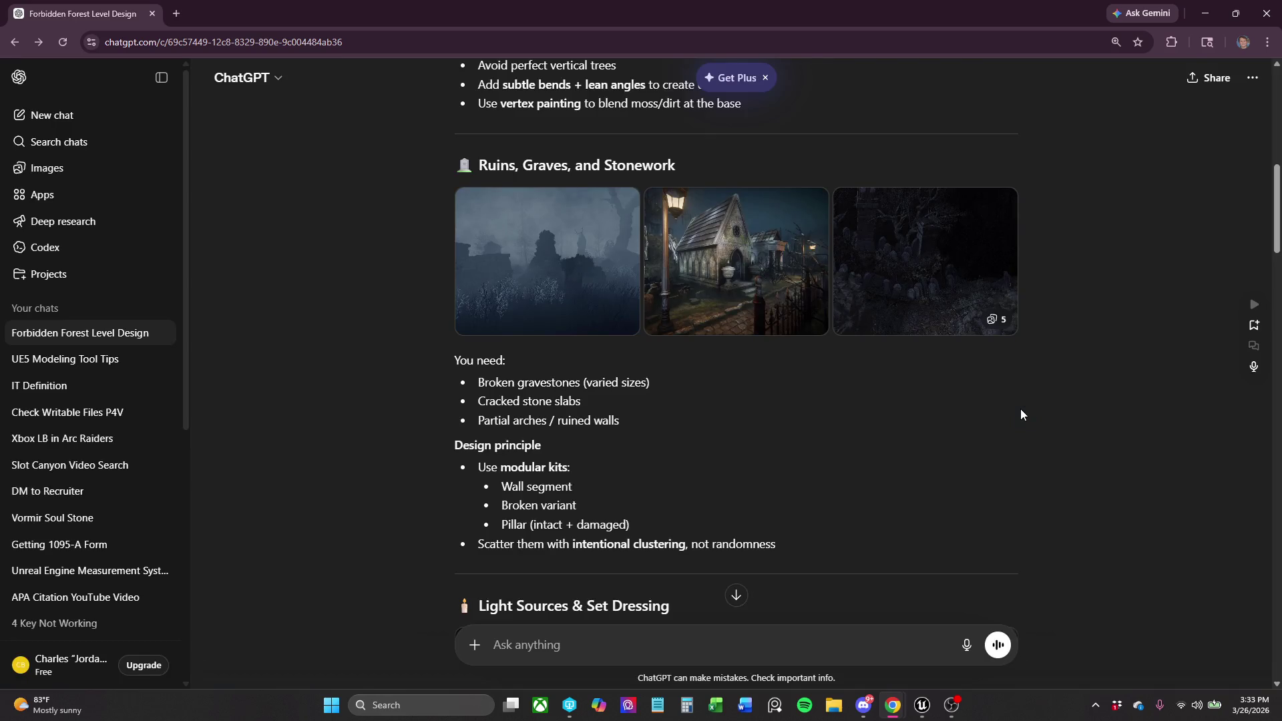
key(alt+Tab)
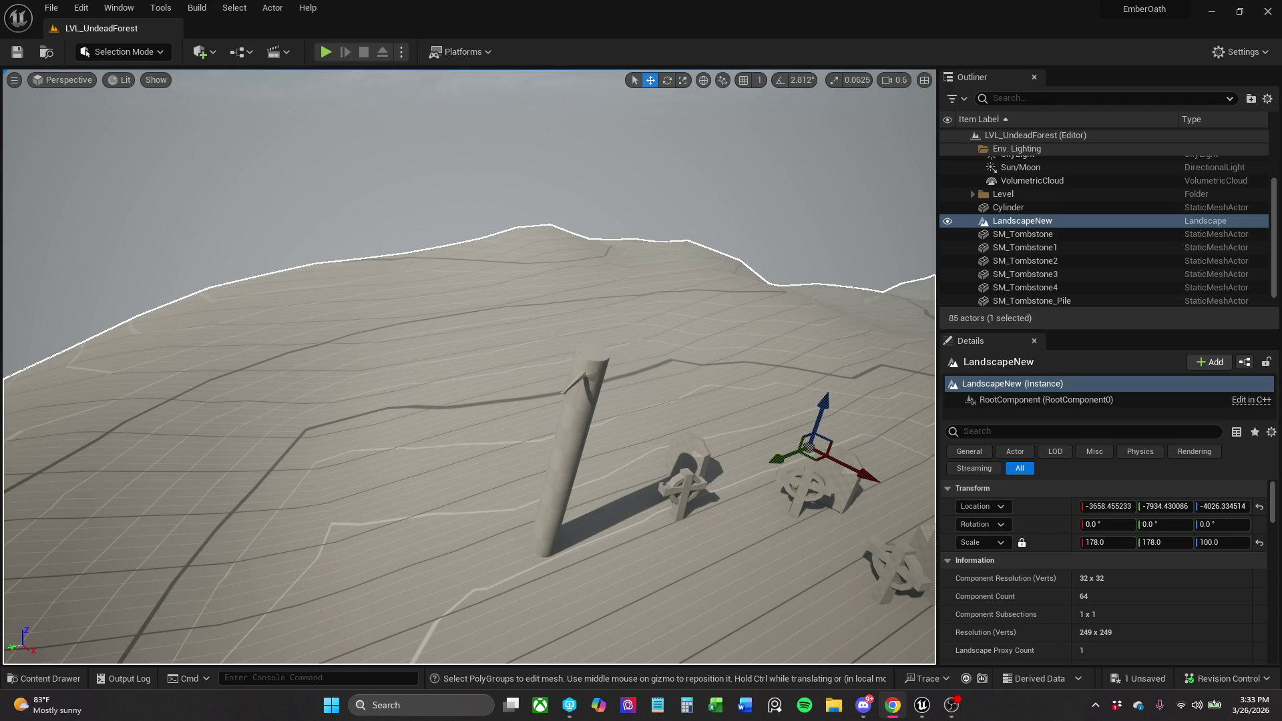
Move the cylinder far across the terrain.
mouse_move(957, 712)
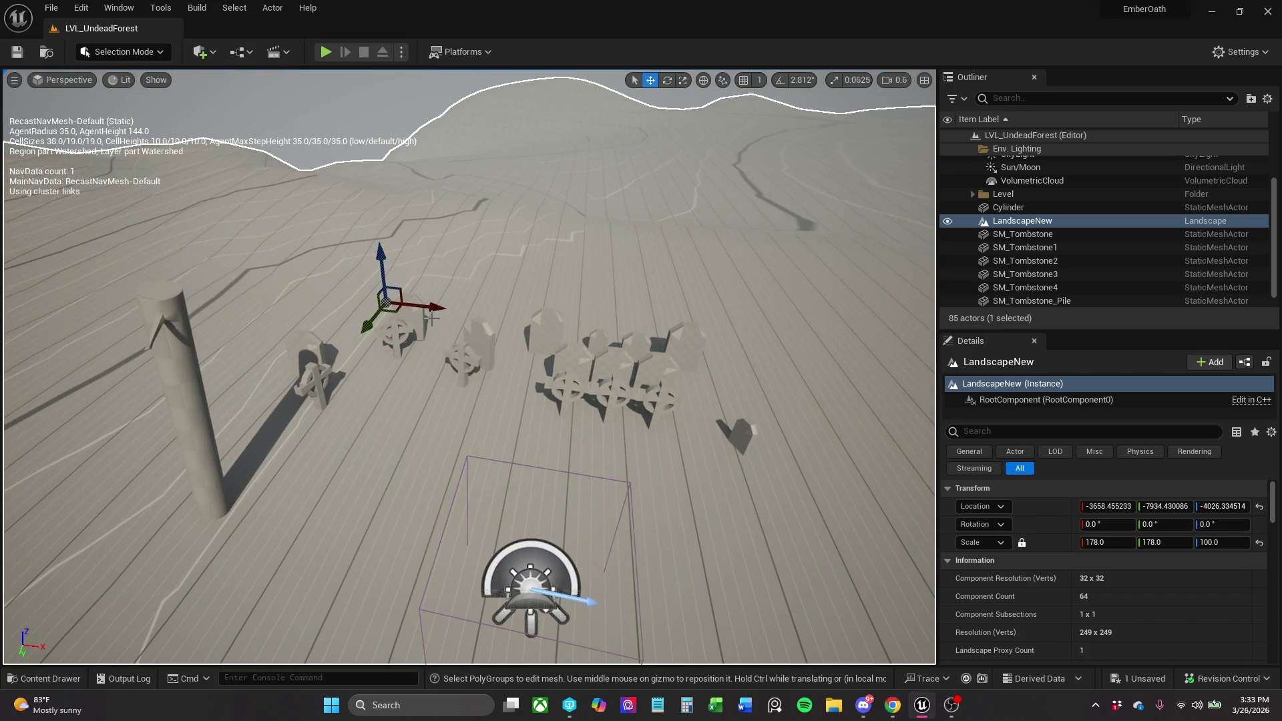
click(182, 394)
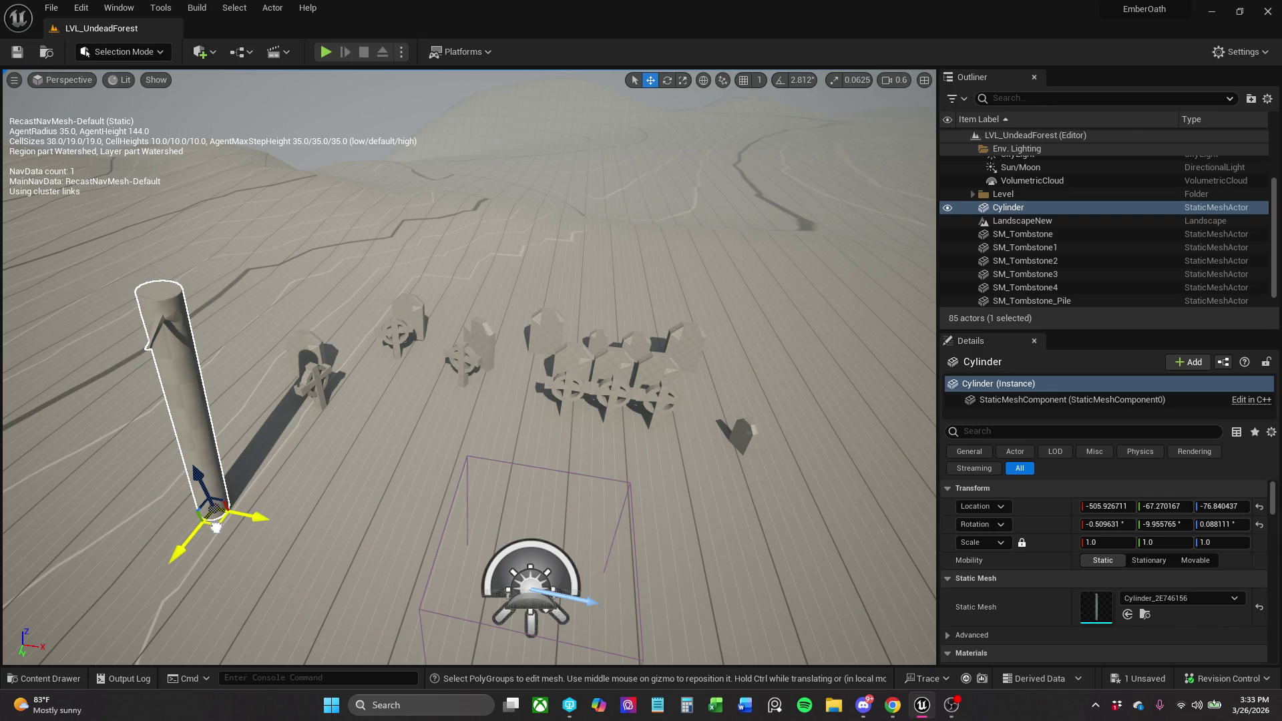
mouse_move(216, 527)
mouse_down()
mouse_move(834, 281)
mouse_move(932, 150)
mouse_move(928, 187)
mouse_move(687, 158)
mouse_move(681, 144)
mouse_move(682, 159)
mouse_up()
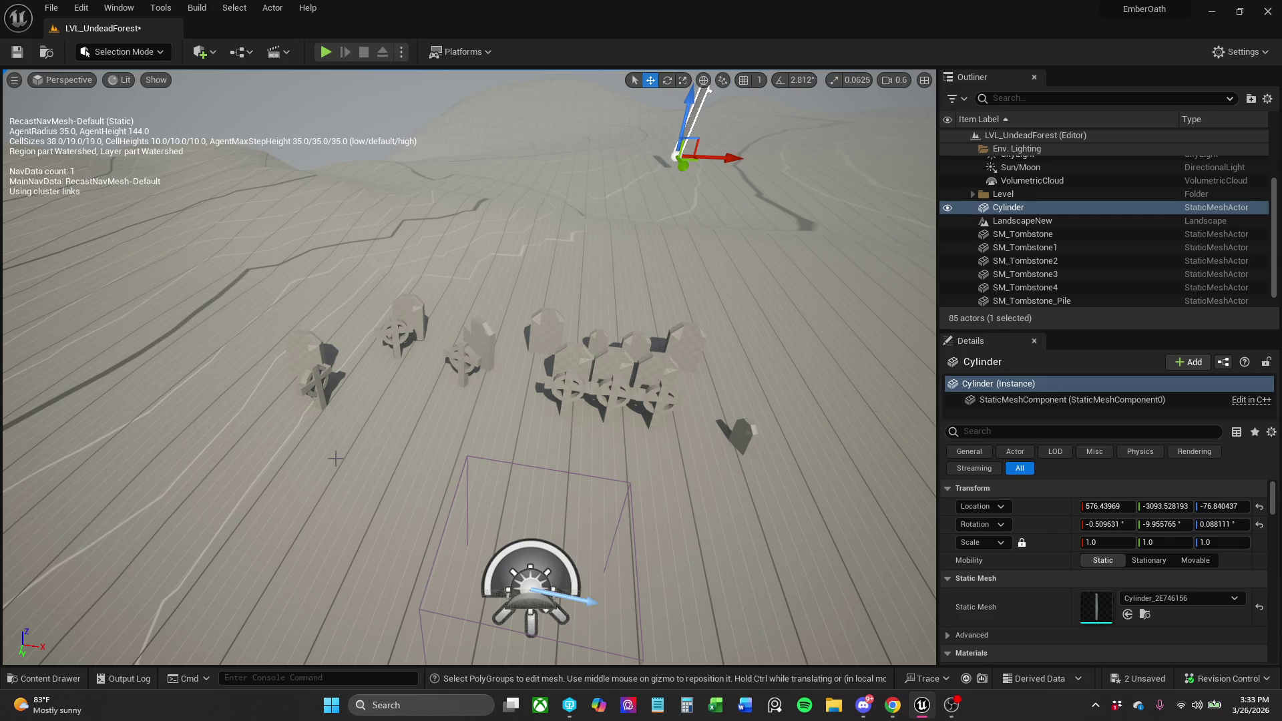
Select the tombstone pile, stack and SM_Tombstone through SM_Tombstone4, then shift all seven back.
click(330, 379)
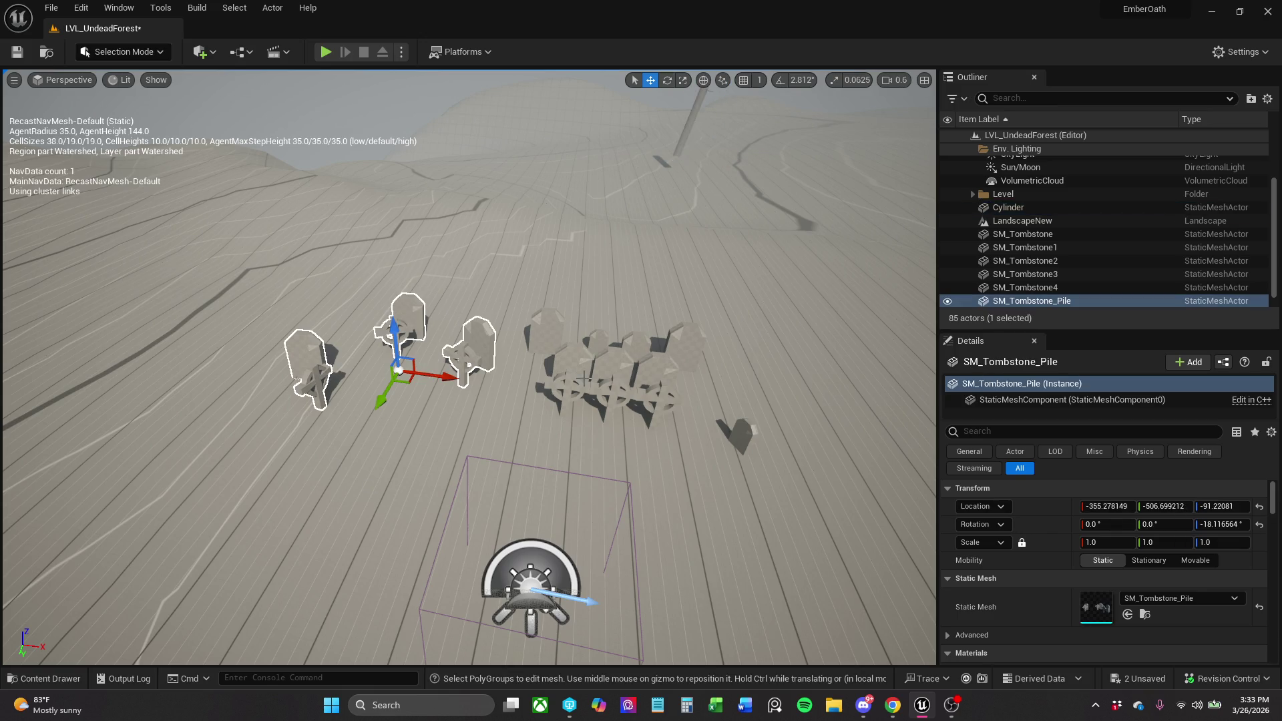
ctrl+click(621, 378)
ctrl+click(746, 437)
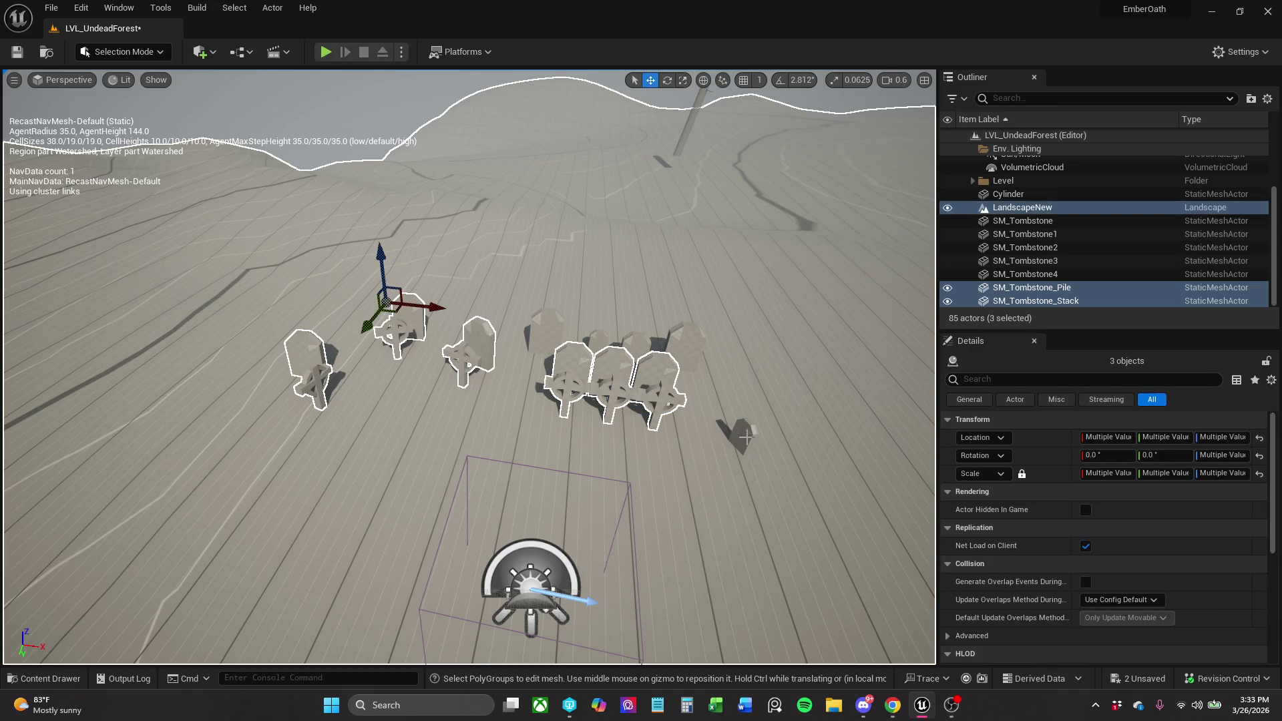
ctrl+click(746, 437)
ctrl+click(775, 390)
ctrl+click(698, 361)
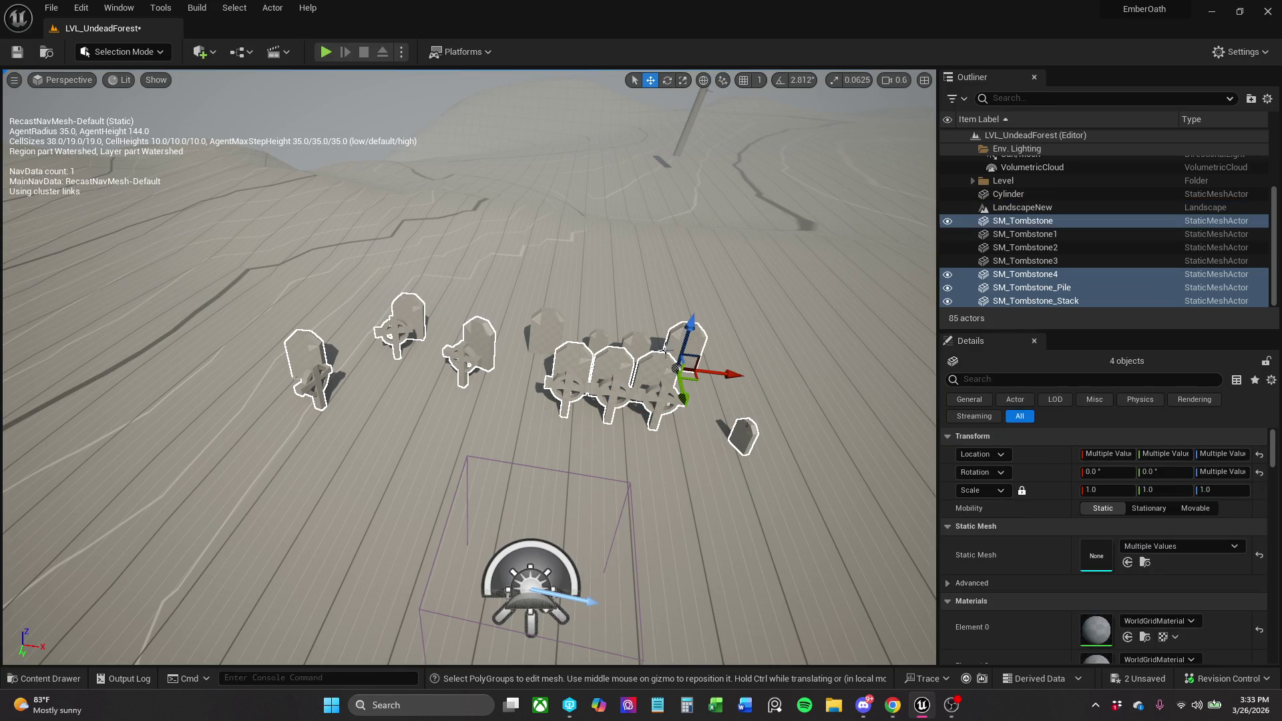
ctrl+click(641, 354)
ctrl+click(599, 344)
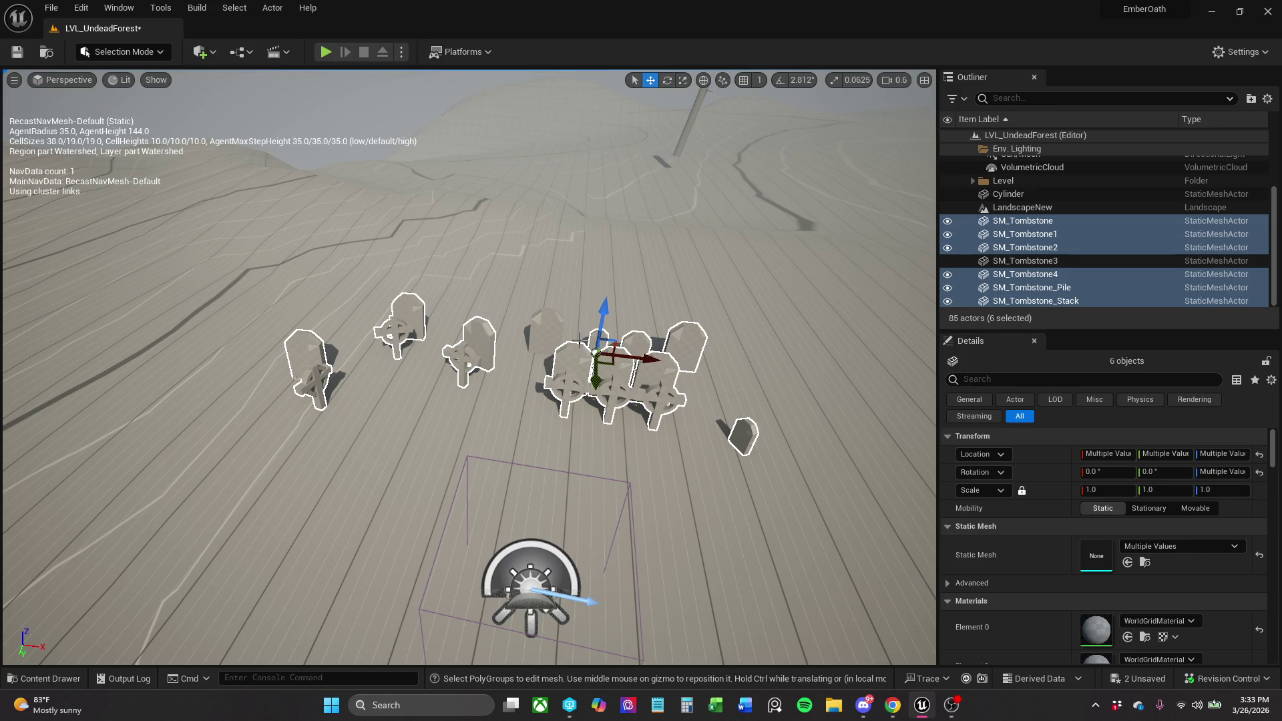
ctrl+click(545, 328)
drag(560, 363, 592, 299)
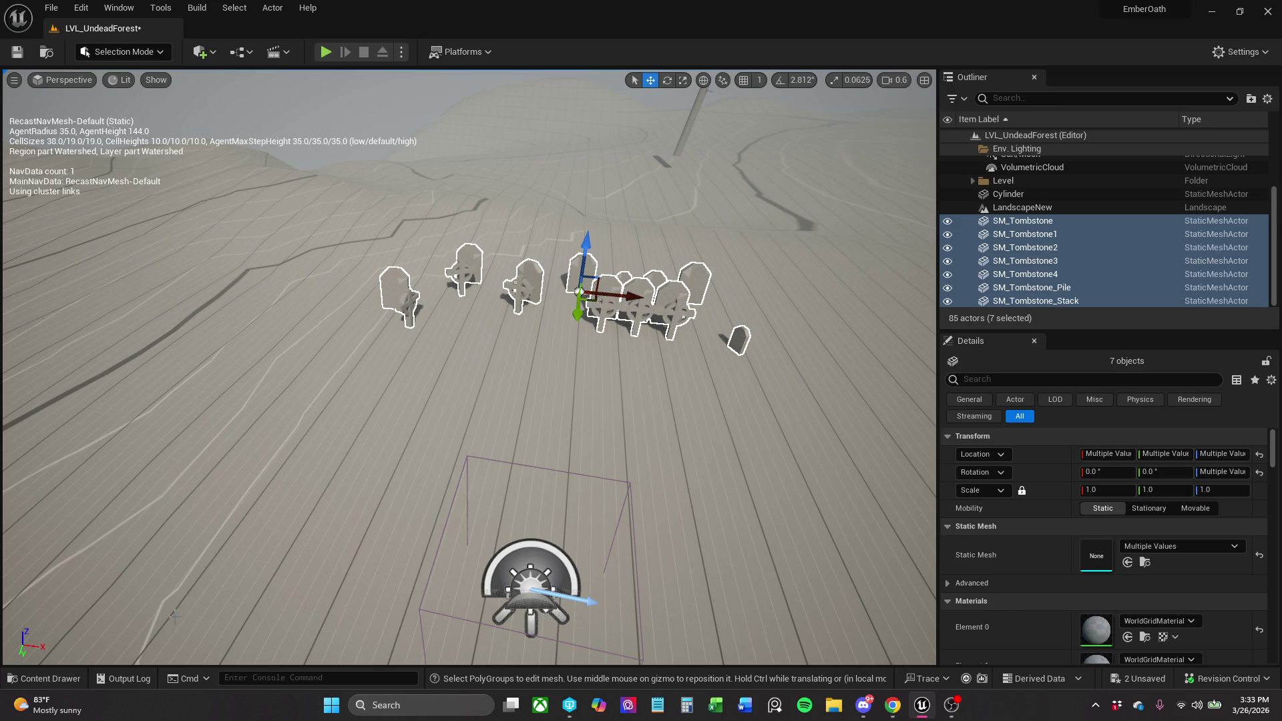
click(67, 676)
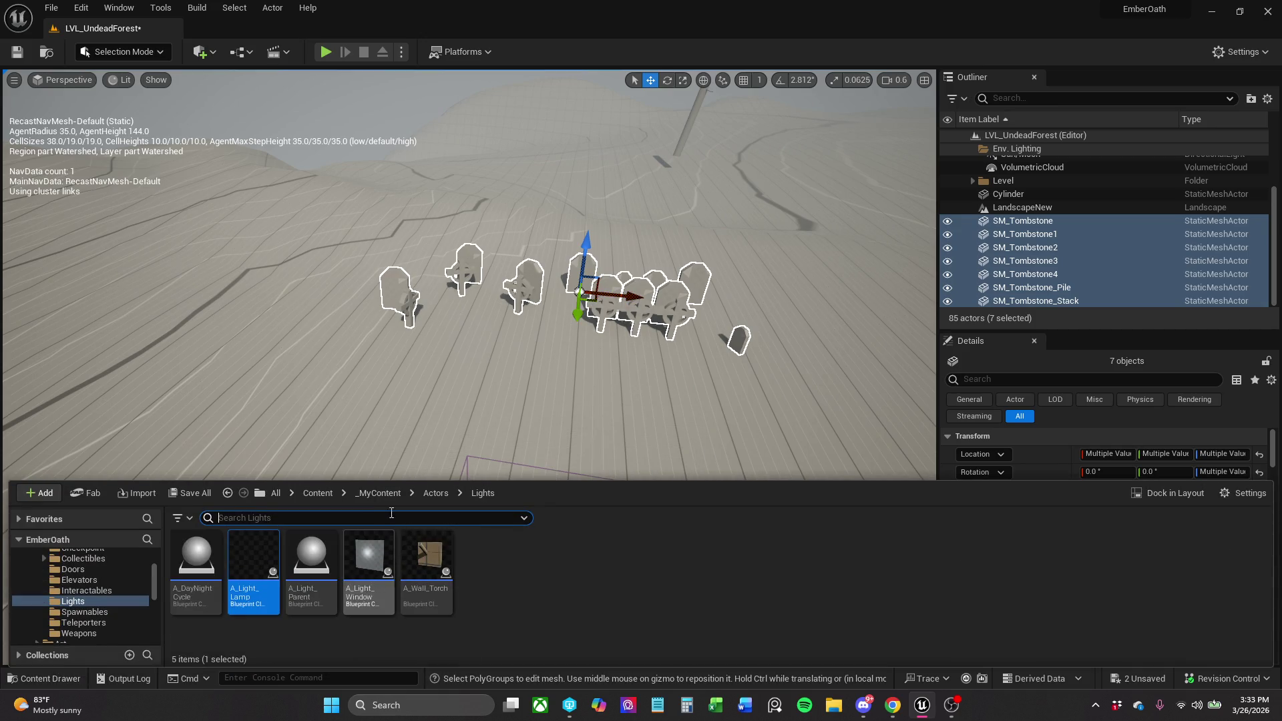
Place a new SM_Tombstone_Stack from _MyContent > Blockout > Outside into the level.
click(378, 493)
double_click(312, 574)
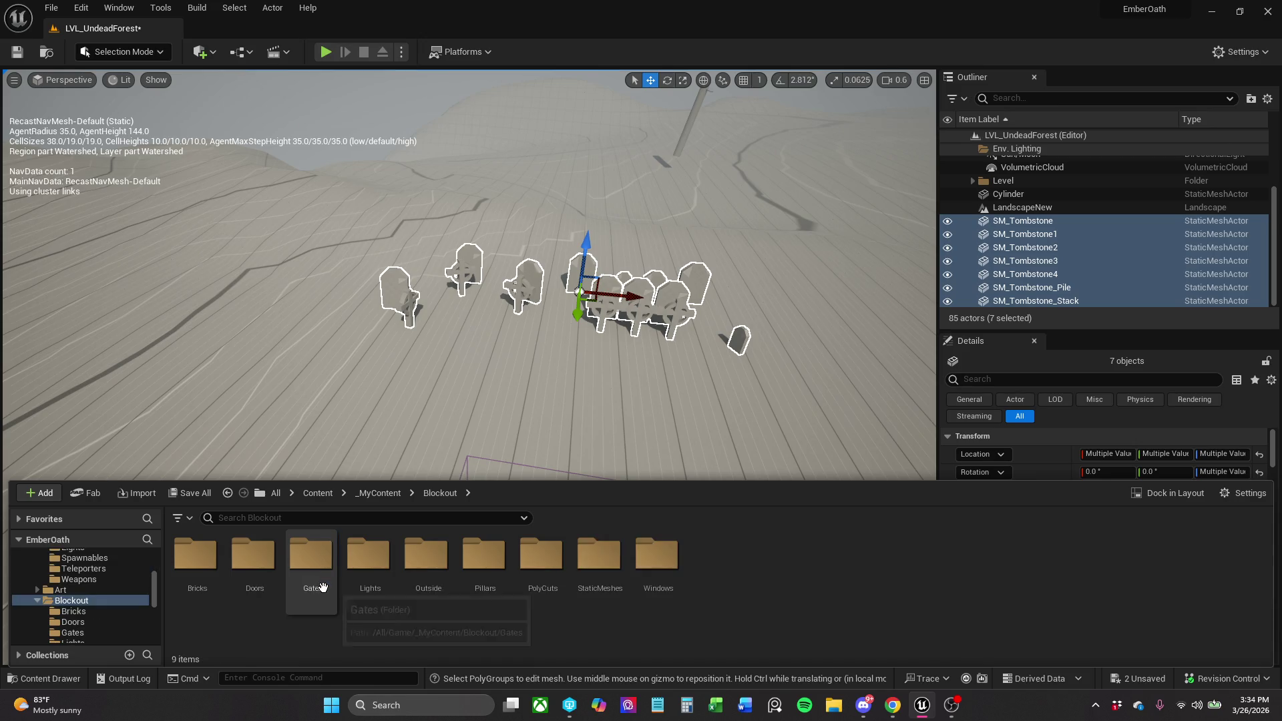
double_click(427, 585)
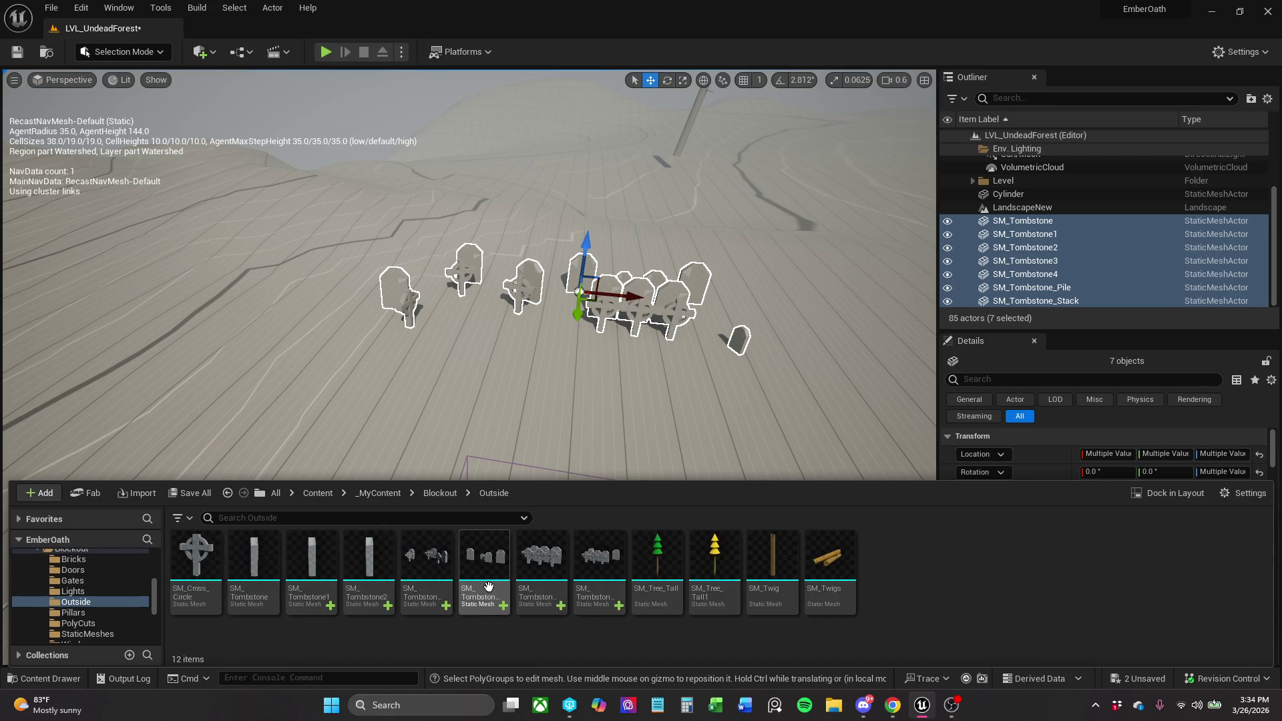
click(600, 567)
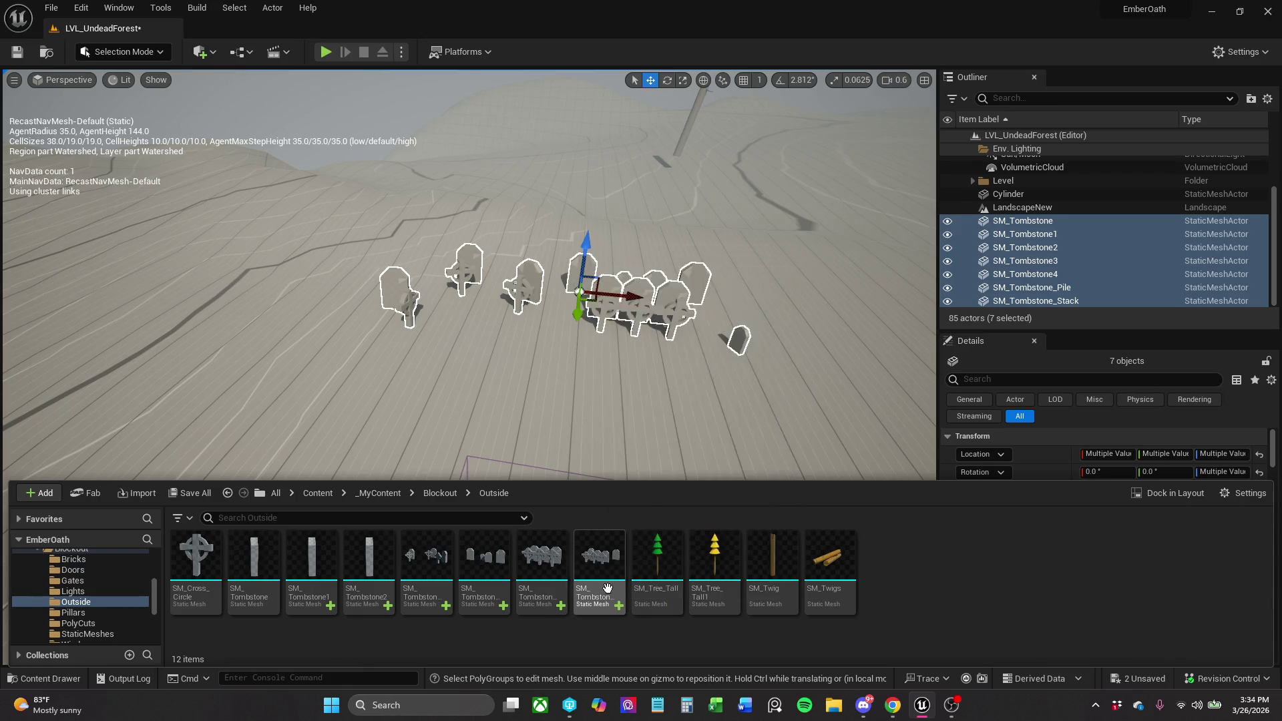
drag(595, 436, 537, 429)
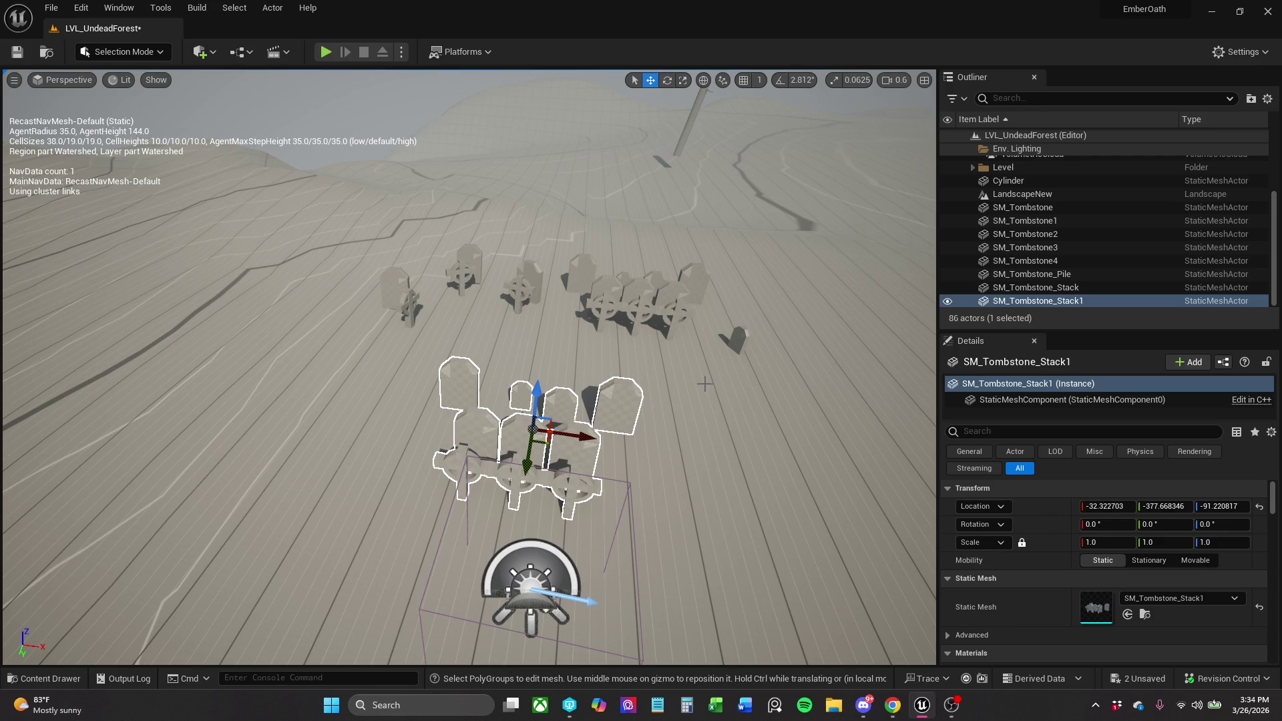
Delete the old tombstone stack and SM_Tombstone through SM_Tombstone3.
click(638, 307)
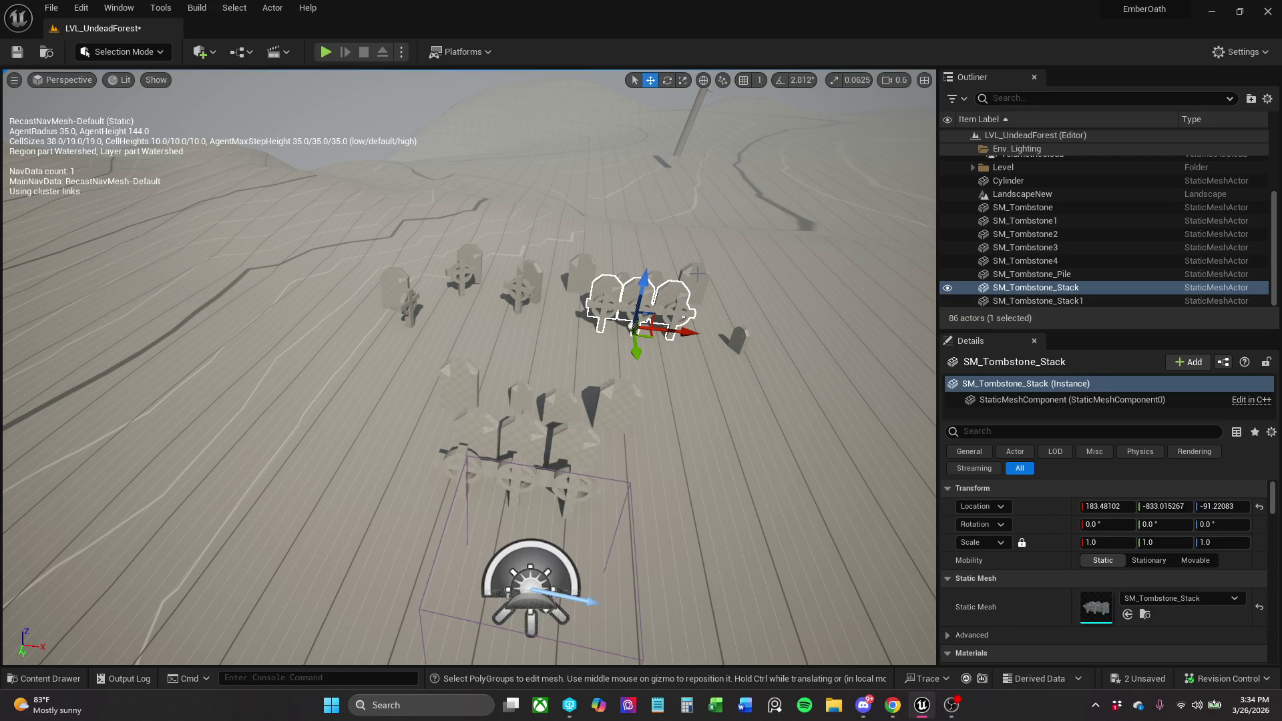
ctrl+click(695, 276)
ctrl+click(641, 283)
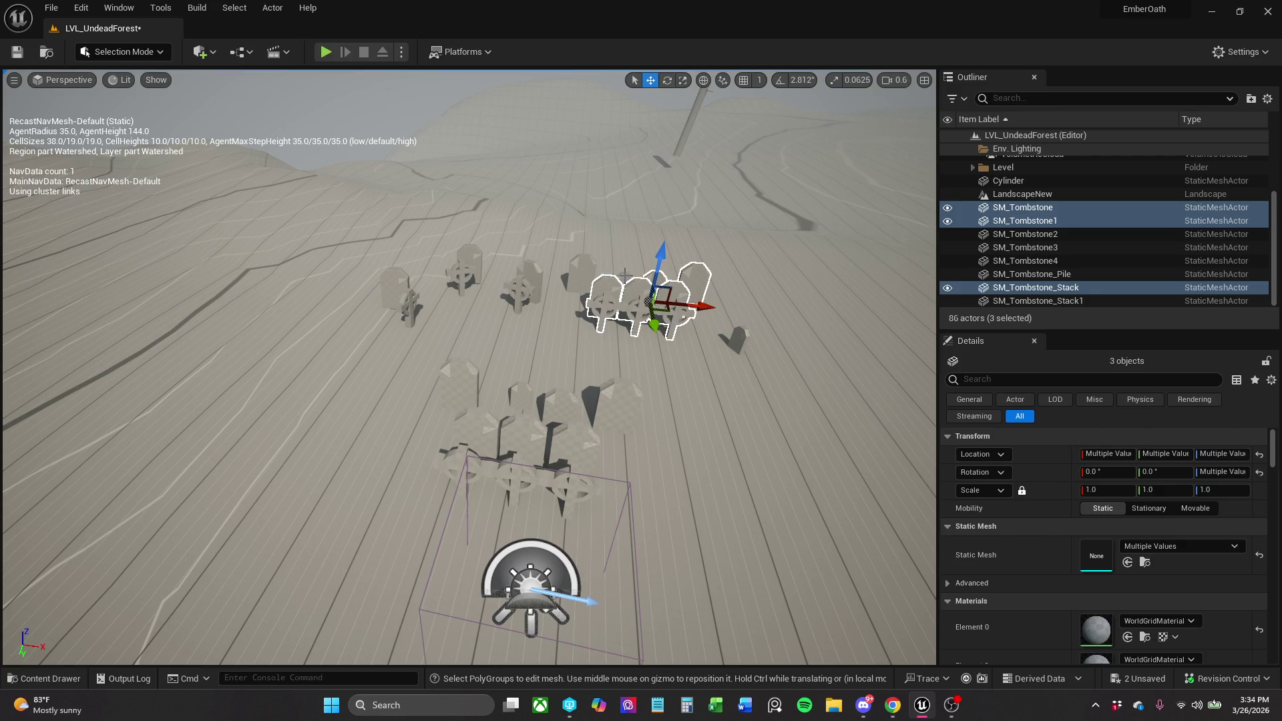
ctrl+click(624, 280)
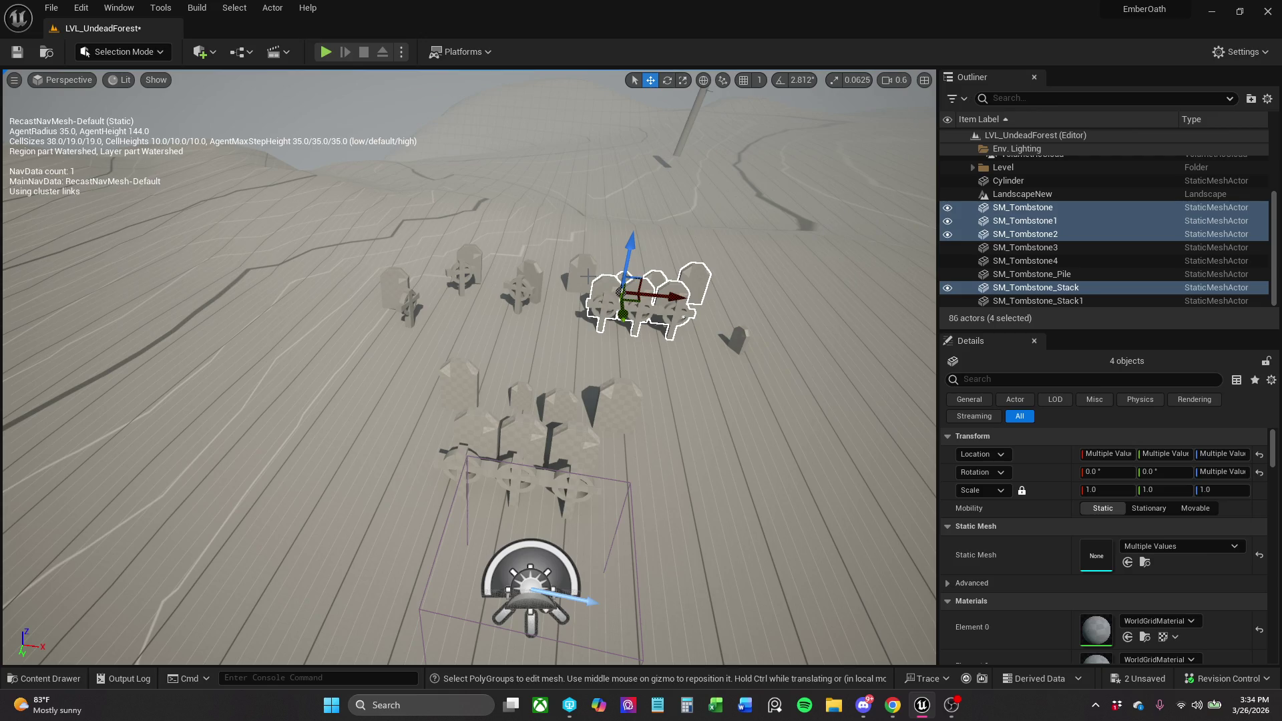
ctrl+click(589, 276)
key(Delete)
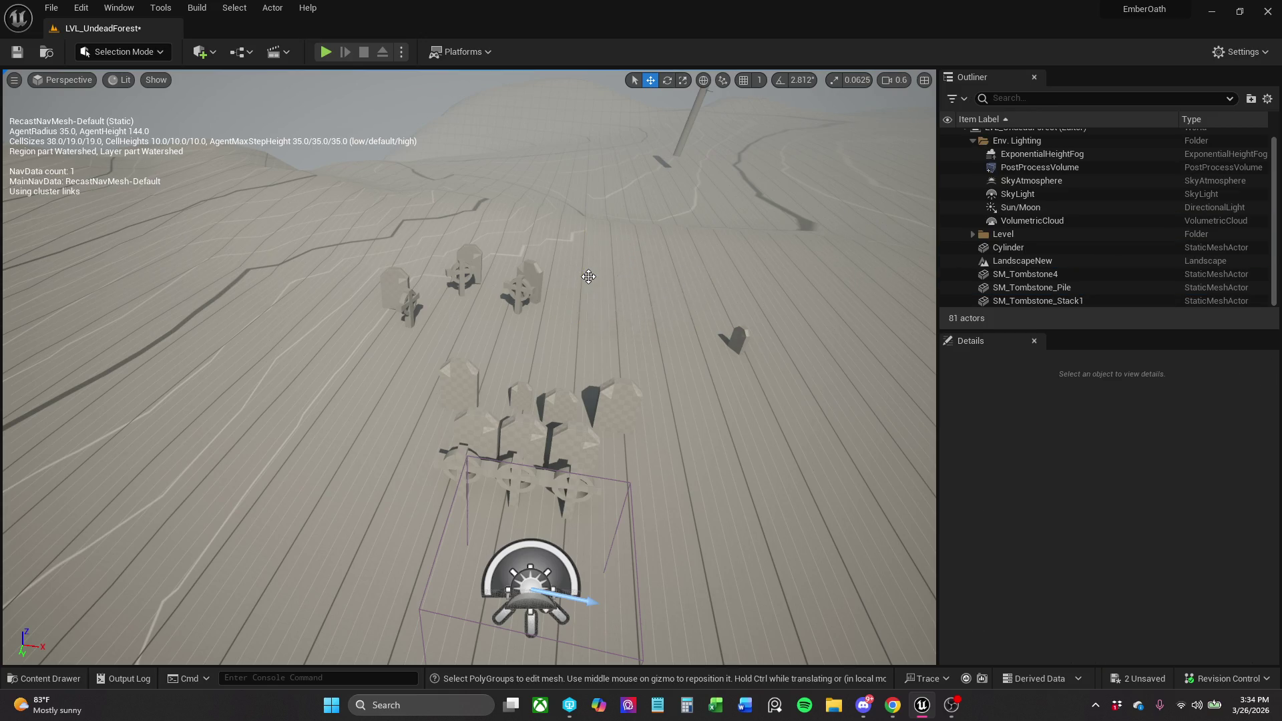
Move the new tombstone stack back among the graves and turn it about 8 degrees.
click(582, 438)
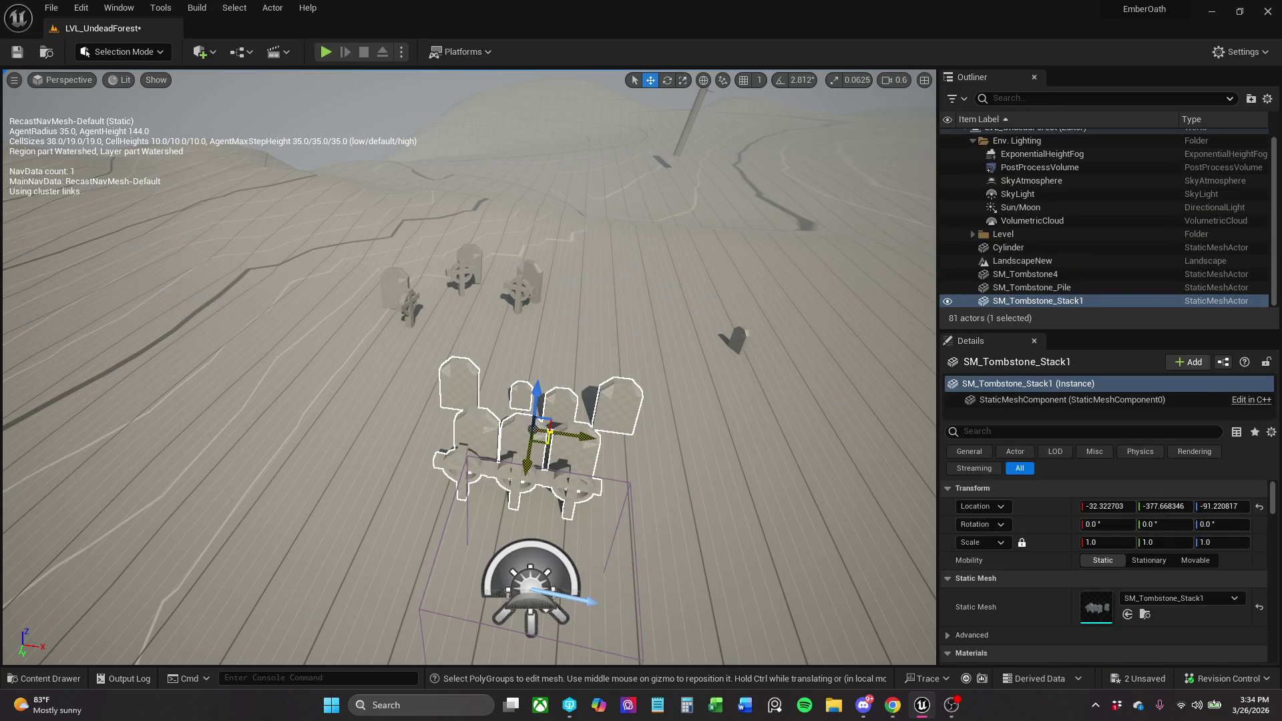
mouse_move(582, 438)
mouse_down()
mouse_move(641, 294)
mouse_move(661, 278)
mouse_move(663, 306)
mouse_up()
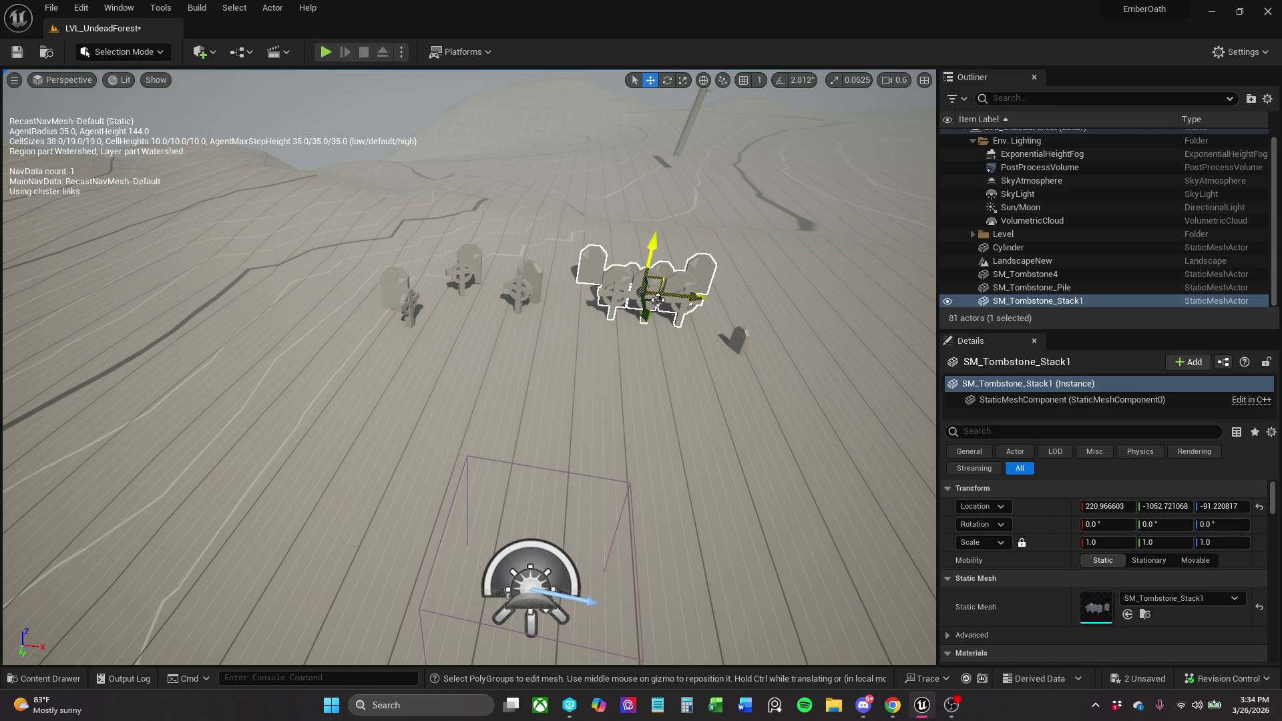
key(e)
drag(613, 312, 658, 313)
key(w)
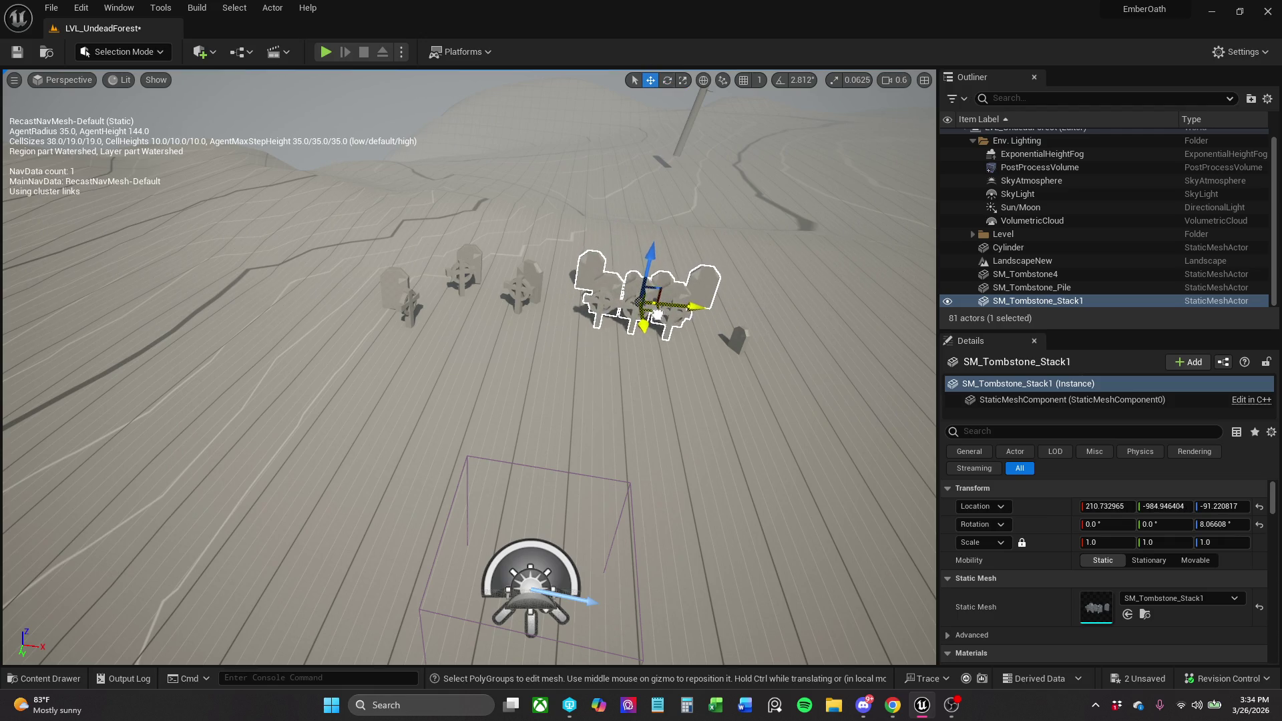
Rotate the small tombstone SM_Tombstone4 to about -13.8 degrees.
click(734, 340)
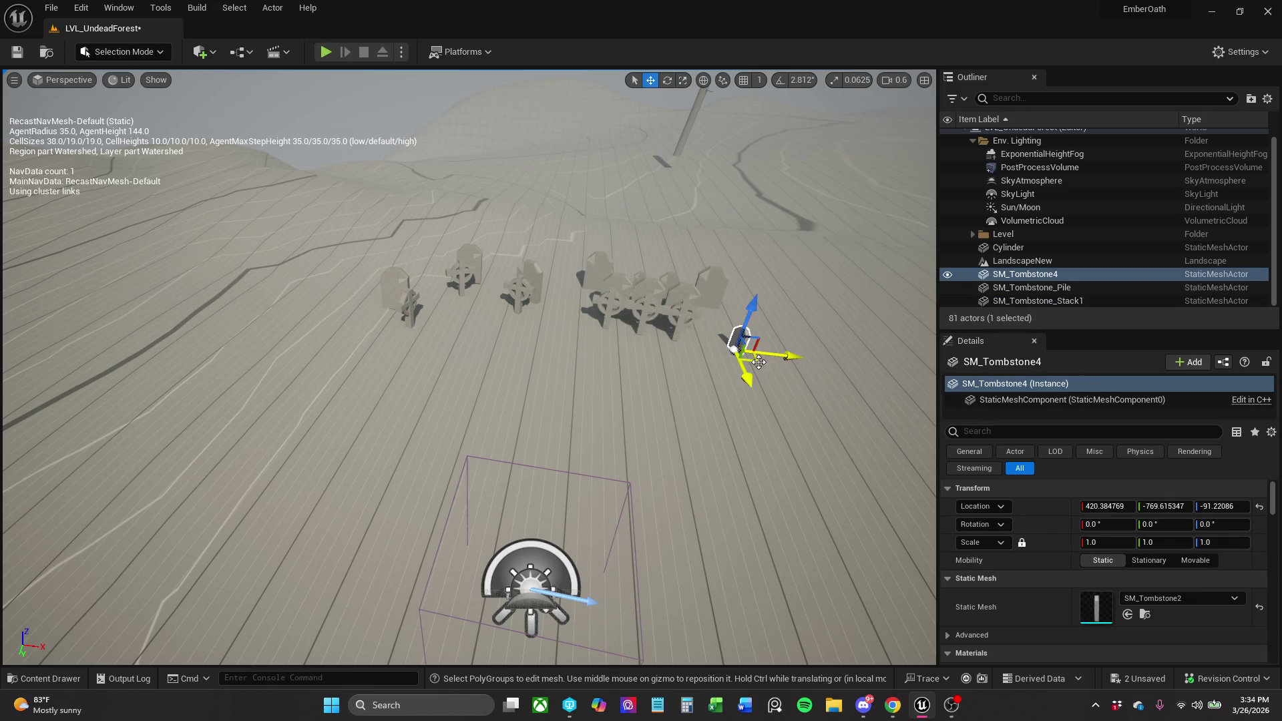
key(e)
key(r)
key(w)
key(e)
mouse_move(748, 366)
mouse_down()
mouse_move(761, 361)
mouse_move(733, 349)
mouse_up()
key(r)
key(w)
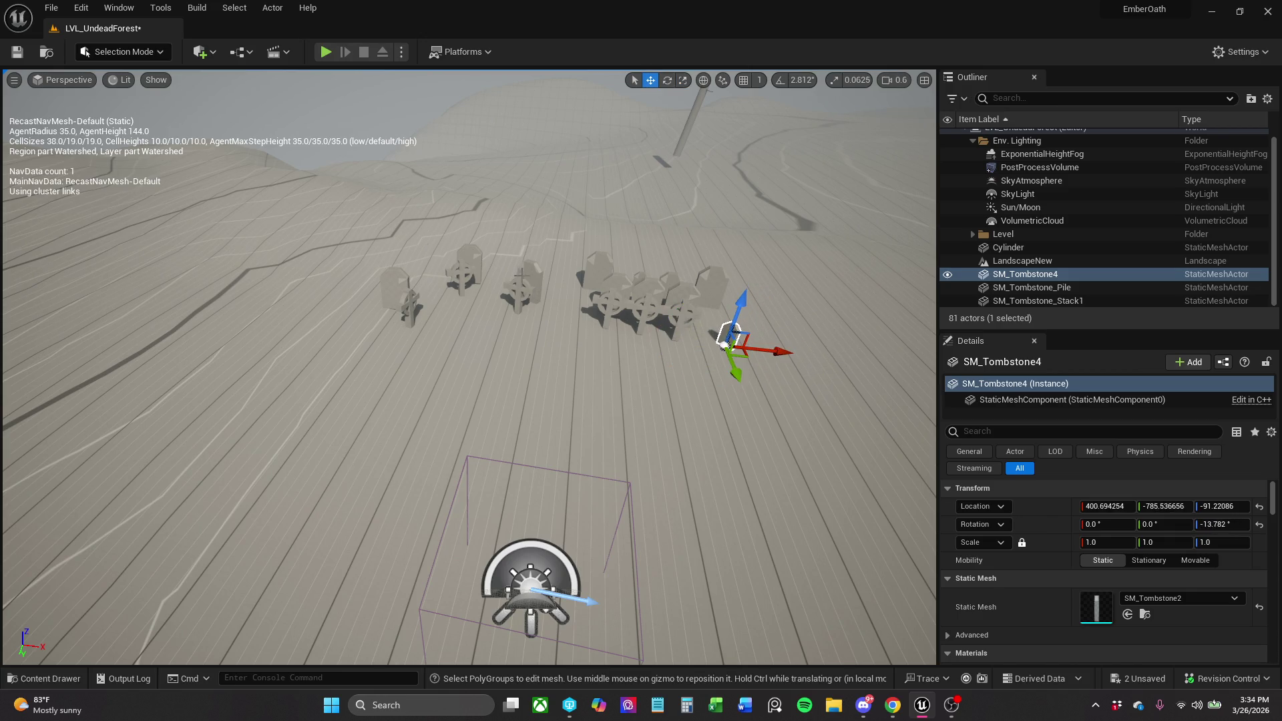
Shift the tombstone pile left and turn it around Z to about -24.76°.
click(525, 280)
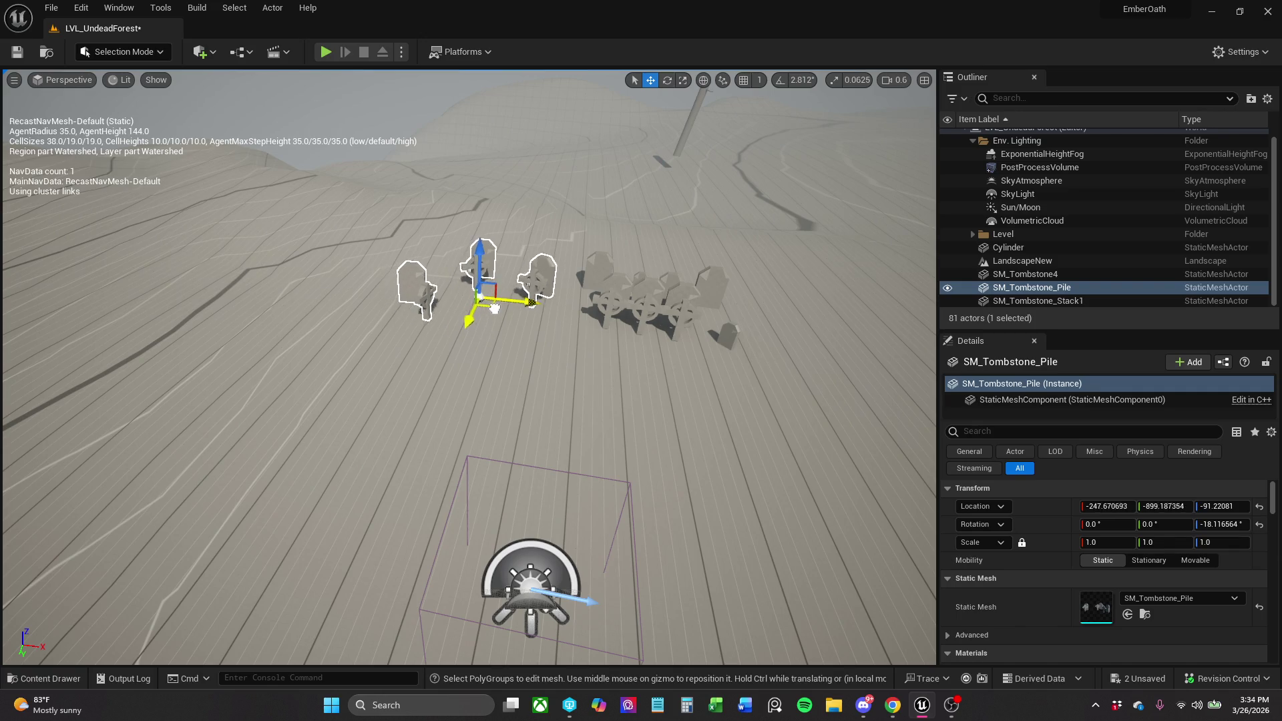
drag(494, 308, 461, 327)
key(e)
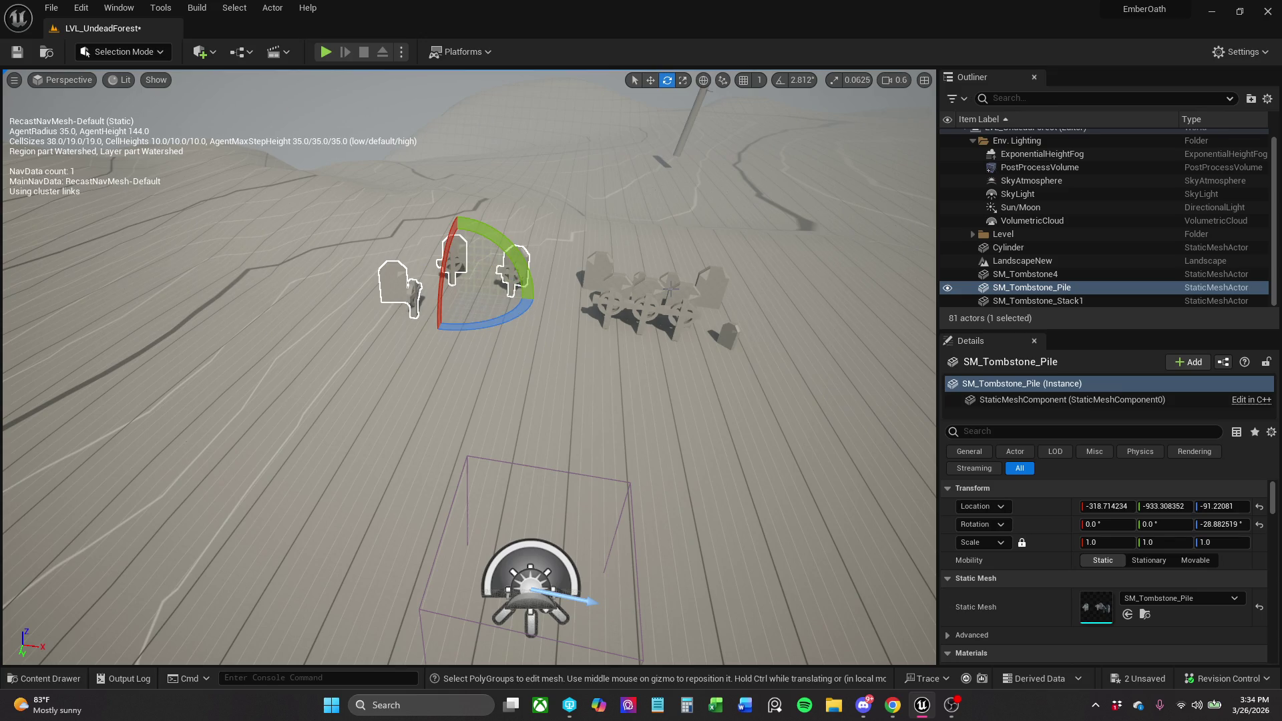
mouse_move(553, 293)
mouse_down()
mouse_move(558, 307)
mouse_move(553, 289)
mouse_up()
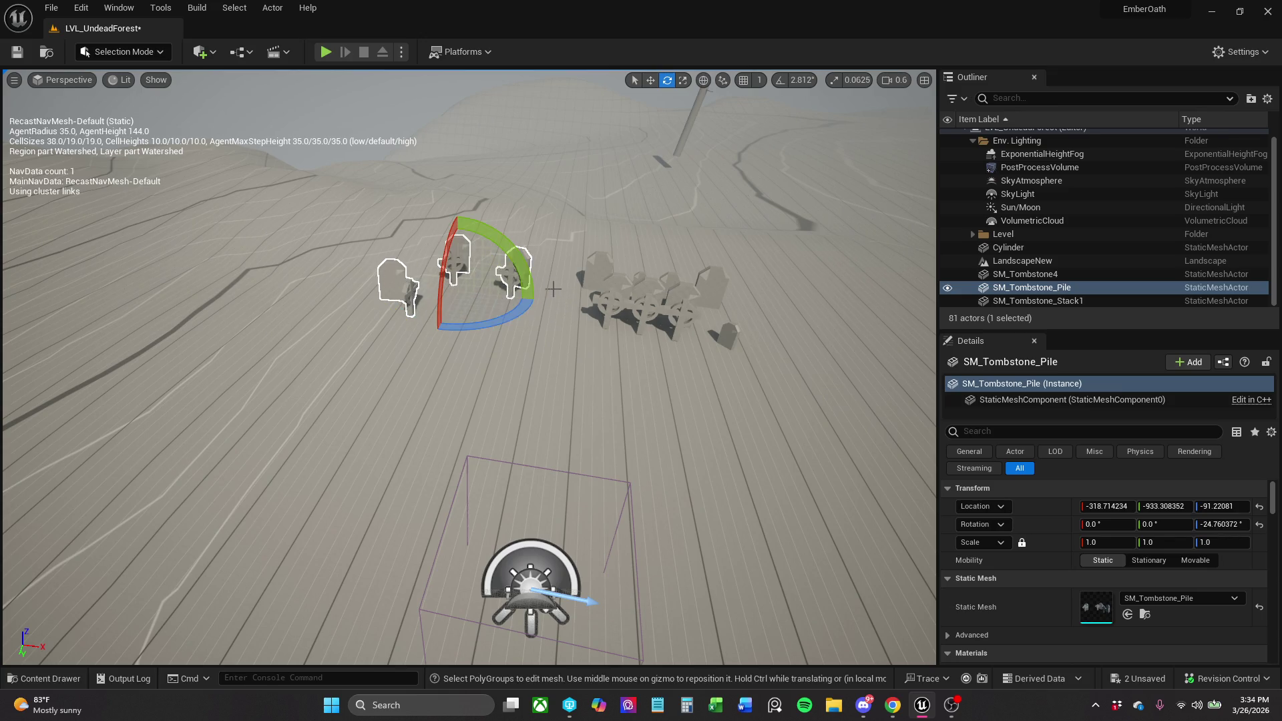
scroll(554, 289, up, 3)
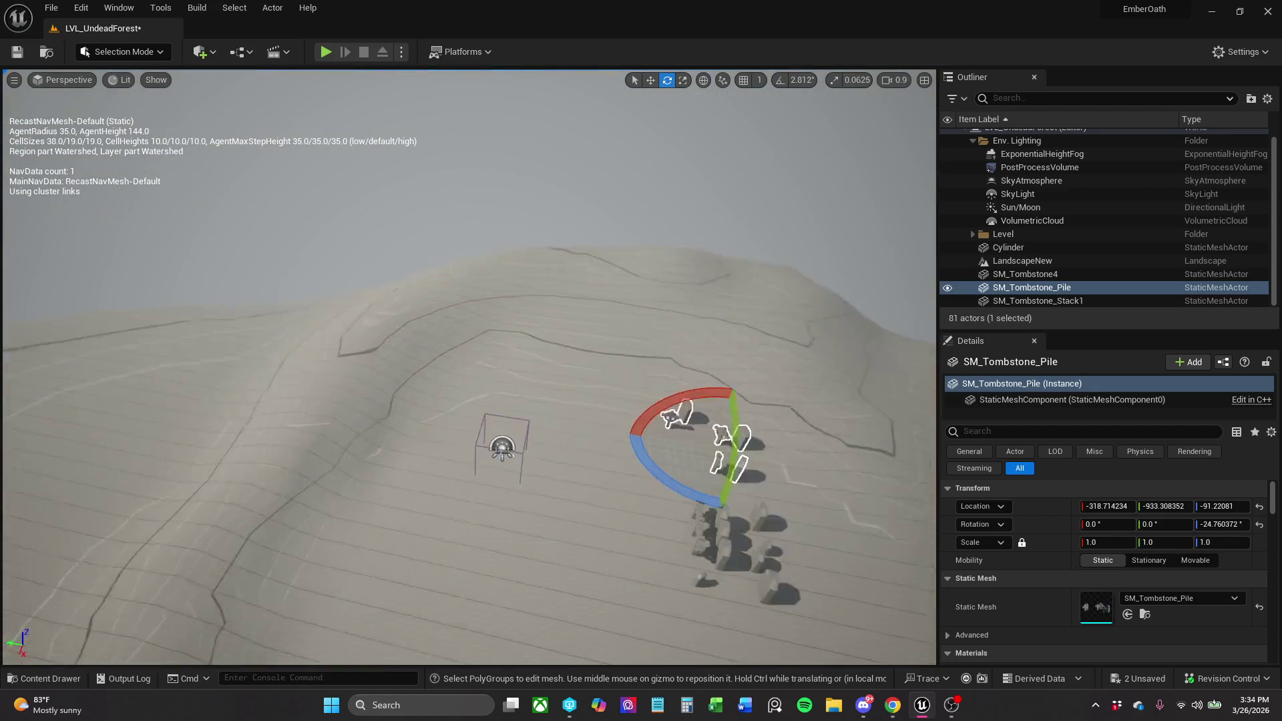
drag(672, 386, 672, 387)
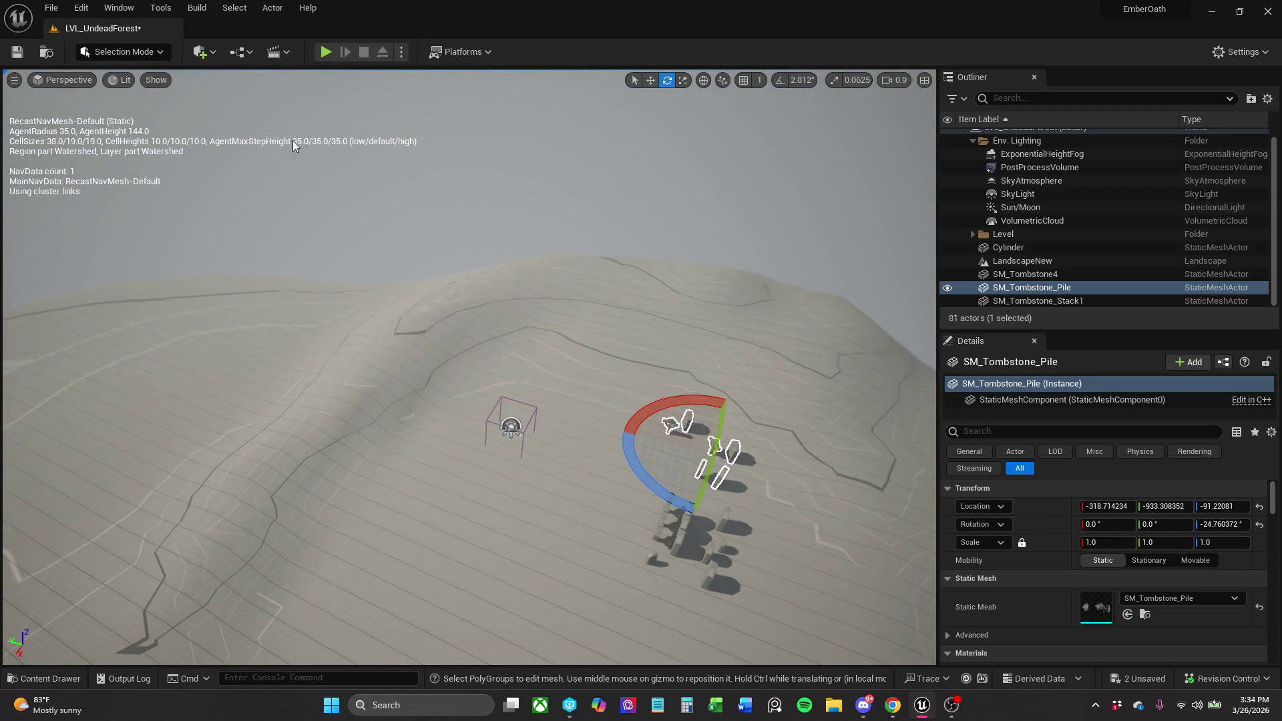
Nudge the landscape slightly, save the level, then select the sky light and post process volume.
click(672, 387)
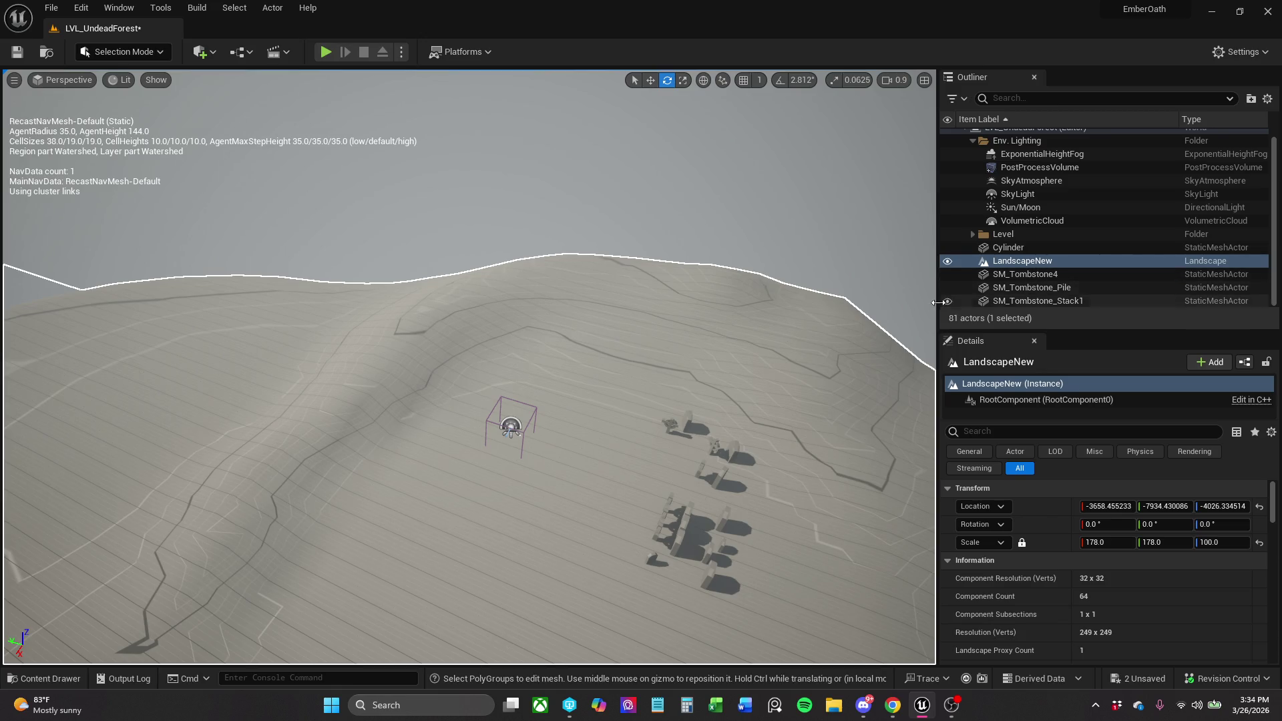
drag(933, 303, 934, 303)
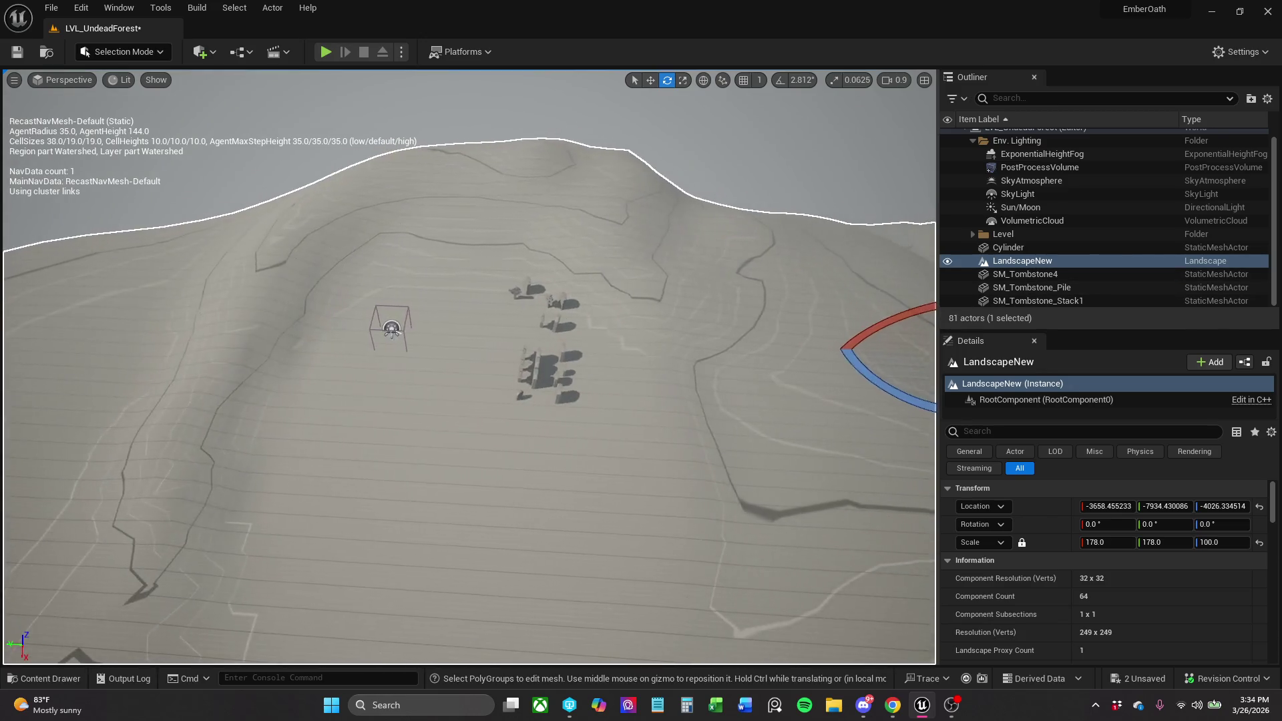
drag(710, 287, 97, 279)
key(w)
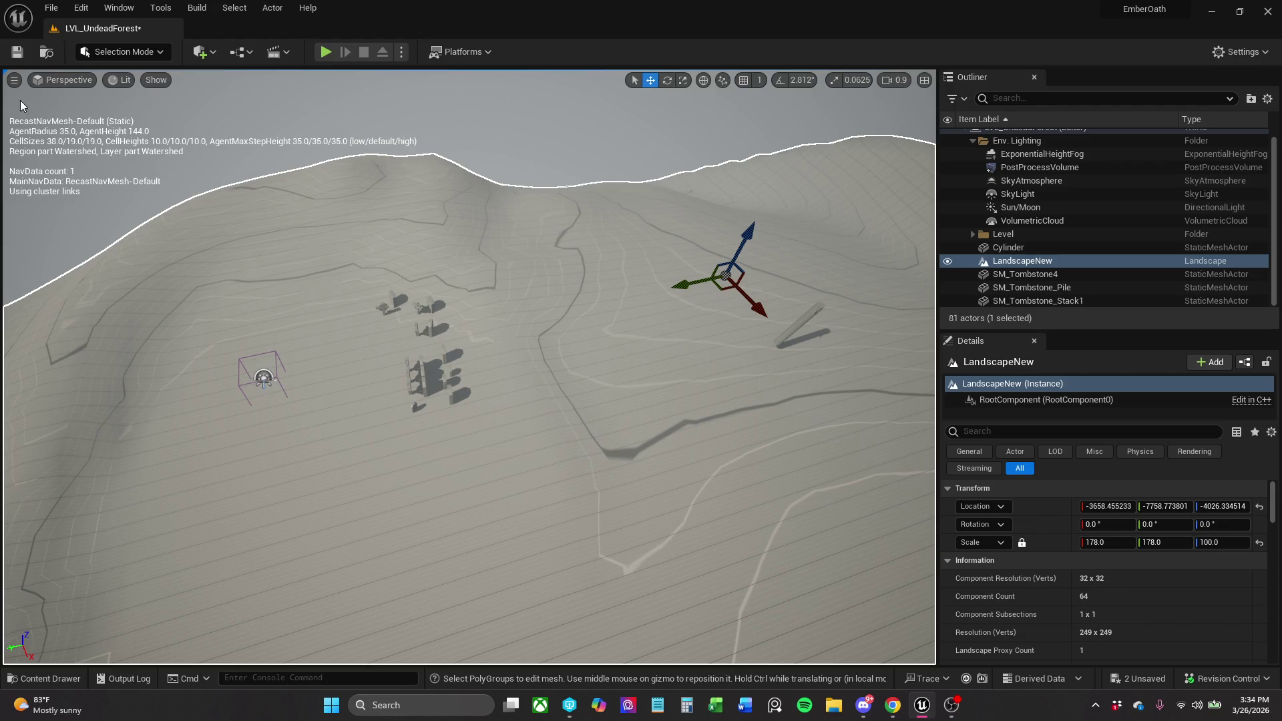
key(ctrl+s)
click(266, 382)
click(266, 381)
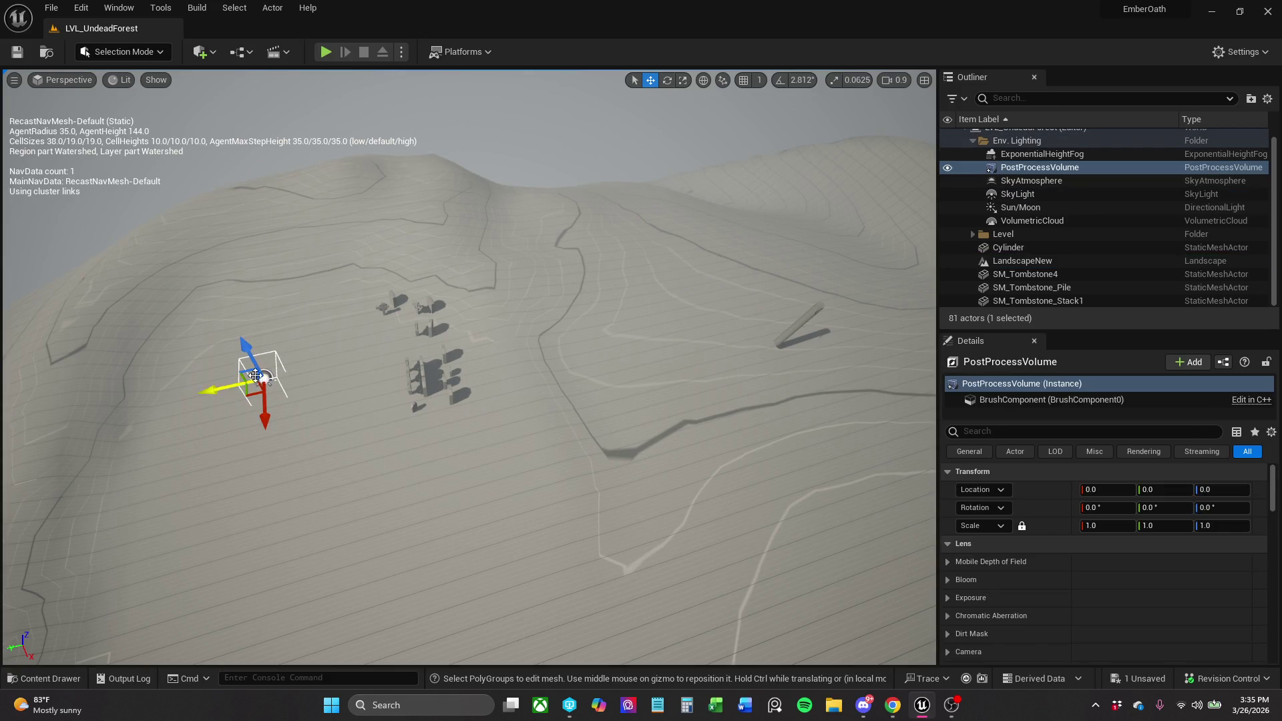
Run the character toward the gravestones in Play-In-Editor, then end the test with Esc.
click(257, 376)
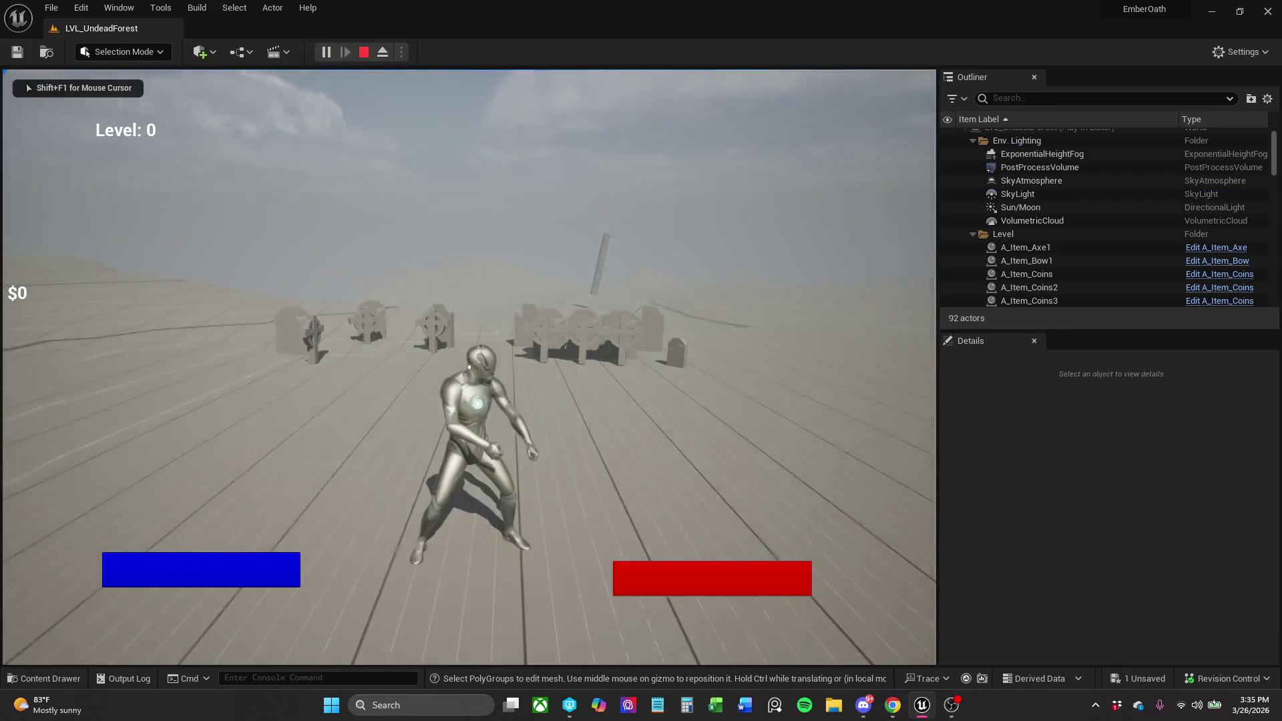
key(w)
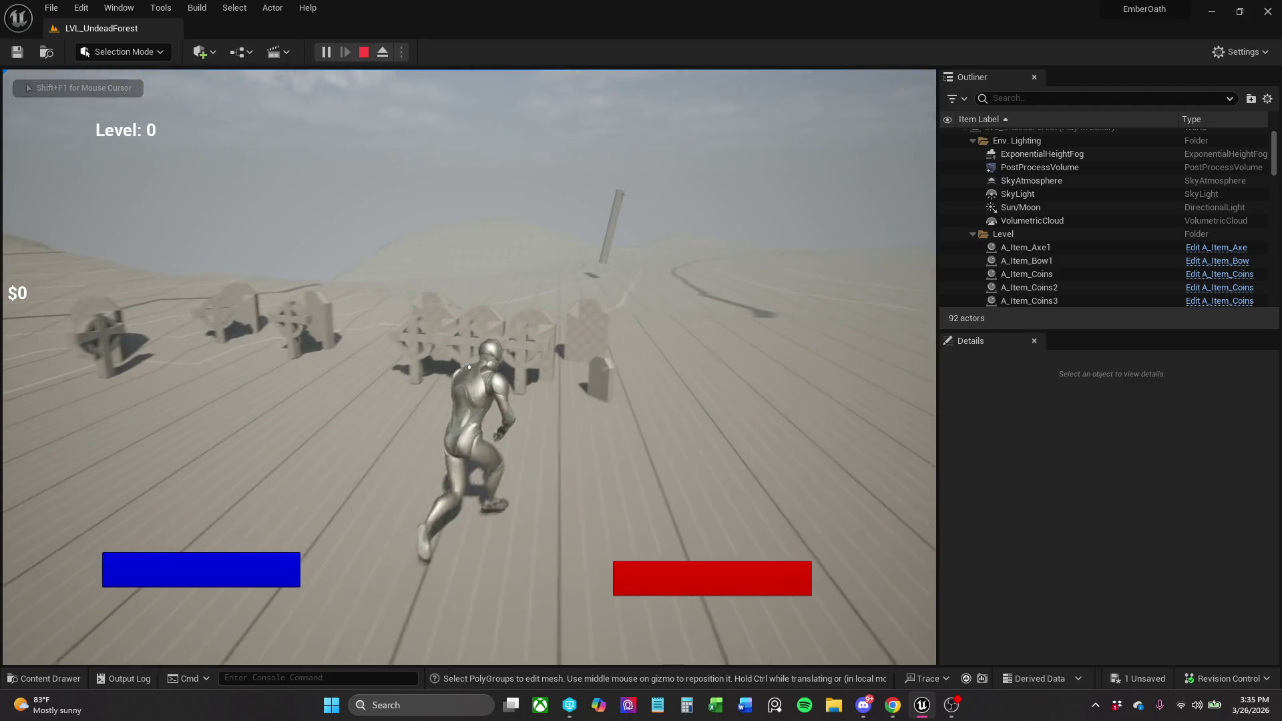
key(Escape)
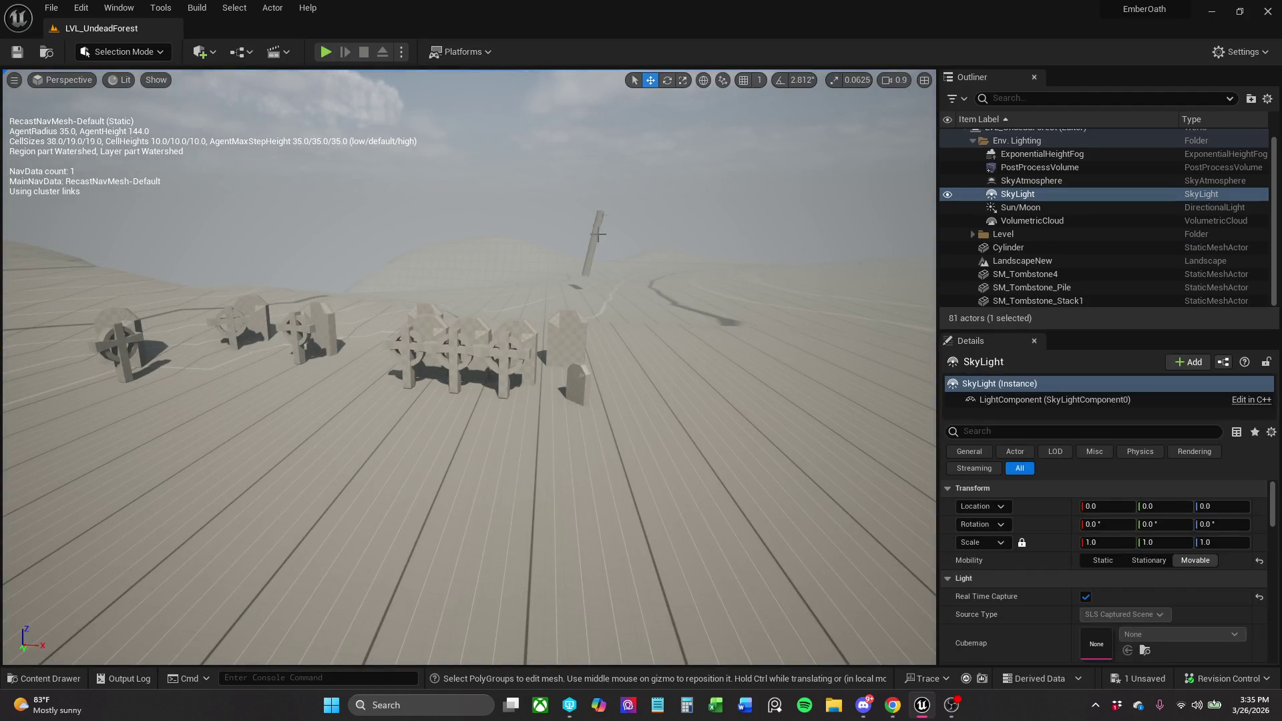
Move the Cylinder along X and slightly up, then tilt it to a new angle.
click(598, 234)
drag(604, 266, 604, 274)
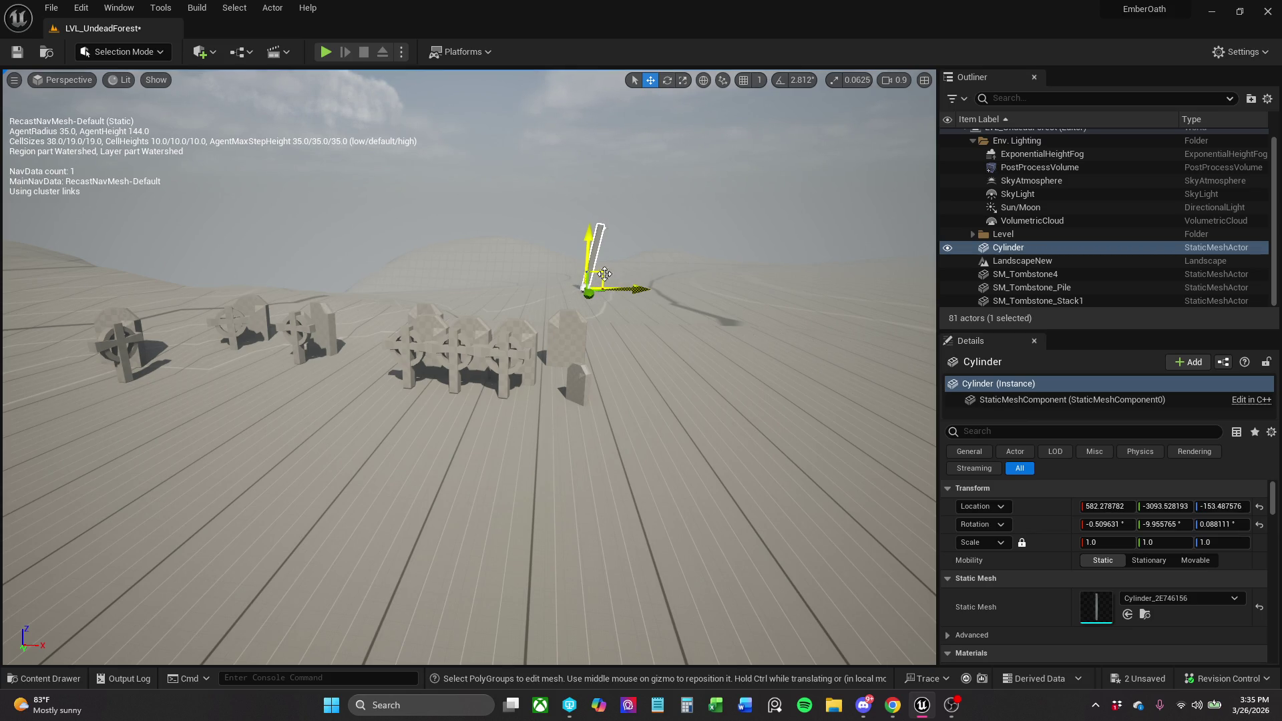
mouse_move(603, 292)
mouse_down()
mouse_move(611, 264)
mouse_move(687, 346)
mouse_move(609, 383)
mouse_move(639, 383)
mouse_move(628, 384)
mouse_move(608, 227)
mouse_up()
key(e)
key(r)
key(w)
key(e)
mouse_move(624, 274)
mouse_down()
mouse_move(609, 227)
mouse_move(620, 249)
mouse_up()
key(r)
key(w)
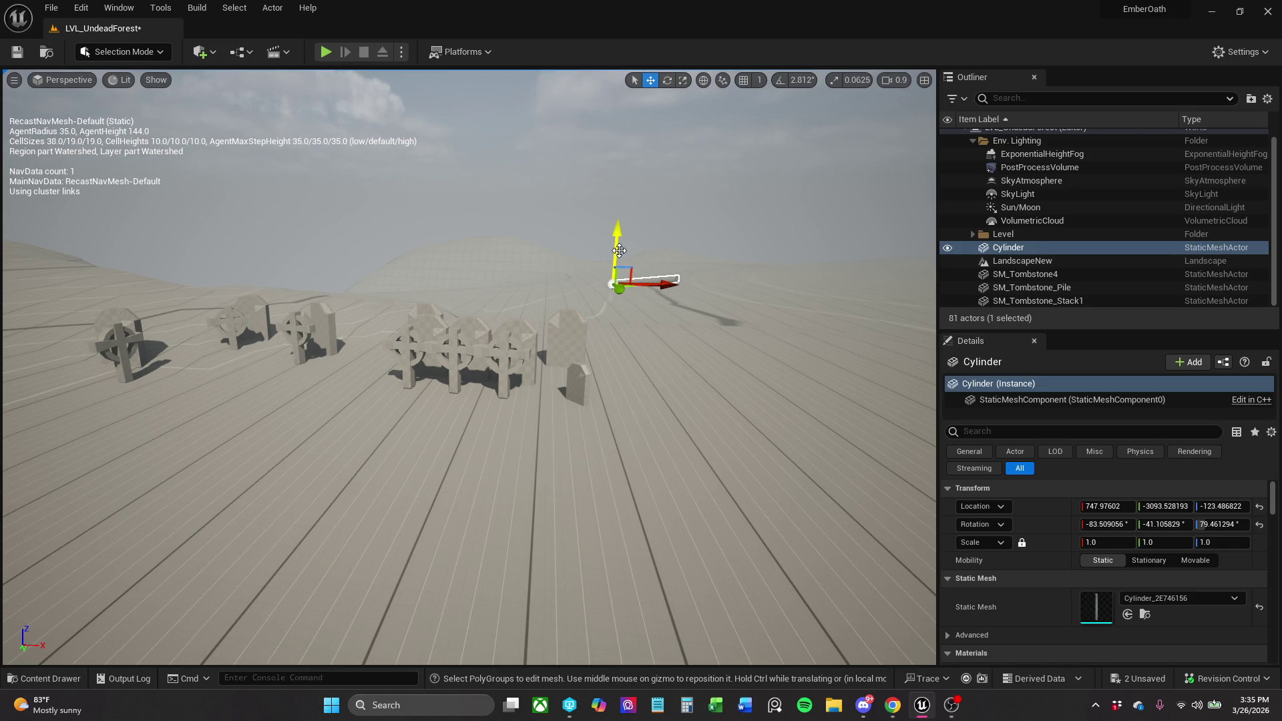
Shift SM_Tombstone_Stack1 and SM_Tombstone4 slightly left and the tombstone pile slightly right.
mouse_move(604, 327)
mouse_down()
mouse_move(605, 387)
mouse_move(599, 299)
mouse_up()
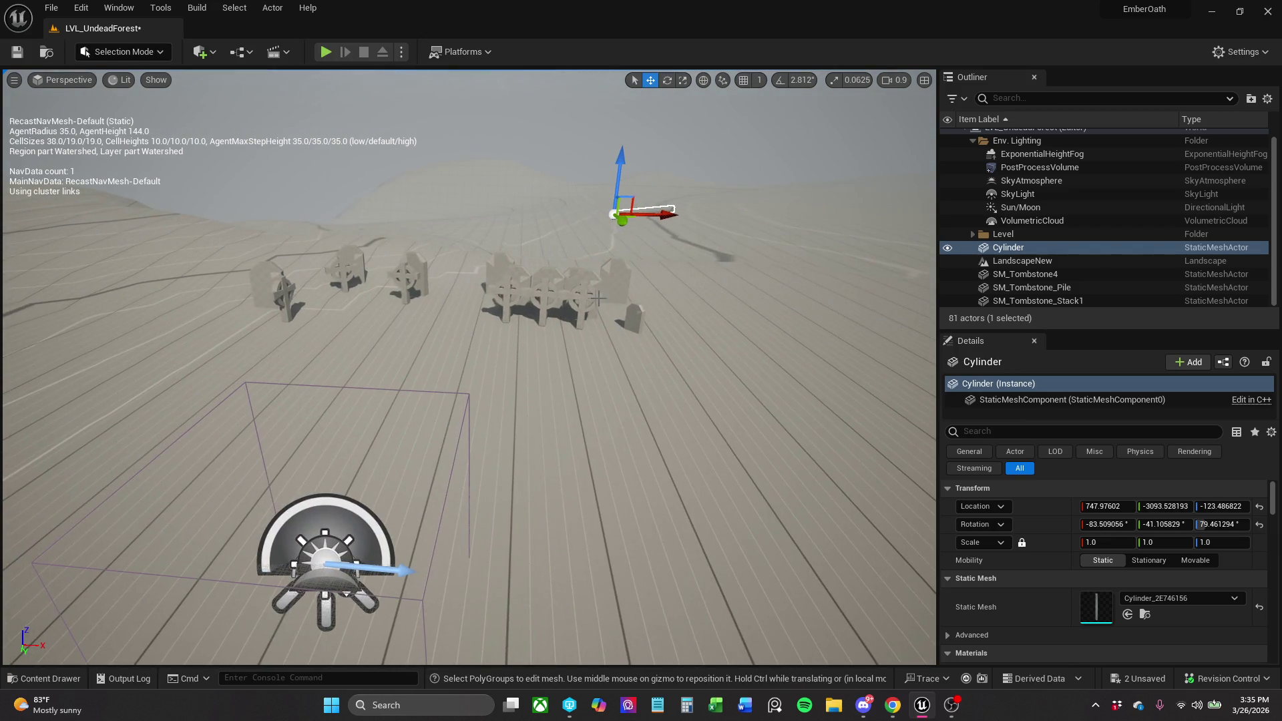
click(599, 298)
ctrl+click(636, 321)
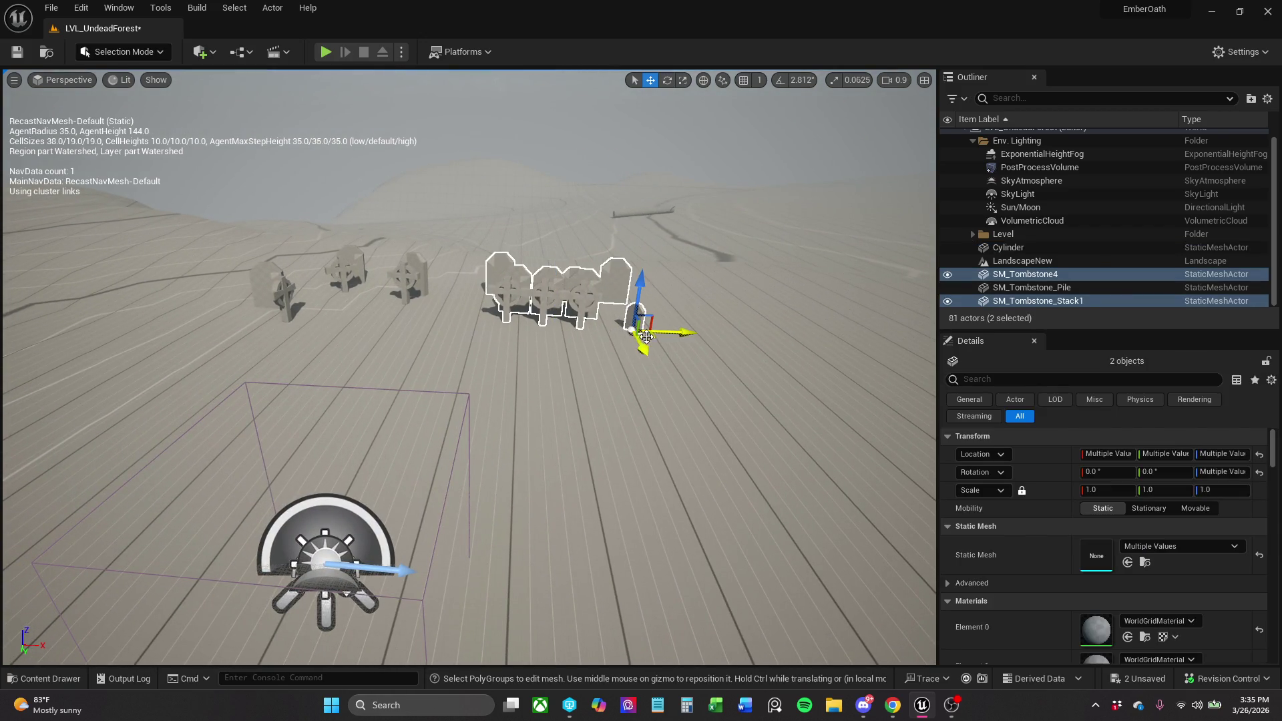
drag(647, 336, 648, 325)
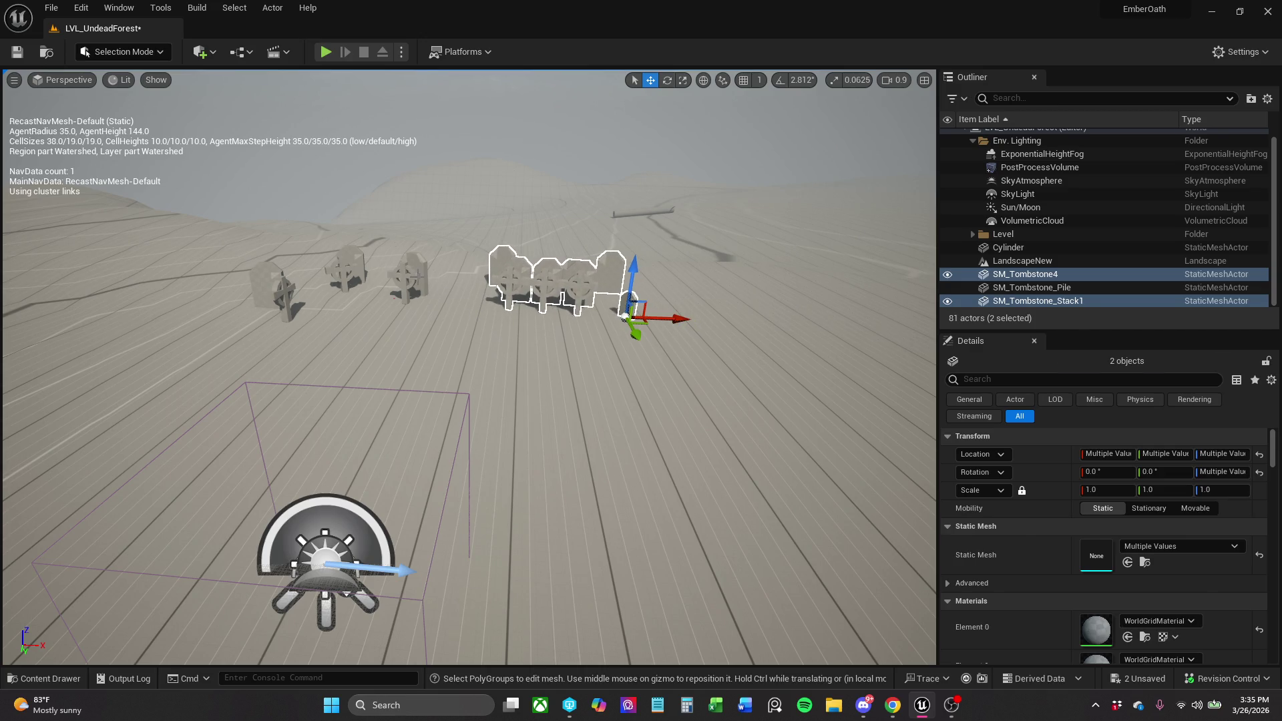
click(411, 284)
mouse_move(361, 309)
mouse_down()
mouse_move(371, 305)
mouse_move(294, 287)
mouse_move(194, 107)
mouse_up()
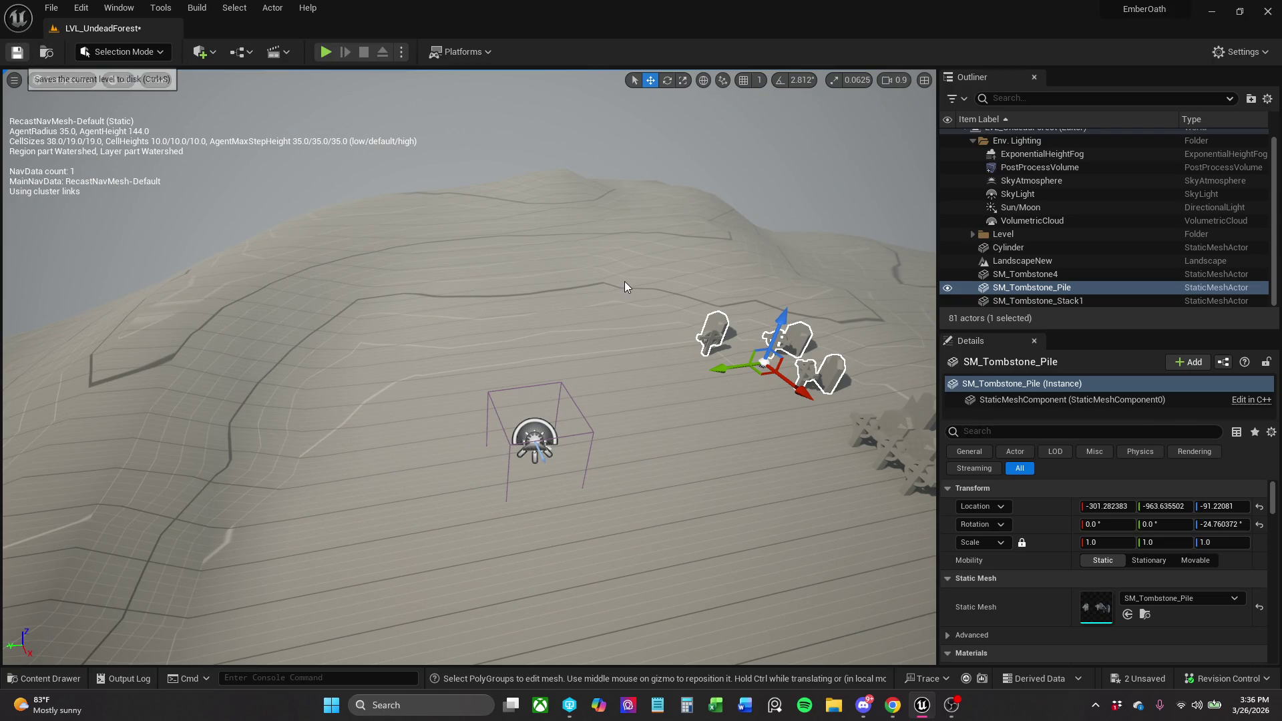
Save the level, open the Blockout > Outside folder, and show the Quickly Add to Project list.
key(ctrl+s)
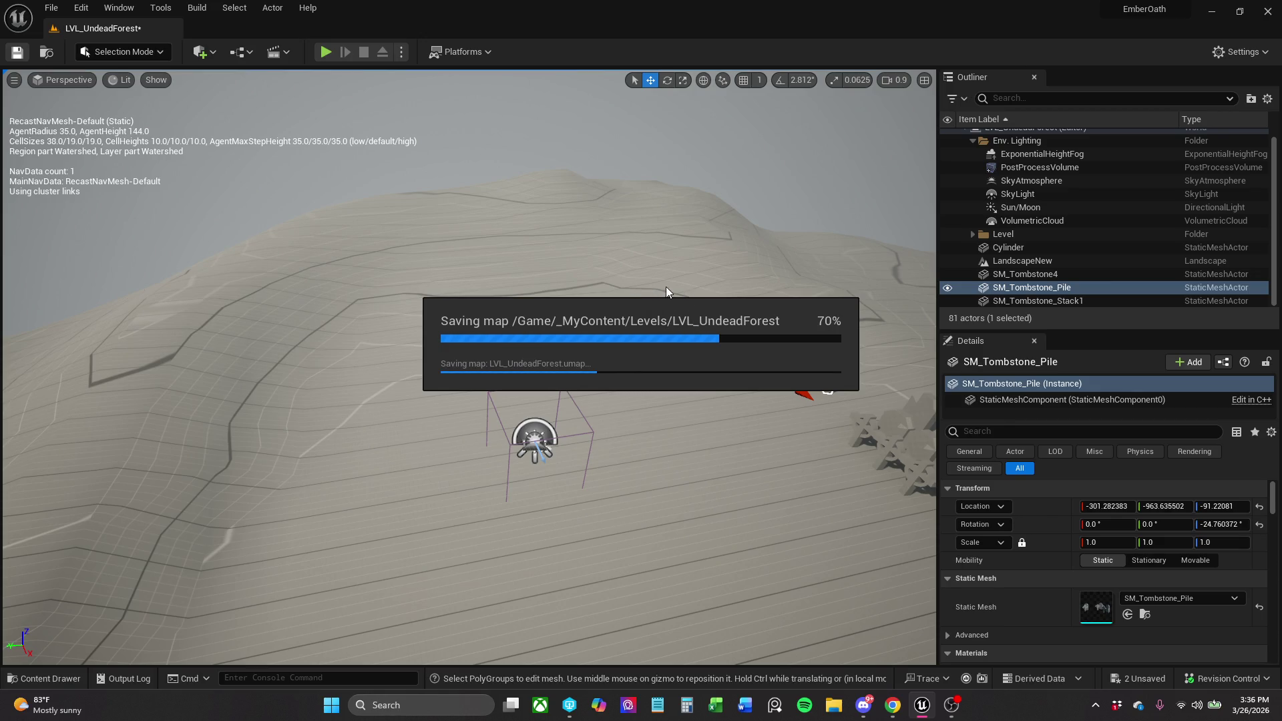
drag(657, 294, 802, 287)
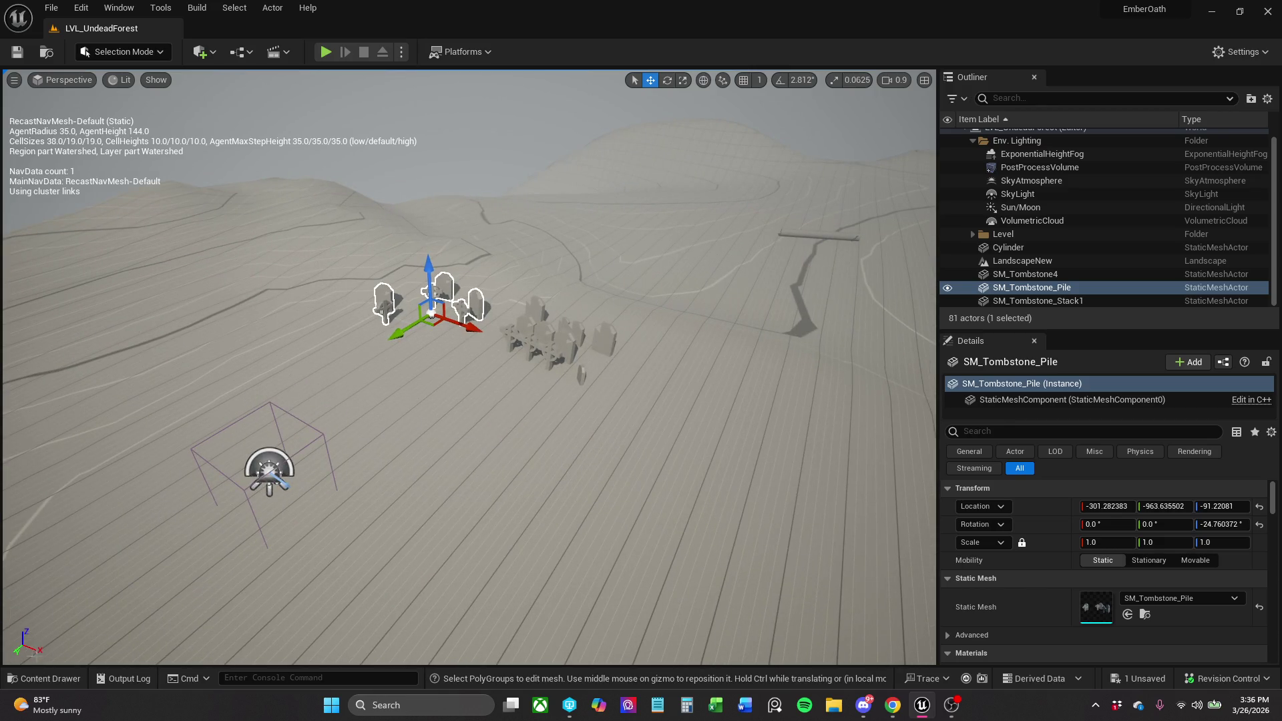
click(45, 679)
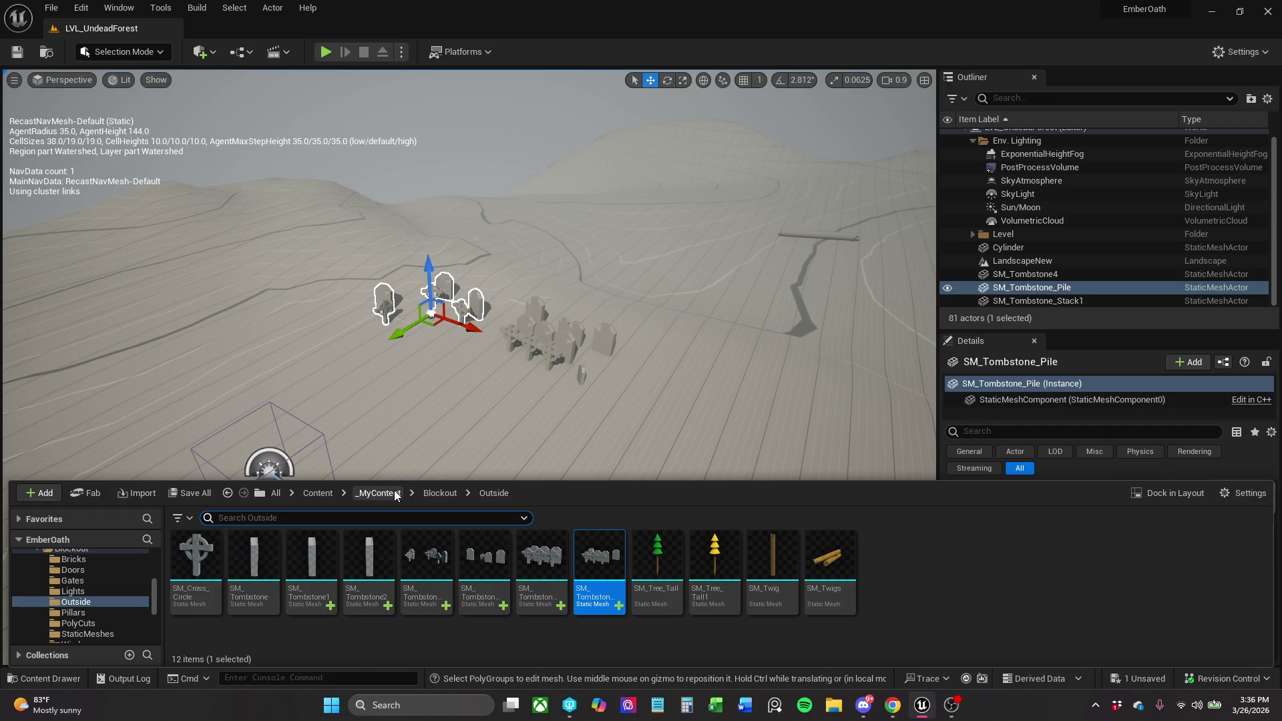
click(442, 494)
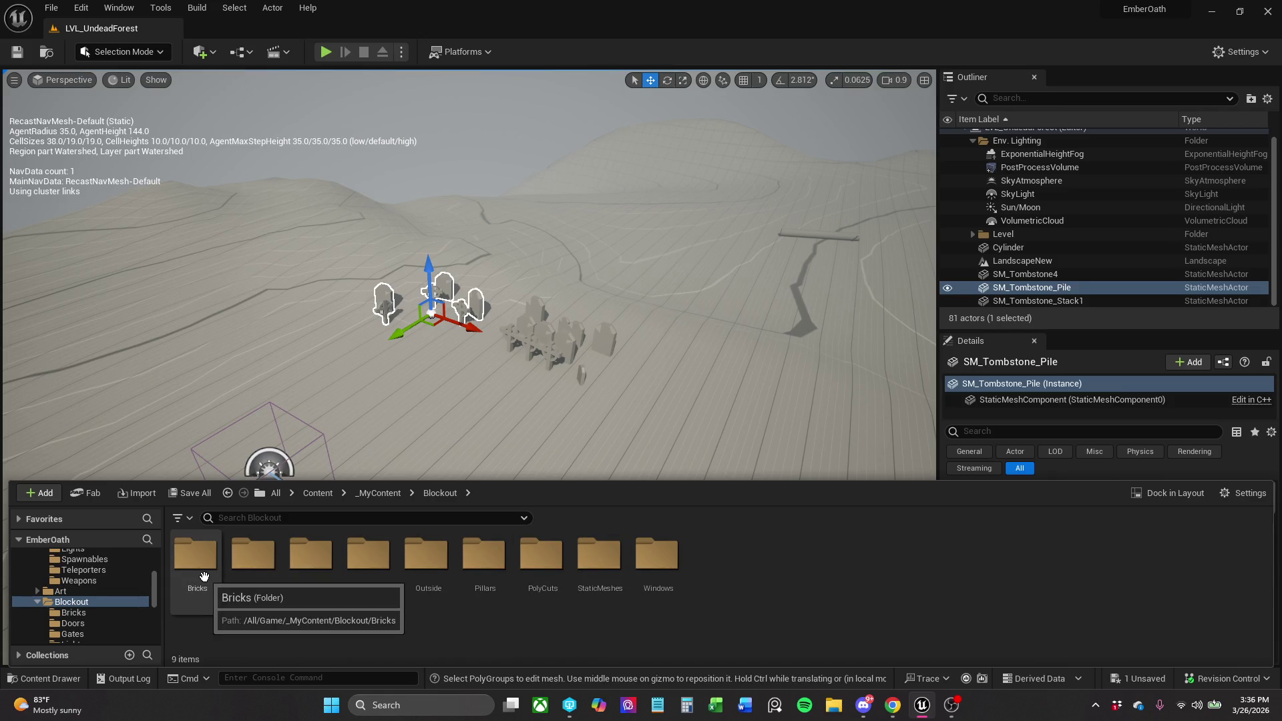
double_click(426, 558)
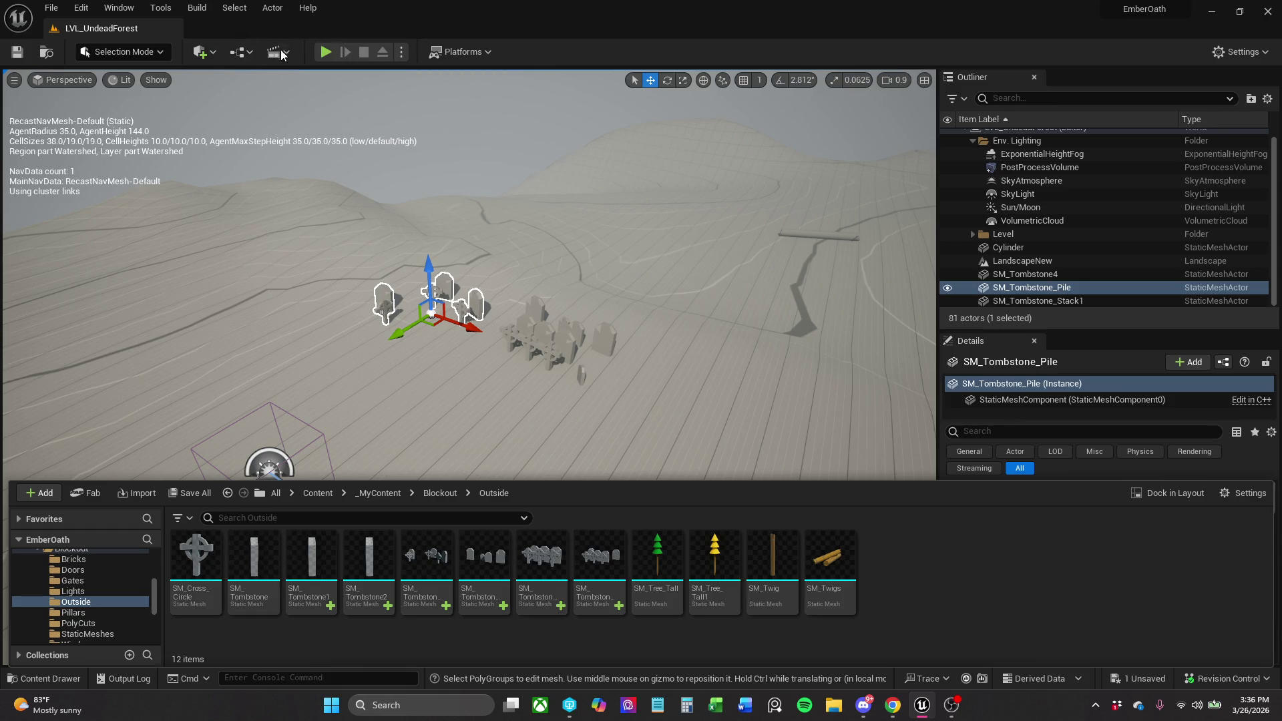
click(208, 58)
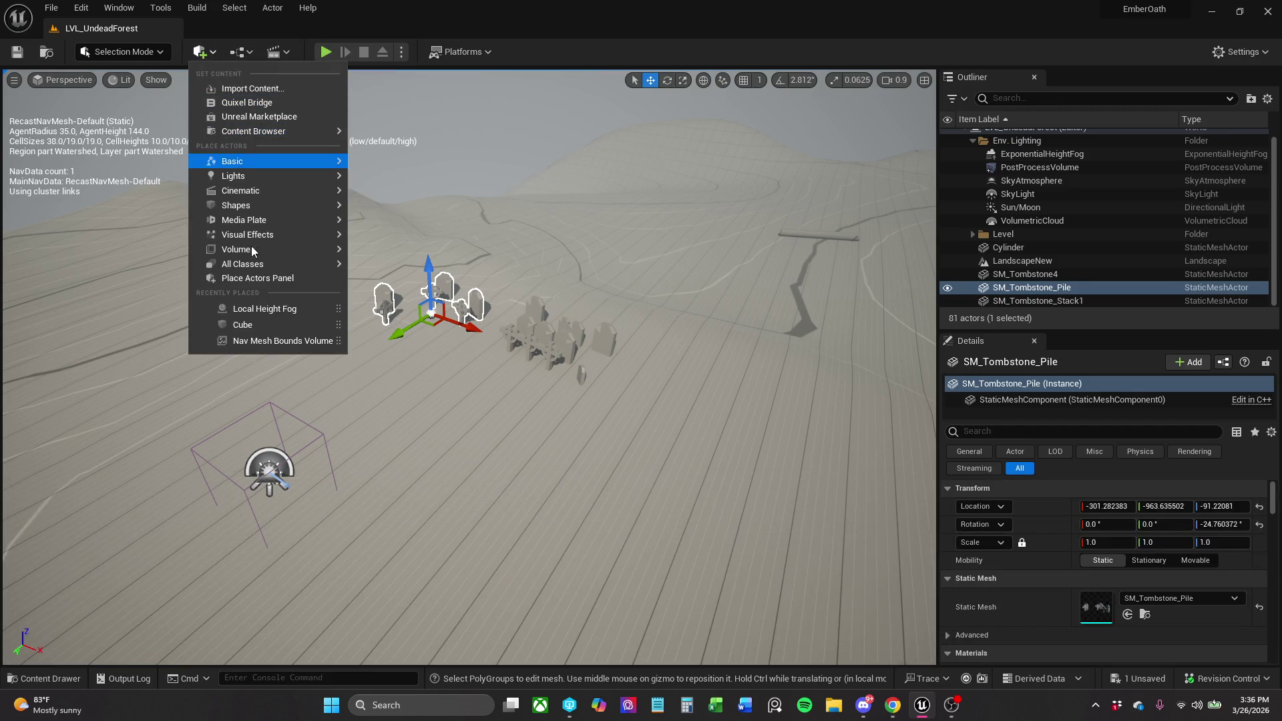
Place a new cube, Cube4, in the level from the shapes list.
mouse_move(257, 207)
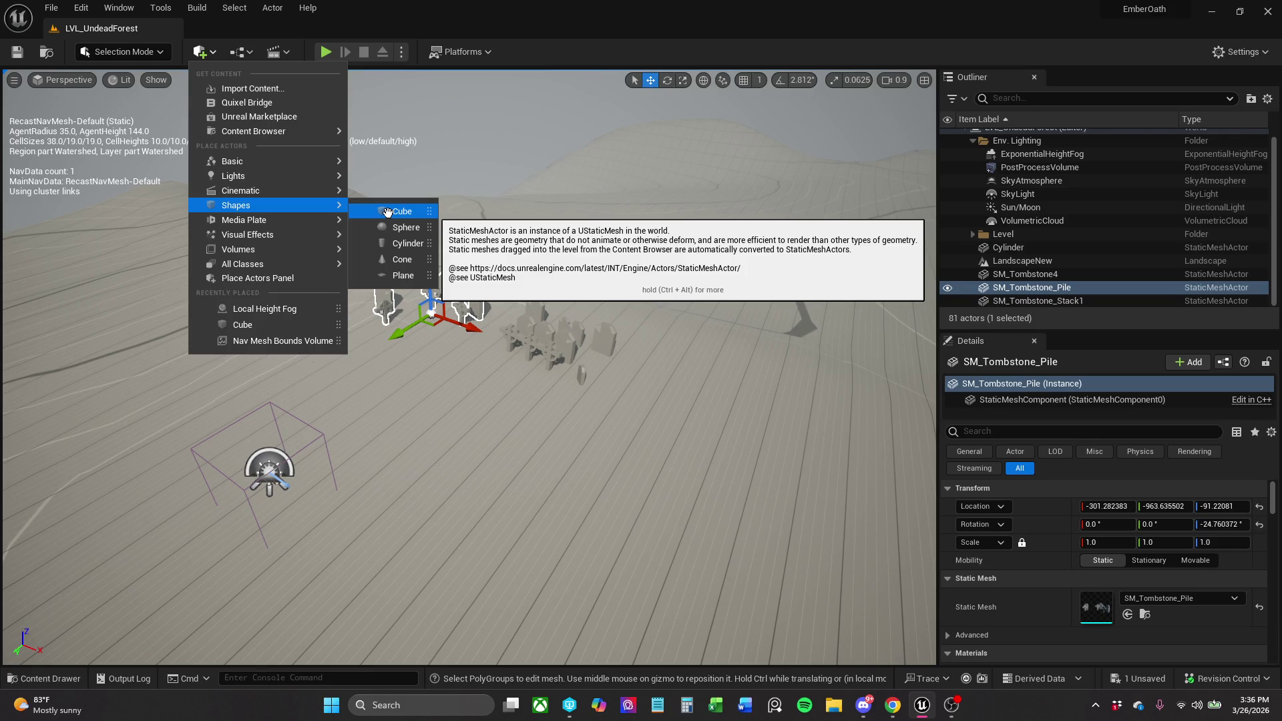
drag(387, 212, 391, 219)
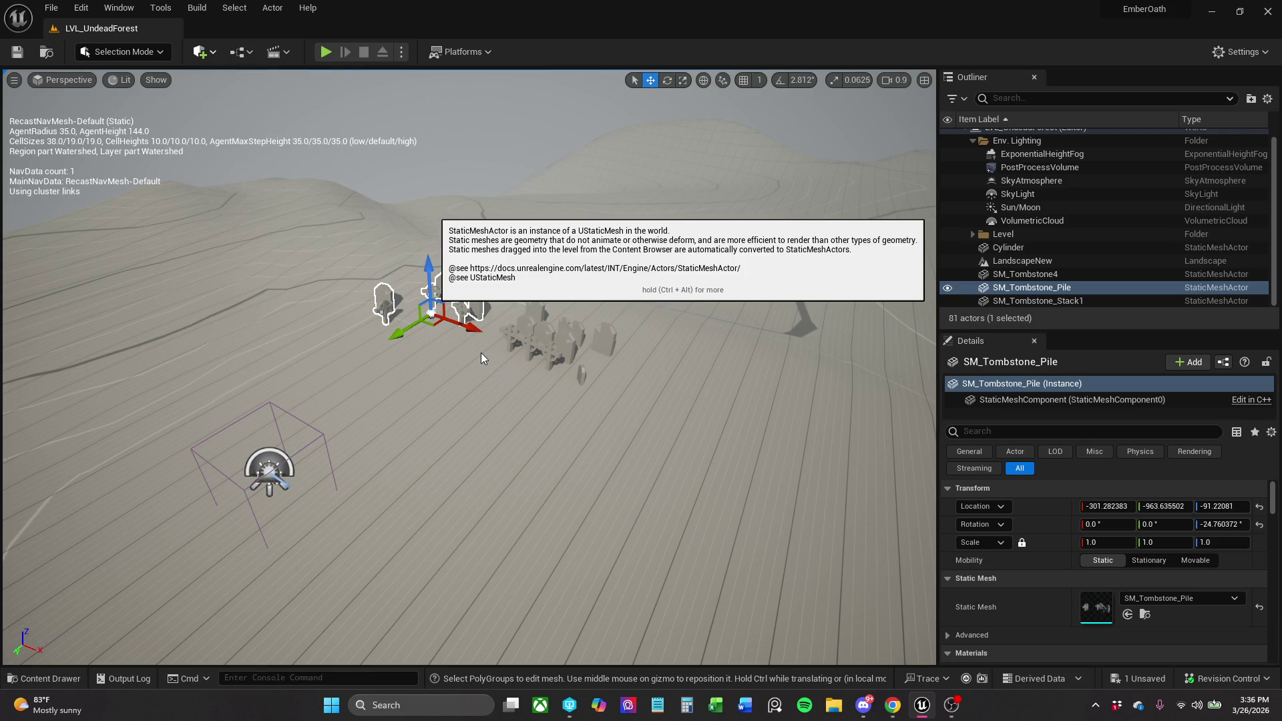
drag(481, 353, 471, 498)
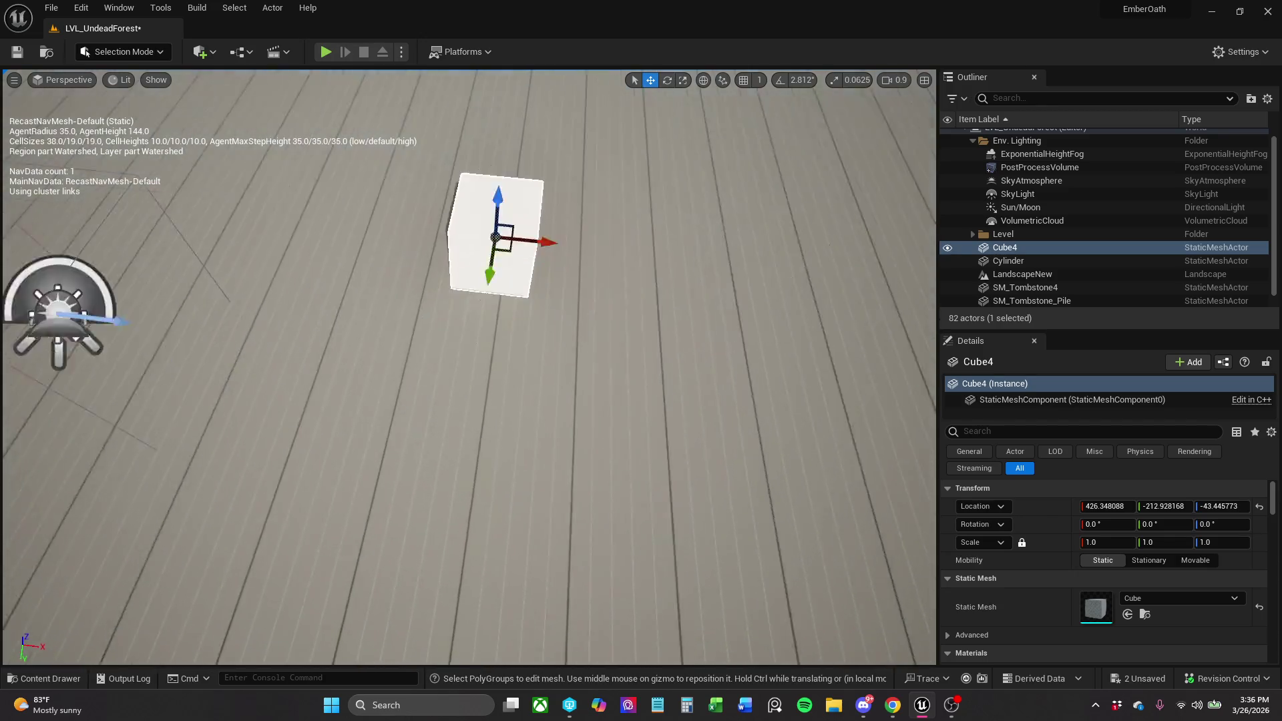
Scale Cube4 into a 5.60303 × 5.60303 × 1.0 slab and slide it across the ground.
key(e)
key(r)
scroll(500, 302, down, 5)
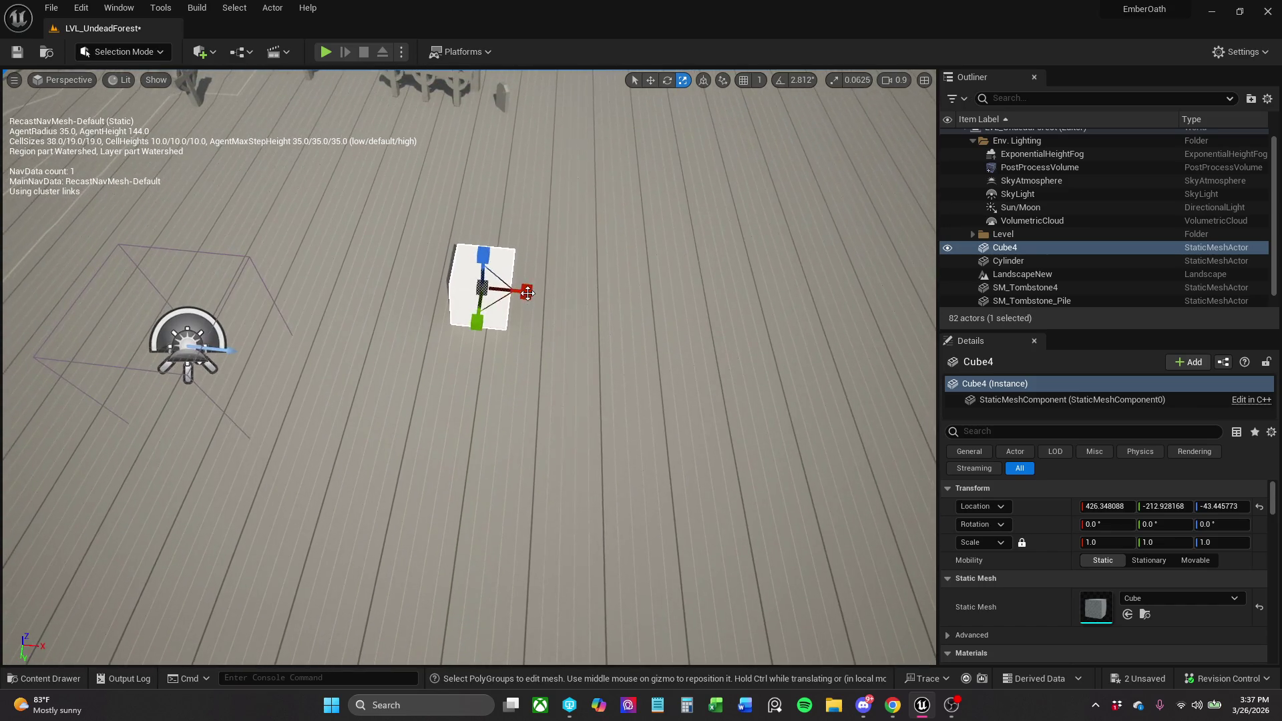
mouse_move(500, 302)
mouse_down()
mouse_move(601, 361)
mouse_move(574, 344)
mouse_up()
key(w)
drag(484, 260, 486, 273)
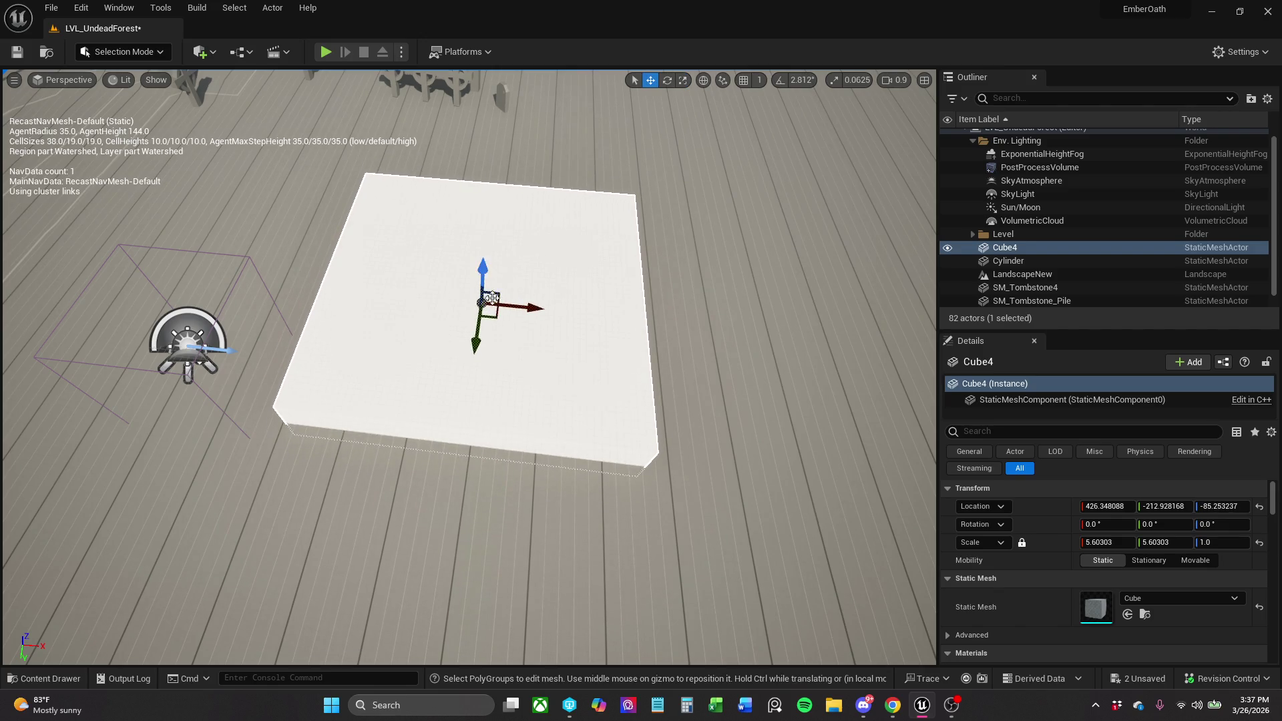
drag(495, 317, 552, 369)
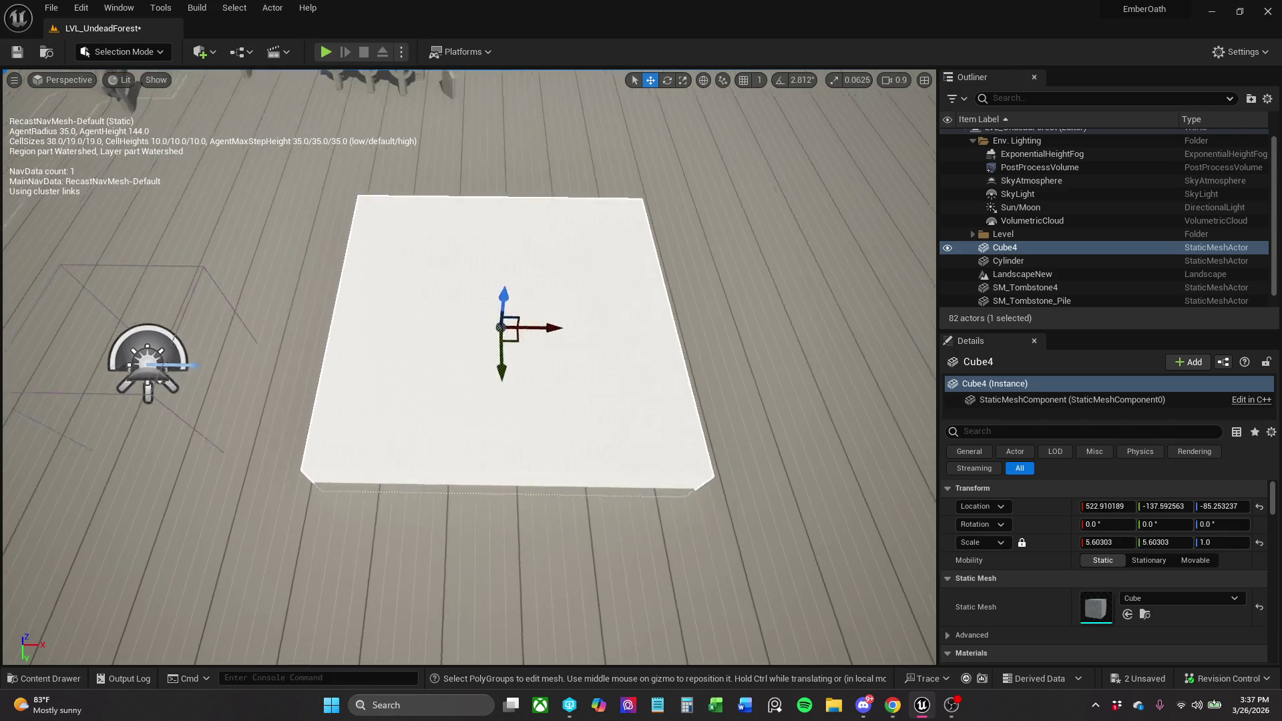
drag(425, 258, 425, 257)
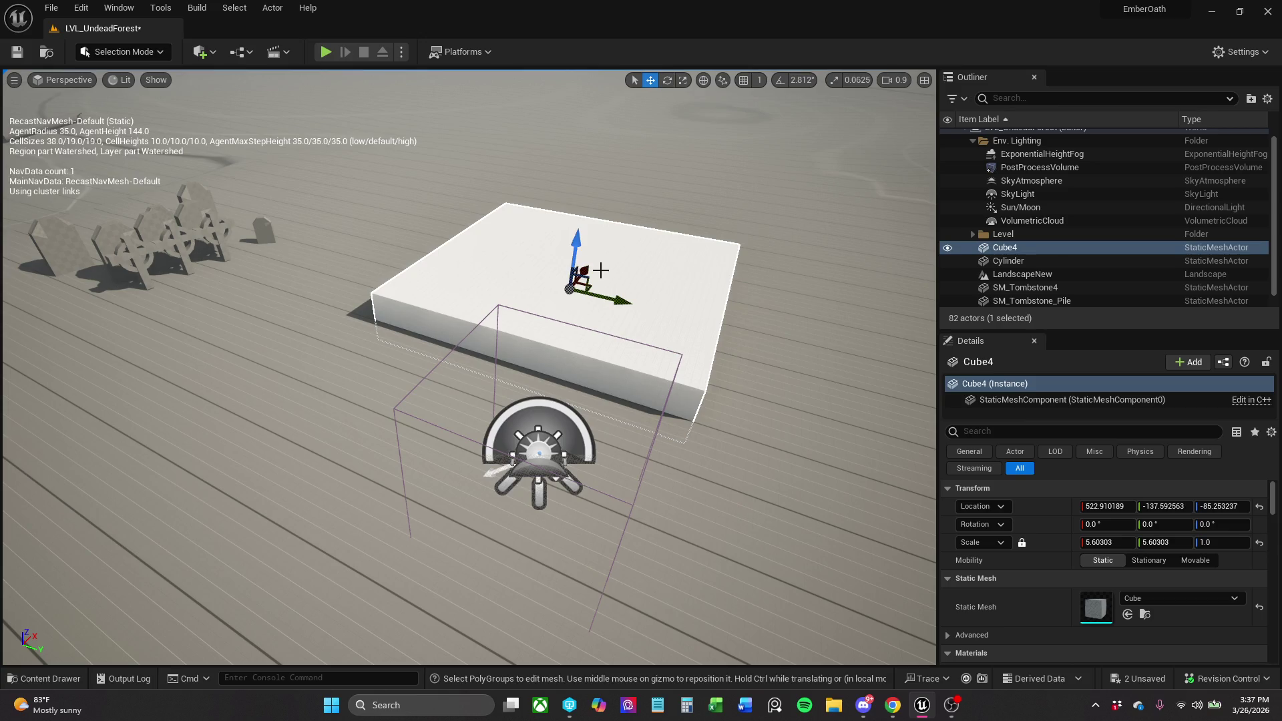
drag(594, 286, 615, 274)
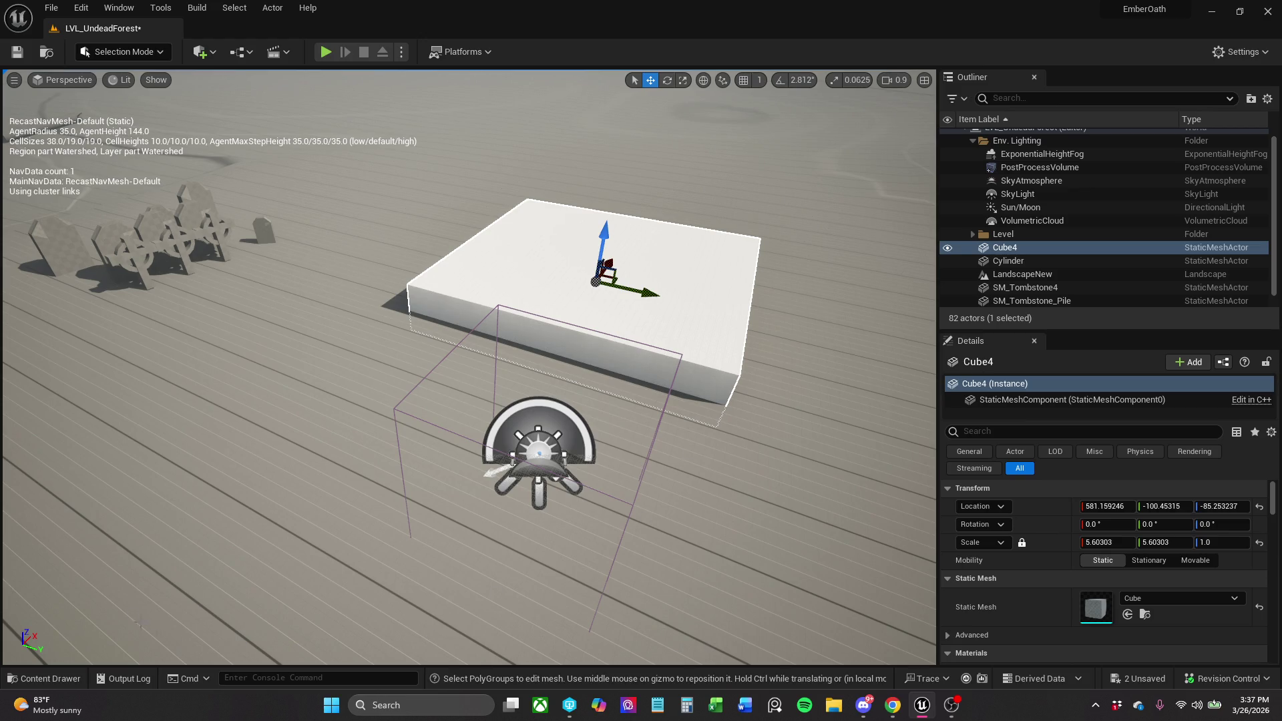
Select the M_Water_Dirty material in _MyContent > Art > Materials > Animated.
click(43, 678)
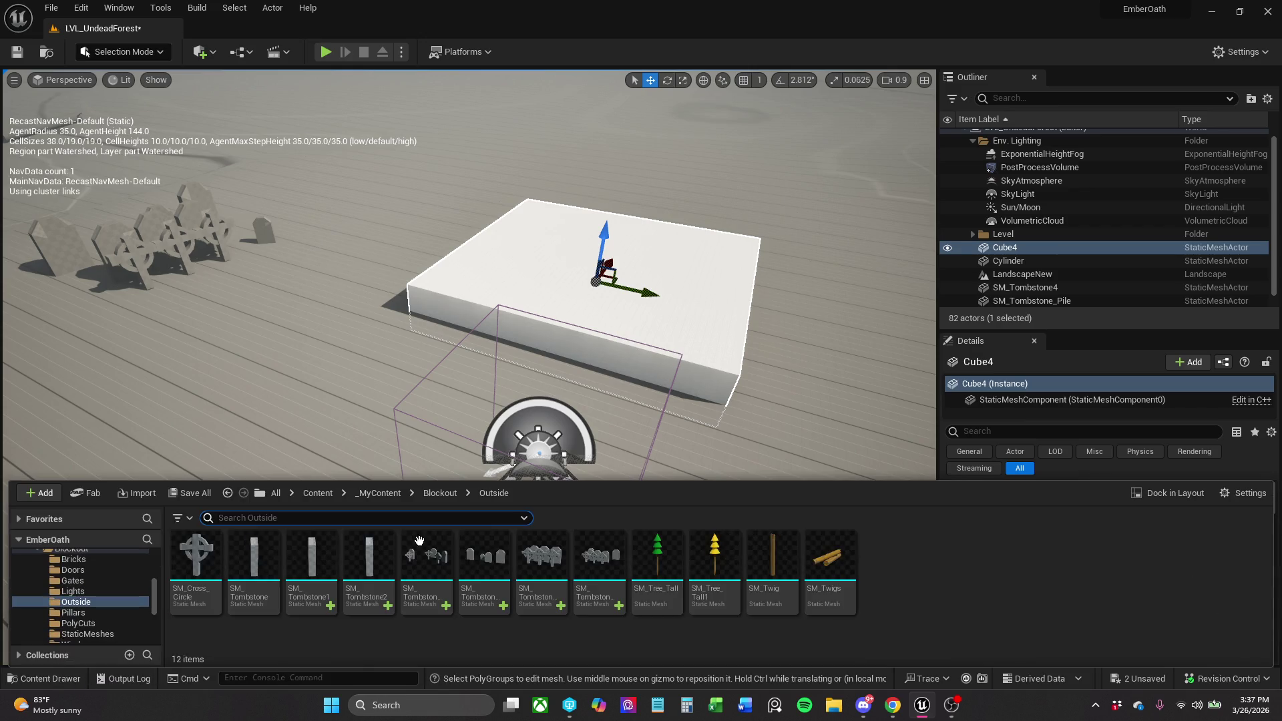
click(372, 494)
click(102, 603)
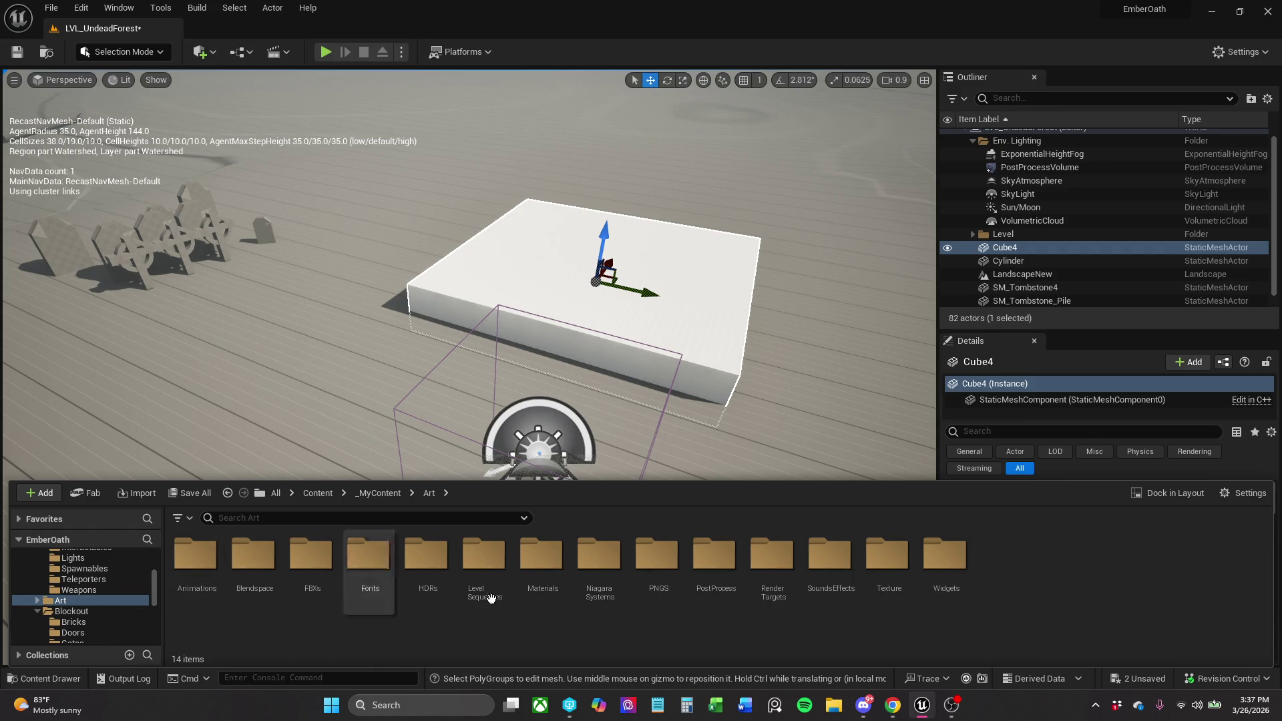
click(544, 593)
double_click(545, 593)
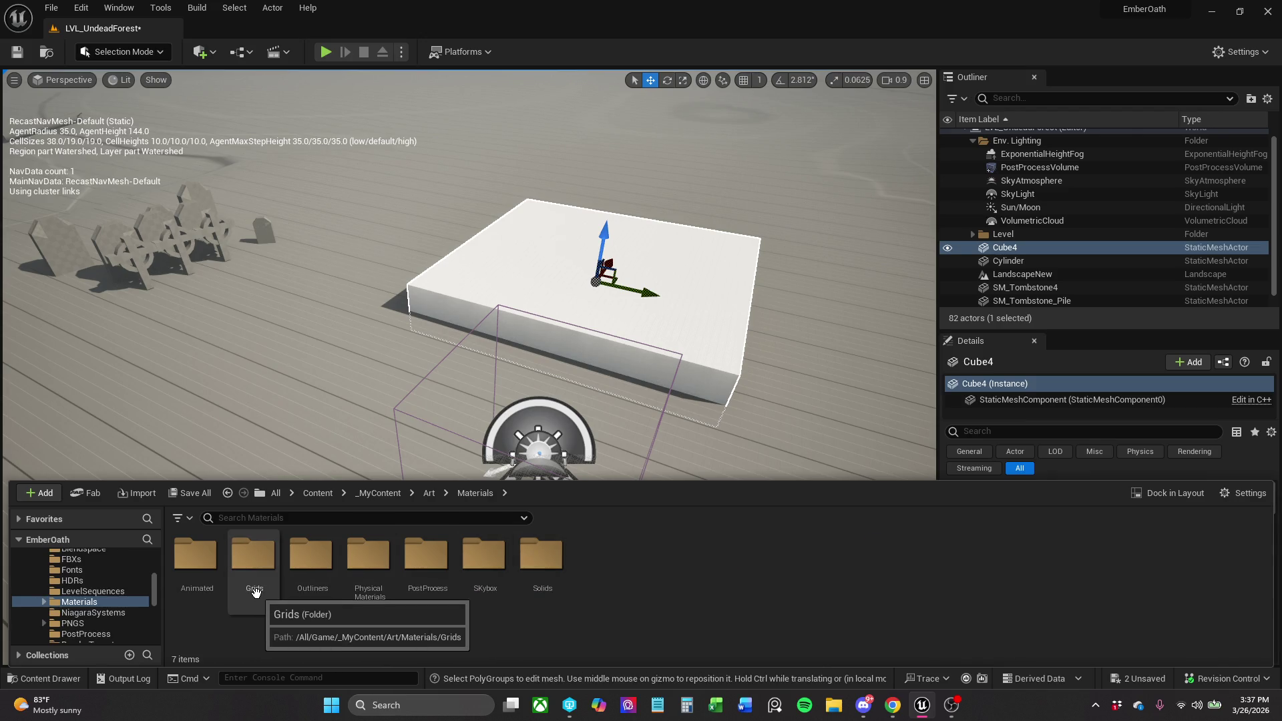
double_click(214, 593)
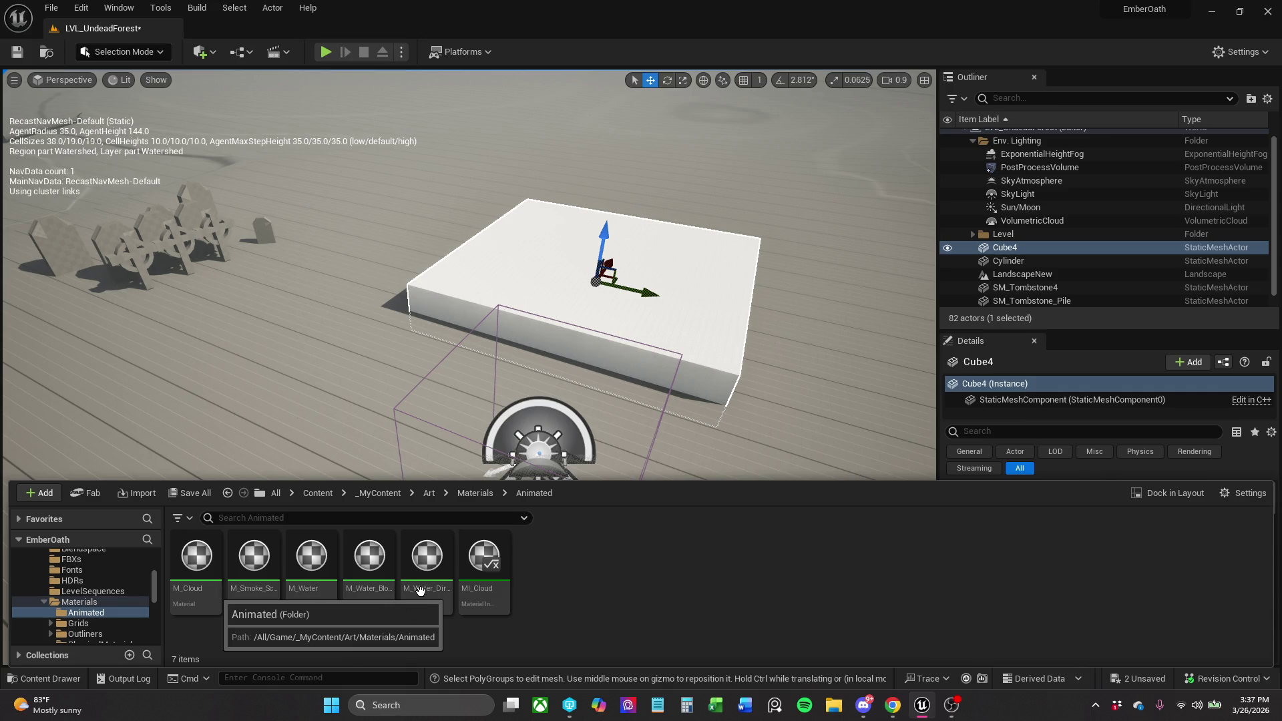
click(419, 590)
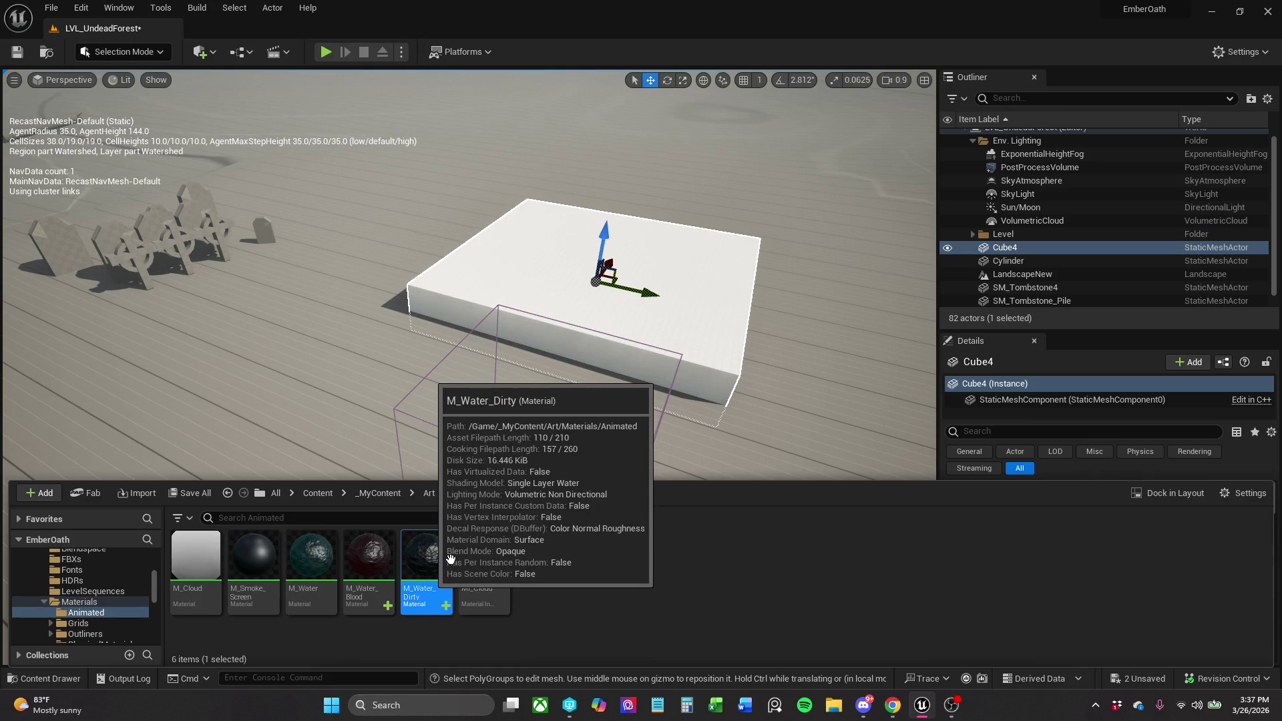
Assign M_Water_Dirty to the Cube4 slab's Element 0 material slot.
drag(420, 591, 1071, 607)
scroll(1119, 598, down, 2)
click(1128, 626)
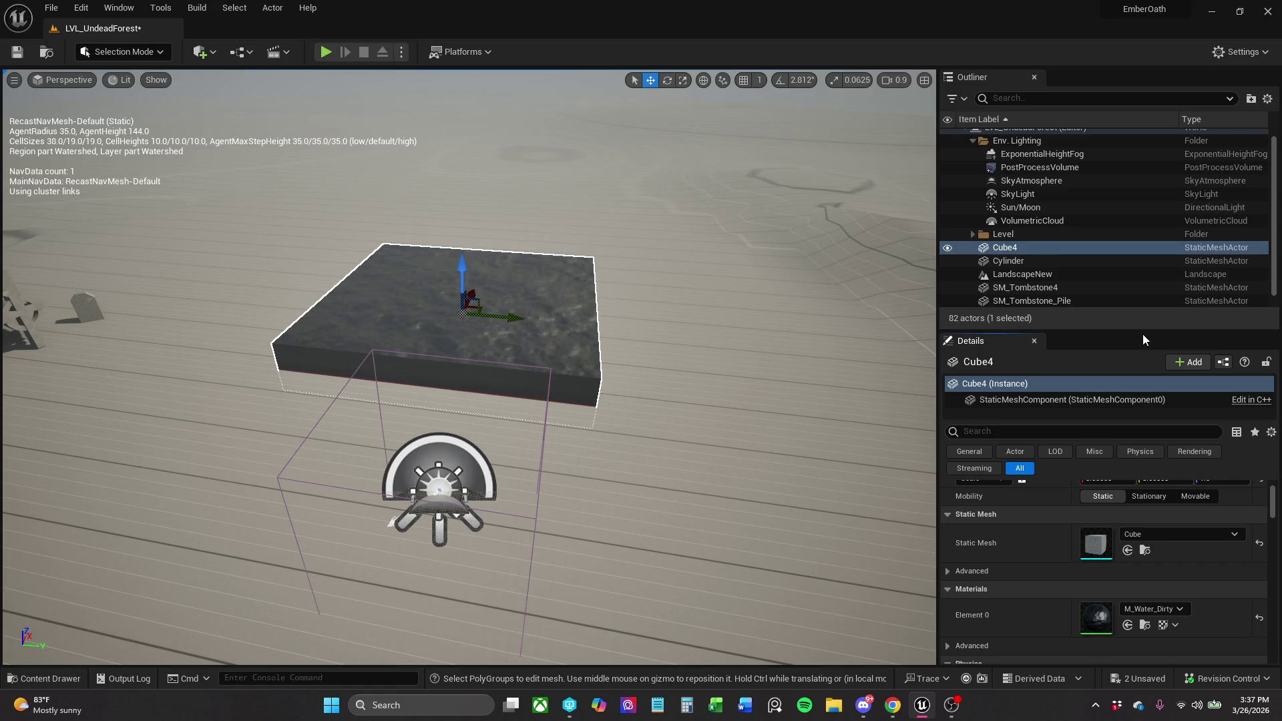
drag(1144, 334, 1146, 299)
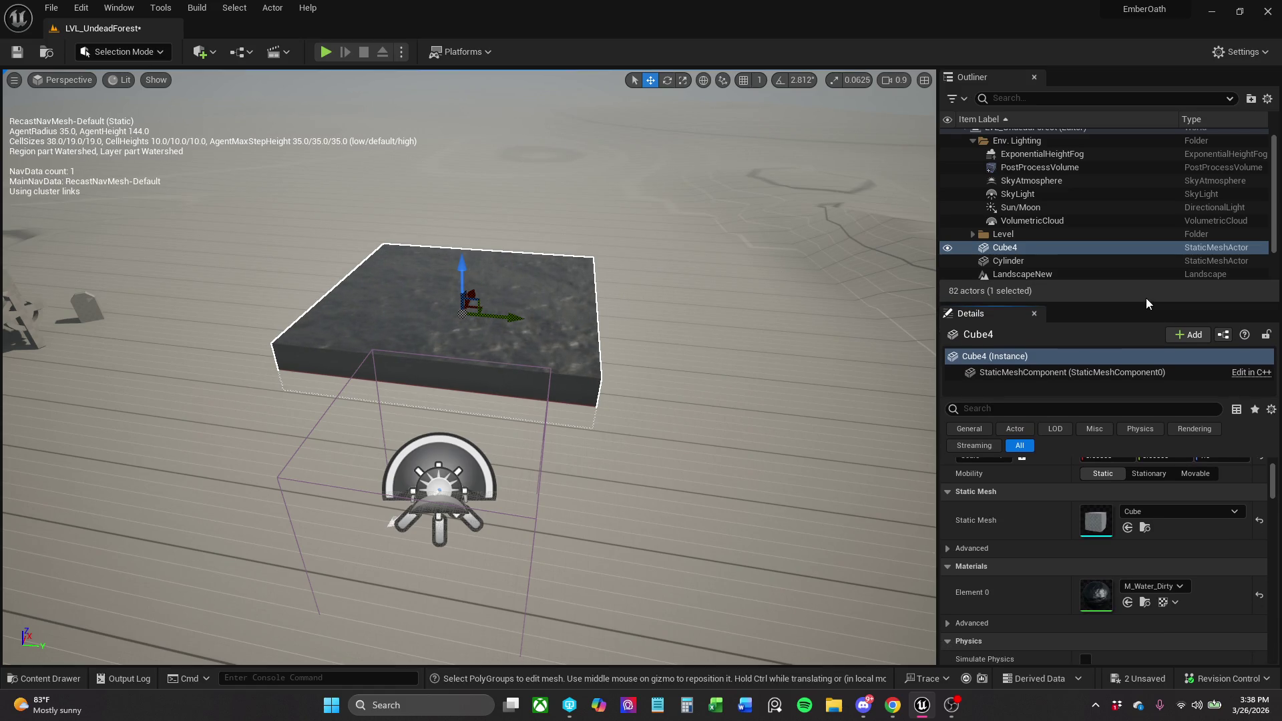
mouse_move(531, 232)
mouse_down()
mouse_move(467, 235)
mouse_move(531, 242)
mouse_up()
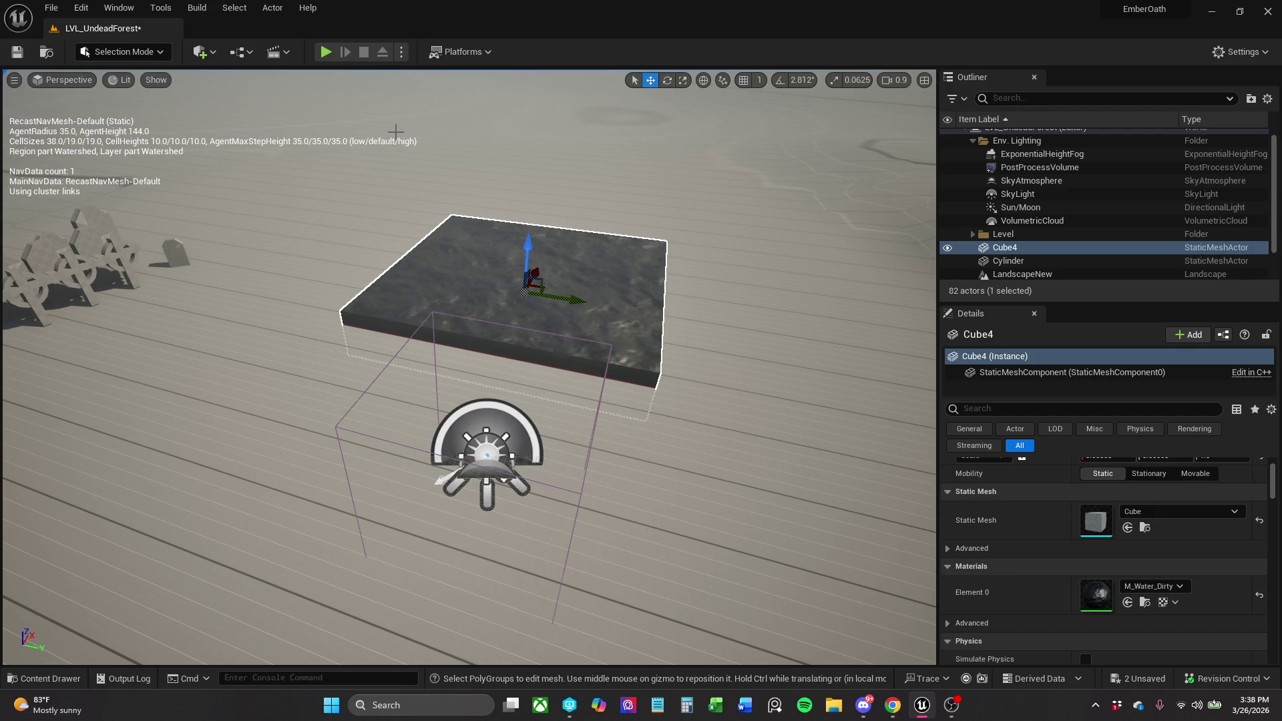
click(330, 51)
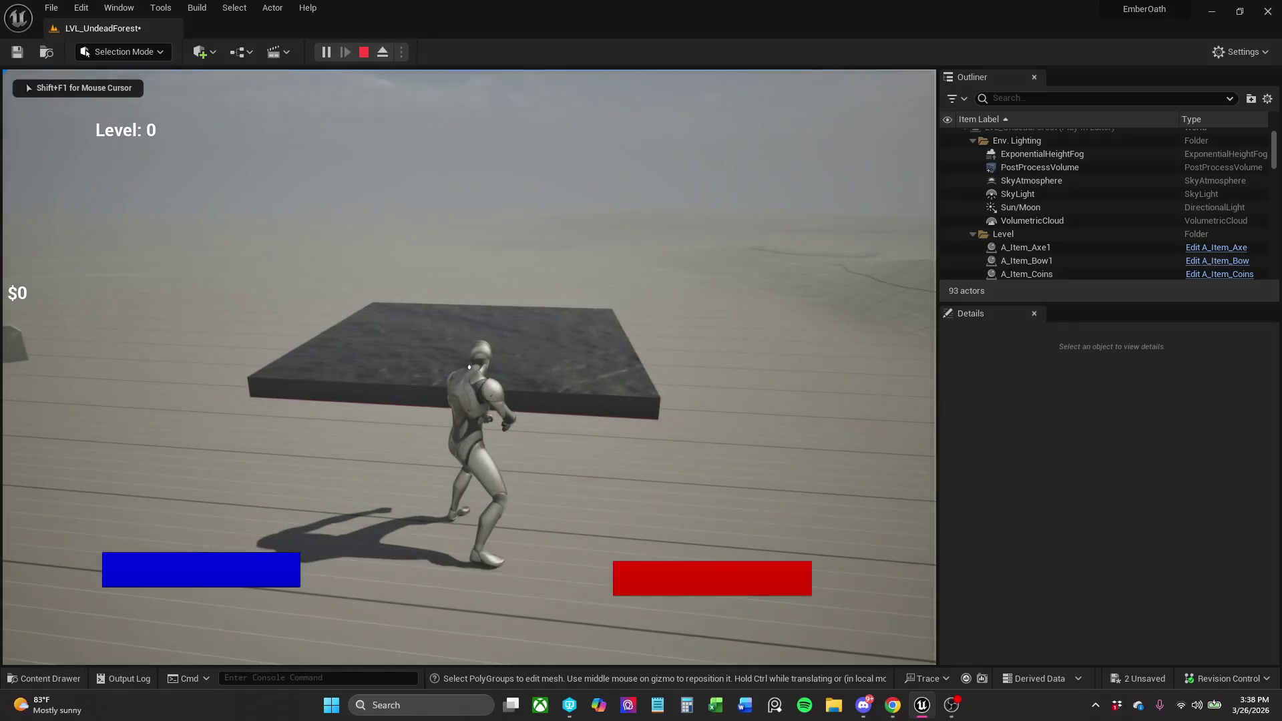
Run the character onto the dirty-water slab, then stop the play-test.
key(w)
key(w)
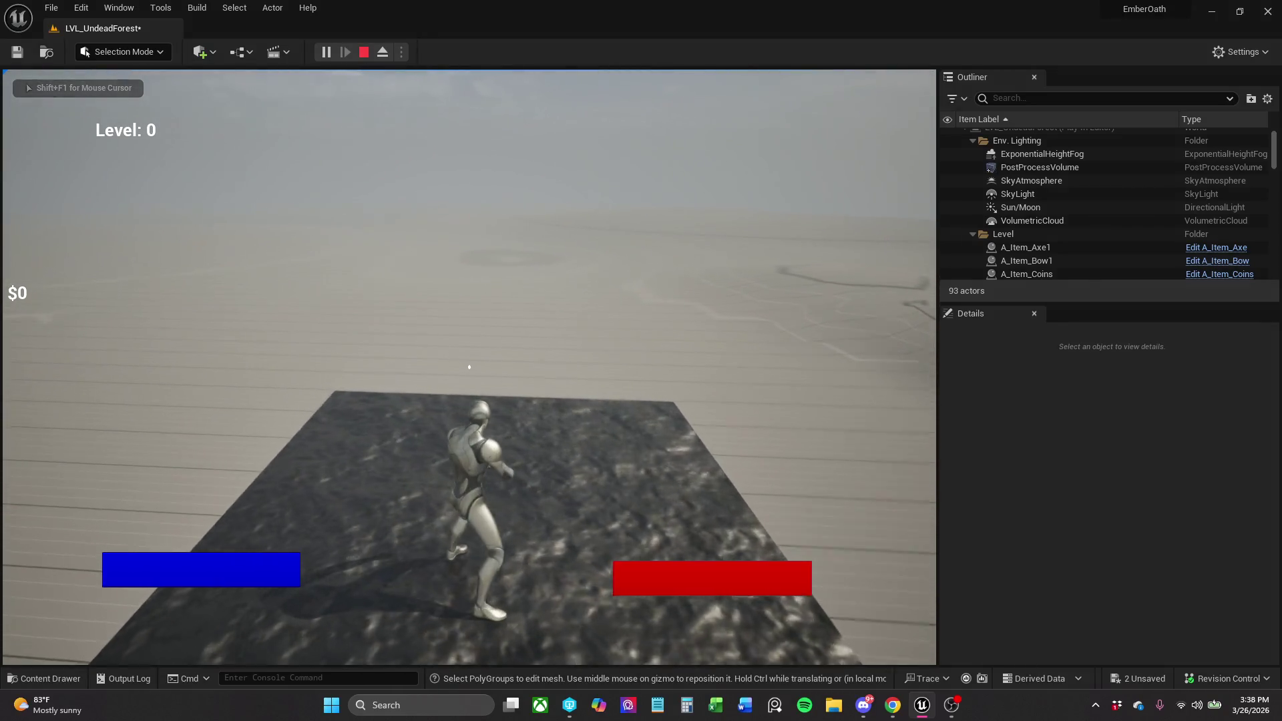
key(Escape)
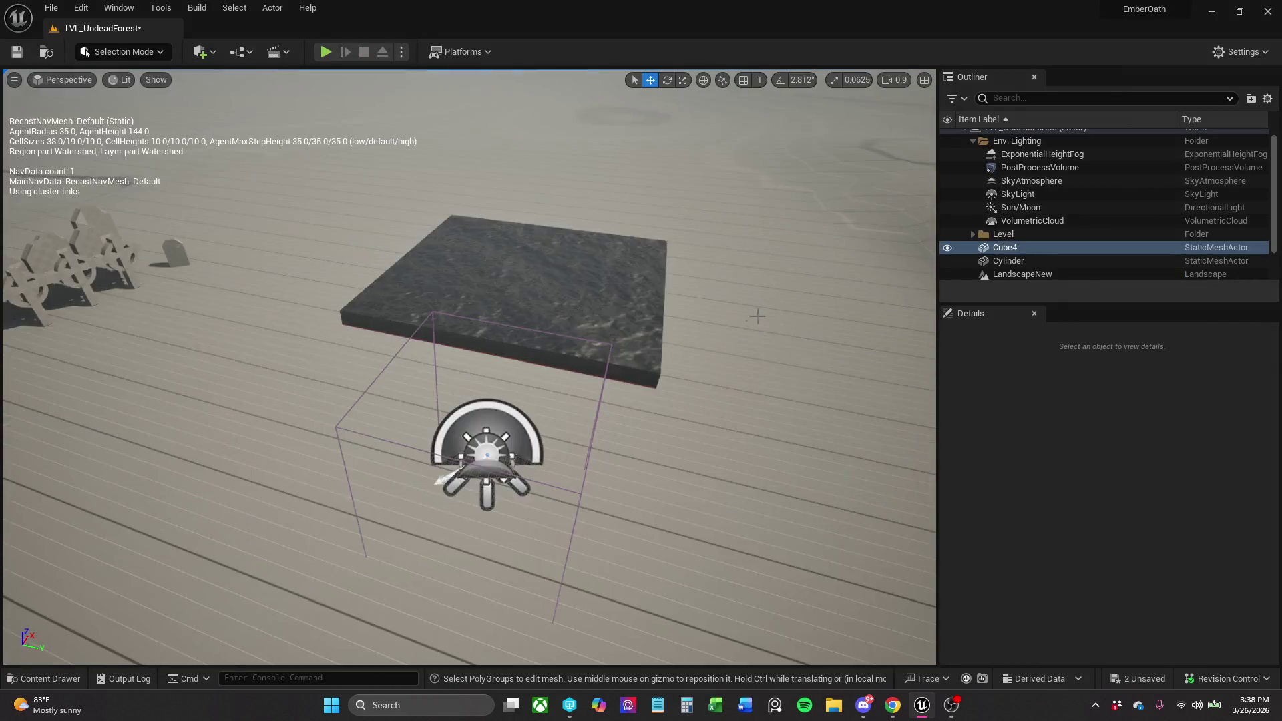
key(f)
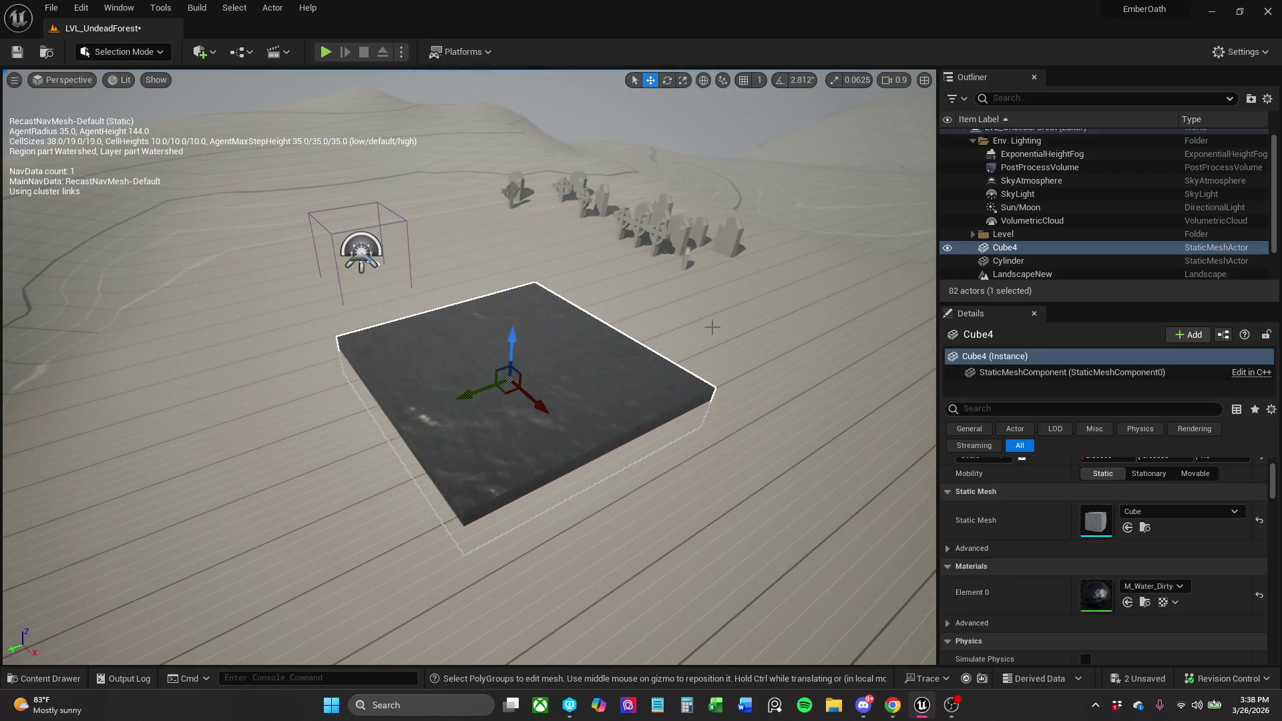
Delete the Cube4 slab, play-test without it, then undo the deletion with Ctrl+Z.
click(607, 381)
click(584, 384)
key(Delete)
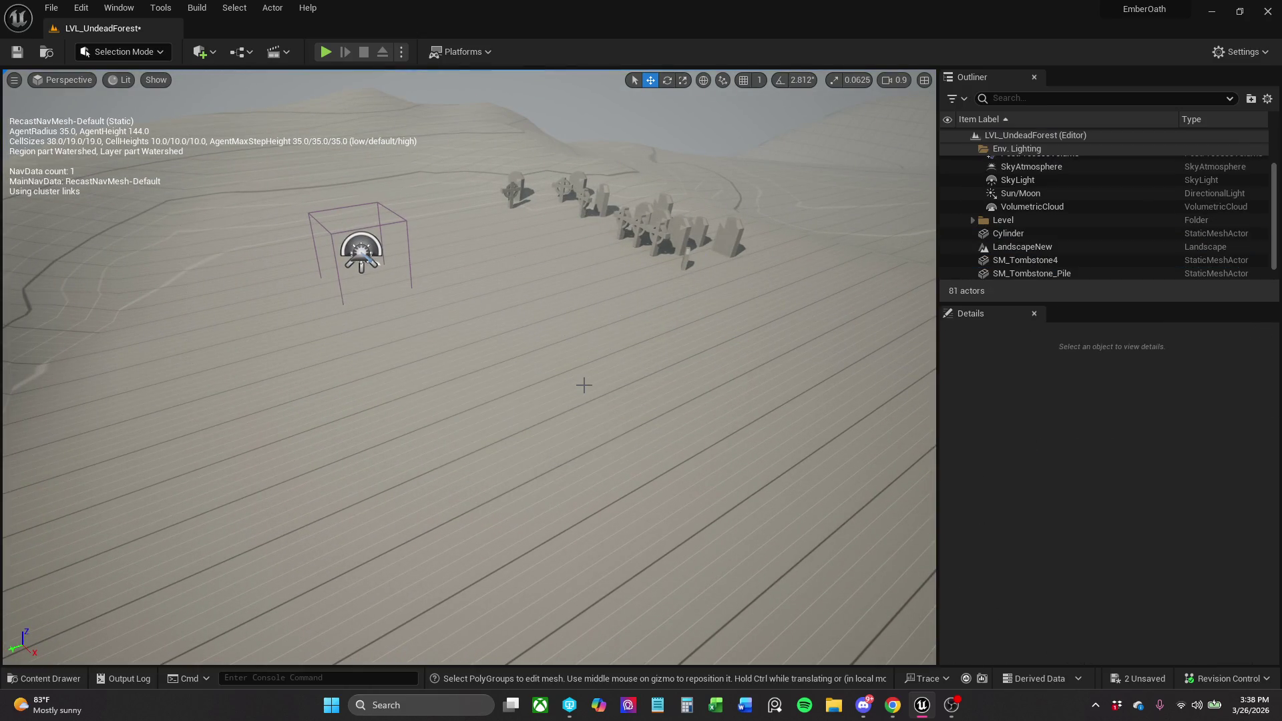
click(333, 55)
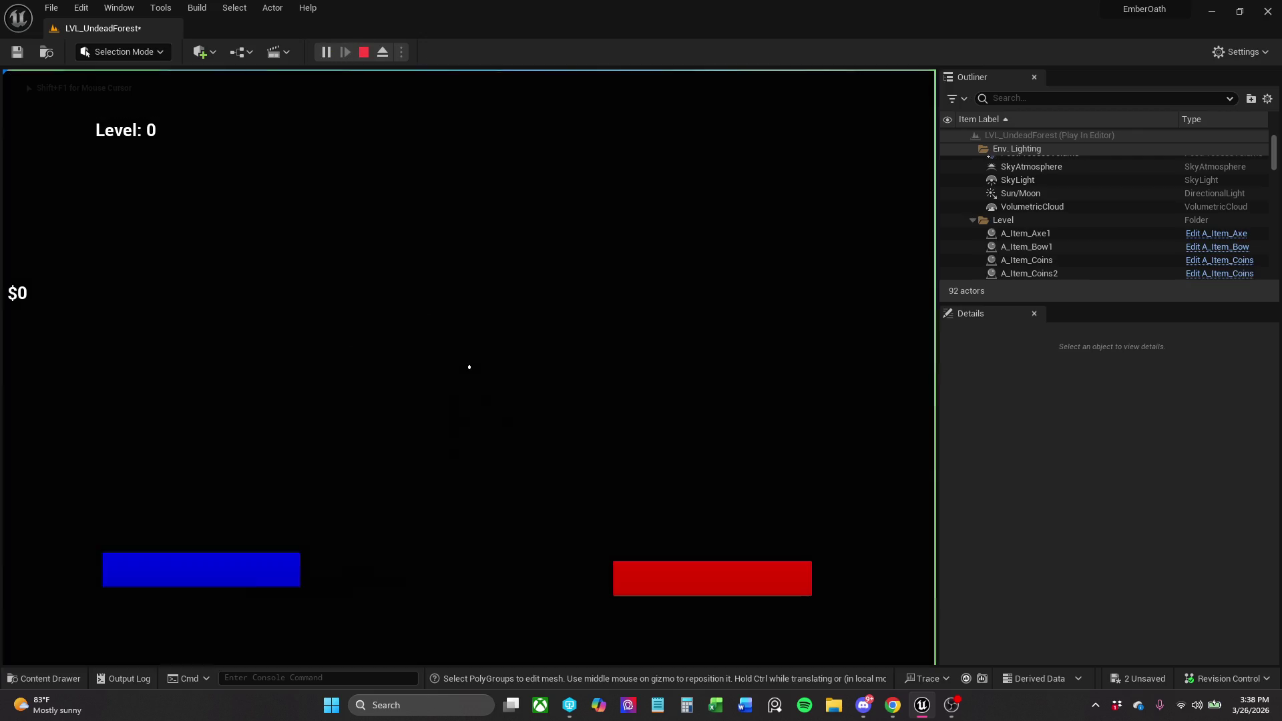
key(shift)
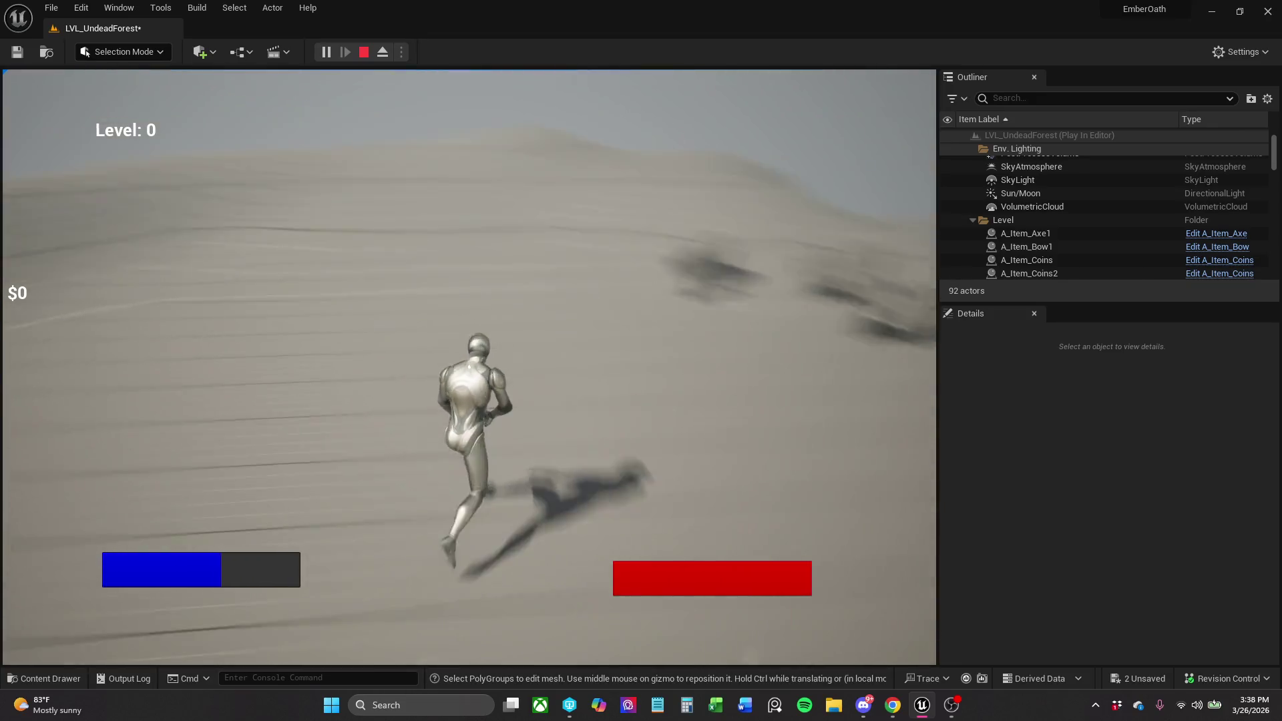
key(Escape)
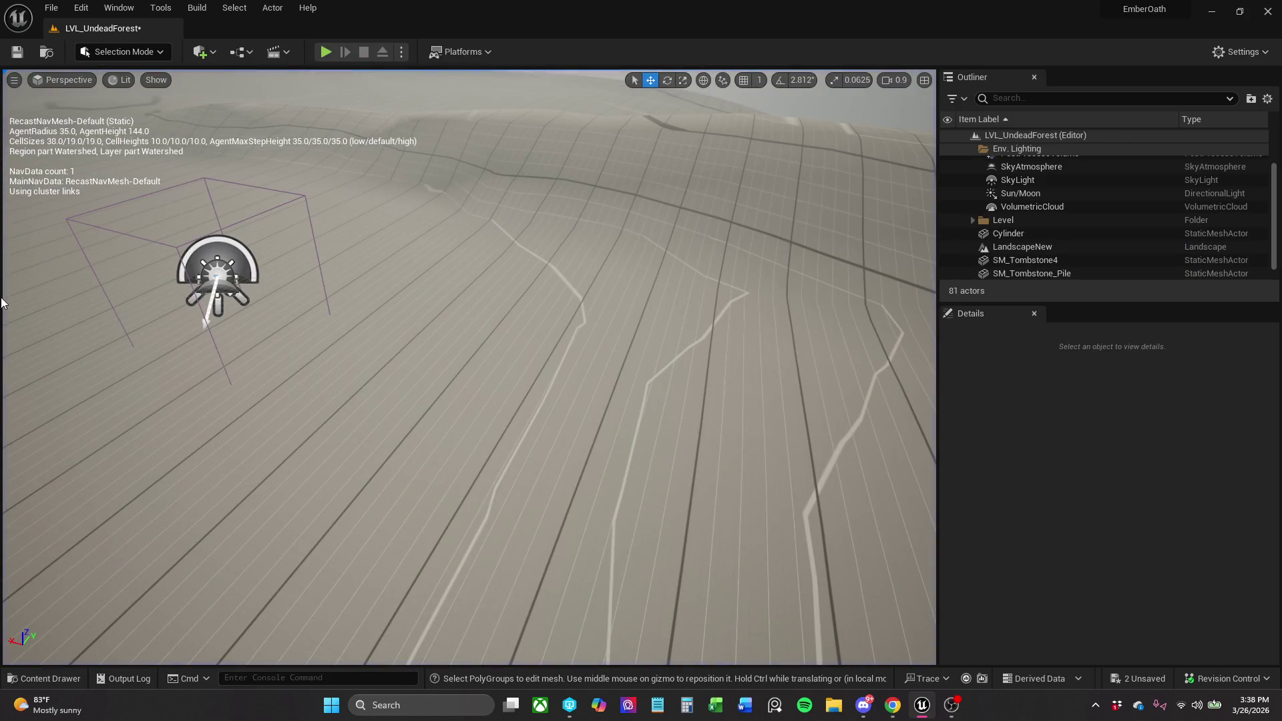
key(ctrl+z)
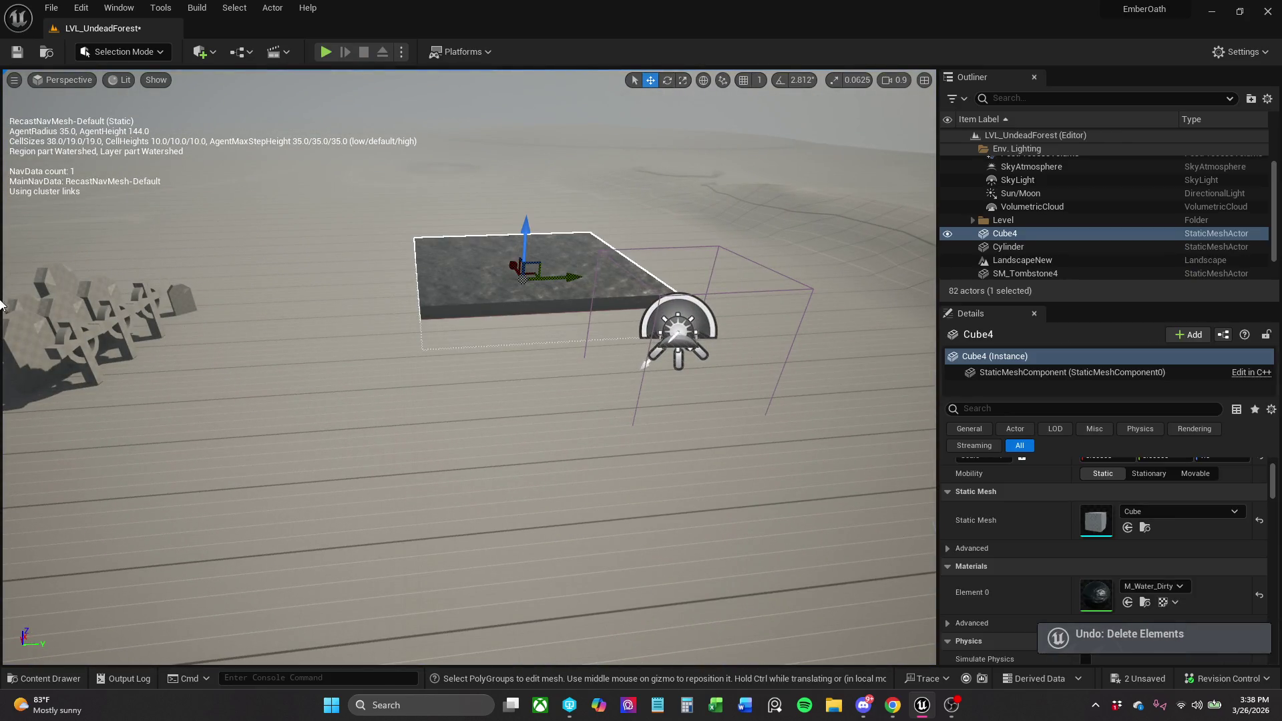
Filter Cube4's Details with 'coll' to check its Default collision preset and disabled overlap events.
mouse_move(181, 363)
mouse_down()
mouse_move(220, 321)
mouse_move(180, 294)
mouse_up()
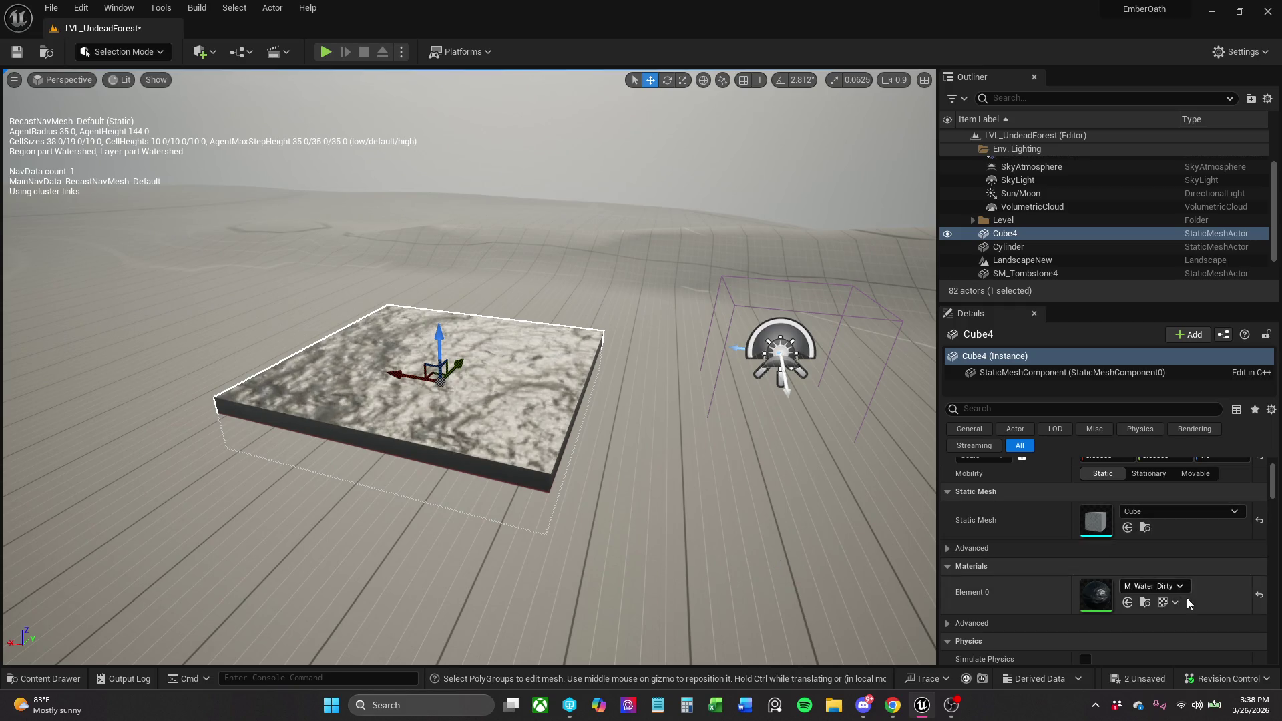
scroll(1043, 501, up, 3)
click(1142, 406)
text(coll)
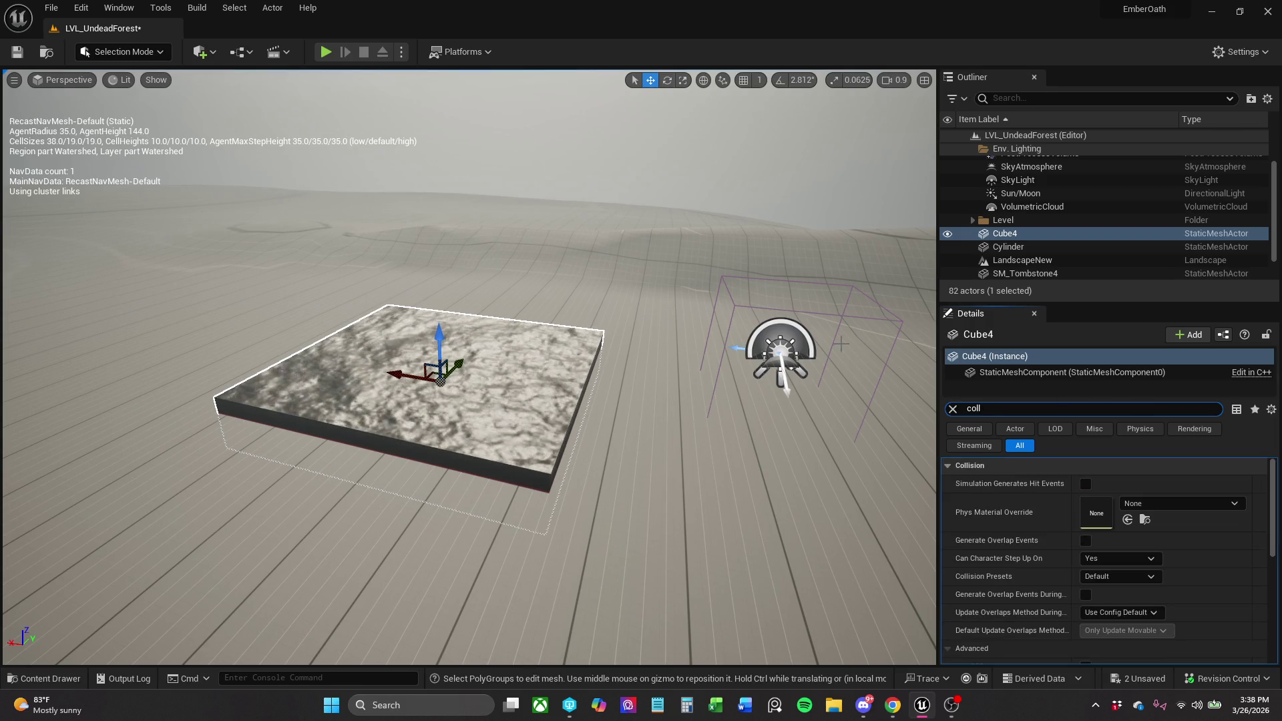
drag(575, 123, 535, 123)
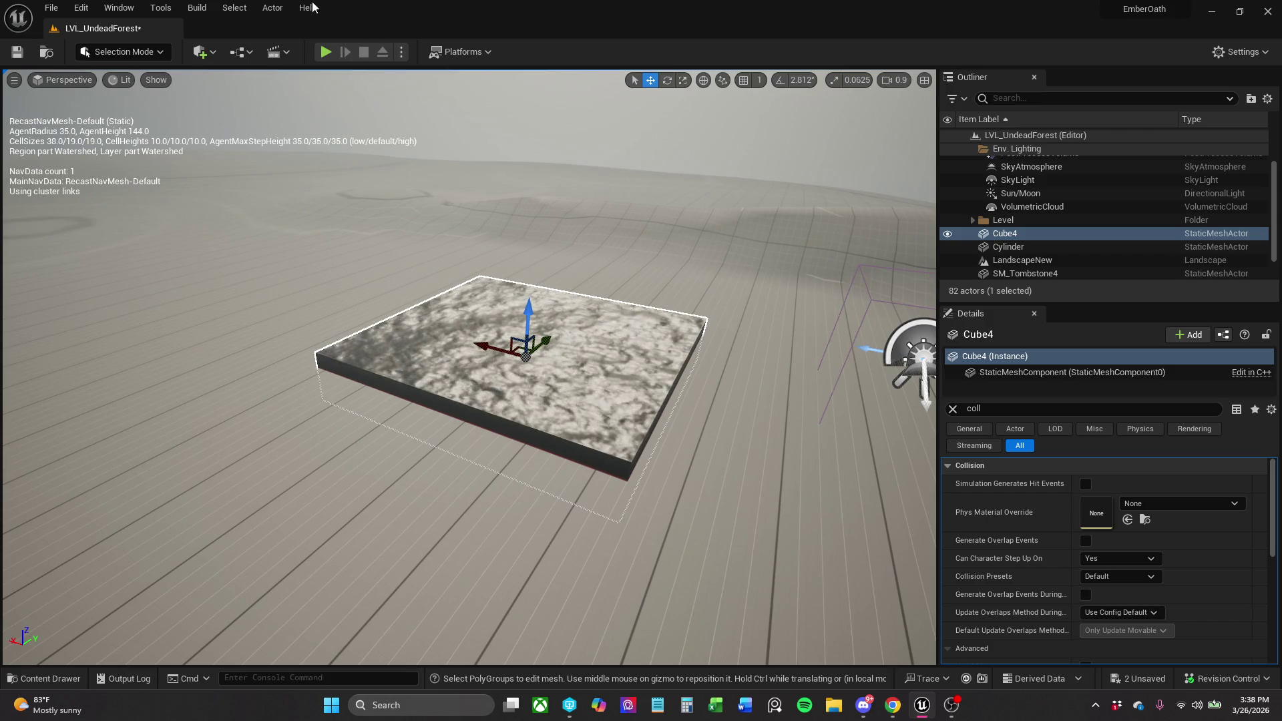
click(276, 10)
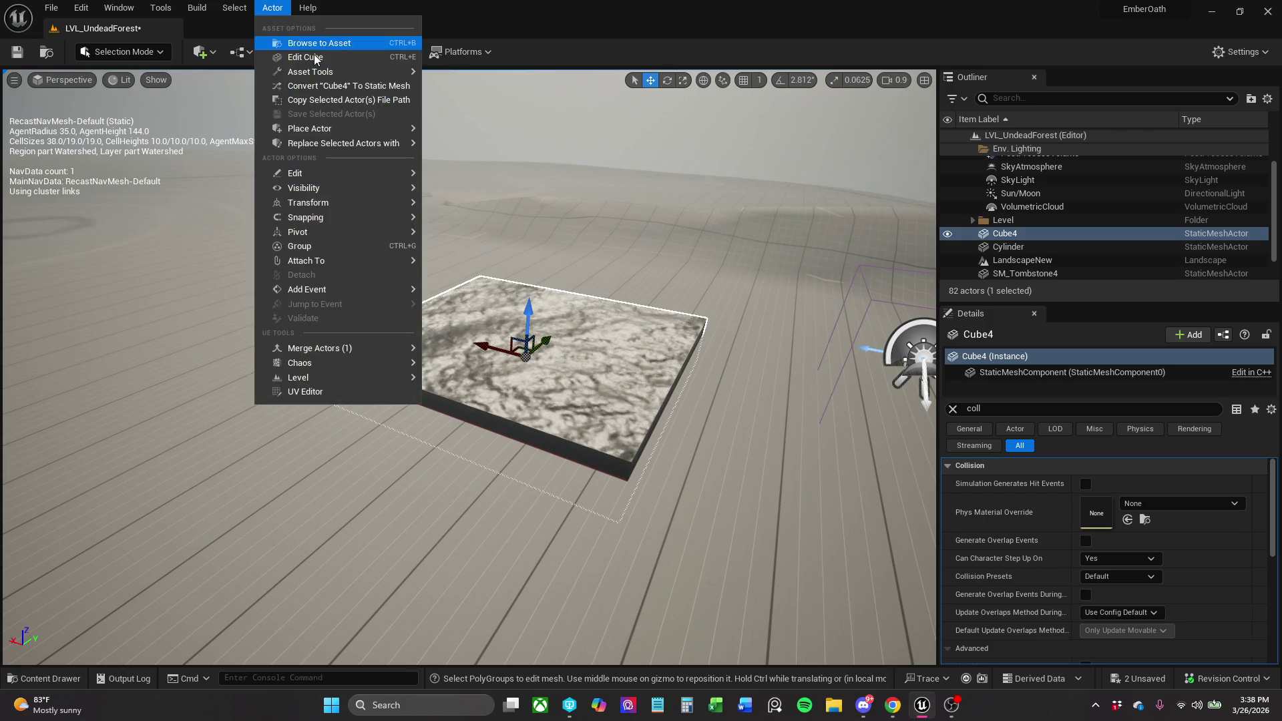
Convert Cube4 to a static mesh saved in _MyContent/Blockout/Outside, naming it starting with SM.
click(344, 87)
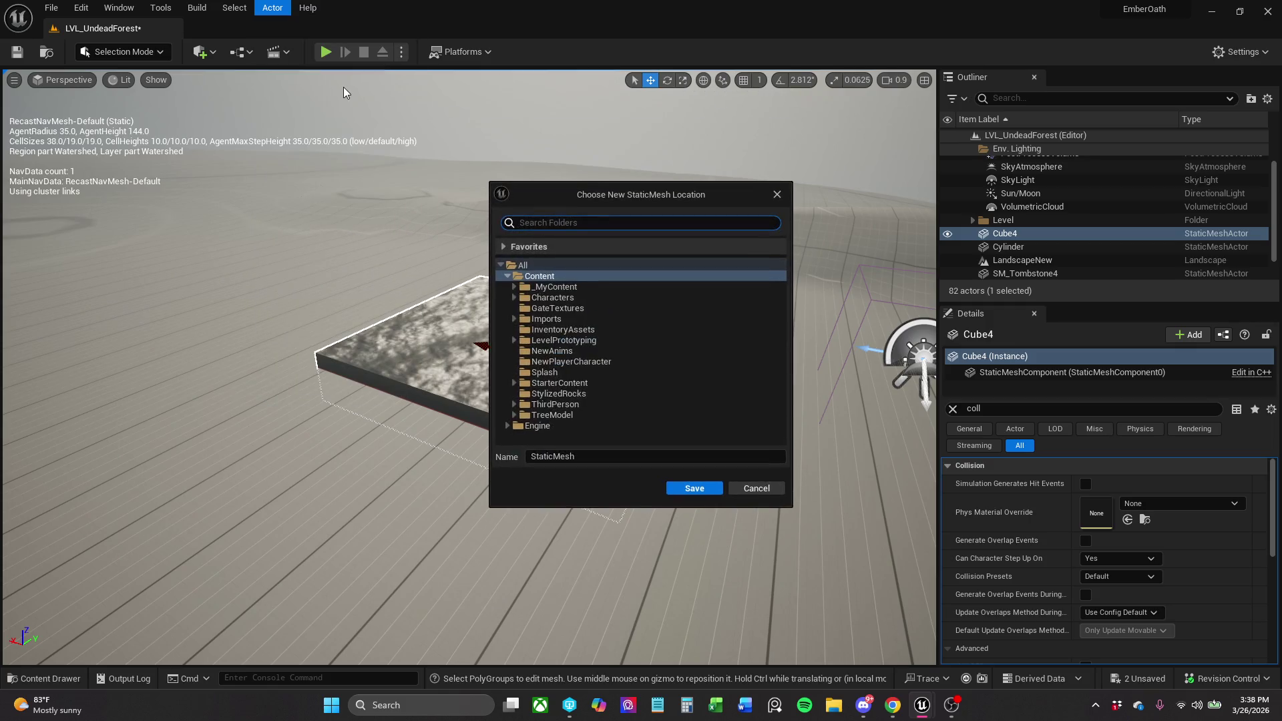
click(513, 286)
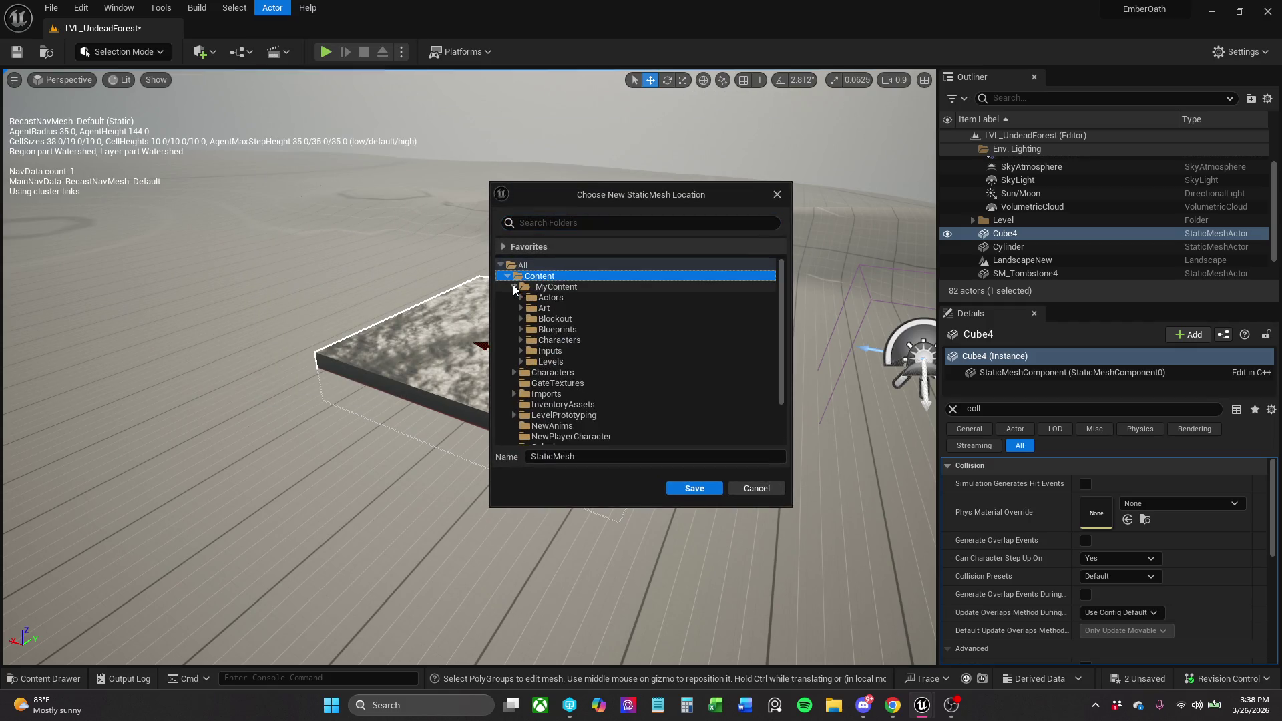
click(538, 322)
click(521, 320)
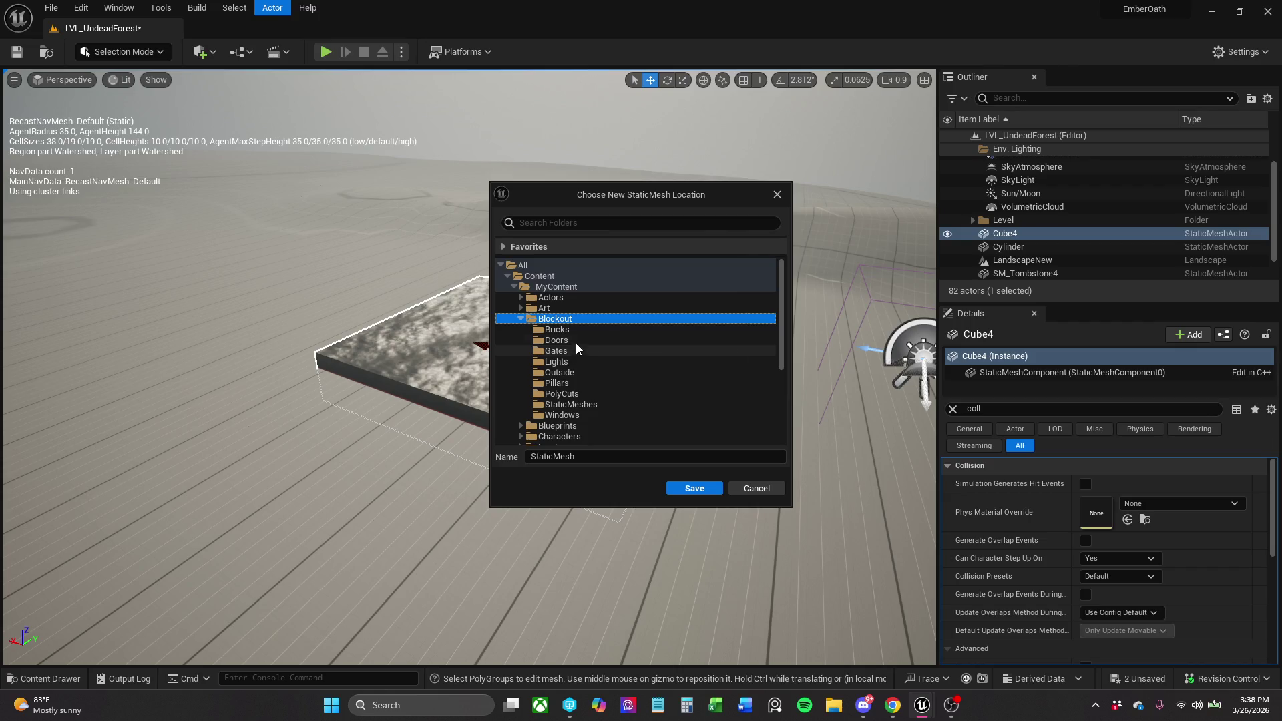
click(577, 372)
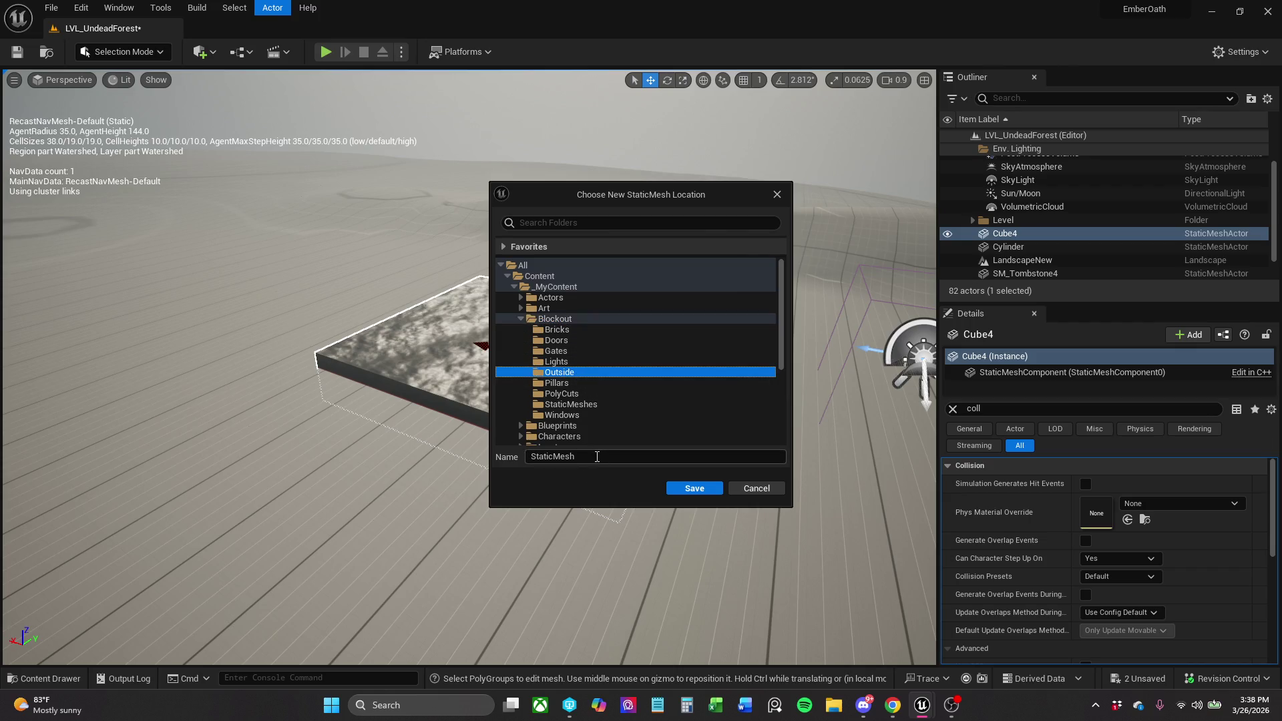
key(Tab)
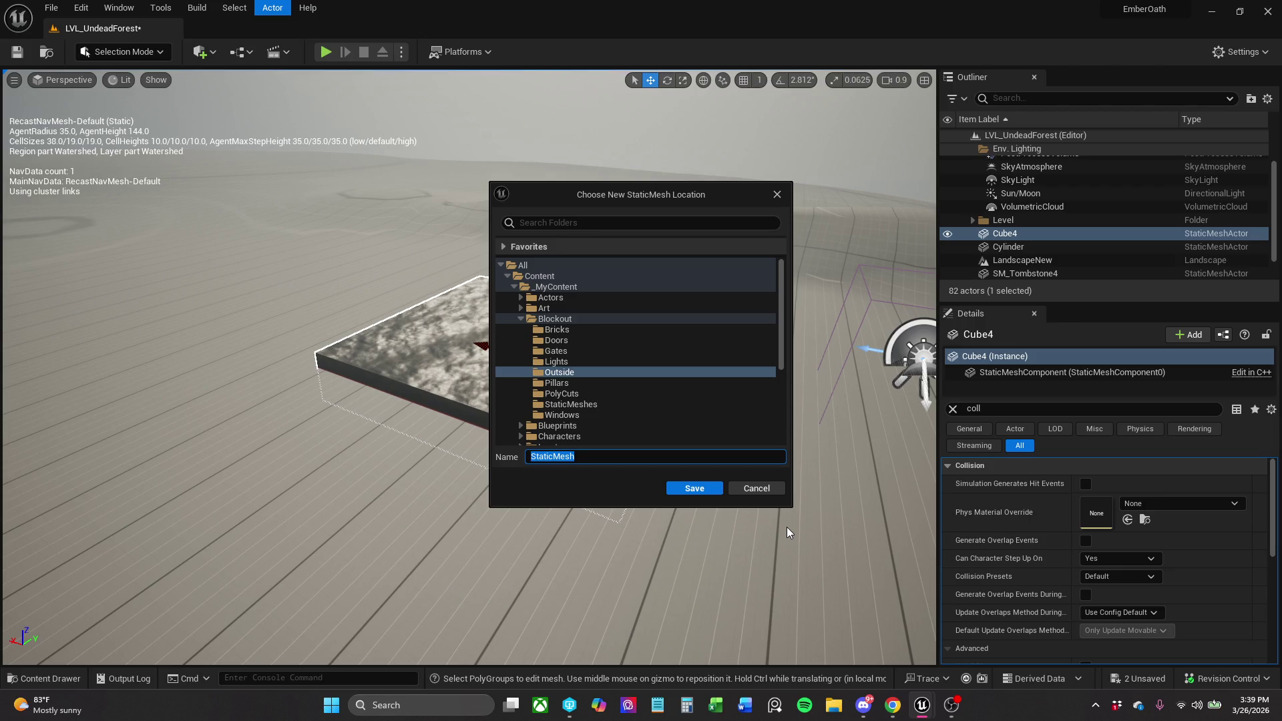
text(SM_River)
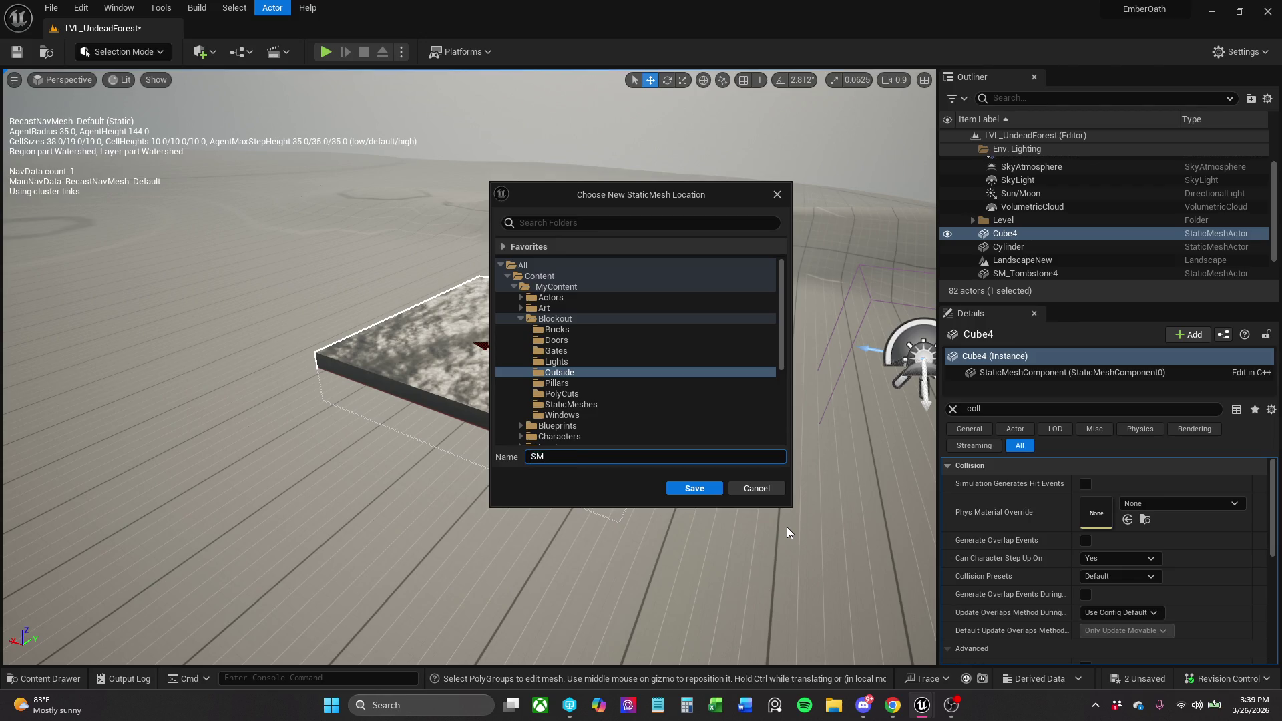
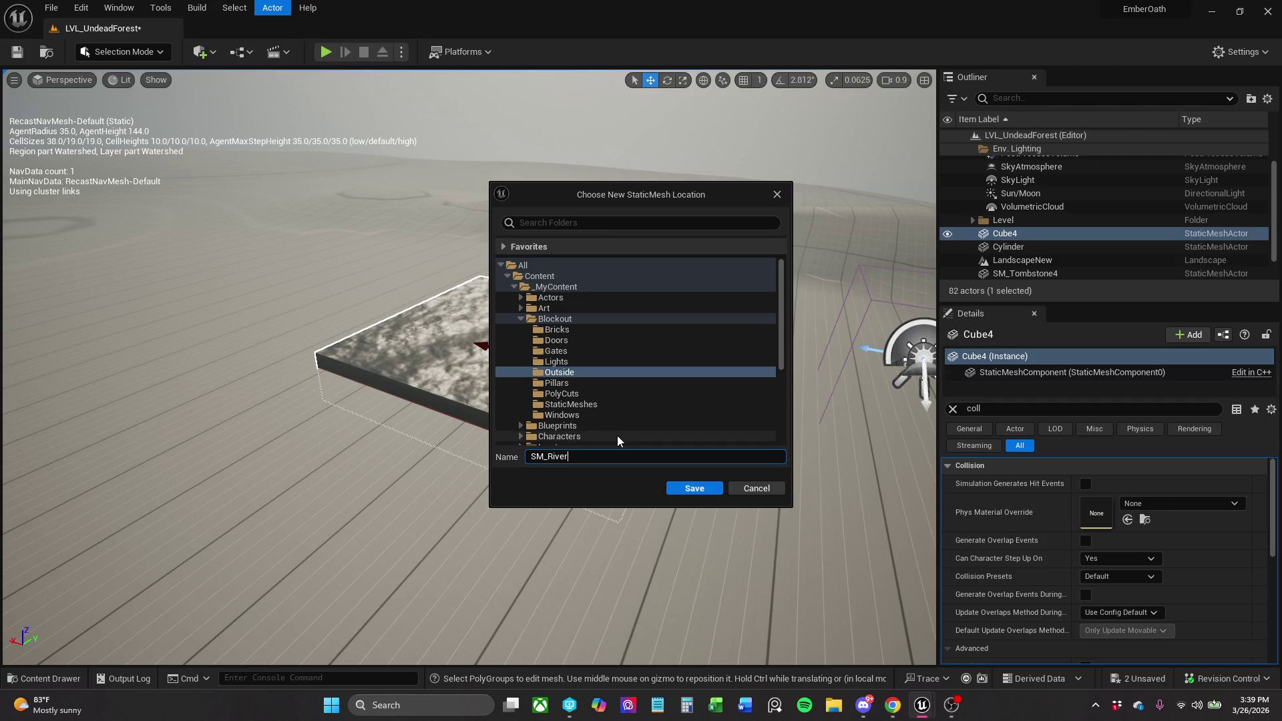
Save the block as SM_Stream in Blockout/Outside and drag the new mesh into the level.
drag(547, 456, 599, 468)
text(Stream)
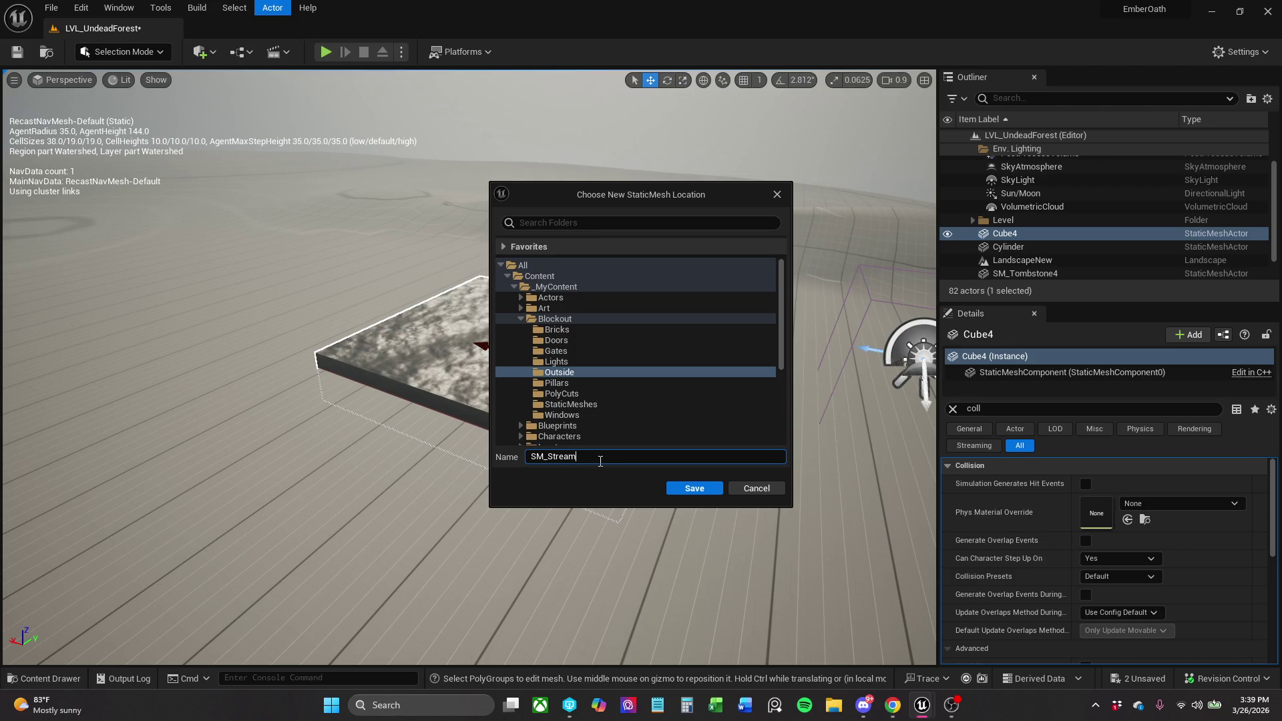
click(675, 491)
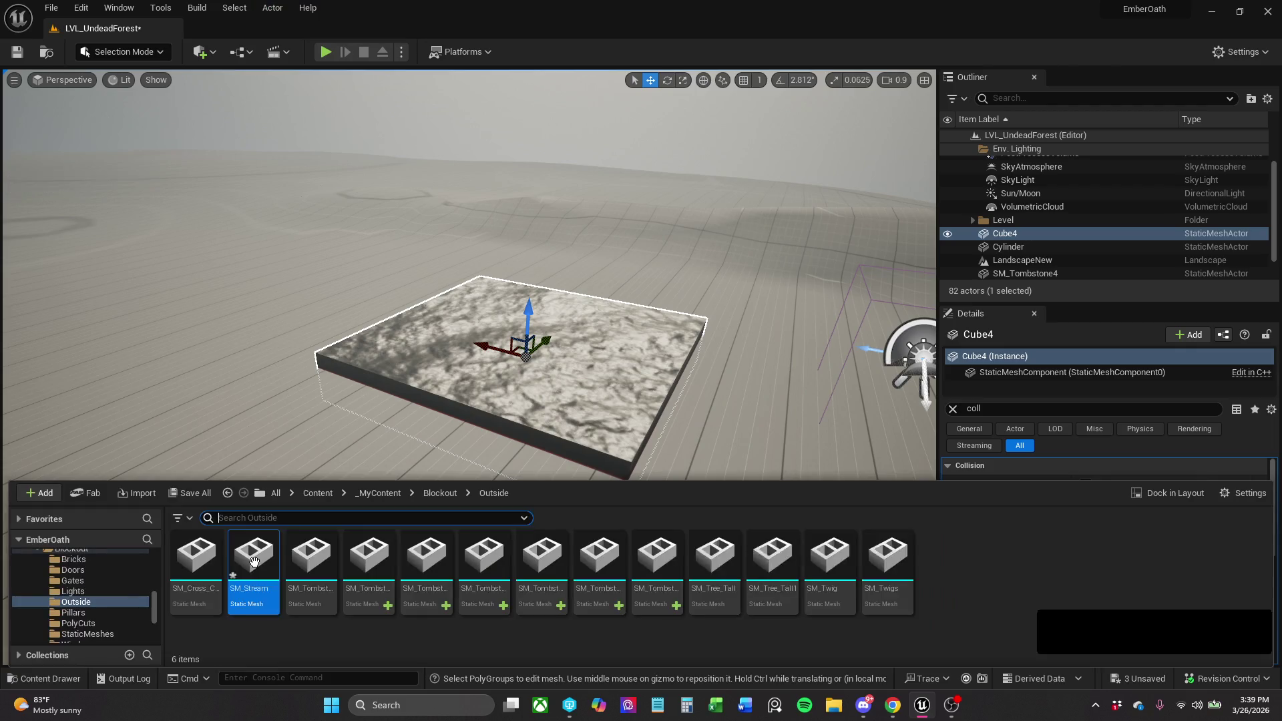
mouse_move(253, 554)
mouse_down()
mouse_move(200, 414)
mouse_move(228, 390)
mouse_up()
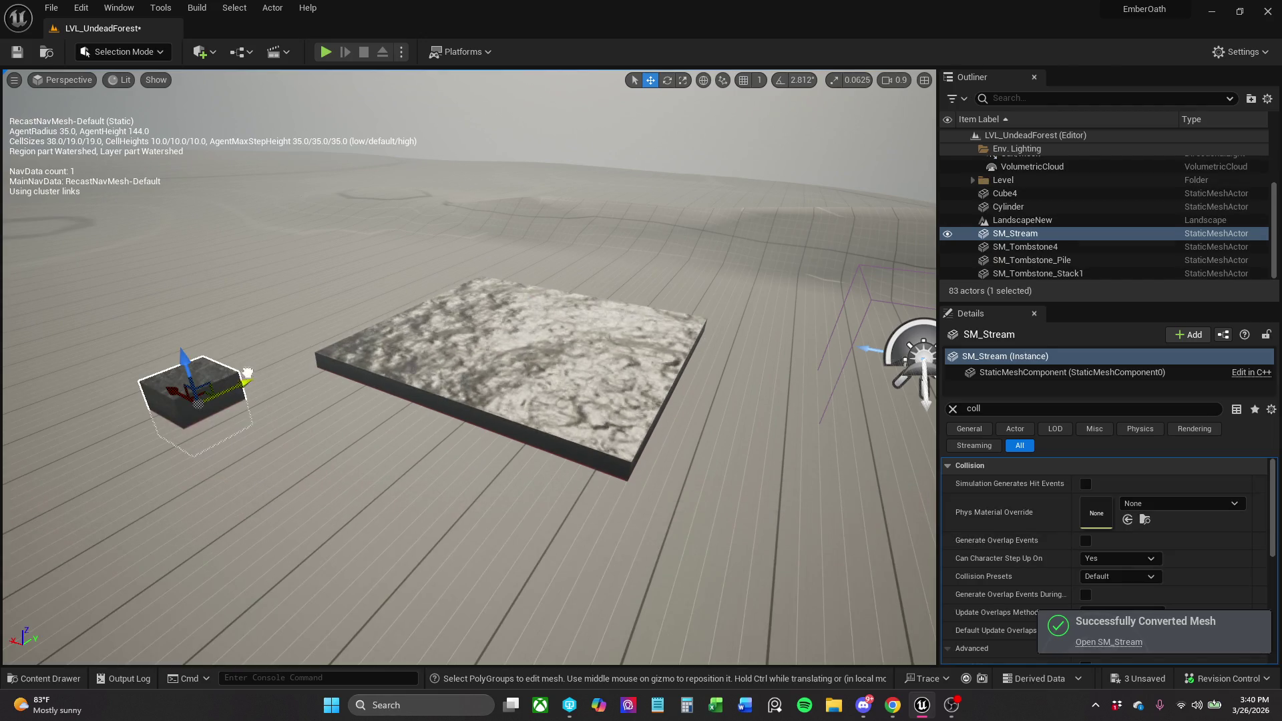
Frame the newly placed SM_Stream, then turn the view toward the original textured block.
key(f)
scroll(246, 368, up, 10)
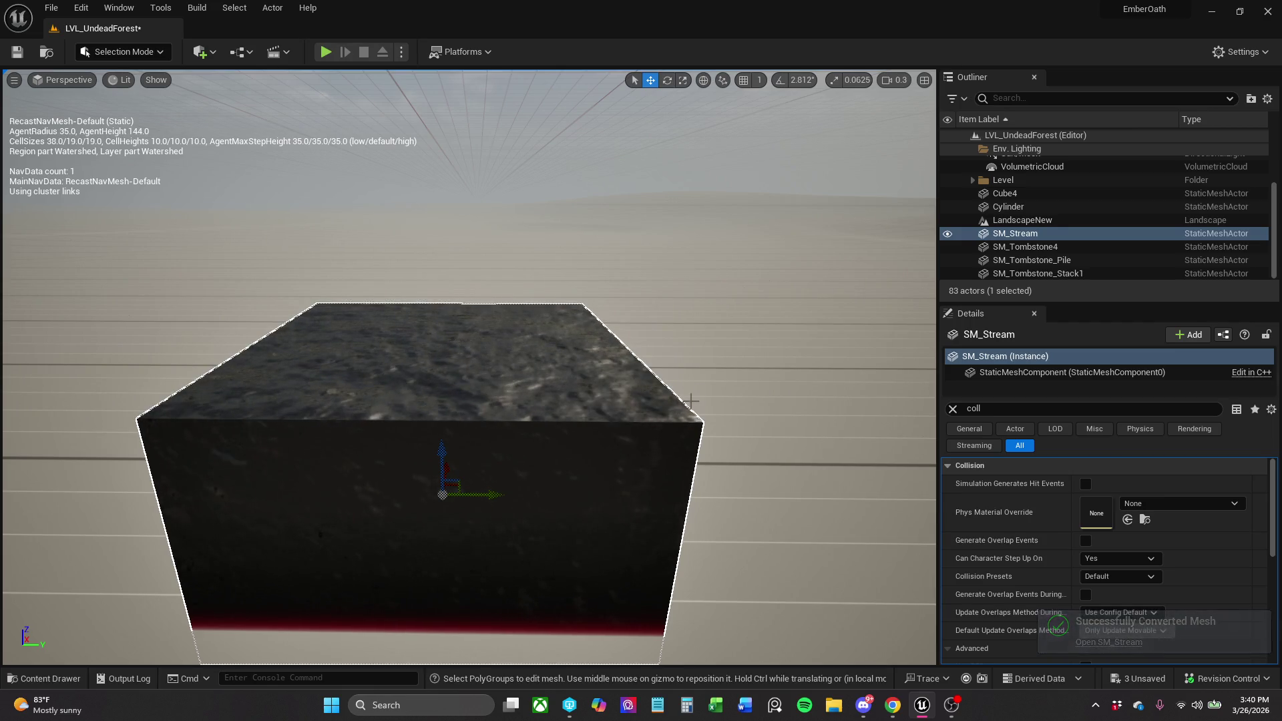
click(653, 461)
scroll(653, 461, down, 5)
scroll(467, 368, down, 3)
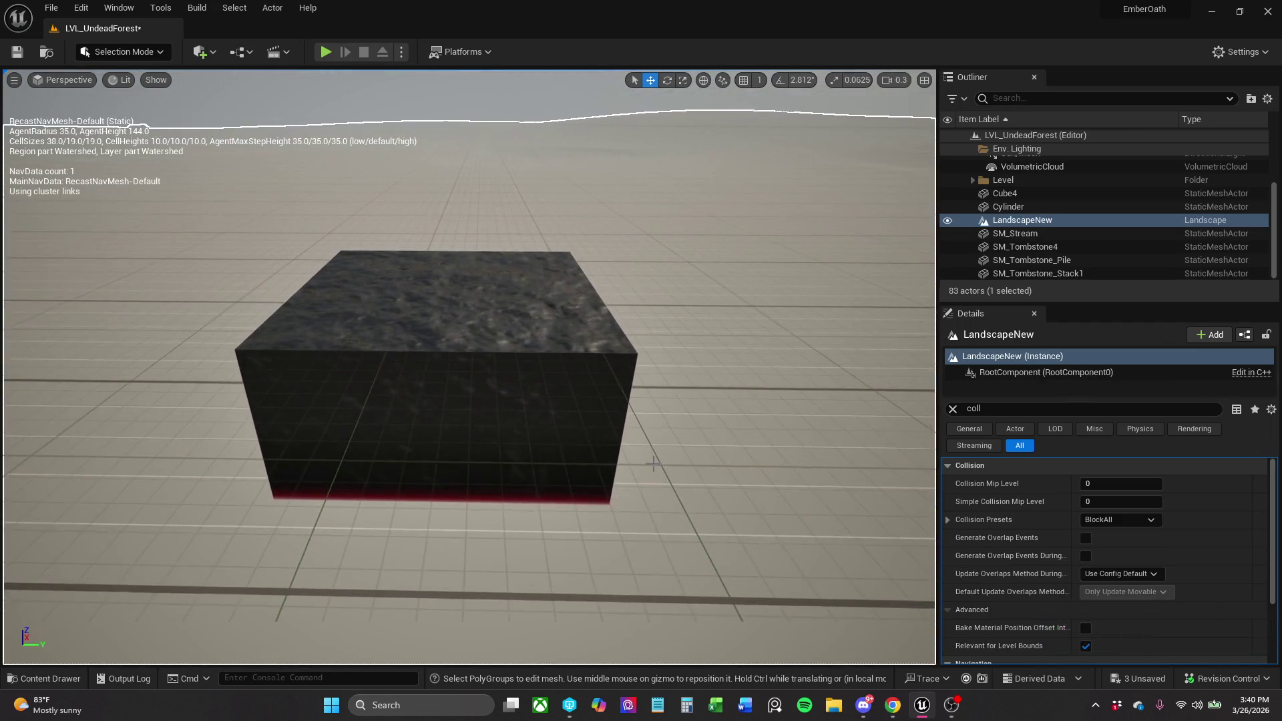
drag(468, 368, 401, 368)
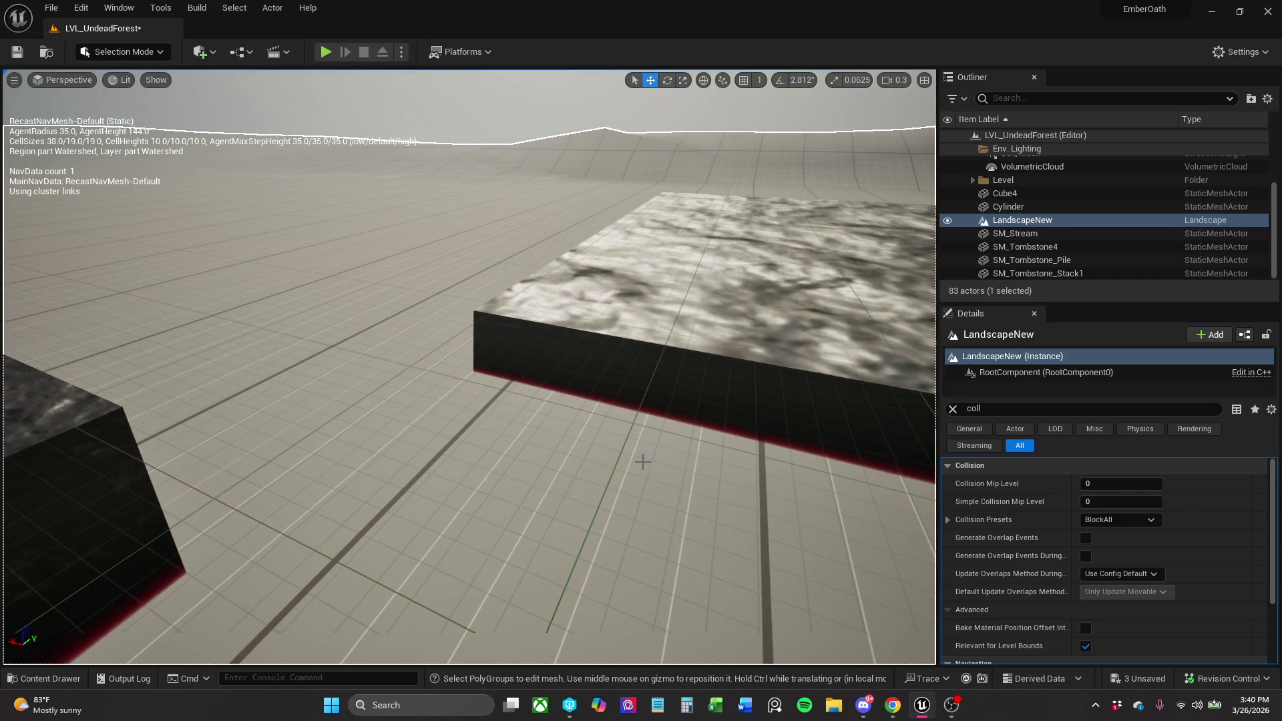
Delete the original Cube4 block and reselect the SM_Stream cube.
click(657, 389)
key(f)
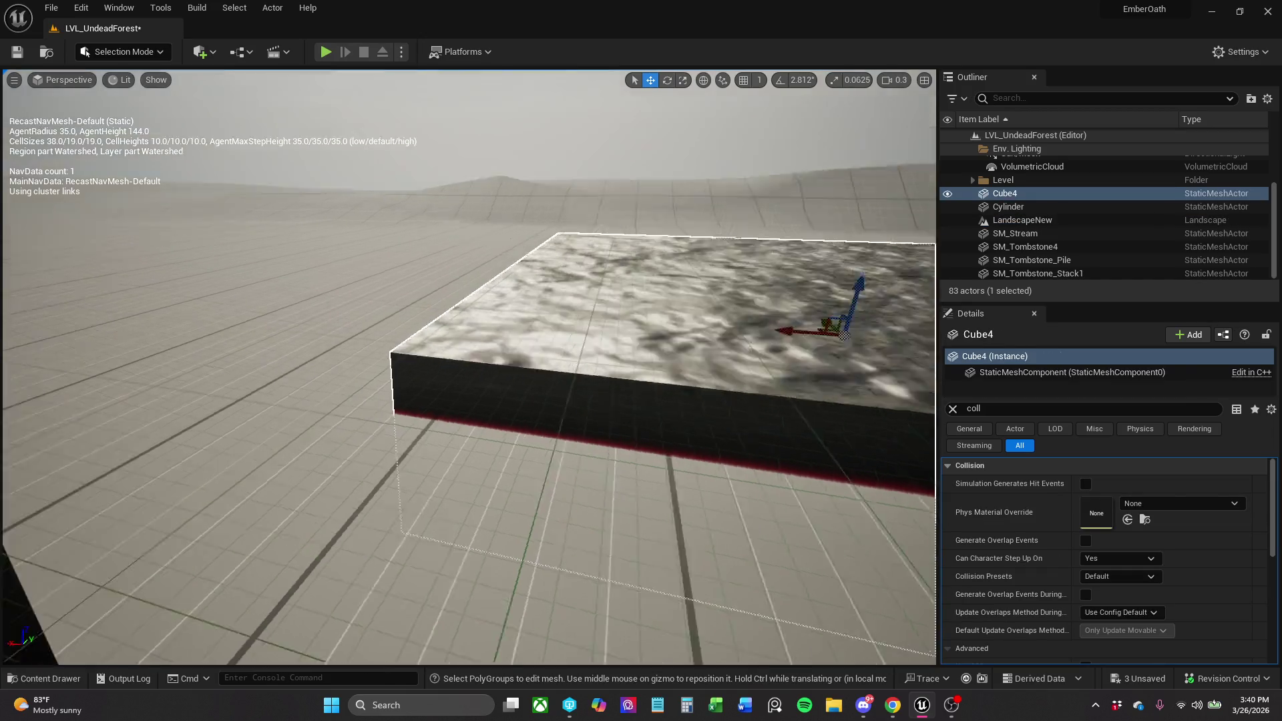
mouse_move(544, 334)
mouse_down()
mouse_move(544, 148)
mouse_move(545, 264)
mouse_up()
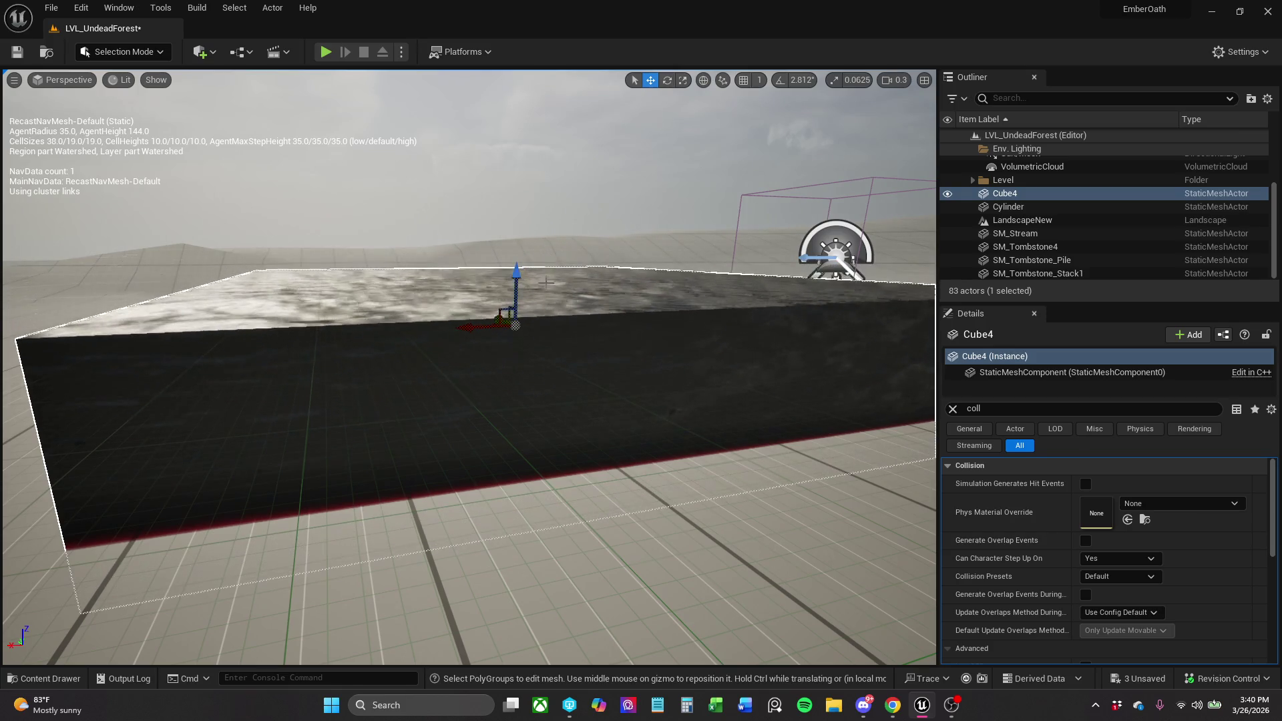
key(Delete)
drag(497, 281, 521, 414)
click(545, 419)
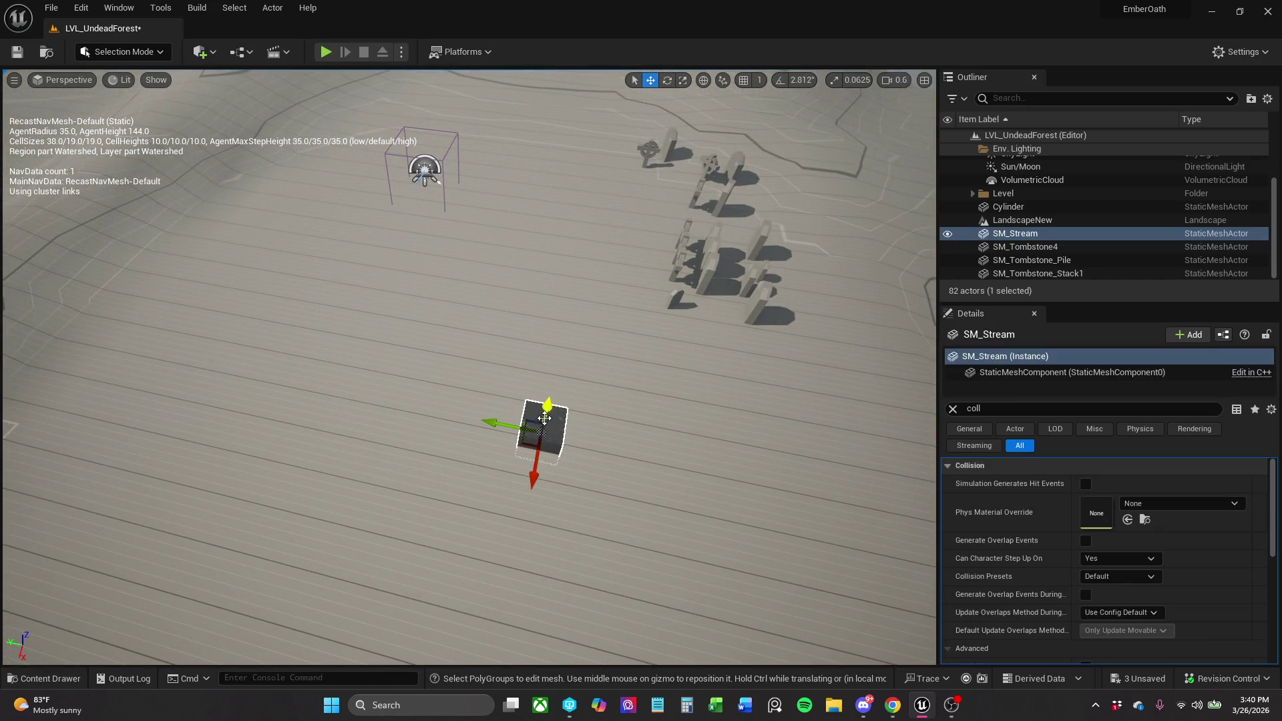
Enlarge the SM_Stream cube and move it up and to the left.
key(e)
key(r)
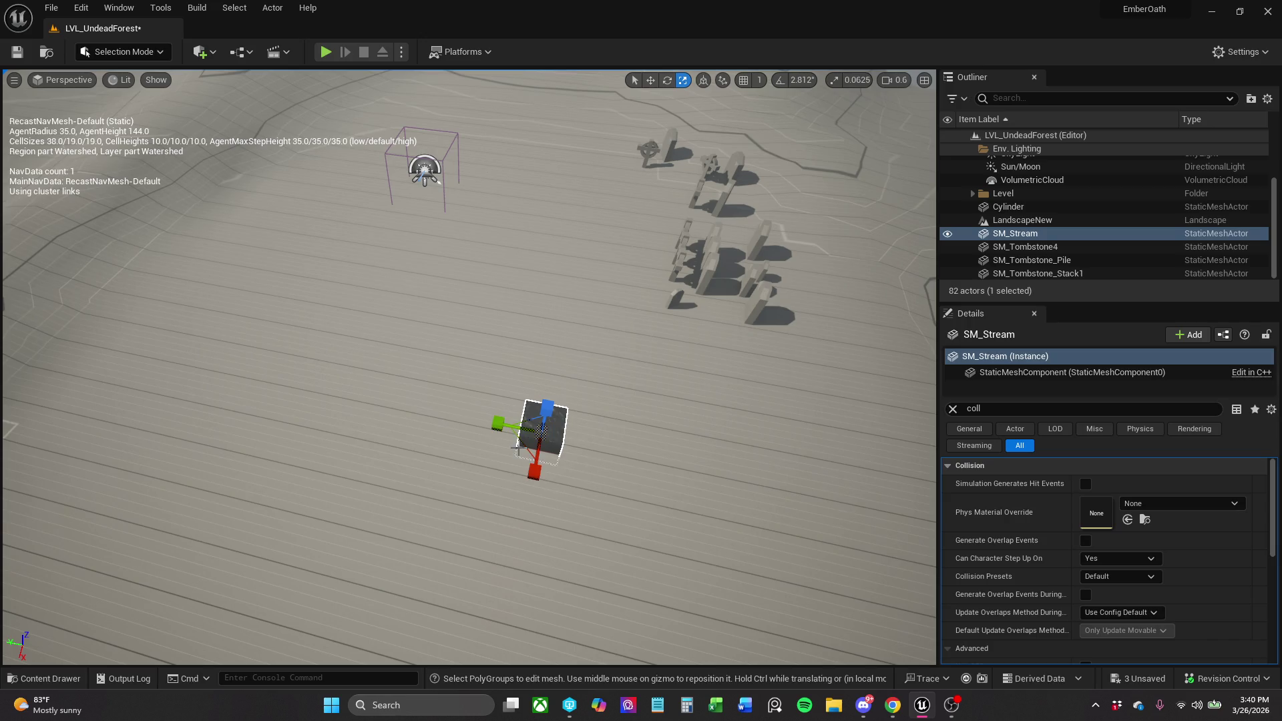
drag(530, 431, 531, 429)
key(w)
key(e)
key(r)
key(w)
mouse_move(519, 437)
mouse_down()
mouse_move(454, 344)
mouse_move(436, 291)
mouse_move(449, 283)
mouse_move(449, 329)
mouse_up()
Slide SM_Stream to the right and scale it into a long flat slab.
key(r)
key(e)
key(r)
key(w)
key(e)
key(r)
key(w)
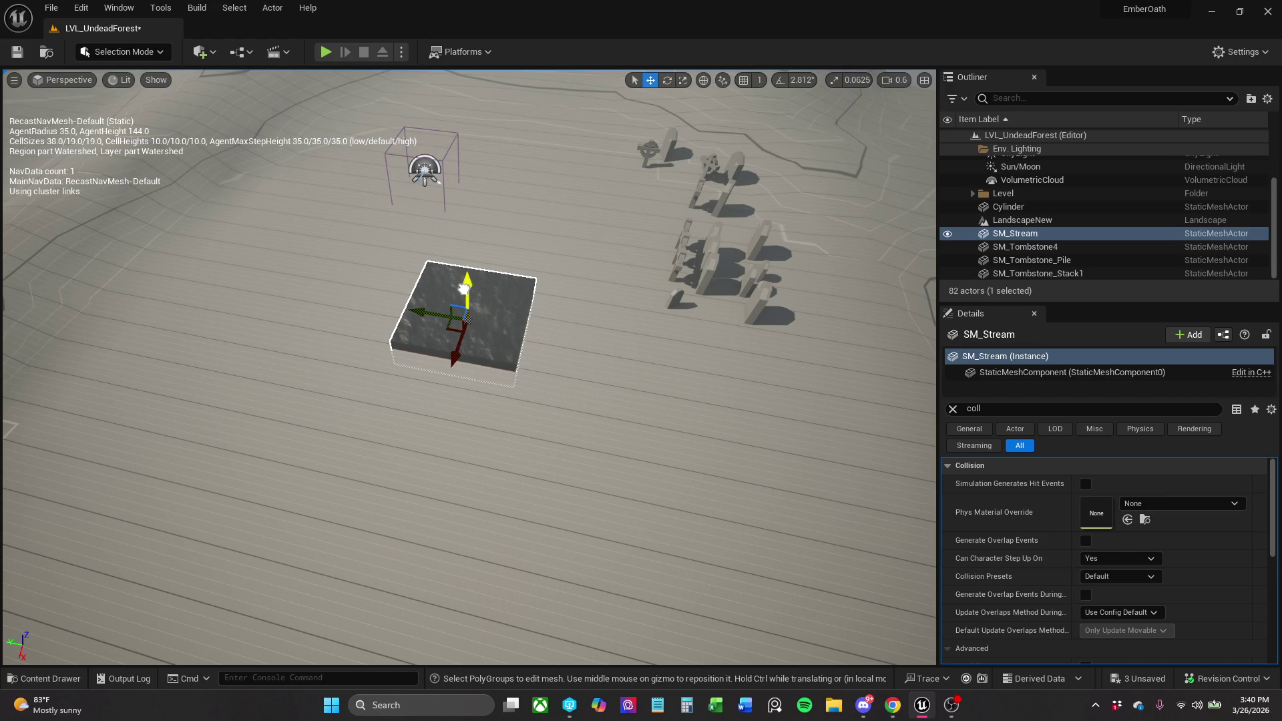
key(Left)
key(Up)
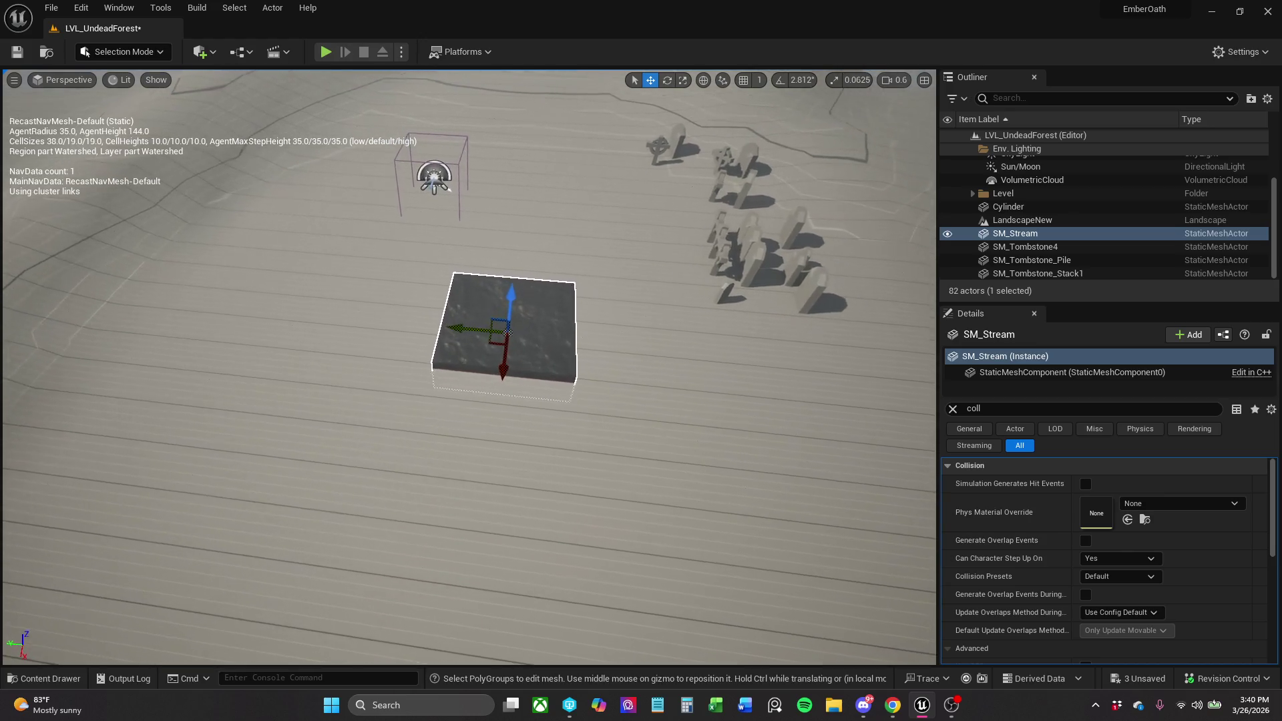
drag(497, 345, 547, 345)
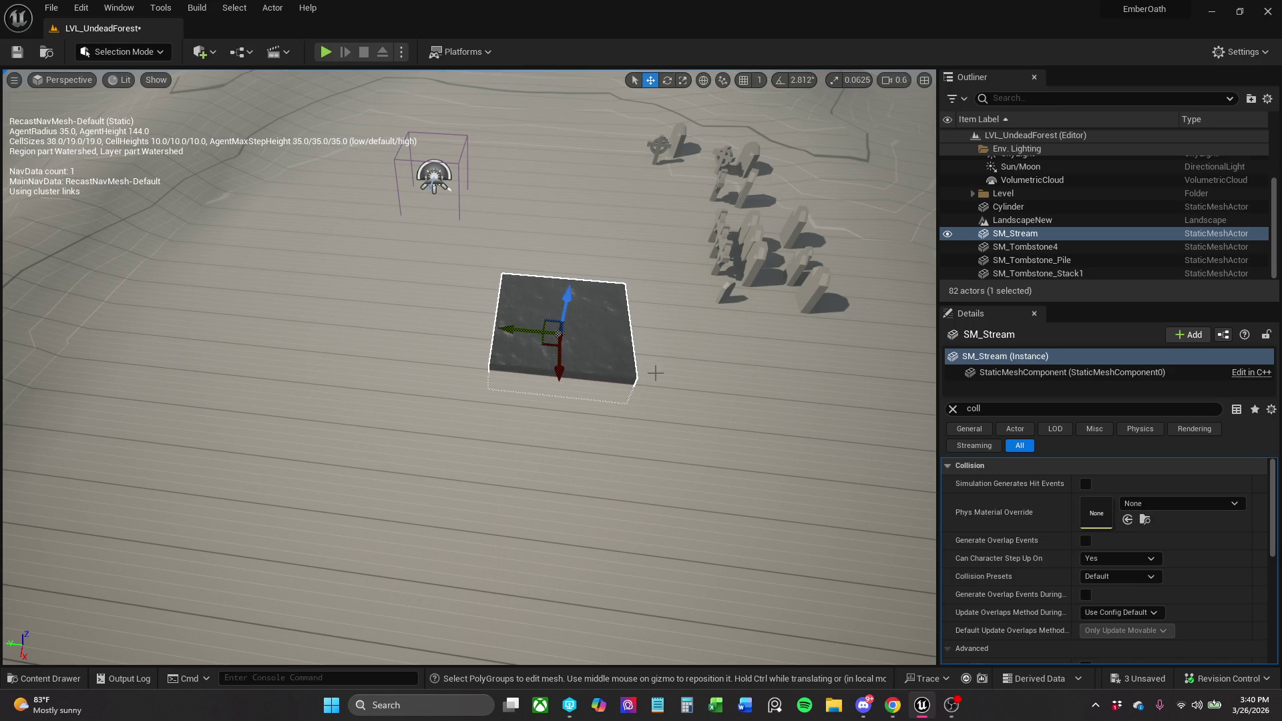
mouse_move(544, 343)
mouse_down()
mouse_move(520, 334)
mouse_move(557, 350)
mouse_move(537, 322)
mouse_move(552, 351)
mouse_move(534, 334)
mouse_up()
key(r)
Rotate the slab around its vertical axis, about 14 degrees further.
key(w)
key(e)
key(w)
key(e)
key(w)
key(e)
mouse_move(528, 375)
mouse_down()
mouse_move(511, 397)
mouse_move(561, 407)
mouse_move(517, 378)
mouse_up()
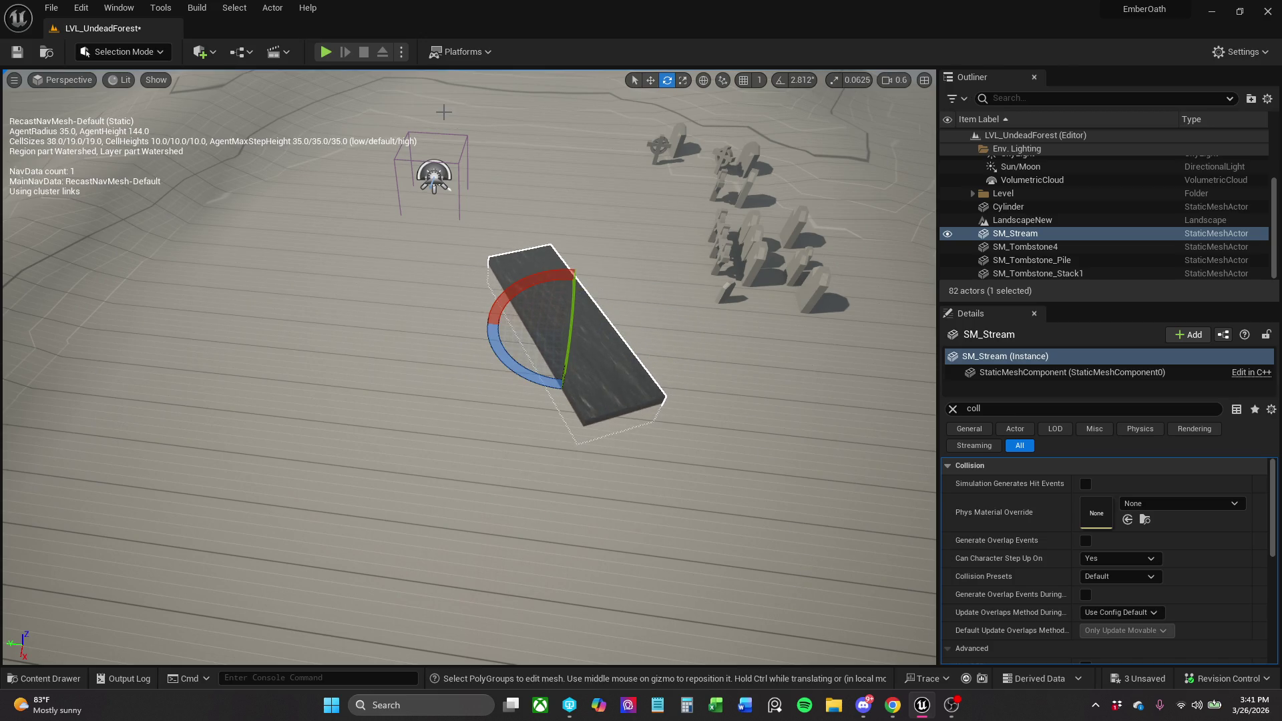
drag(555, 393, 545, 384)
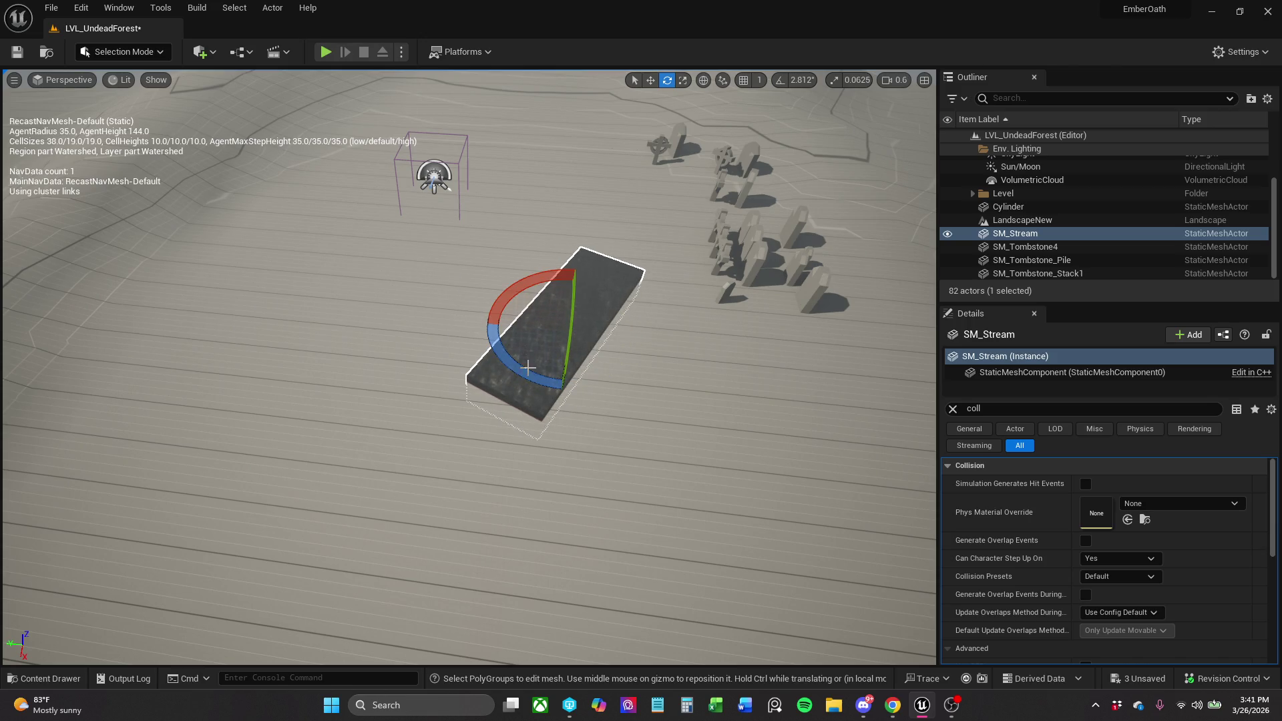
Move the slab left and down across the ground, then save the level.
key(w)
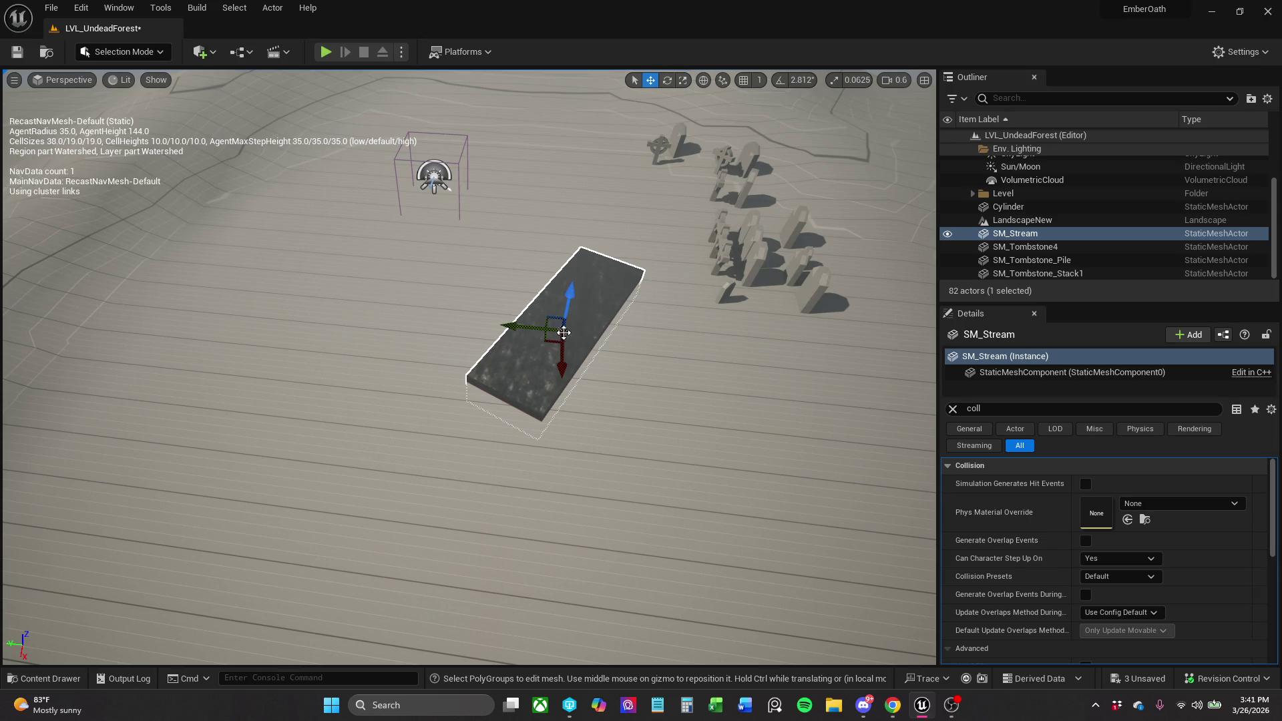
drag(549, 344, 425, 400)
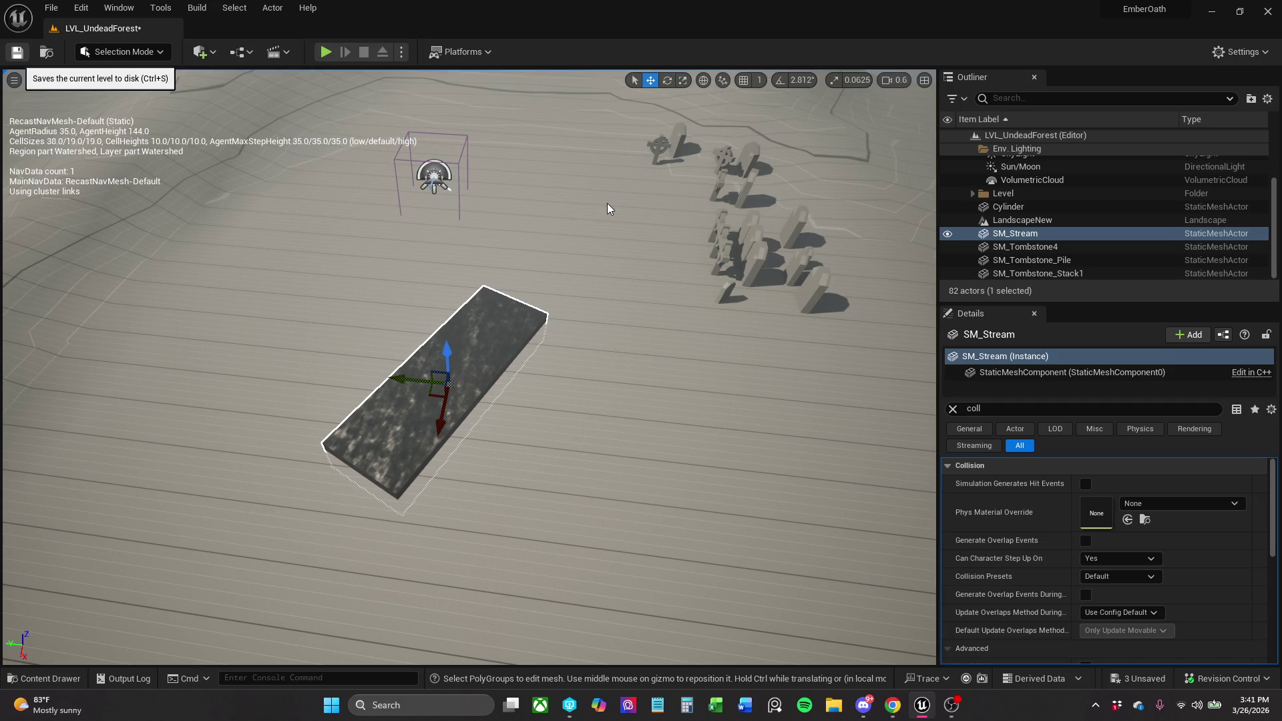
key(ctrl+s)
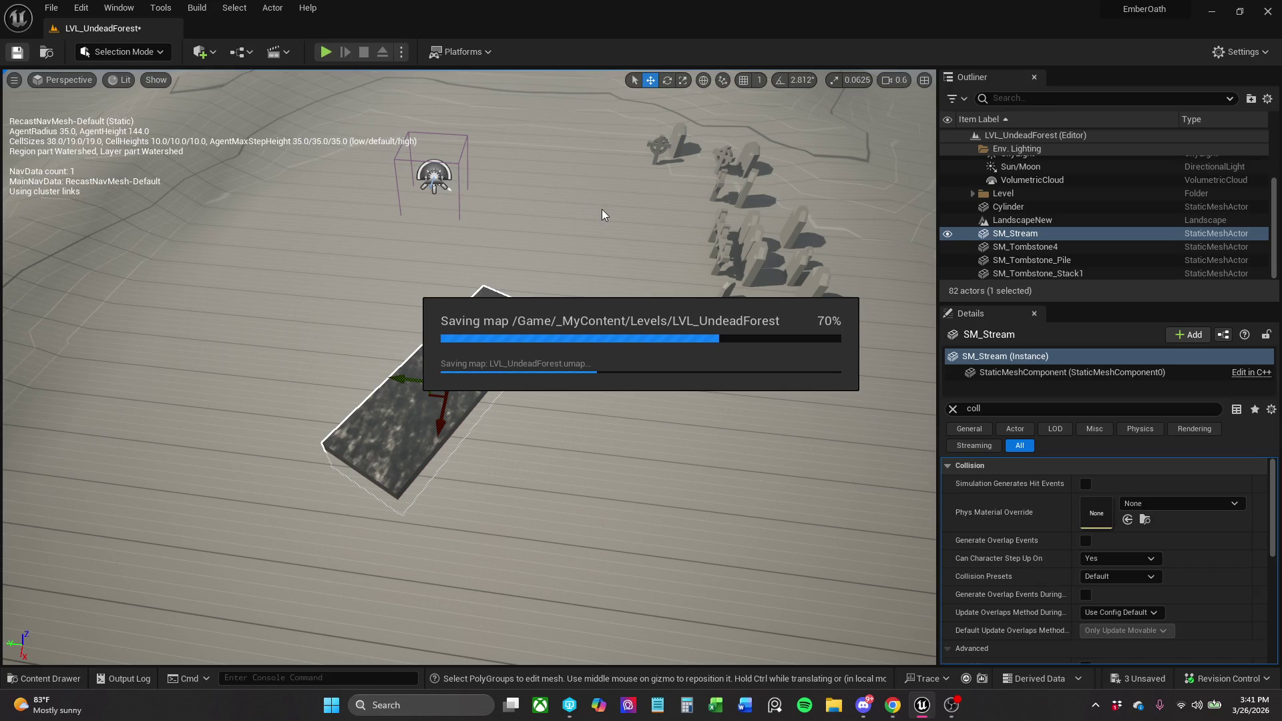
click(1063, 221)
key(f)
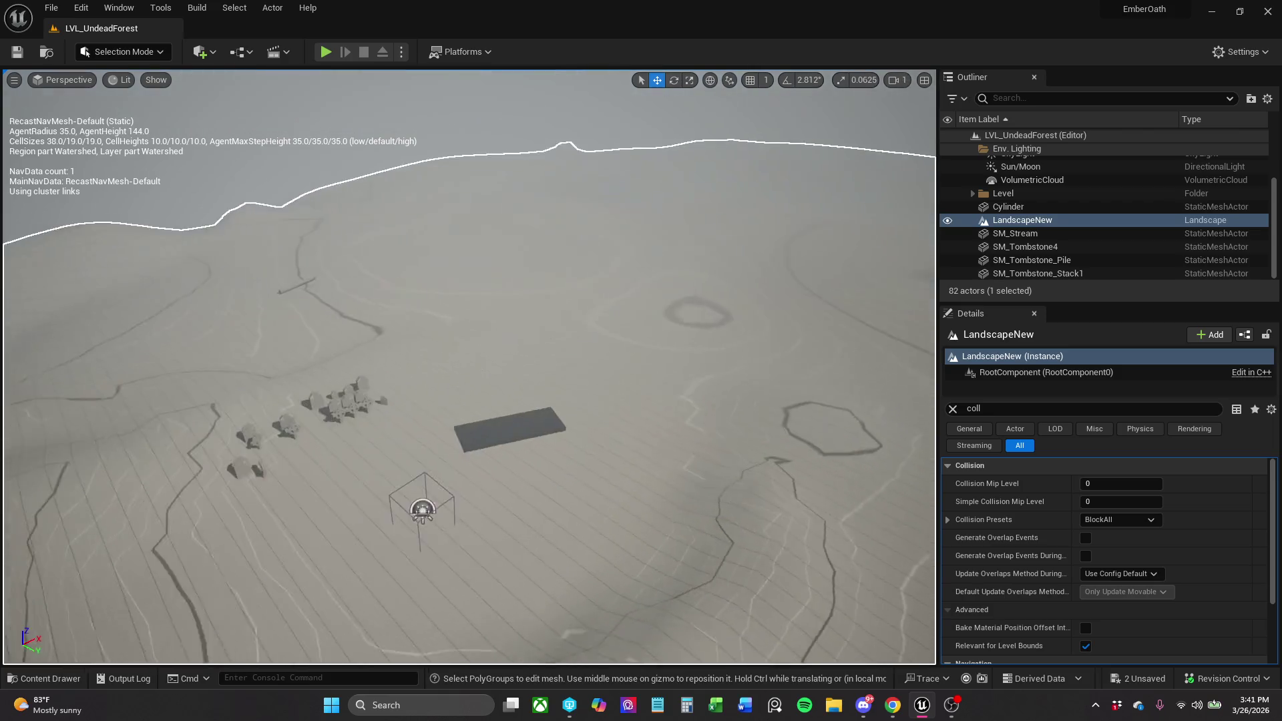
scroll(469, 367, up, 2)
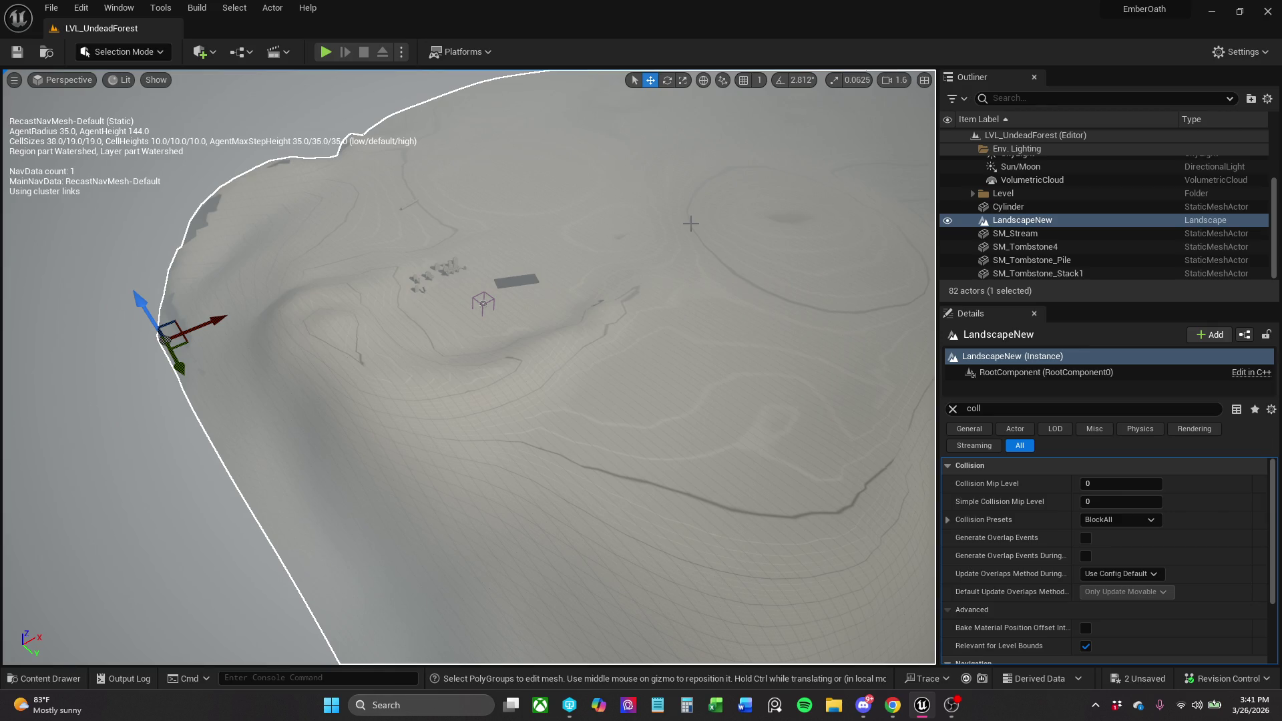
mouse_move(500, 267)
mouse_down()
mouse_move(569, 266)
mouse_move(504, 267)
mouse_up()
scroll(533, 274, down, 3)
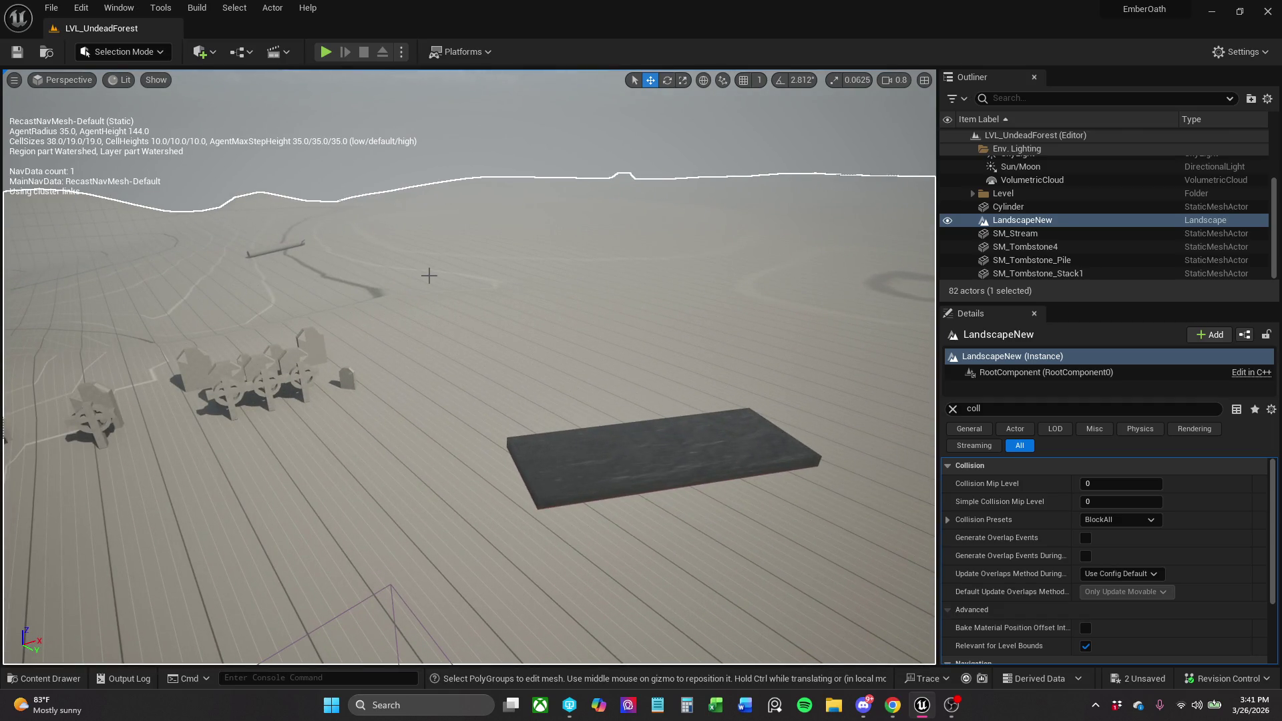
drag(467, 309, 414, 314)
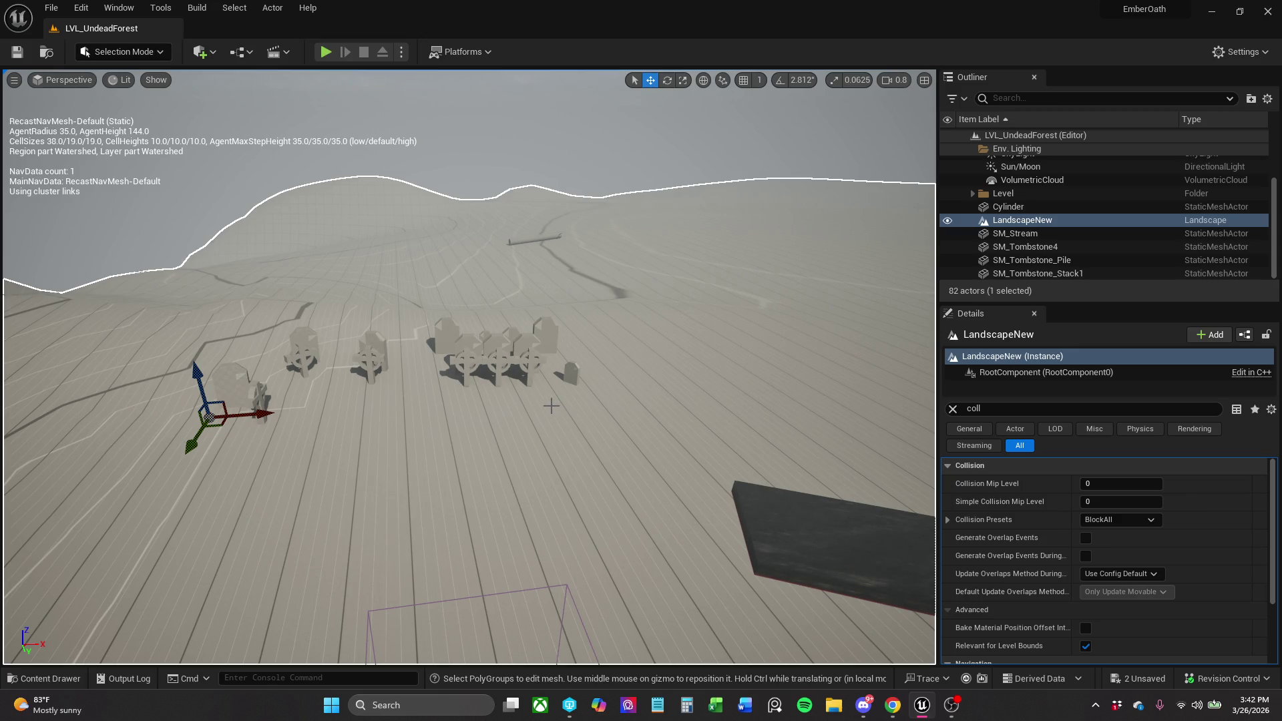
mouse_move(628, 368)
mouse_down()
mouse_move(628, 314)
mouse_move(628, 368)
mouse_up()
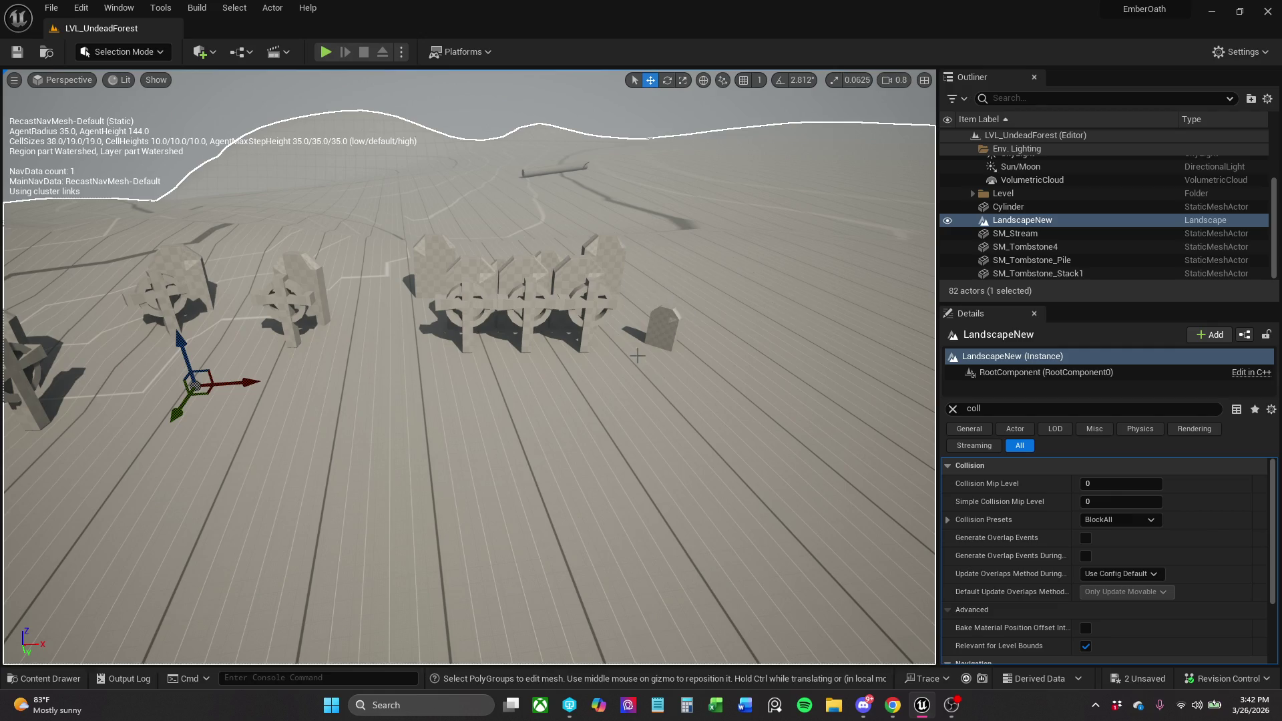
mouse_move(392, 221)
mouse_down()
mouse_move(361, 222)
mouse_move(392, 222)
mouse_up()
click(473, 115)
mouse_move(502, 179)
mouse_down()
mouse_move(503, 140)
mouse_move(514, 197)
mouse_move(575, 194)
mouse_up()
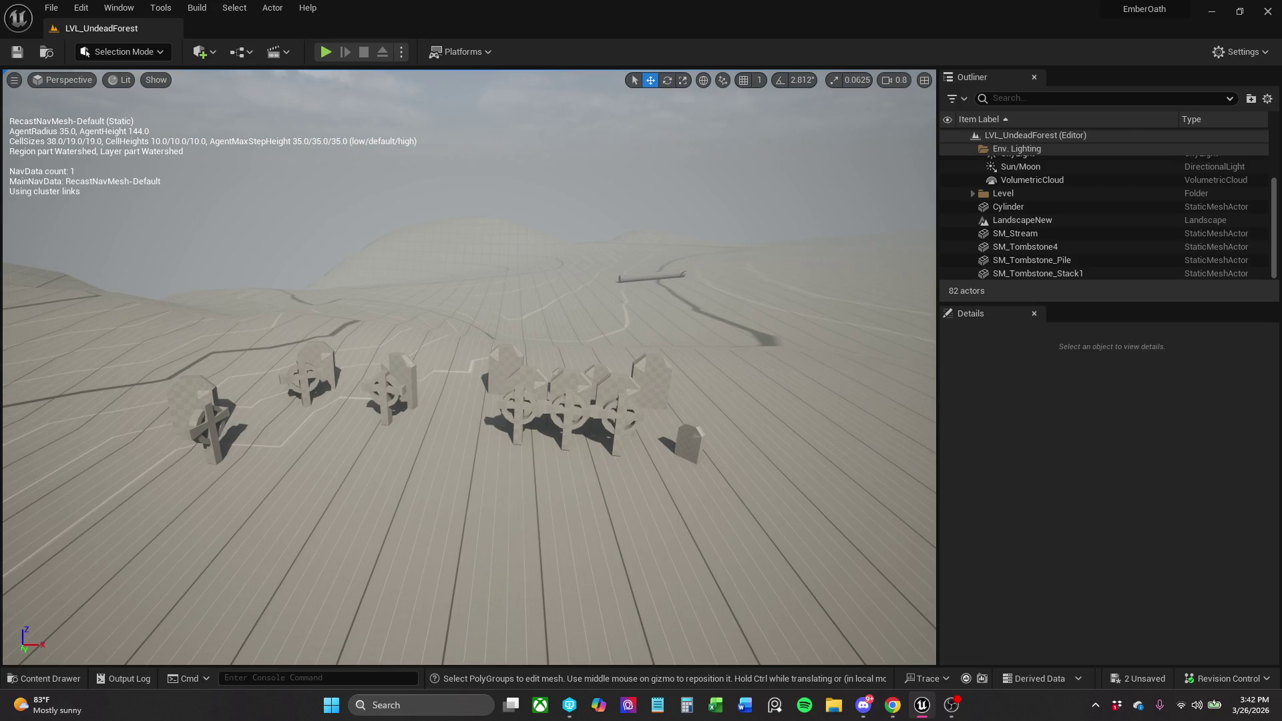
click(1054, 100)
text(lo)
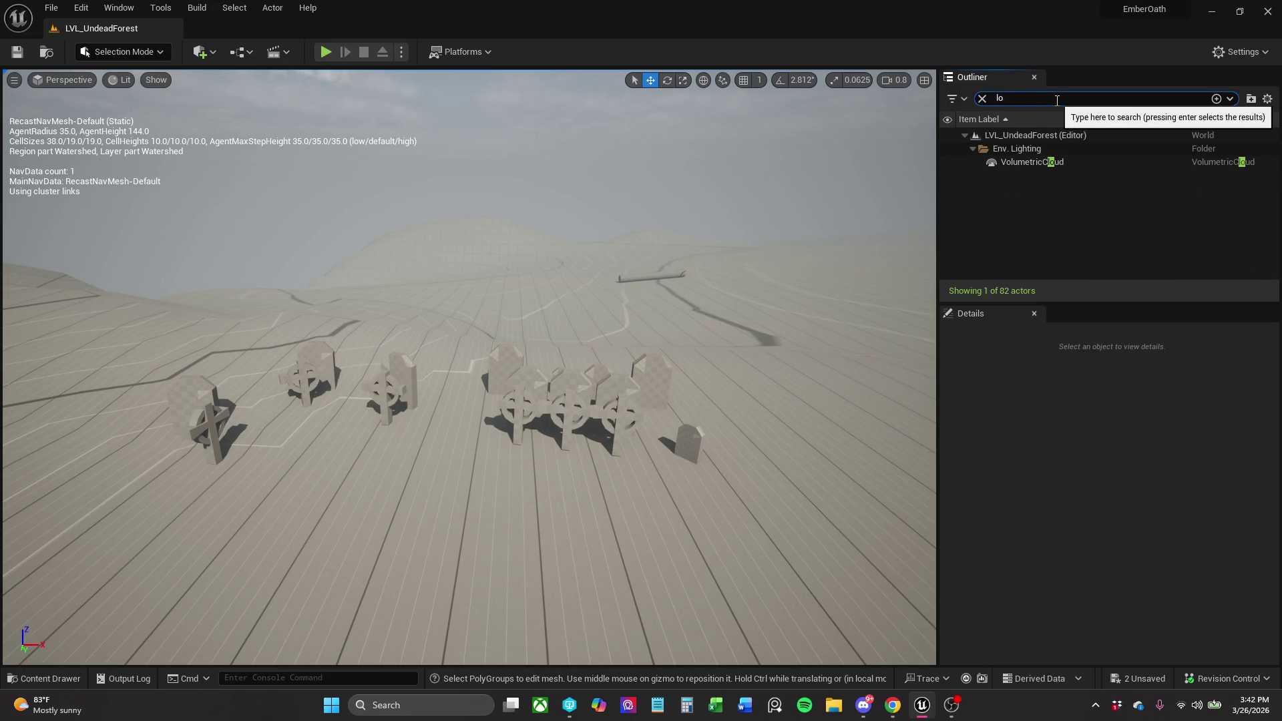
key(BackSpace)
key(BackSpace)
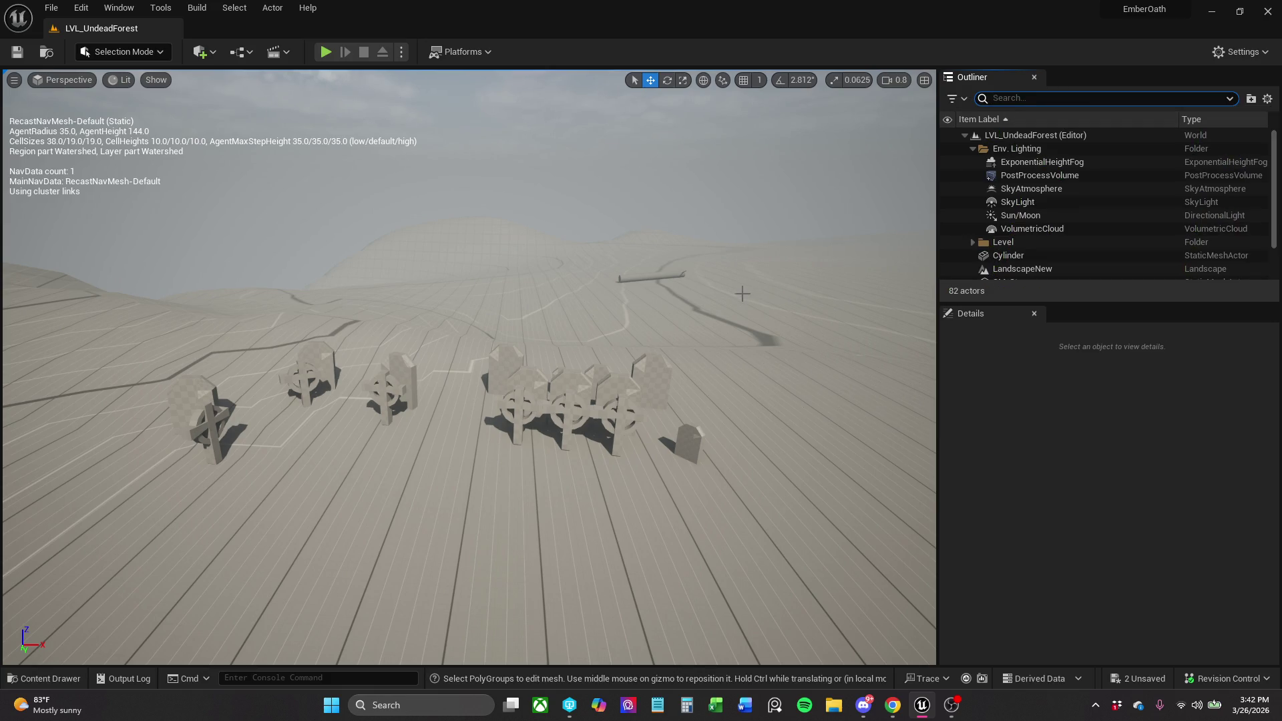
drag(775, 279, 734, 294)
drag(236, 127, 237, 127)
Enter Landscape Sculpt mode with LandscapeNew as the landscape to edit.
click(142, 48)
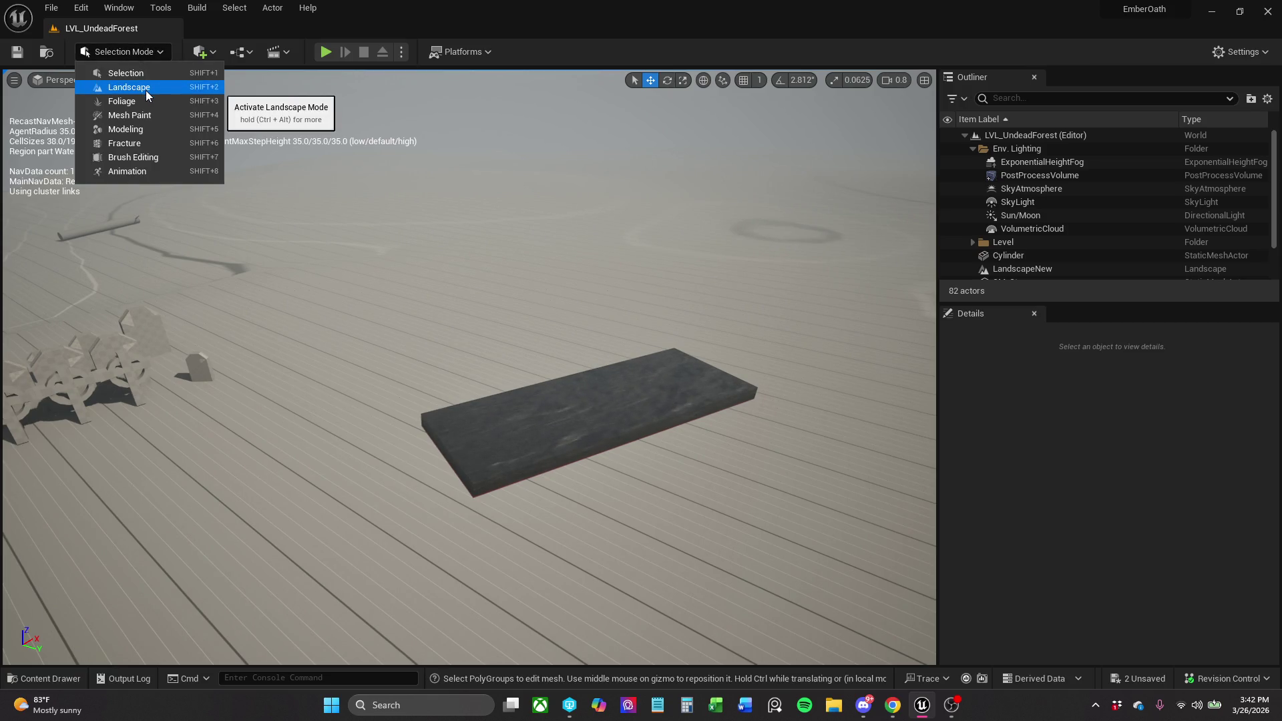
click(160, 88)
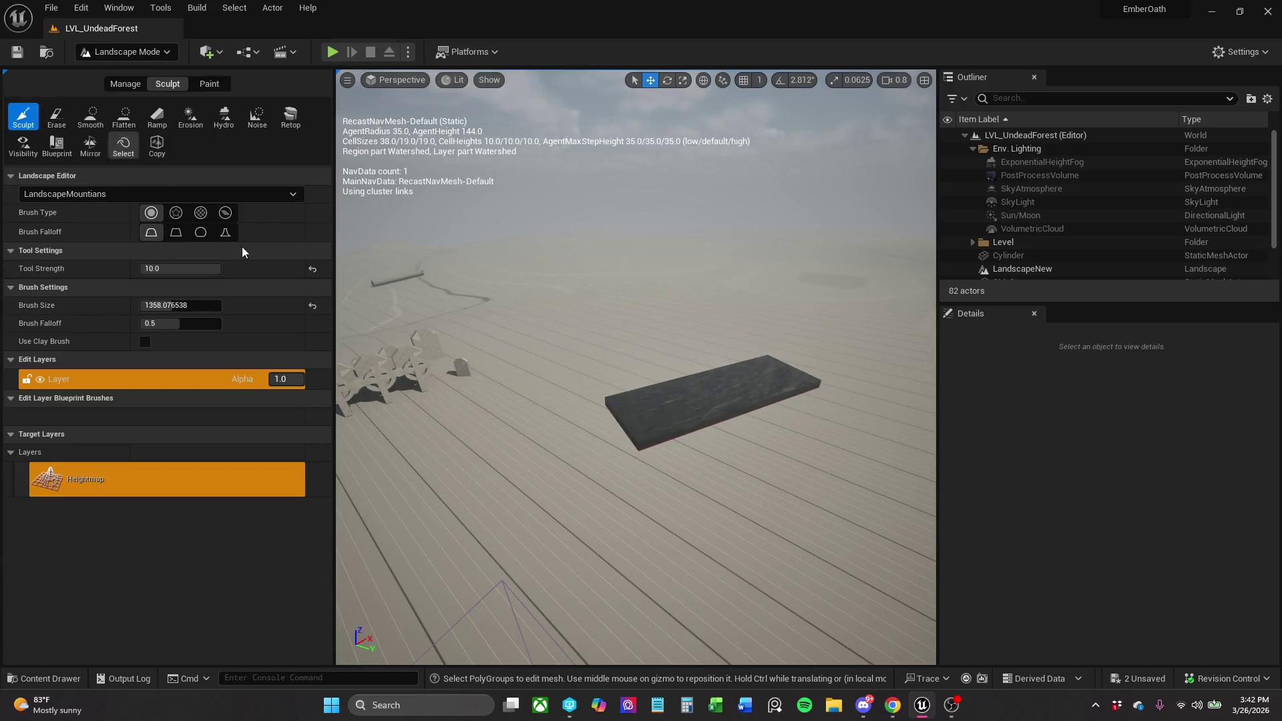
click(171, 191)
click(145, 228)
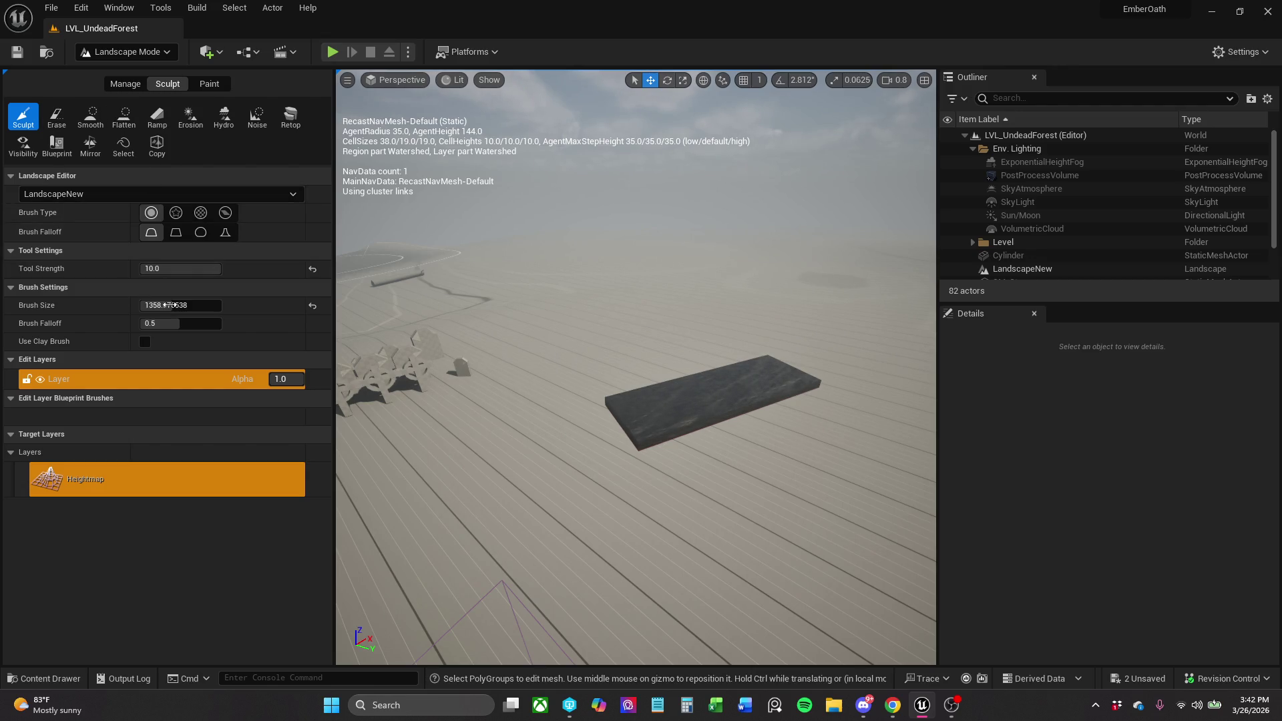
Lower the tool strength to 0.056, set brush size ~189, and raise terrain near the slab.
drag(198, 275, 167, 275)
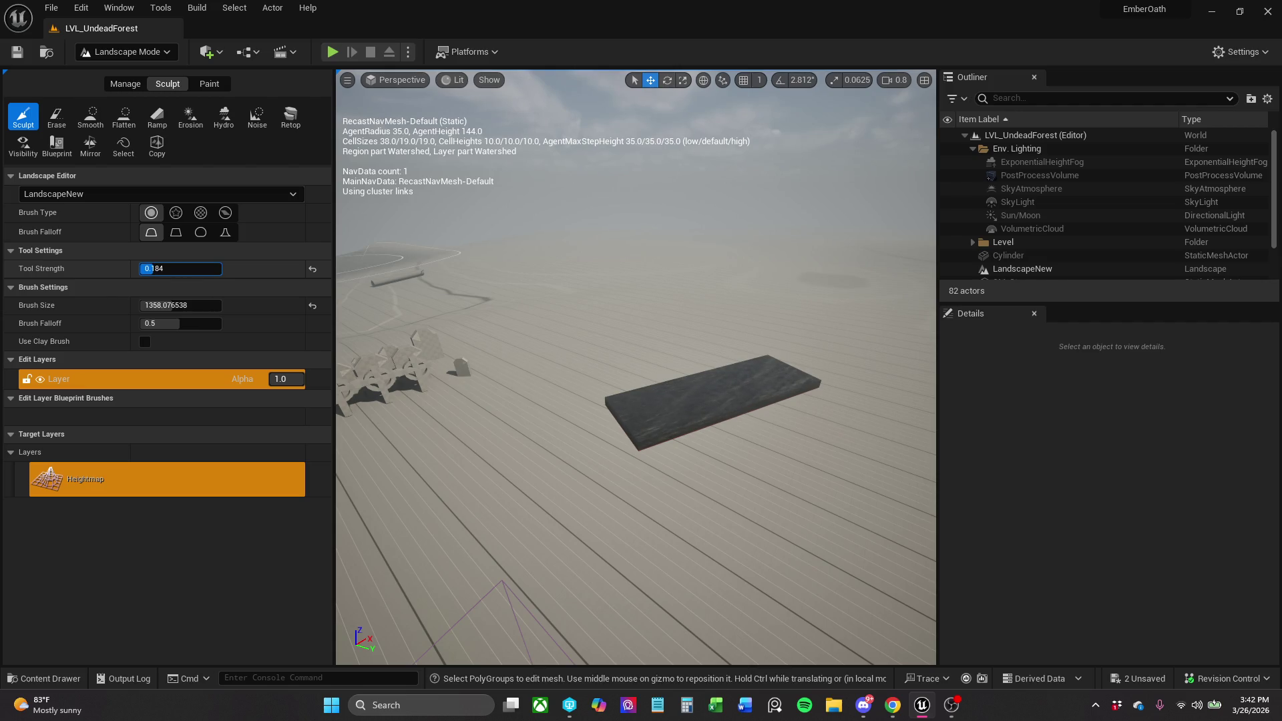
text(0.2)
click(199, 305)
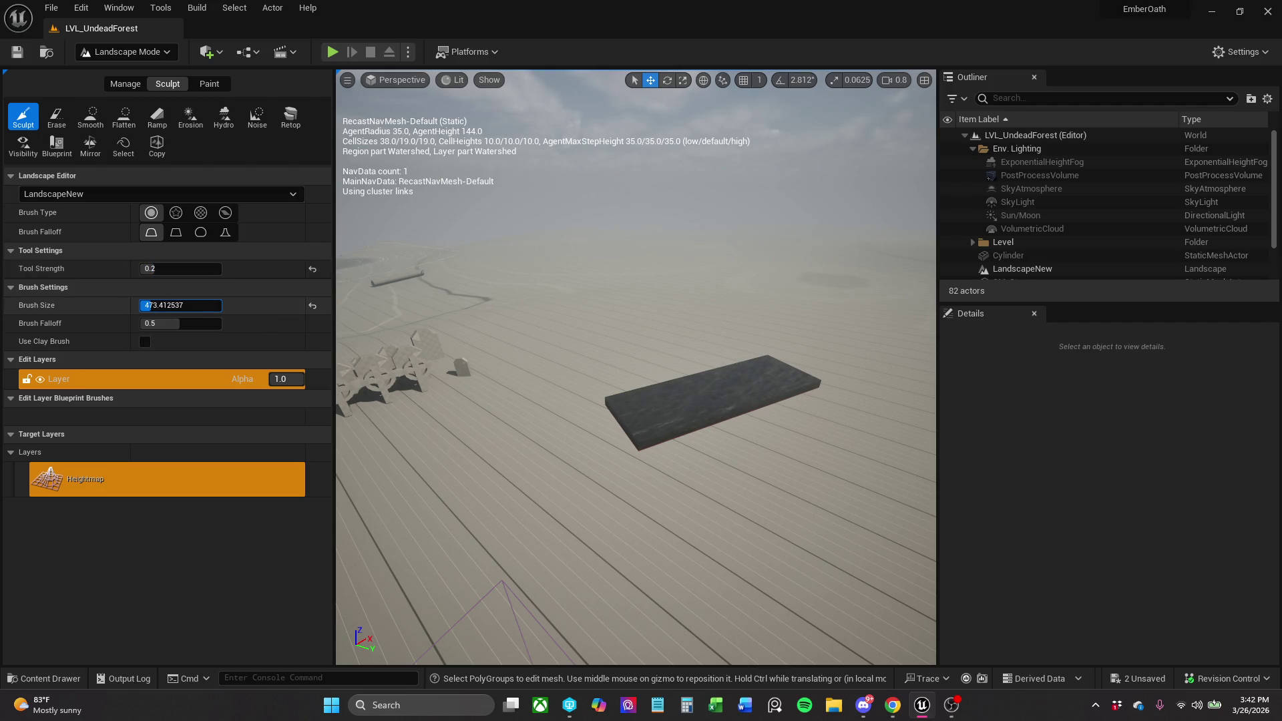
mouse_move(530, 538)
mouse_down()
mouse_move(616, 501)
mouse_move(628, 511)
mouse_move(601, 455)
mouse_move(561, 481)
mouse_move(647, 464)
mouse_move(604, 458)
mouse_move(813, 423)
mouse_move(838, 384)
mouse_move(830, 349)
mouse_up()
scroll(816, 354, up, 10)
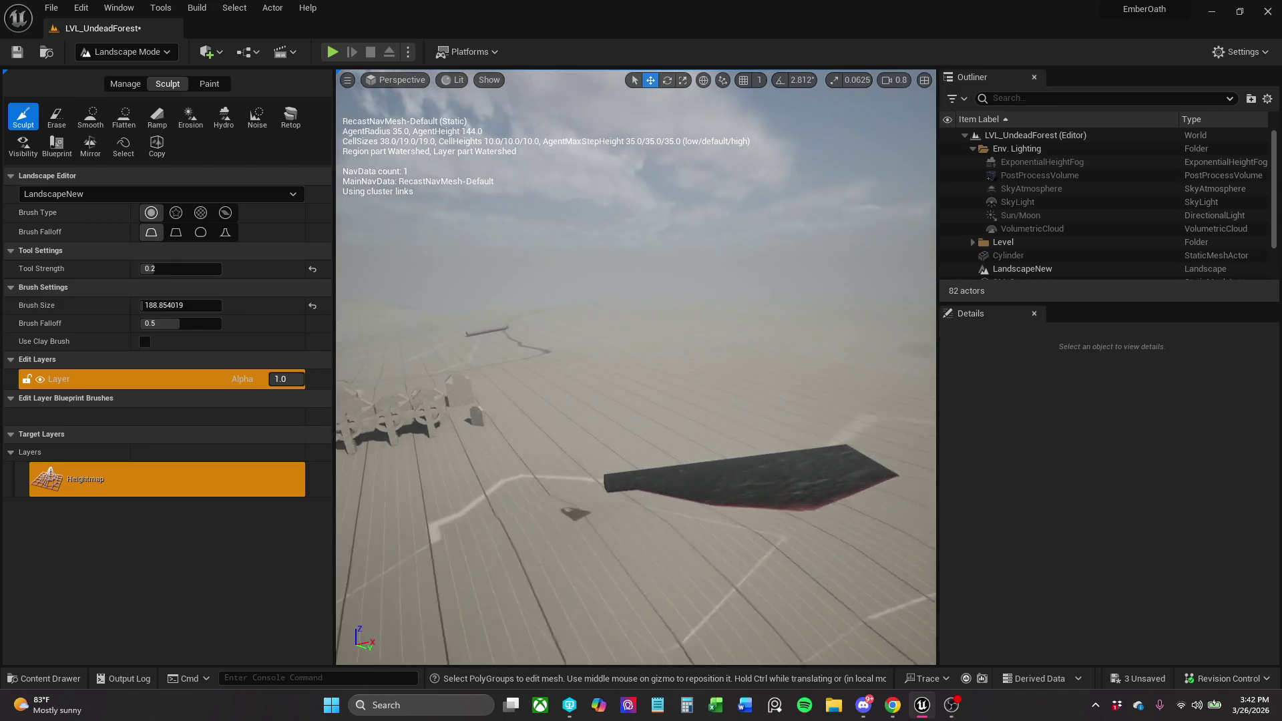
scroll(635, 368, down, 5)
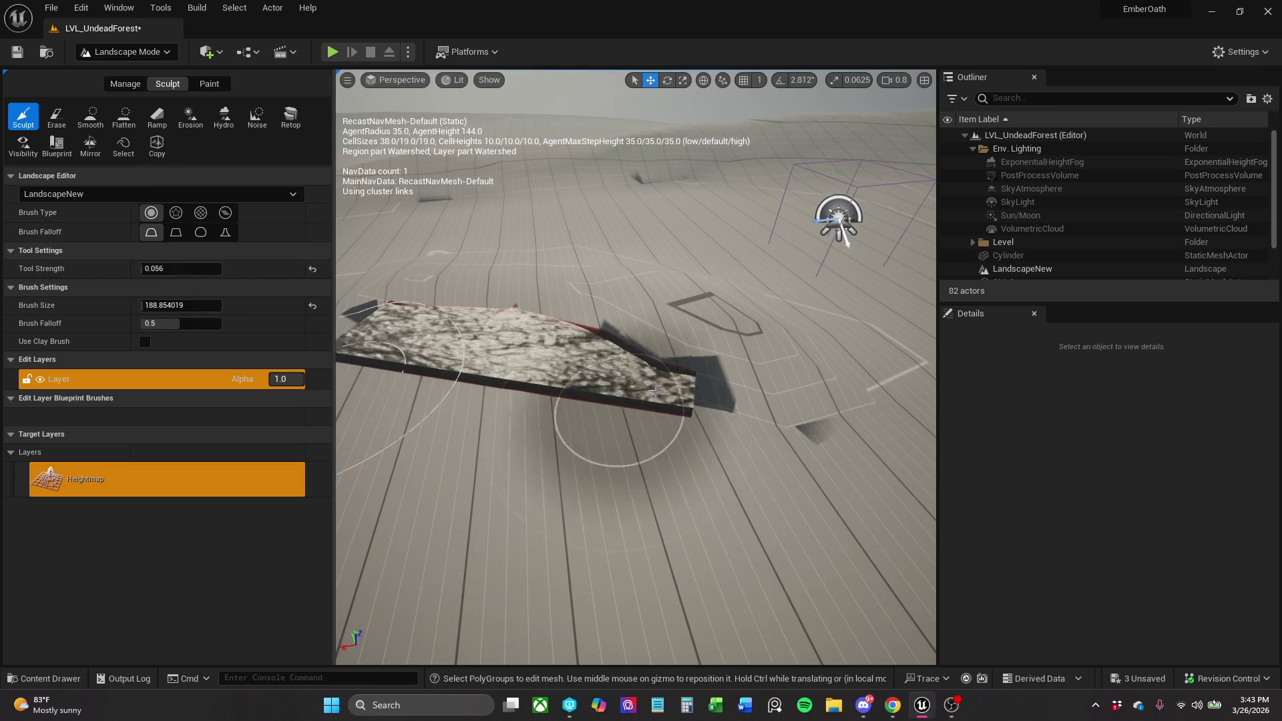
Try erasing terrain around the slab, then undo the erase and the previous stroke.
click(56, 117)
mouse_move(601, 467)
mouse_down()
mouse_move(614, 428)
mouse_move(578, 405)
mouse_up()
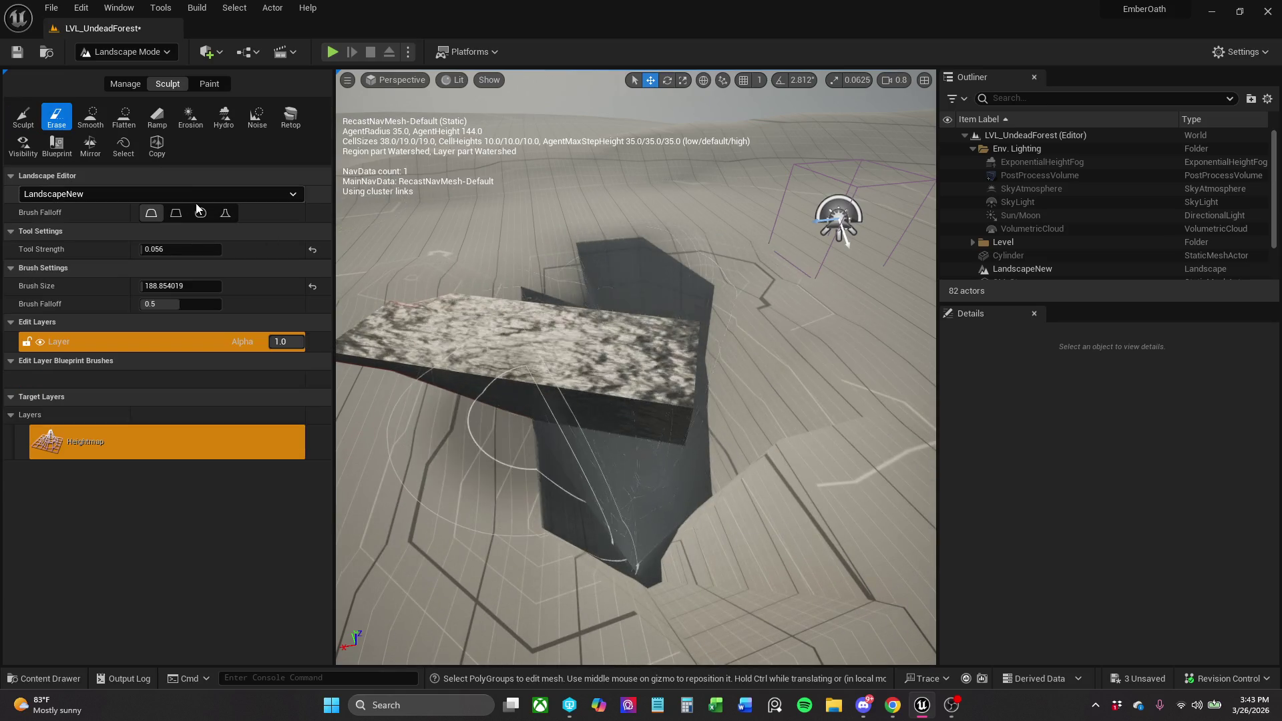
click(124, 117)
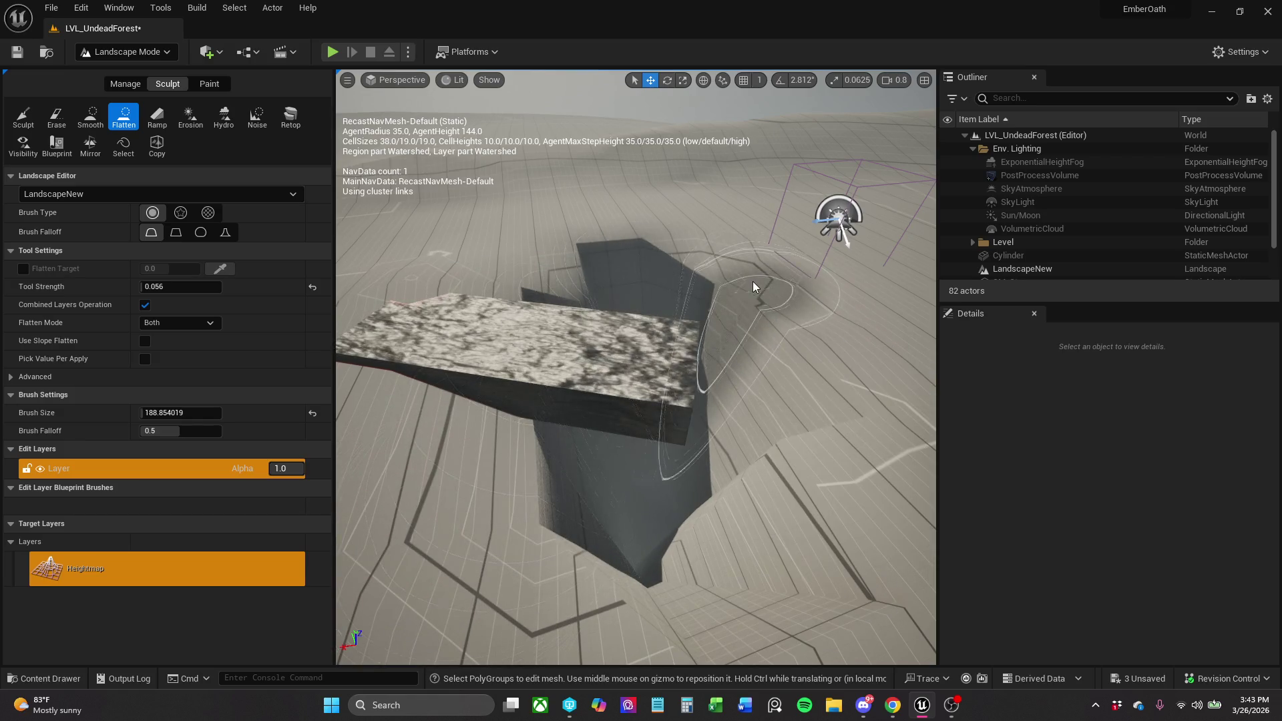
key(ctrl+z)
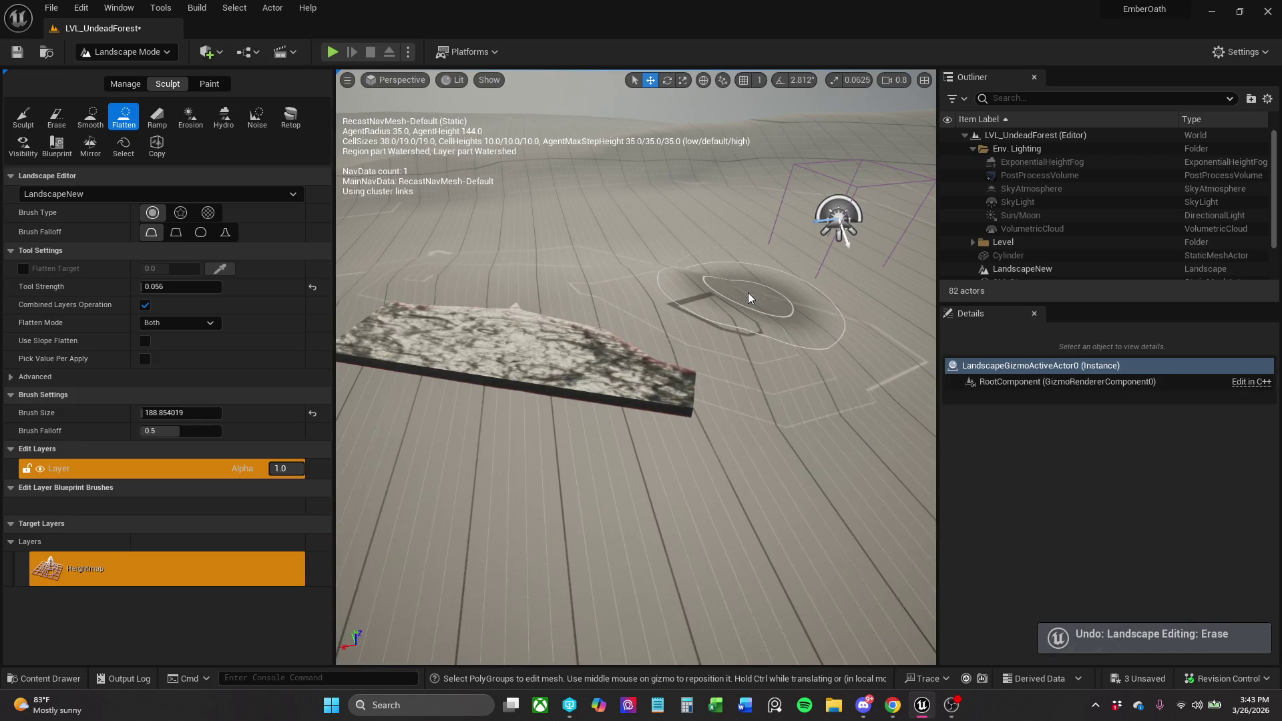
key(ctrl+z)
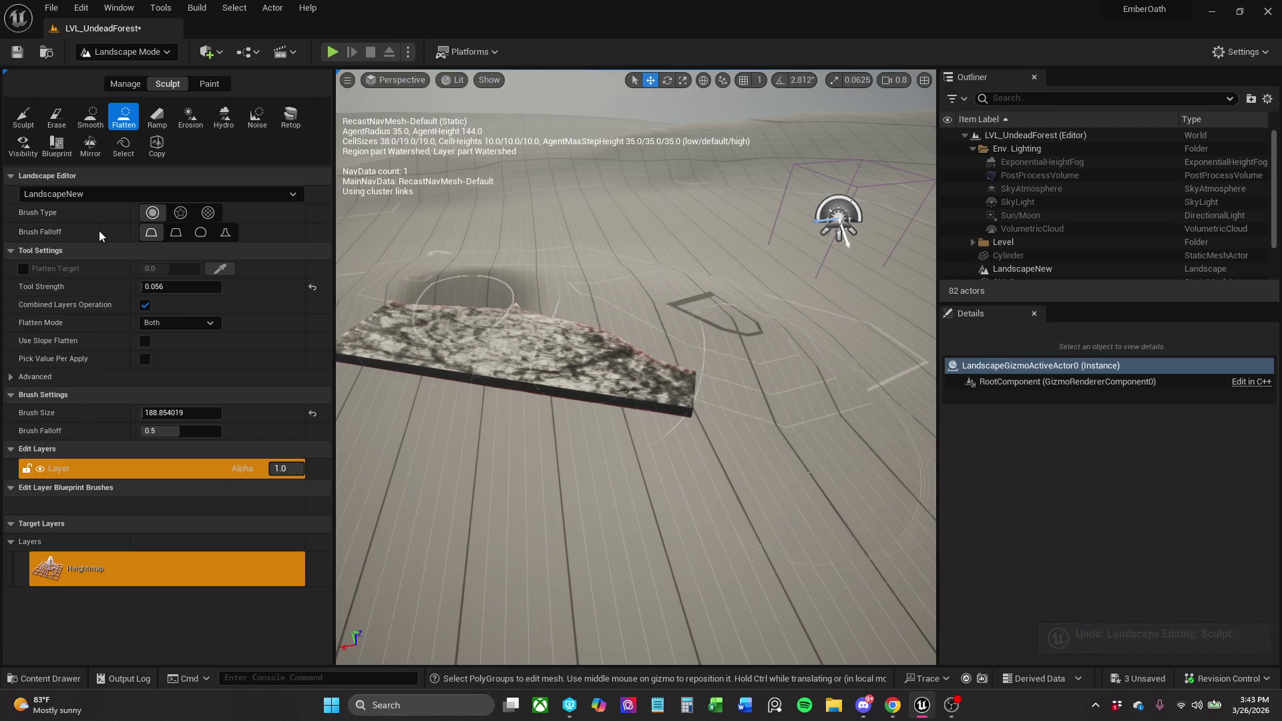
Keep flatten mode at Both and level the sloped plateau into a flat slab.
click(178, 326)
click(179, 327)
click(24, 117)
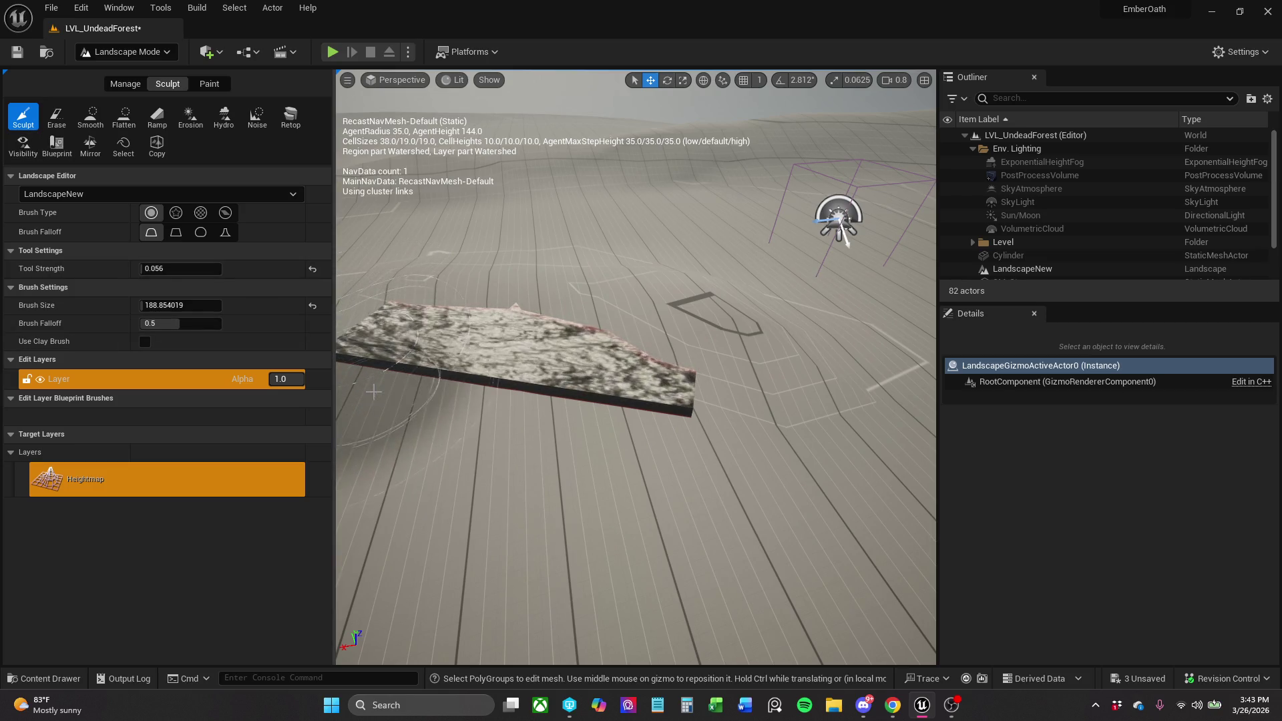
mouse_move(626, 425)
mouse_down()
mouse_move(696, 435)
mouse_move(696, 418)
mouse_up()
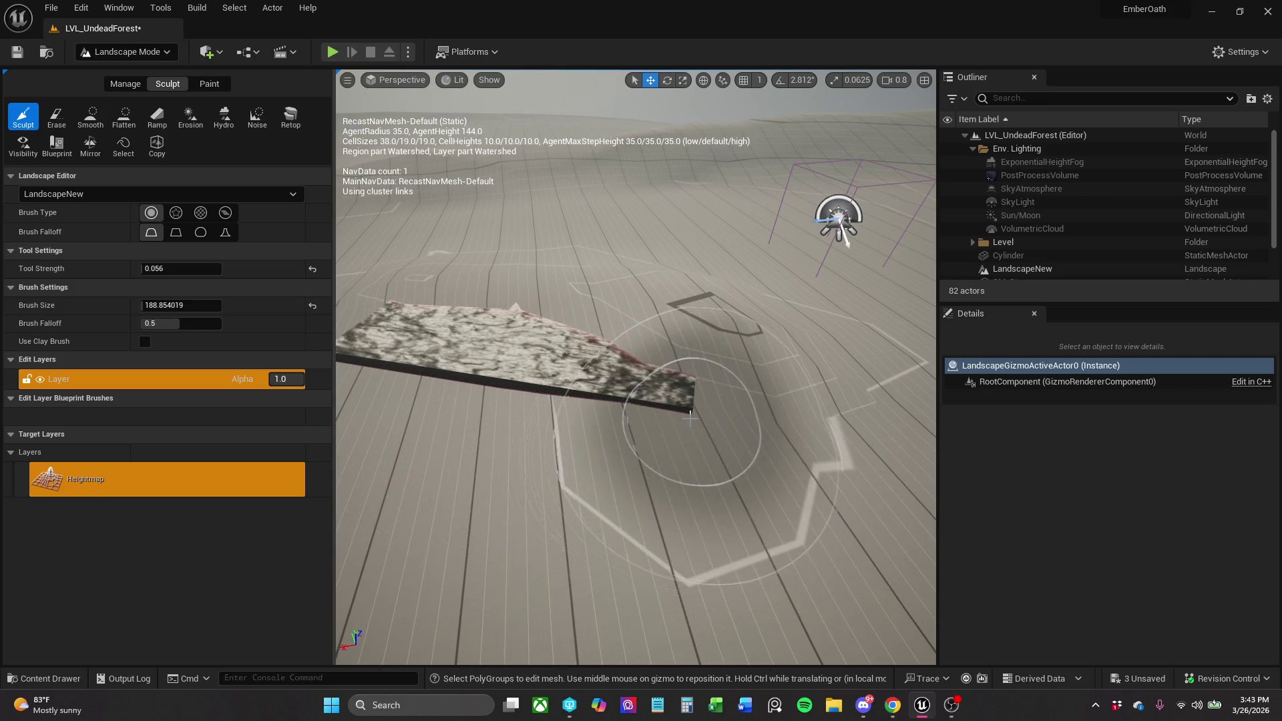
click(124, 117)
mouse_move(552, 507)
mouse_down()
mouse_move(686, 458)
mouse_move(668, 447)
mouse_move(767, 429)
mouse_move(855, 448)
mouse_move(675, 429)
mouse_move(578, 327)
mouse_up()
drag(676, 307, 634, 305)
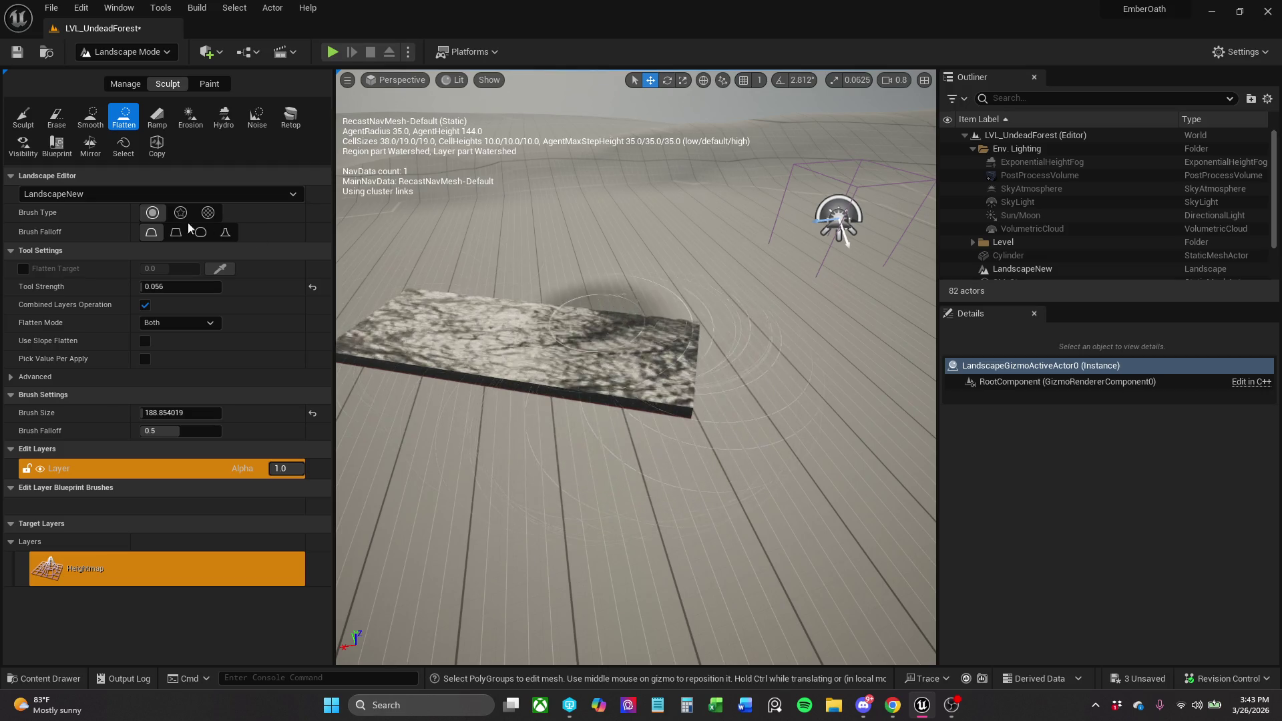
click(24, 116)
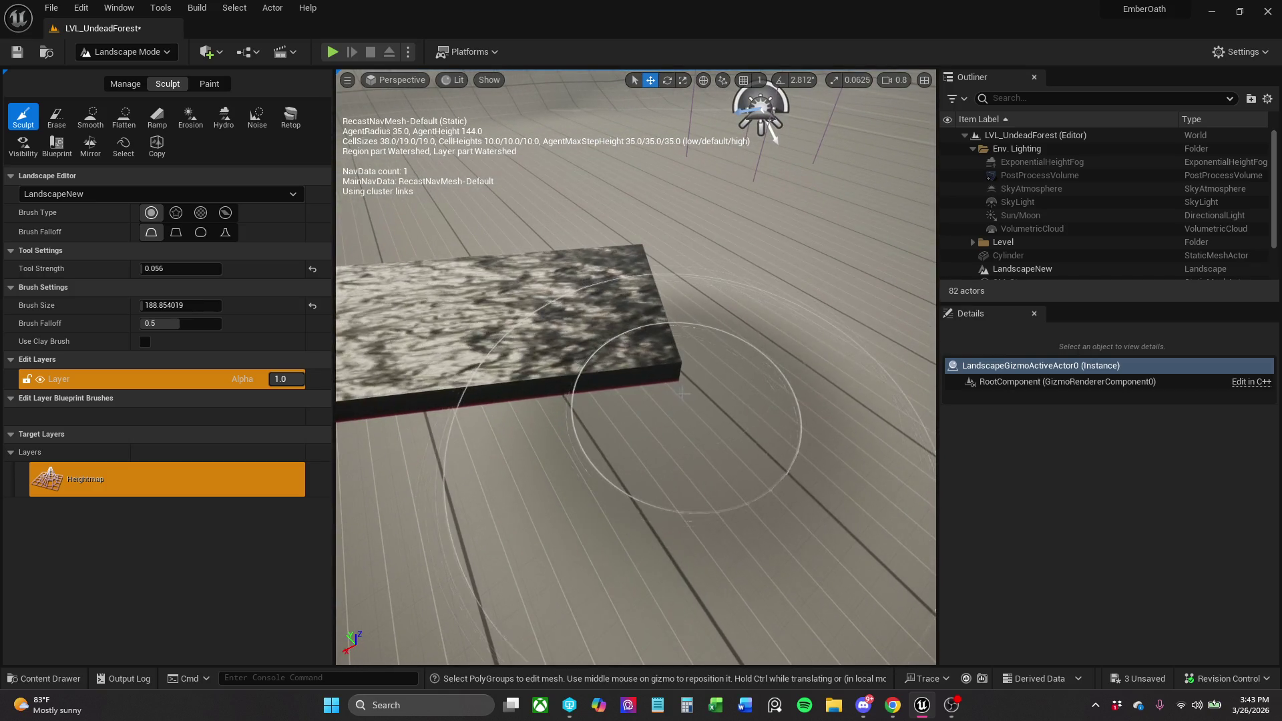
Undo a stray raise, sculpt a notch into the slab's tip, and set brush size ~54.
mouse_move(667, 388)
mouse_down()
mouse_move(741, 314)
mouse_move(569, 252)
mouse_up()
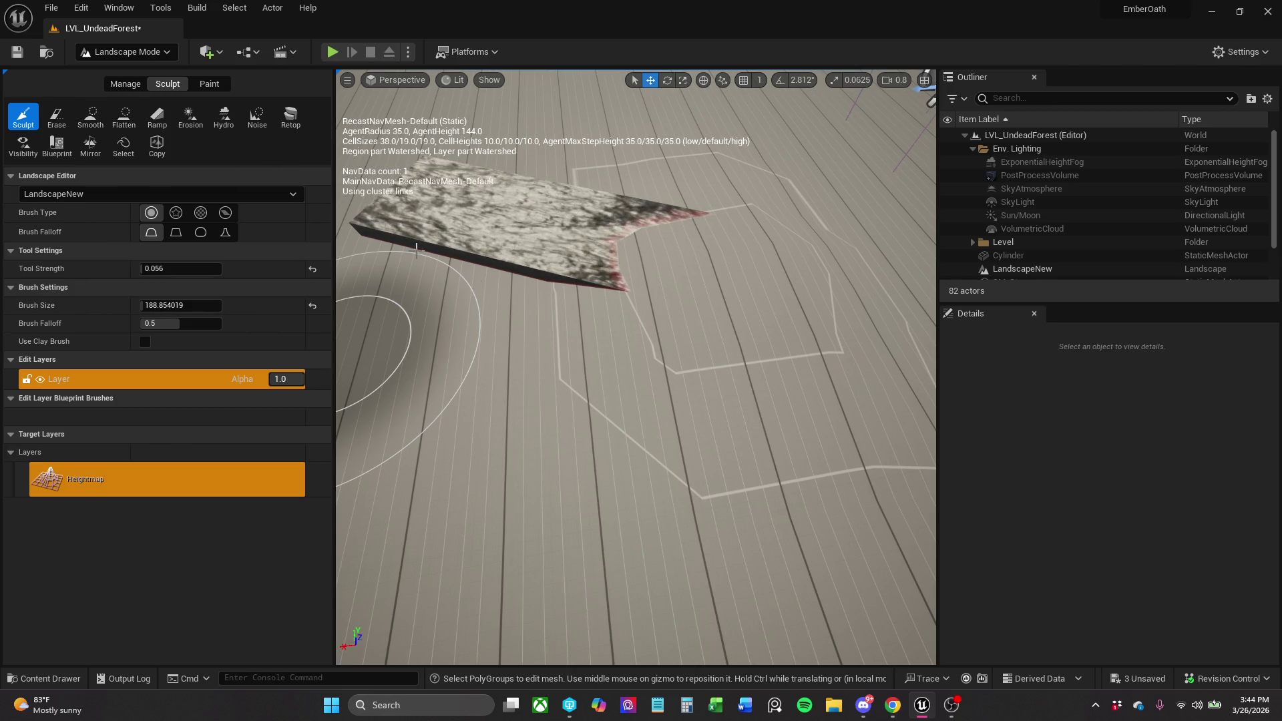
key(ctrl+z)
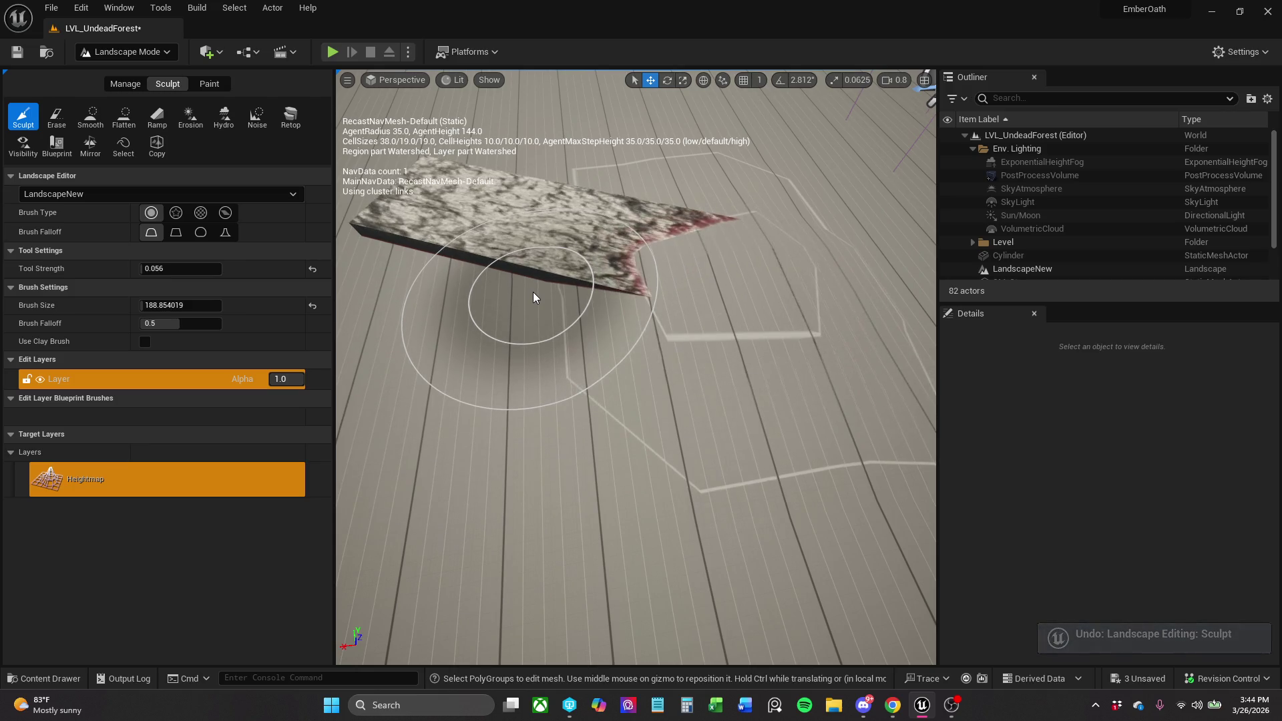
drag(534, 299, 675, 268)
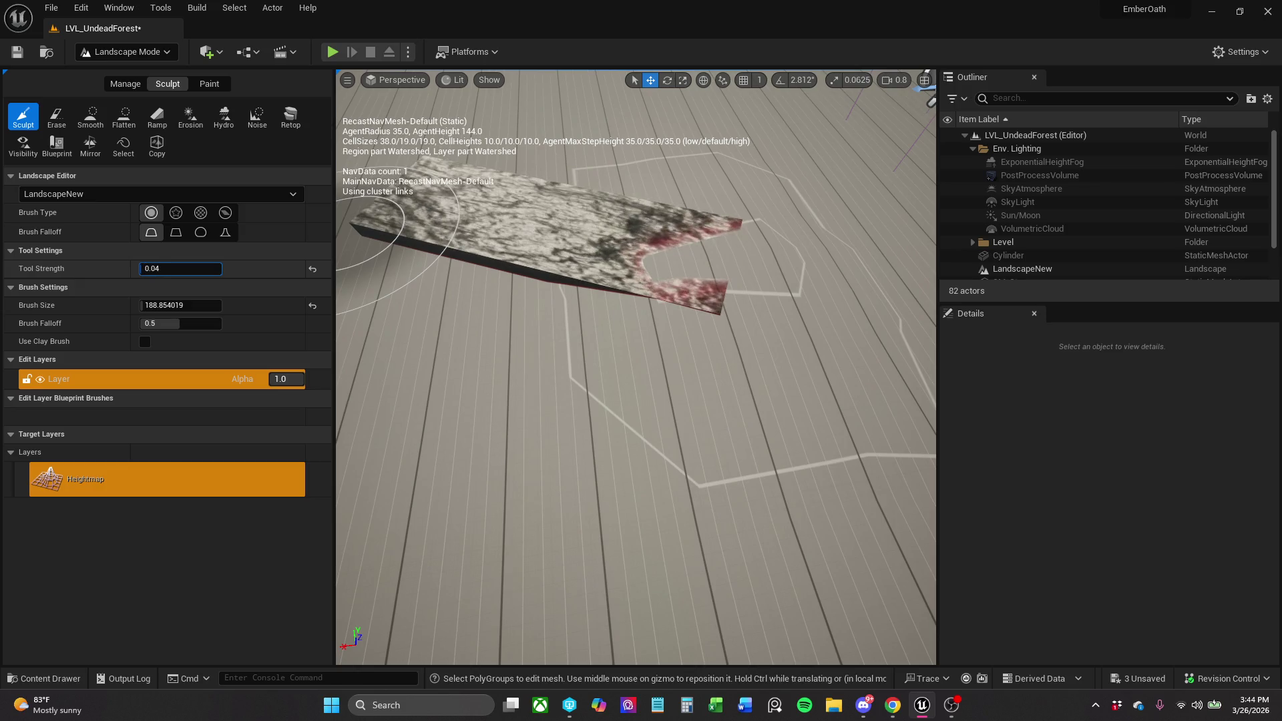
click(174, 306)
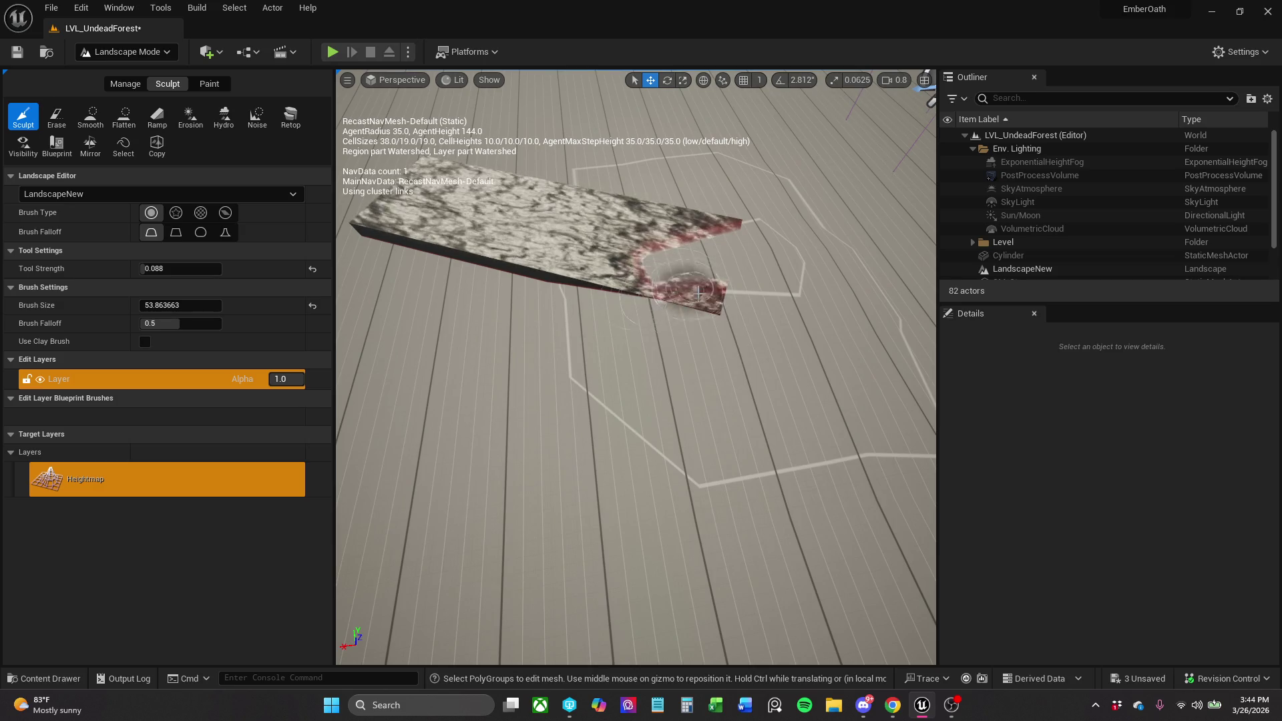
Raise the sculpt strength to 0.68 while viewing the slab's lower tip.
drag(160, 268, 175, 268)
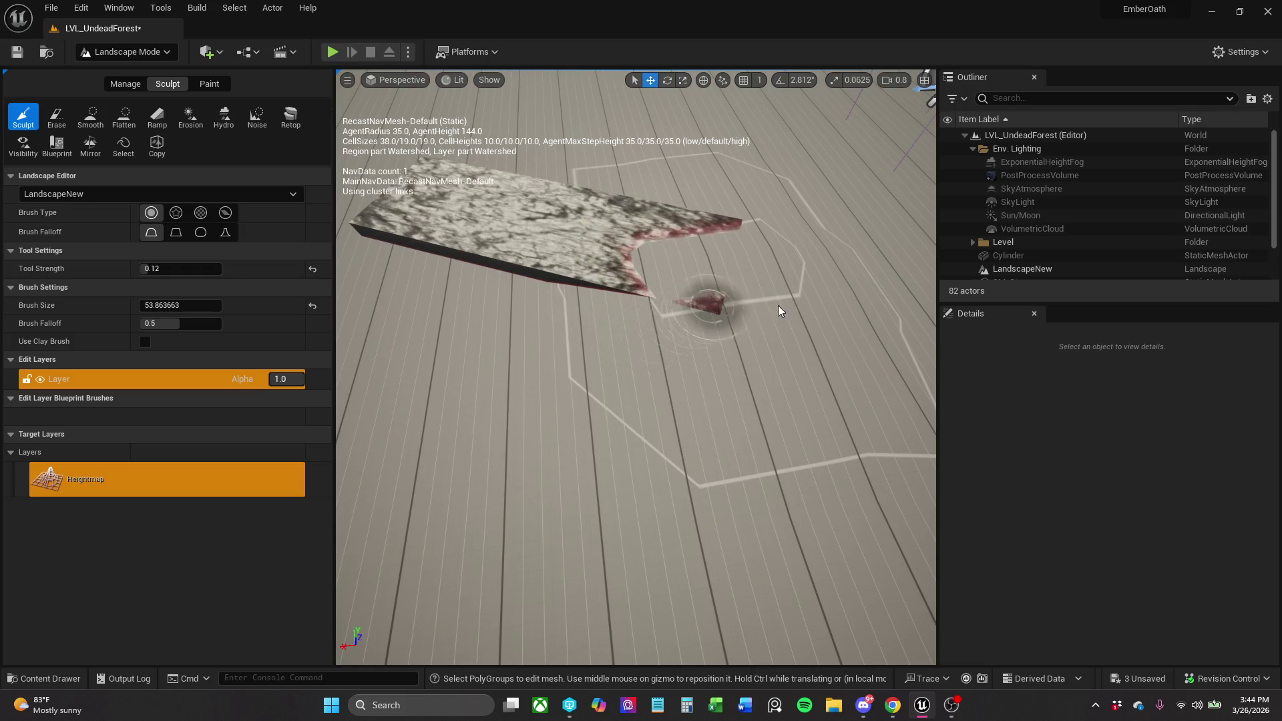
drag(658, 267, 638, 326)
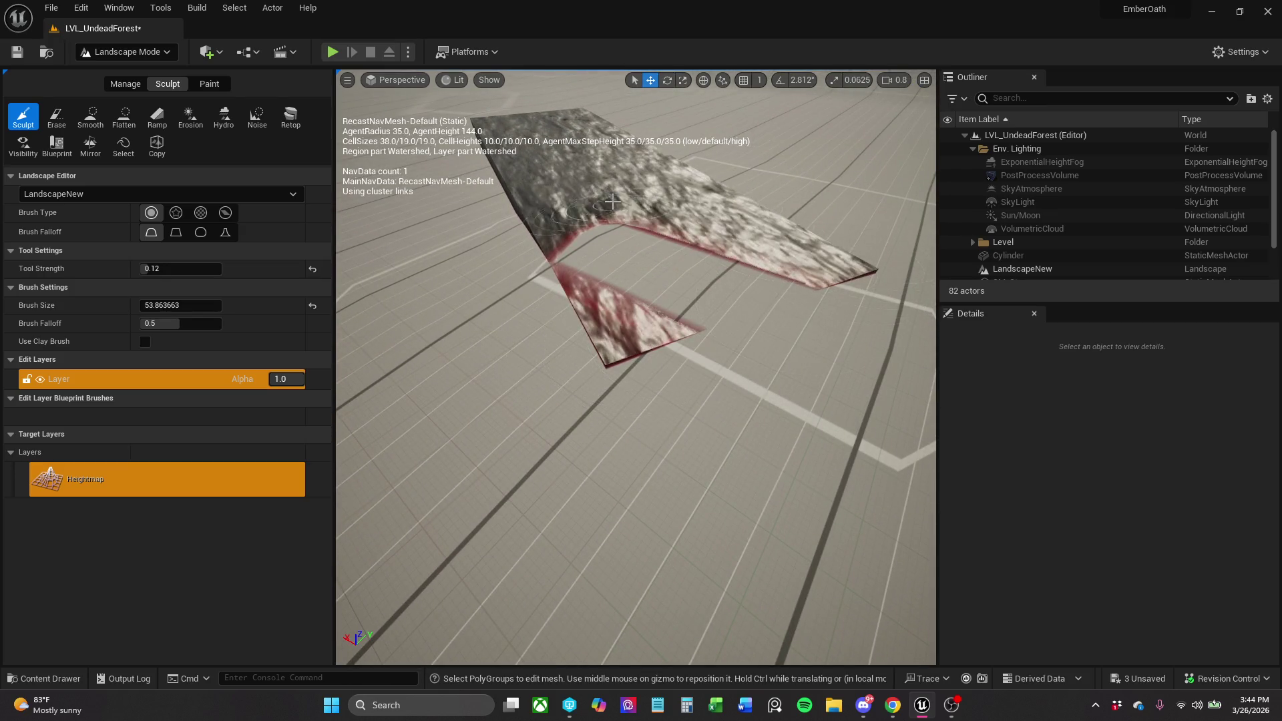
drag(172, 273, 194, 273)
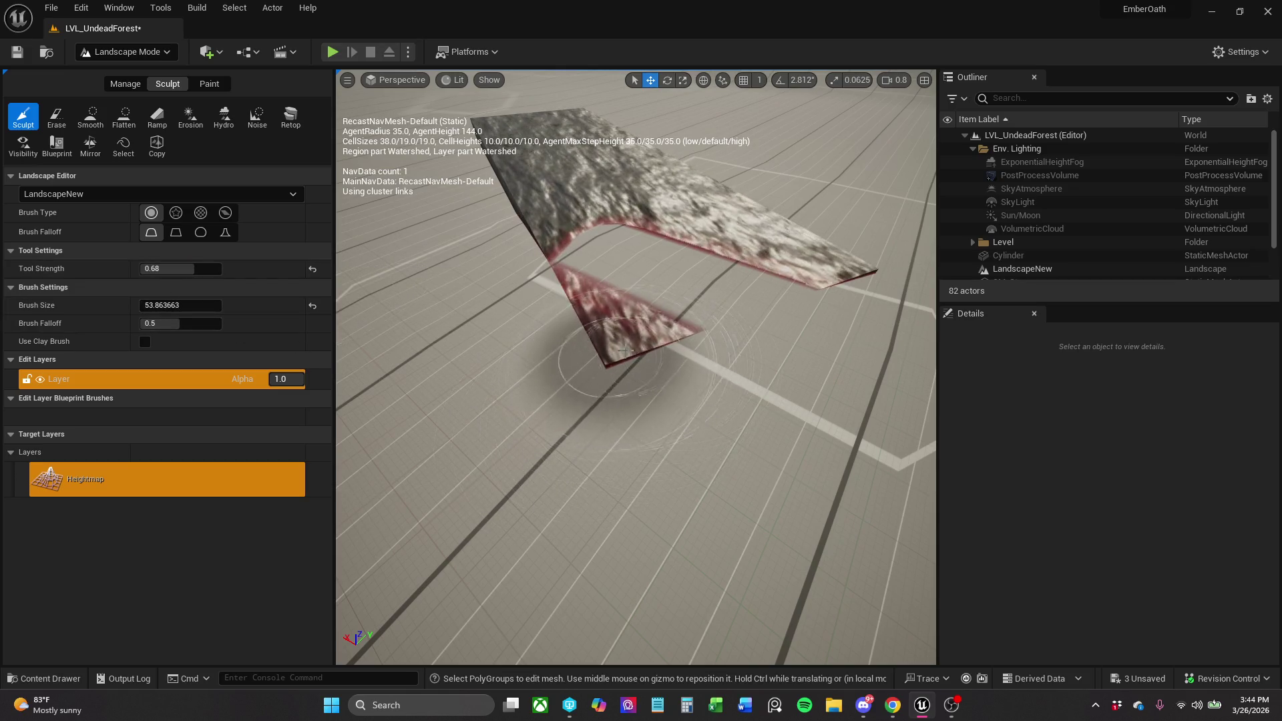
mouse_move(841, 307)
mouse_down()
mouse_move(791, 257)
mouse_move(766, 435)
mouse_up()
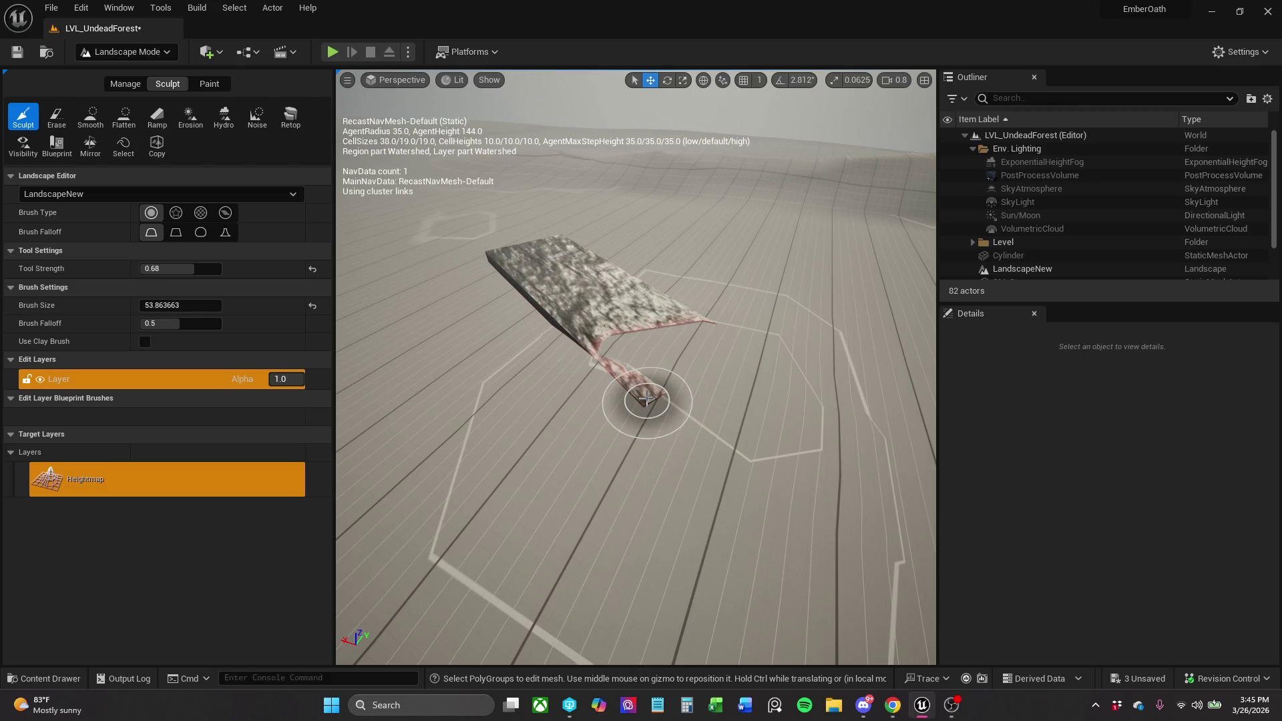
scroll(646, 400, up, 5)
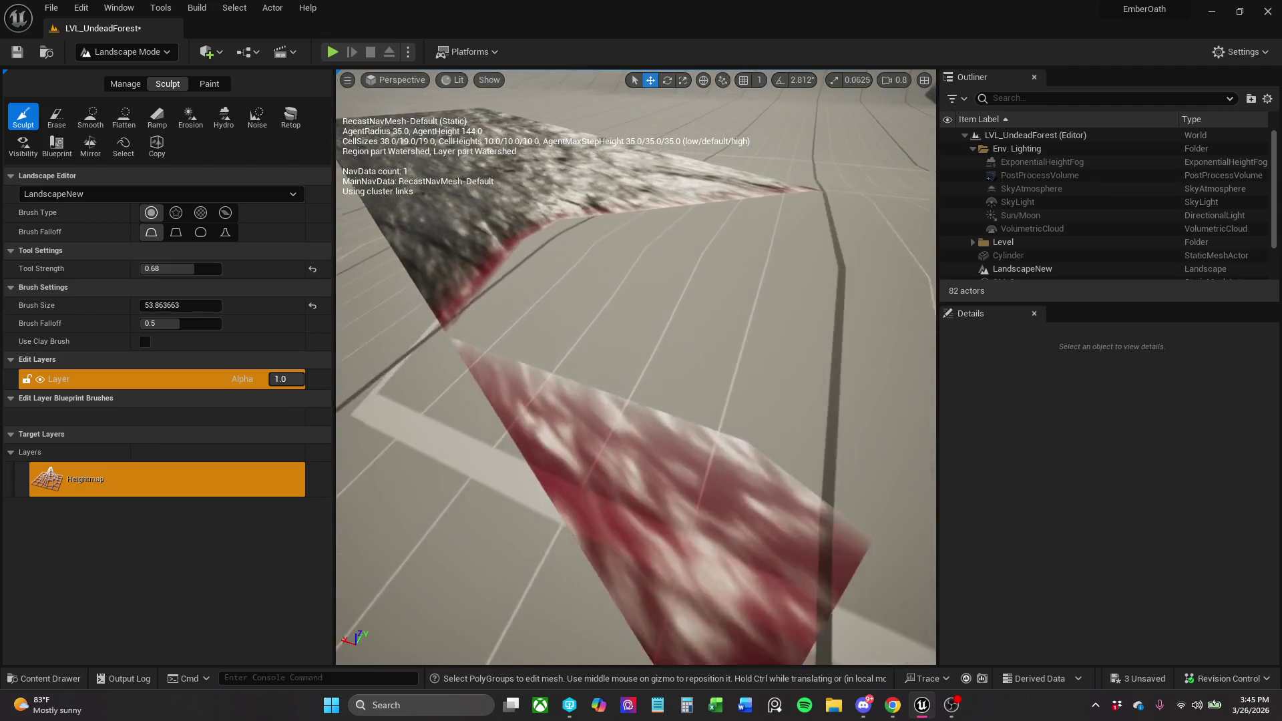
scroll(646, 400, down, 2)
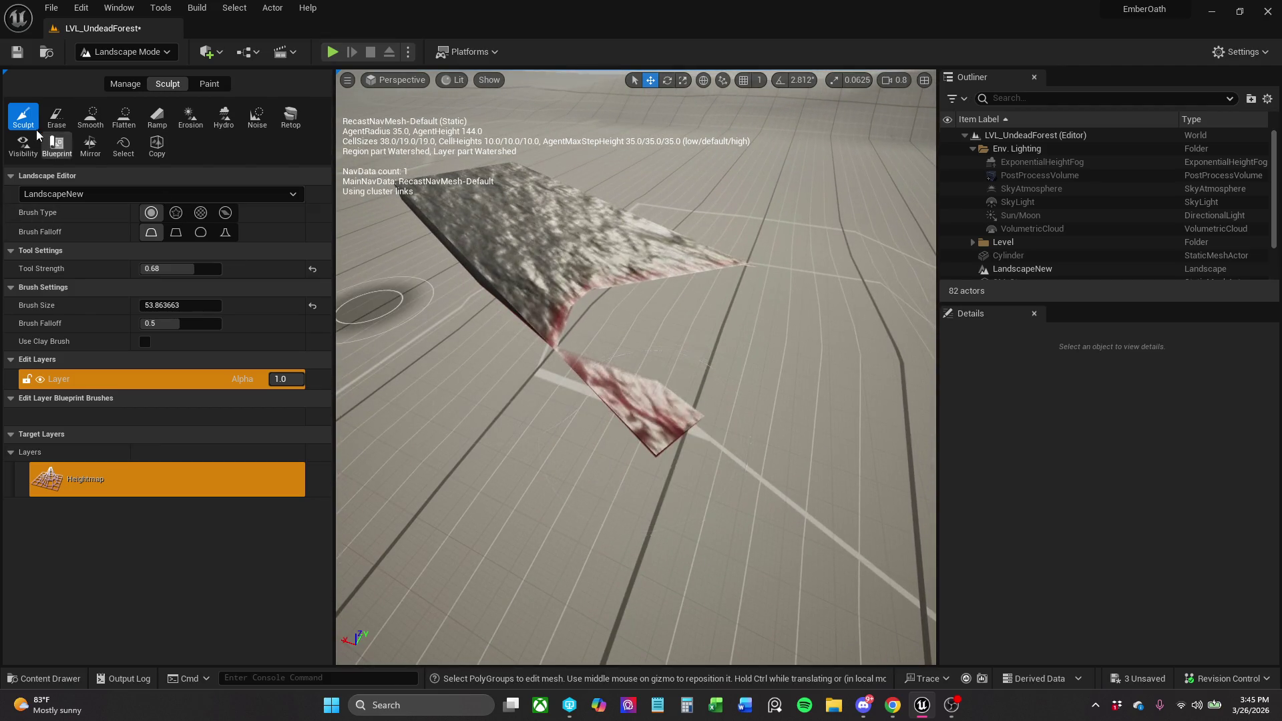
click(124, 117)
Flatten the ridge with a brush of about 523, then undo the flatten edits.
mouse_move(543, 329)
mouse_down()
mouse_move(587, 429)
mouse_move(672, 401)
mouse_up()
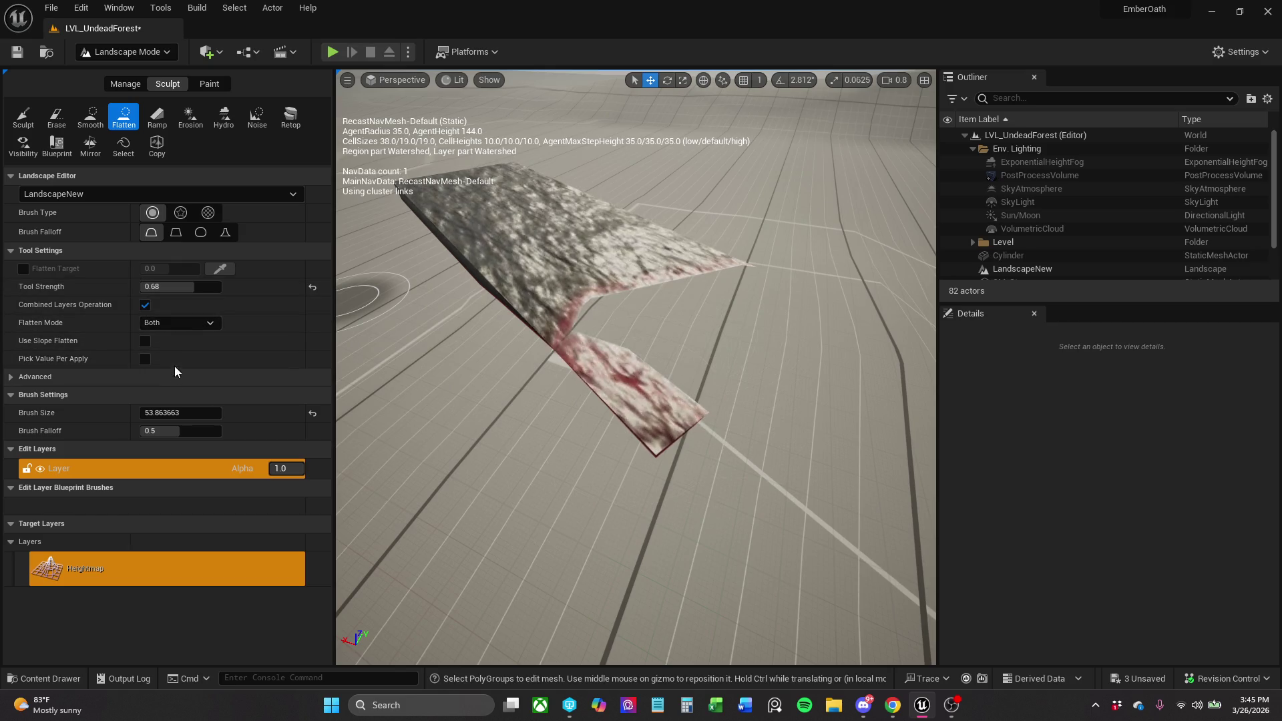
drag(173, 412, 227, 412)
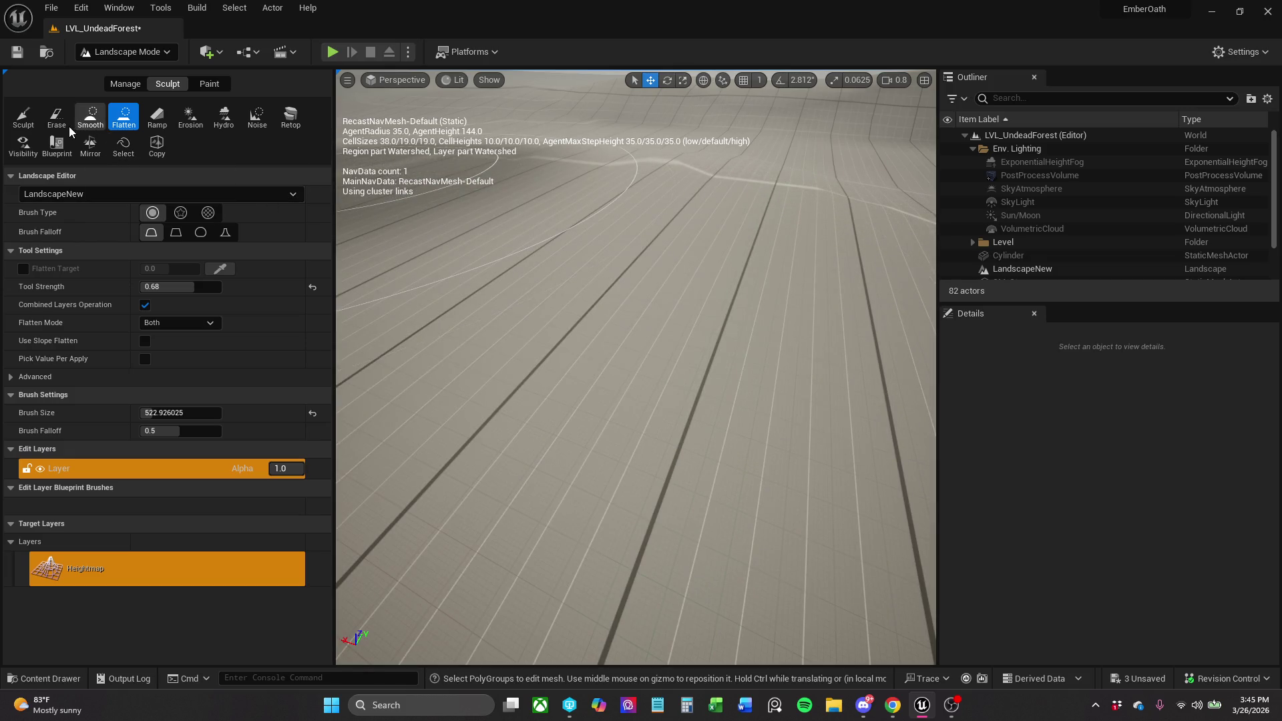
click(57, 117)
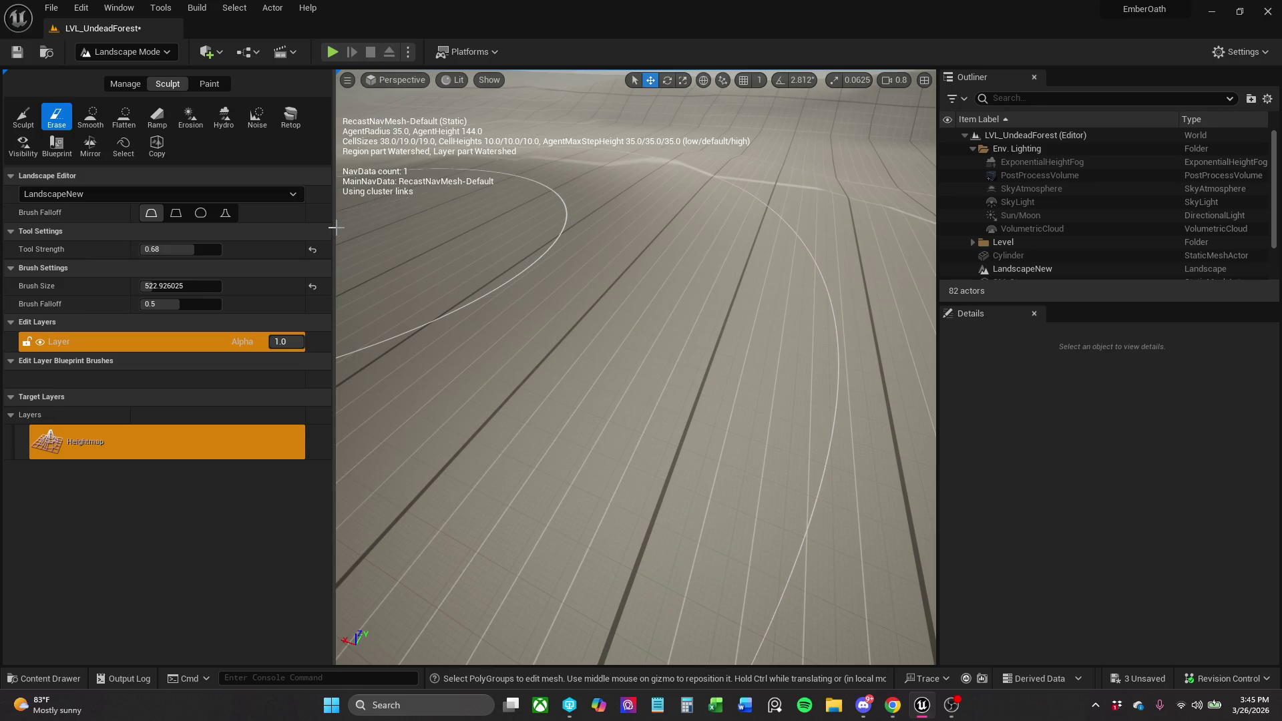
key(ctrl+z)
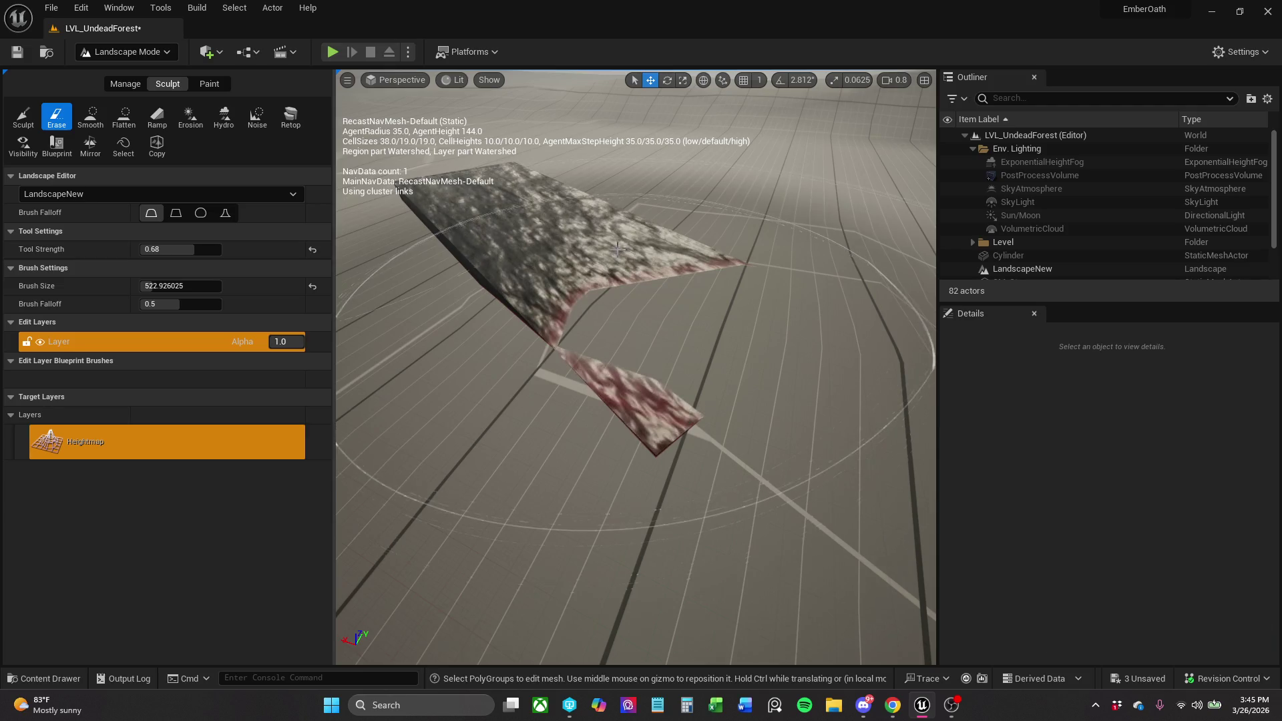
key(ctrl+z)
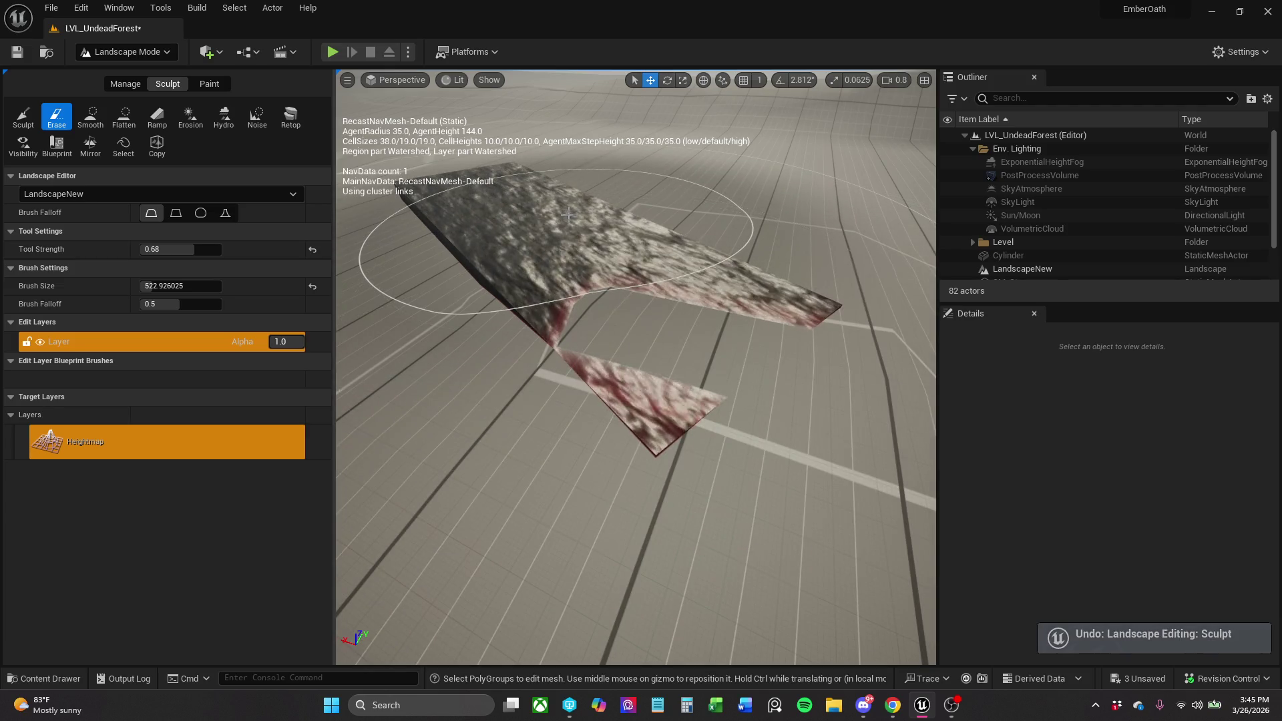
Undo the sculpted mound and the remaining sculpt strokes on the slab.
mouse_move(568, 215)
mouse_down()
mouse_move(508, 220)
mouse_move(461, 281)
mouse_up()
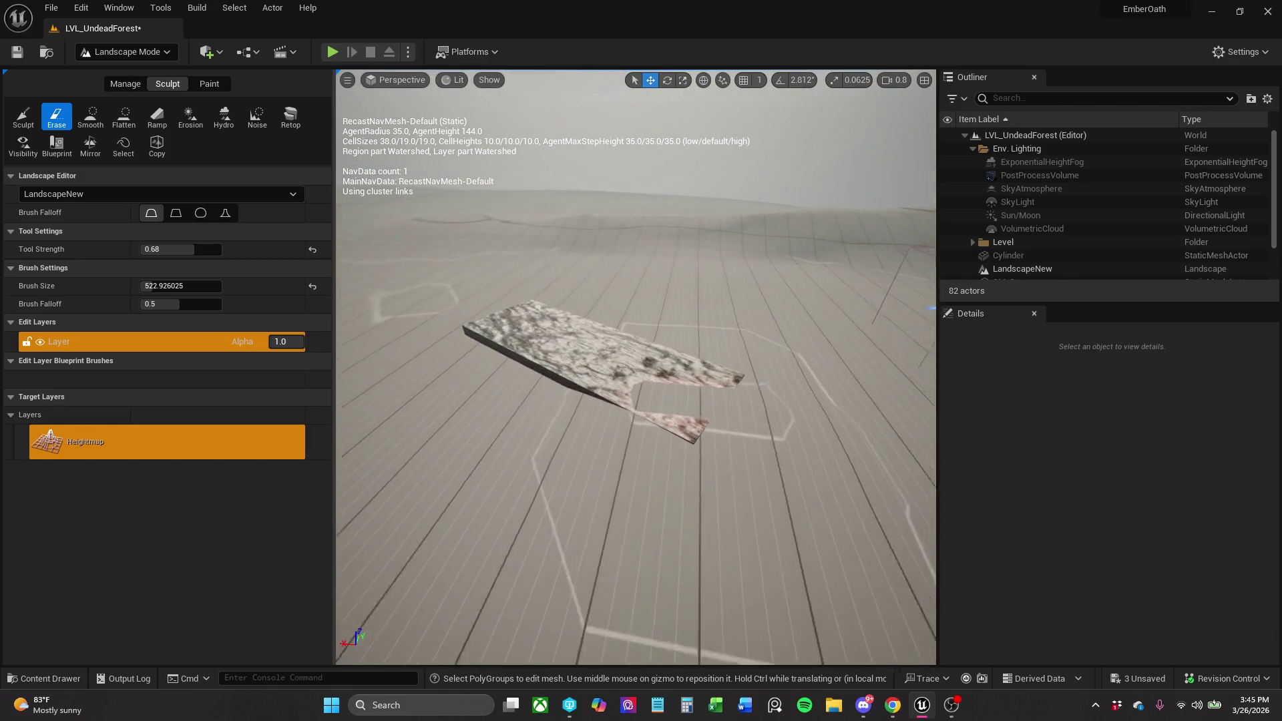
drag(933, 308, 921, 304)
key(ctrl+z)
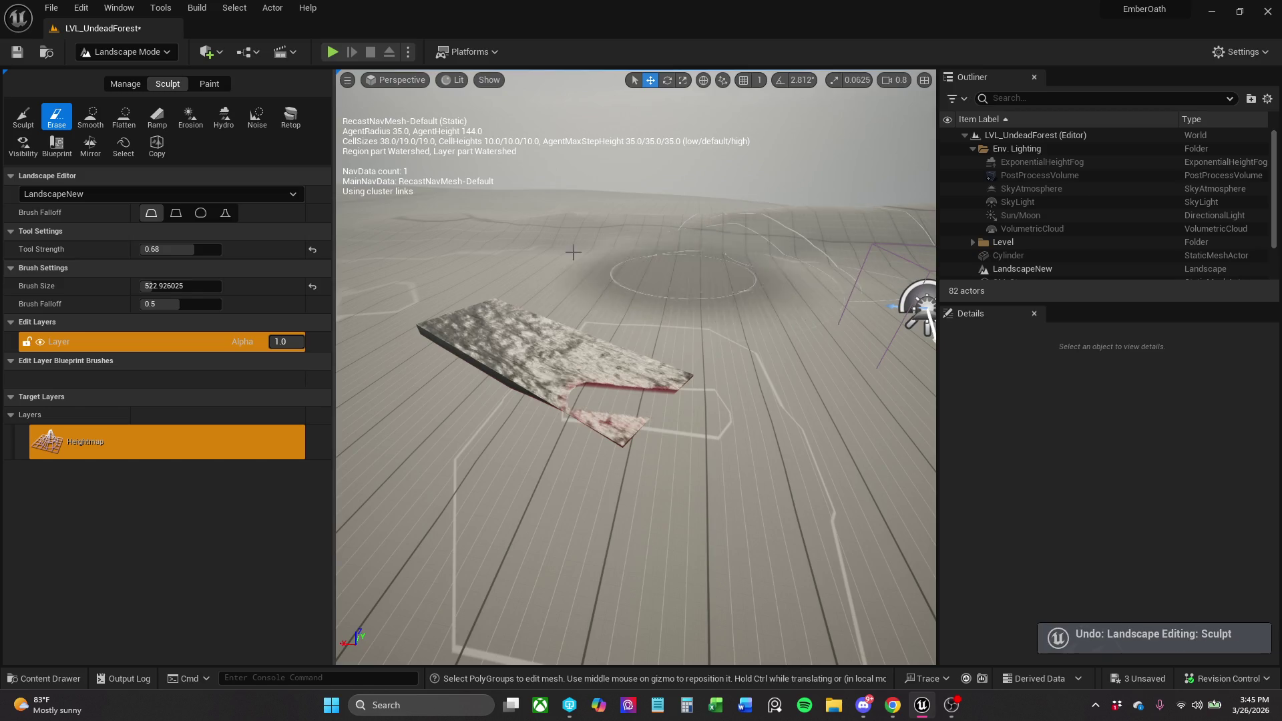
click(12, 122)
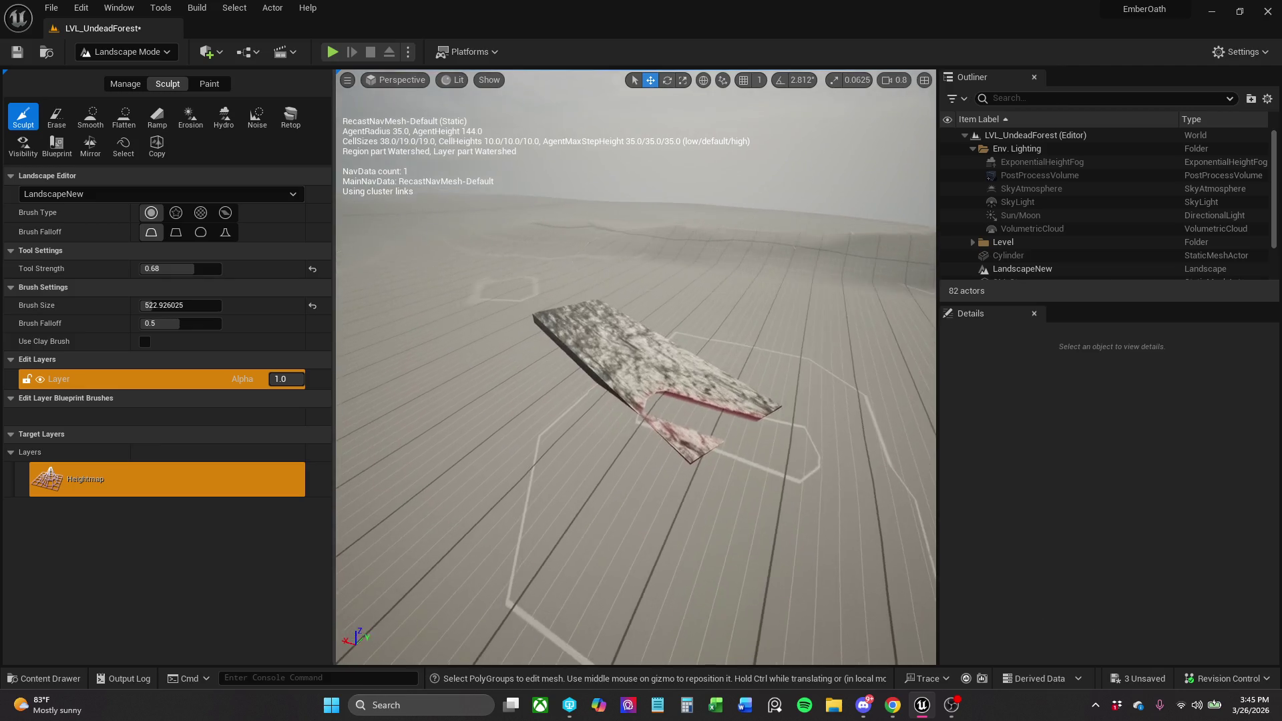
key(ctrl+z)
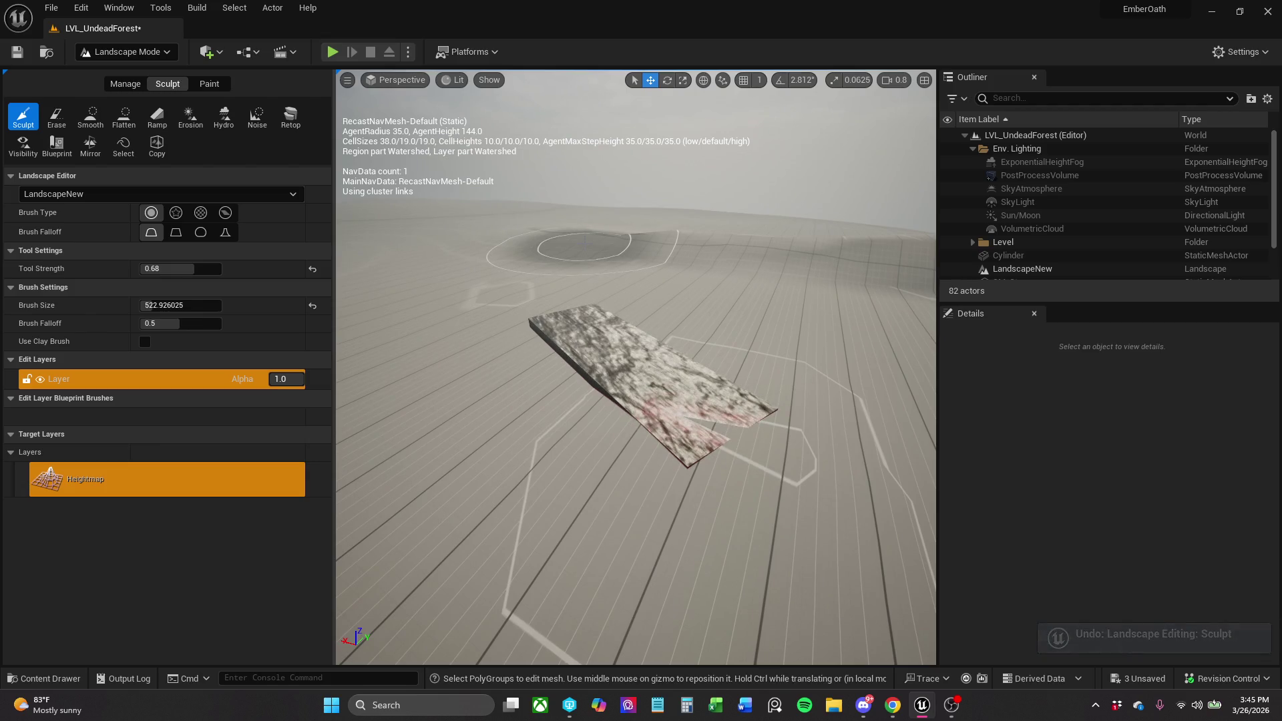
key(ctrl+z)
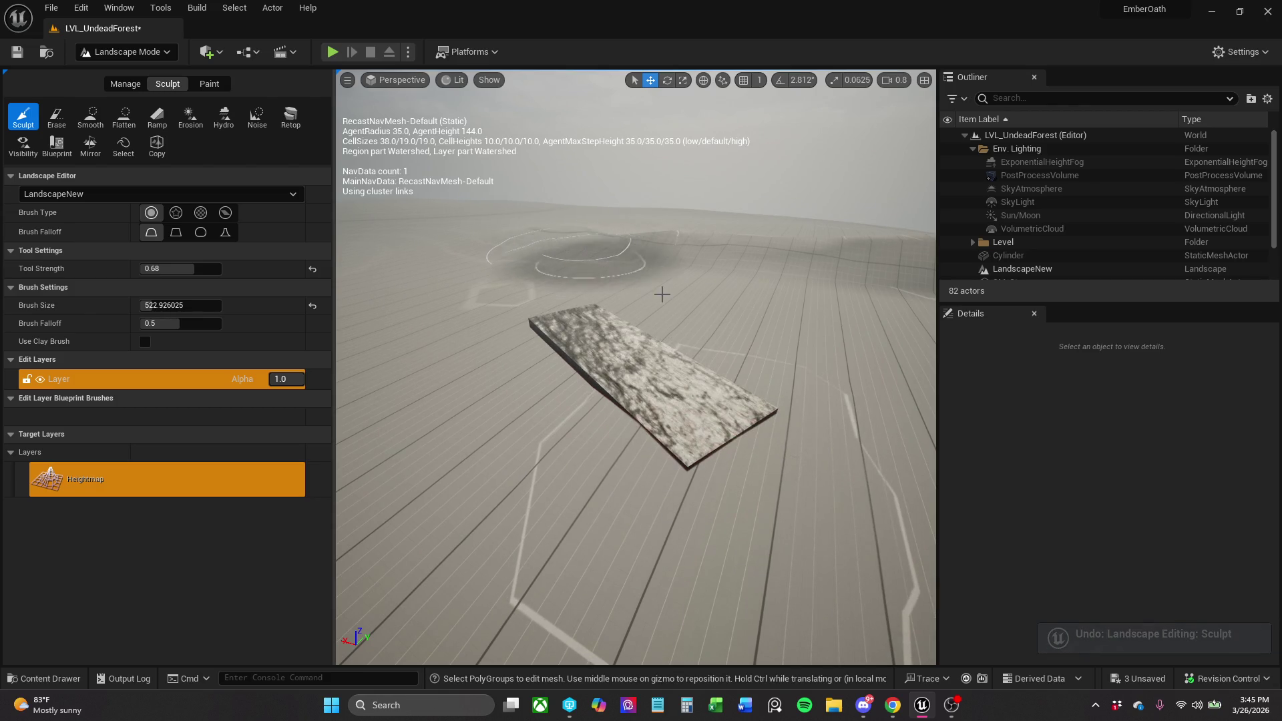
key(ctrl+z)
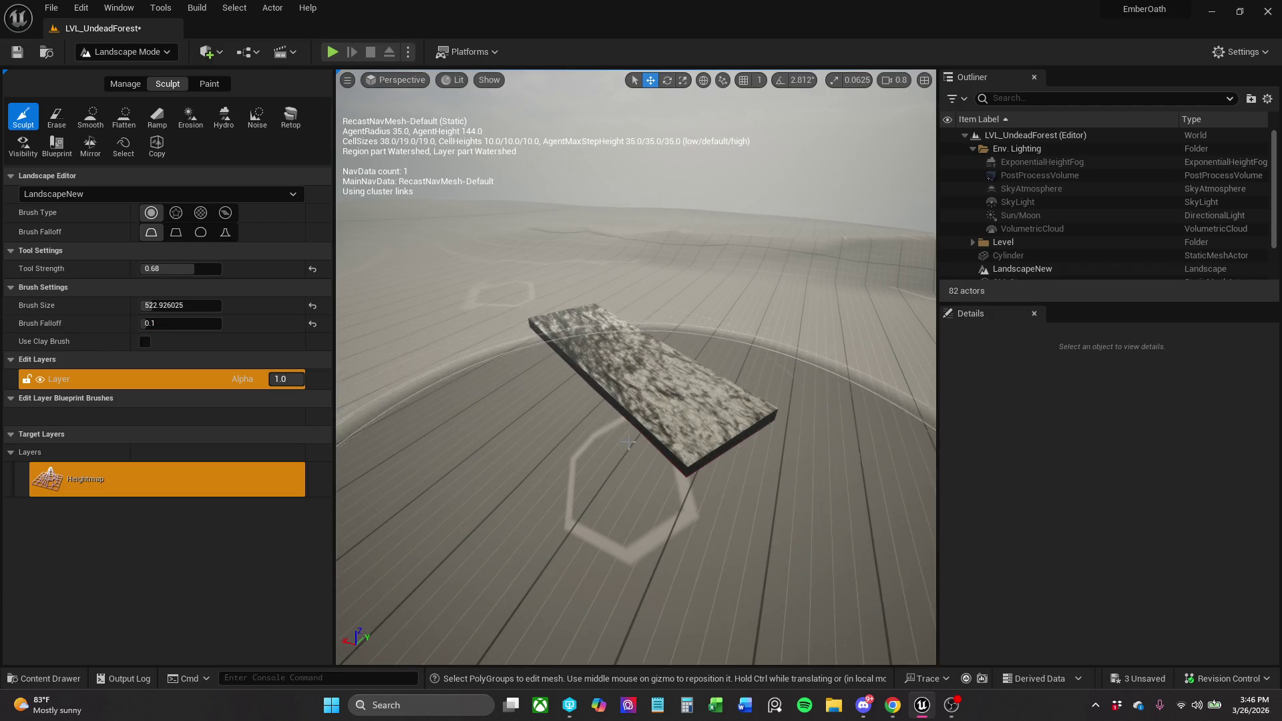
Resize the sculpt brush, ending at about 250, while flying toward the textured slab.
drag(147, 305, 110, 305)
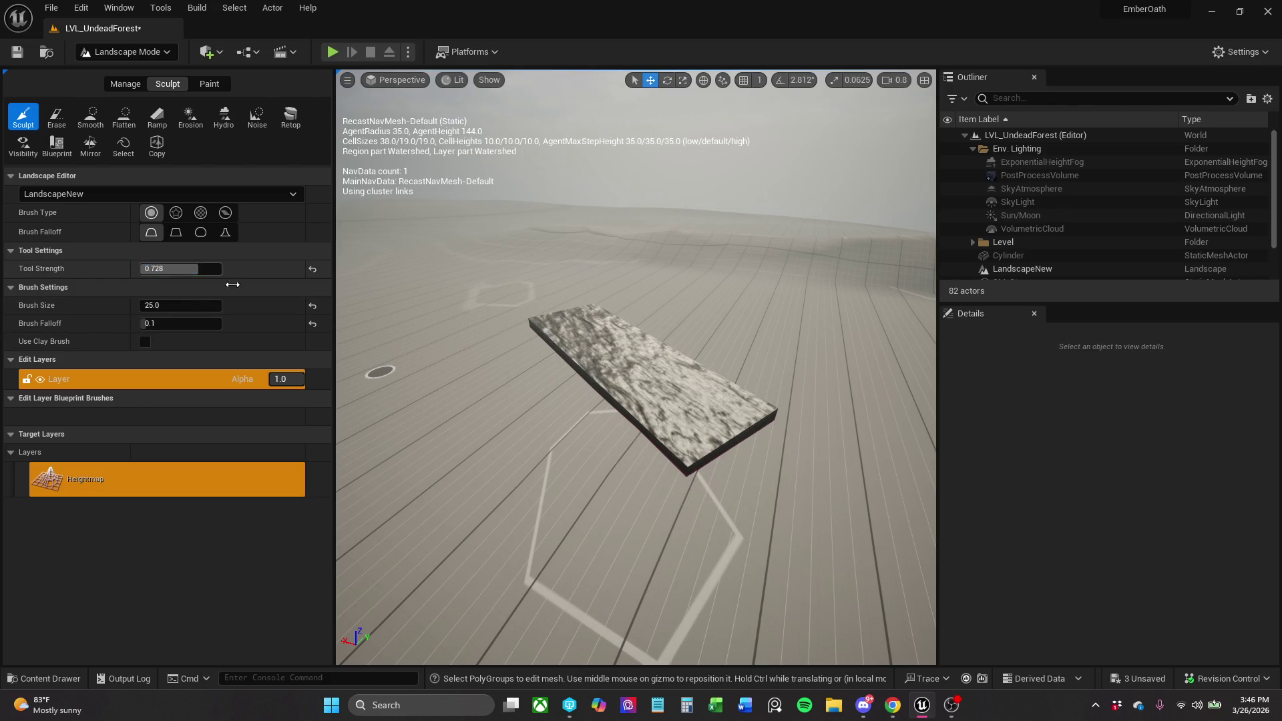
key(w)
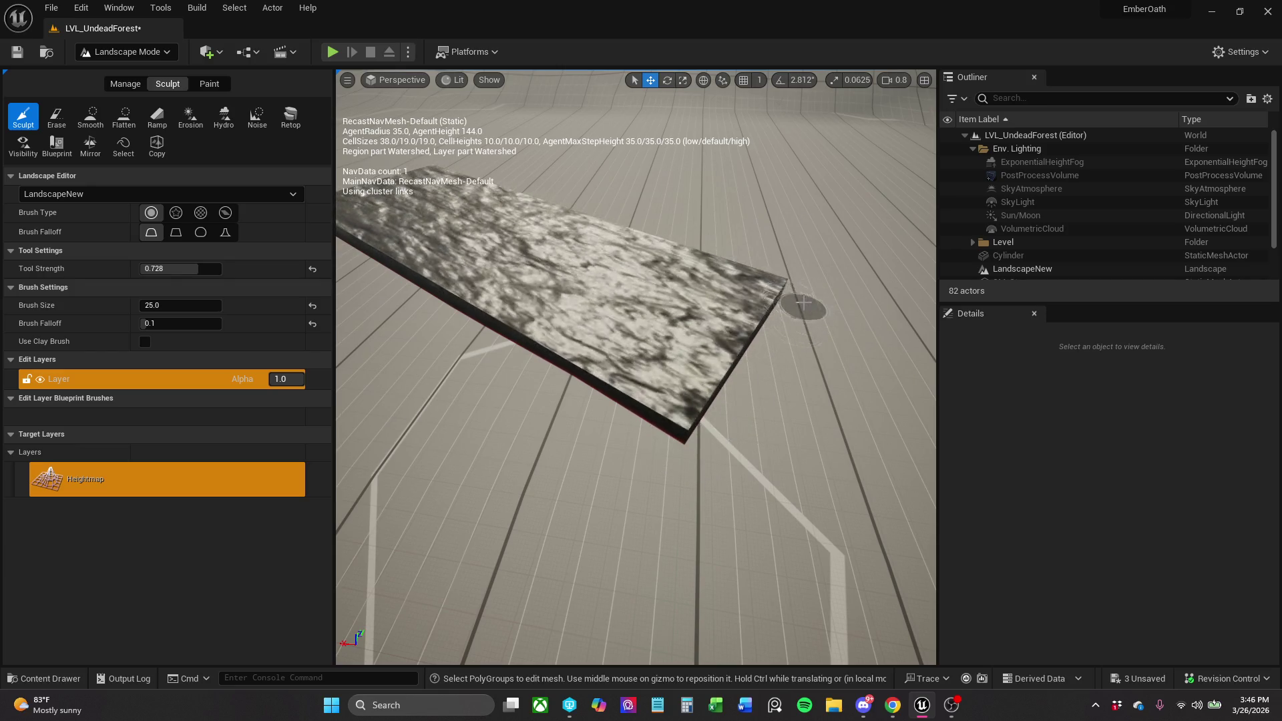
click(174, 310)
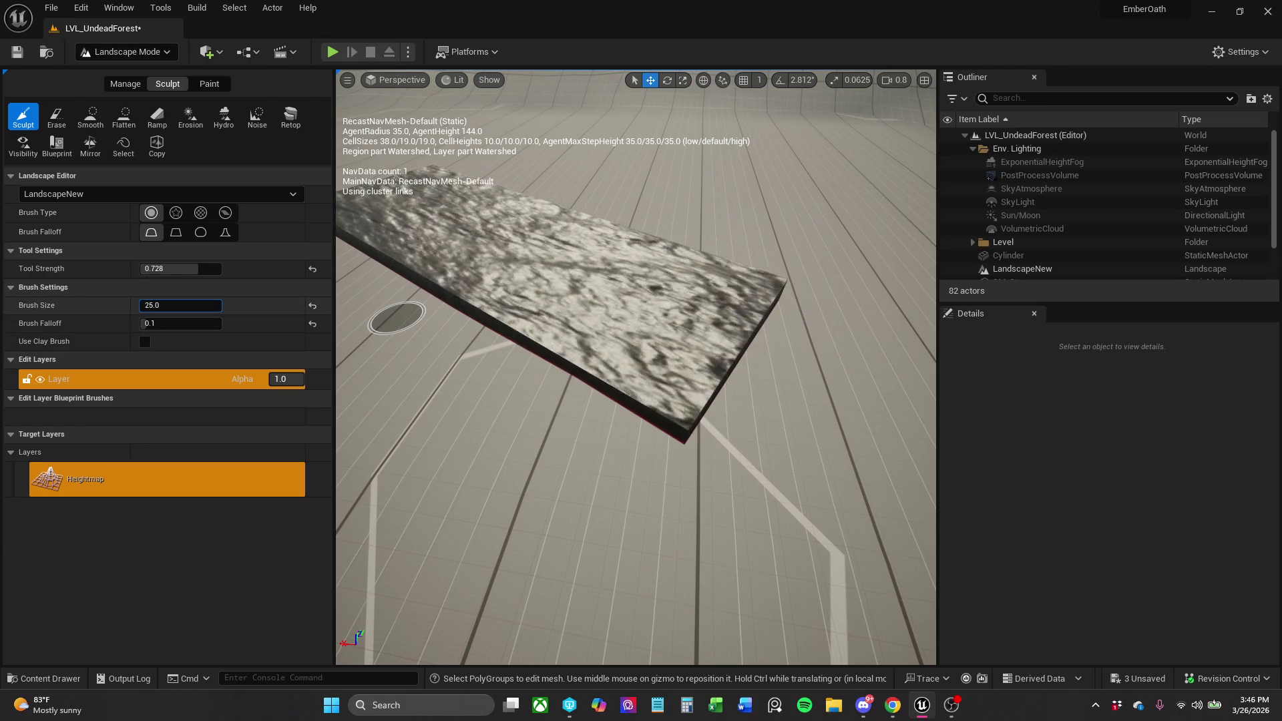
mouse_move(174, 309)
mouse_down()
mouse_move(220, 309)
mouse_move(194, 310)
mouse_up()
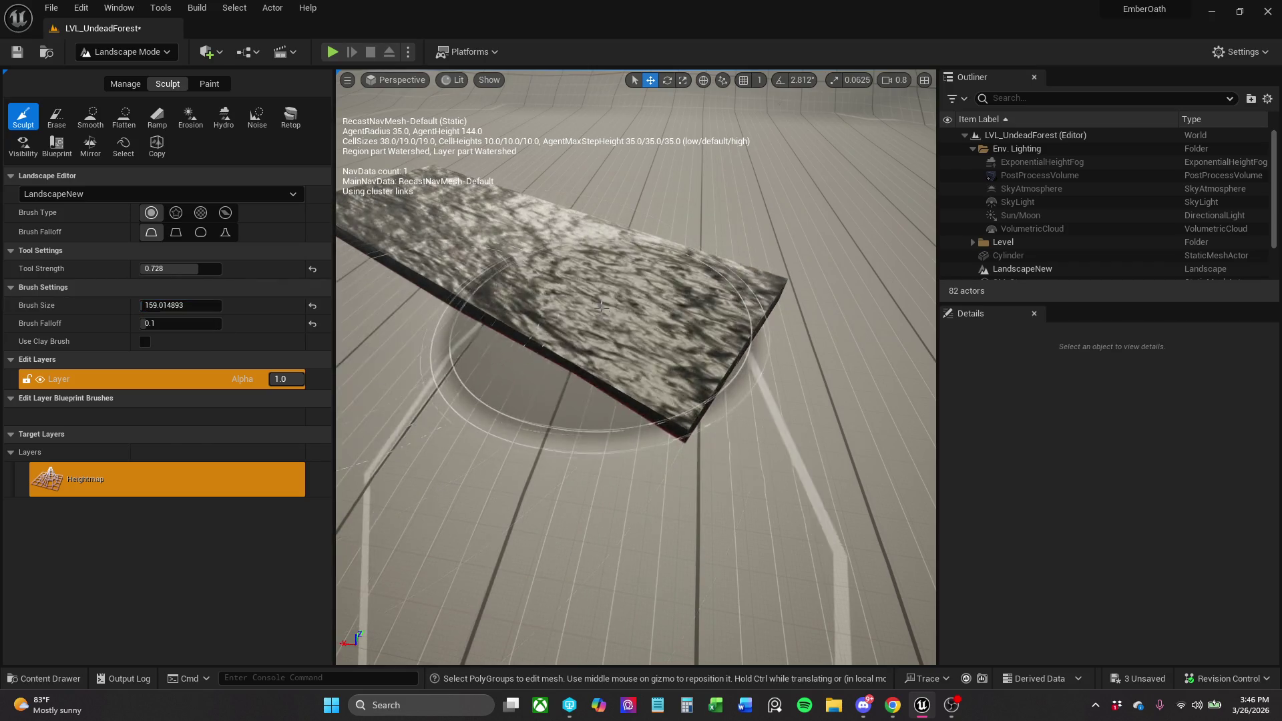
Sculpt a trial dome, undo it, and set the brush size to about 134.
drag(628, 401, 631, 401)
drag(668, 269, 653, 290)
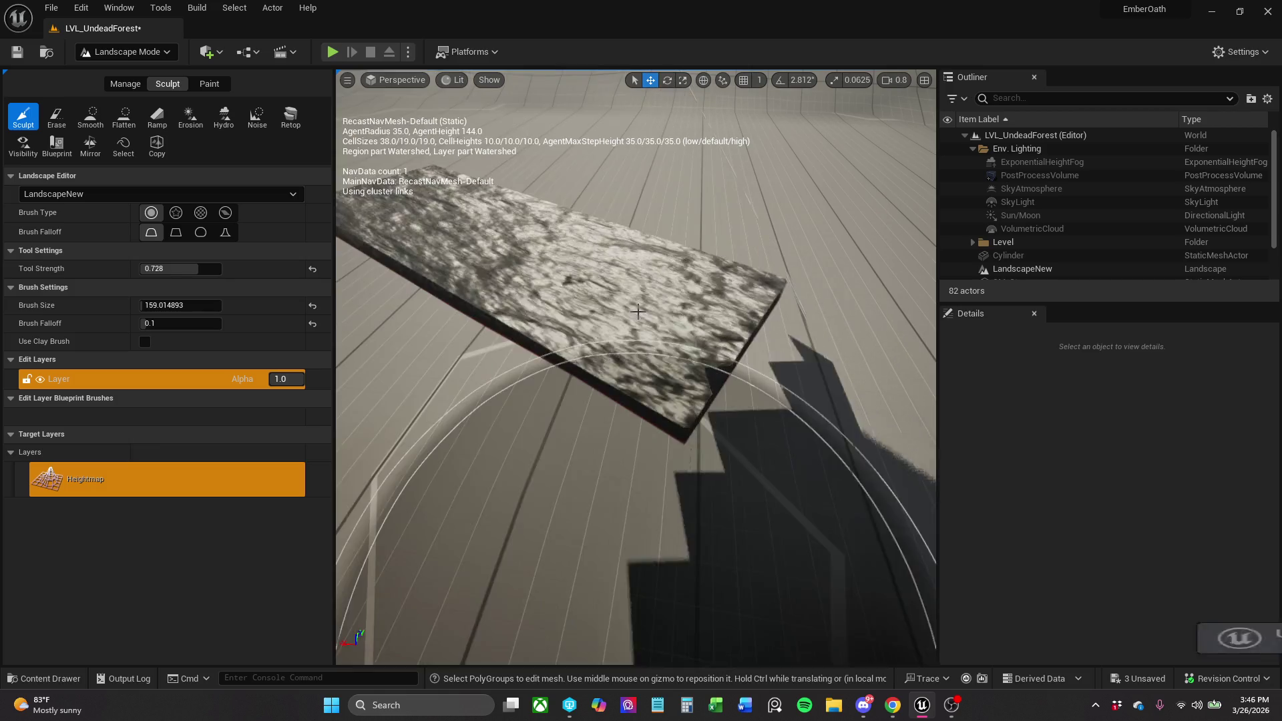
key(ctrl+z)
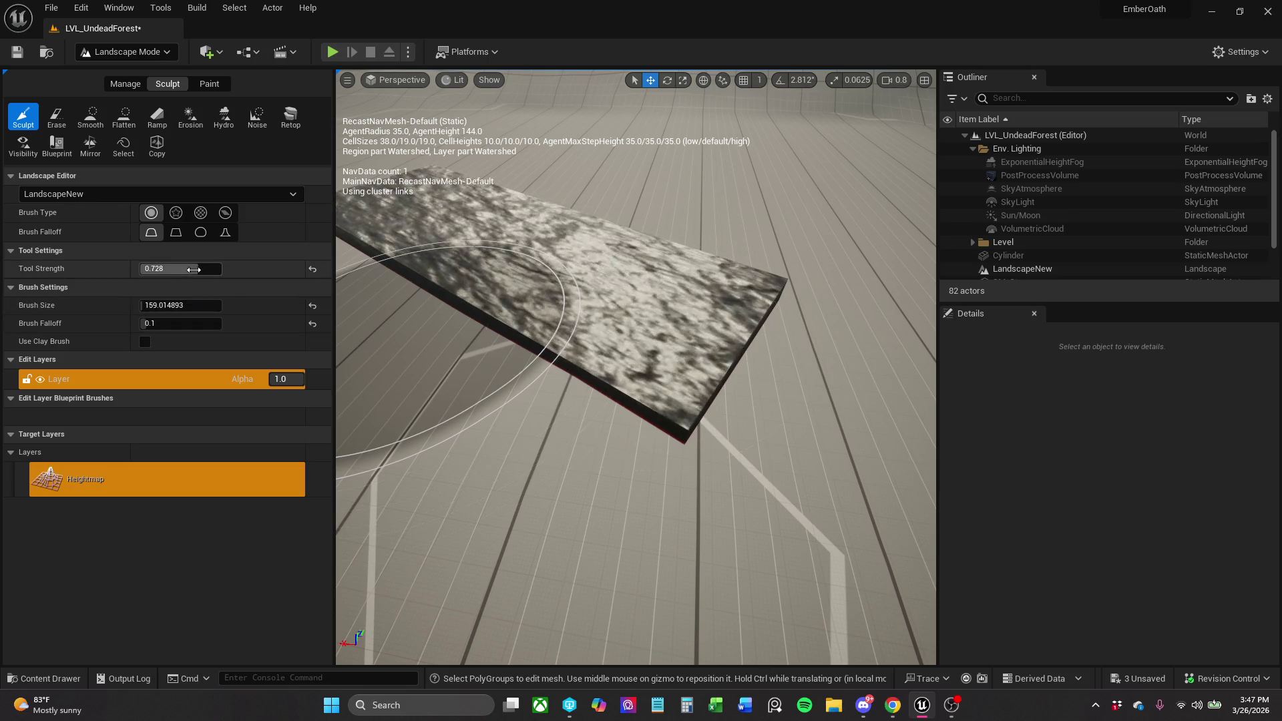
mouse_move(200, 305)
mouse_down()
mouse_move(153, 305)
mouse_move(306, 305)
mouse_up()
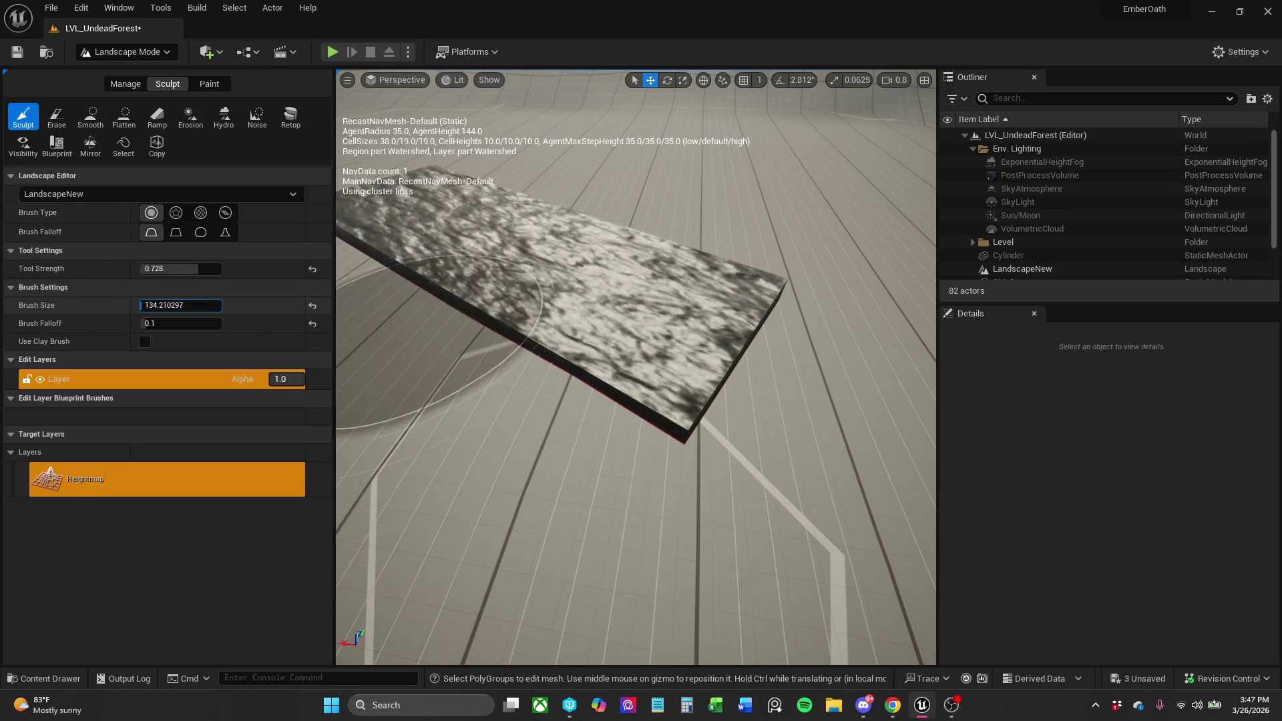
mouse_move(753, 292)
mouse_down()
mouse_move(714, 240)
mouse_move(625, 221)
mouse_up()
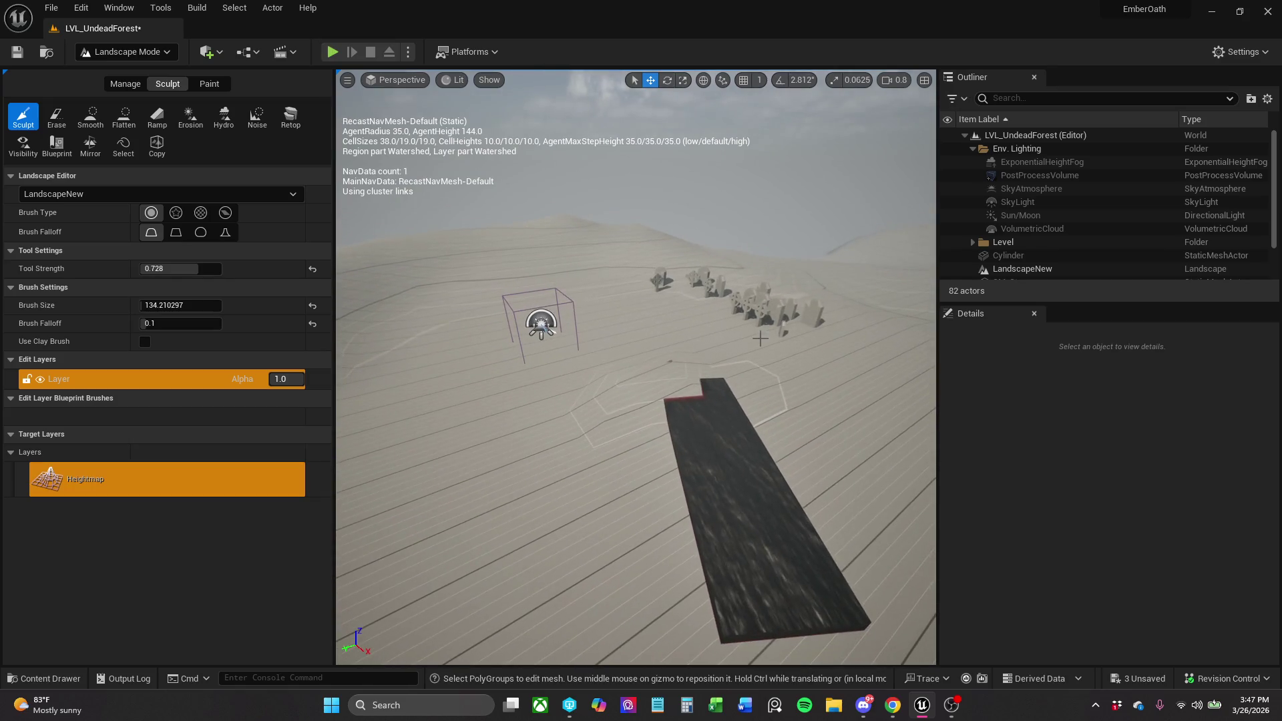
Raise a mound beside the slab, then switch the editor back to Selection Mode.
mouse_move(643, 486)
mouse_down()
mouse_move(613, 569)
mouse_move(588, 565)
mouse_move(545, 592)
mouse_move(611, 580)
mouse_move(655, 492)
mouse_move(641, 458)
mouse_move(656, 435)
mouse_move(634, 428)
mouse_move(741, 418)
mouse_move(761, 400)
mouse_move(824, 324)
mouse_move(809, 301)
mouse_move(793, 332)
mouse_move(747, 342)
mouse_move(834, 283)
mouse_move(795, 287)
mouse_up()
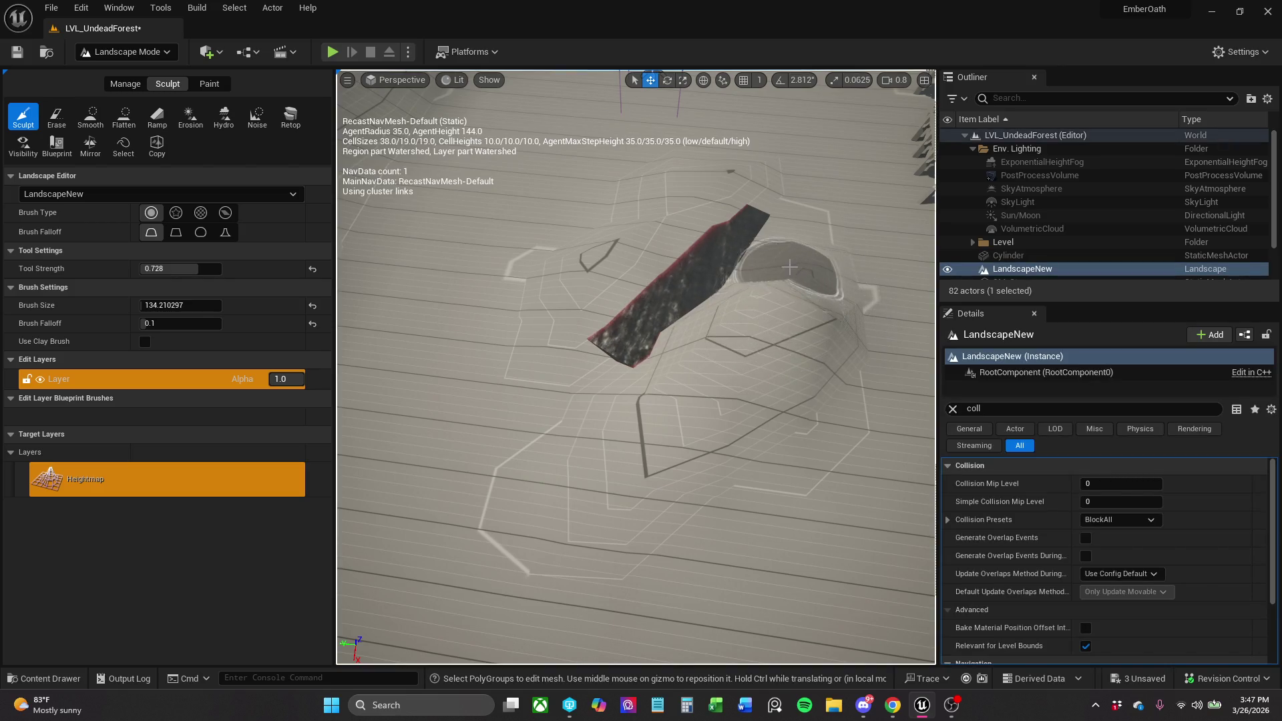
mouse_move(862, 244)
mouse_down()
mouse_move(702, 374)
mouse_move(642, 400)
mouse_move(601, 387)
mouse_move(565, 215)
mouse_up()
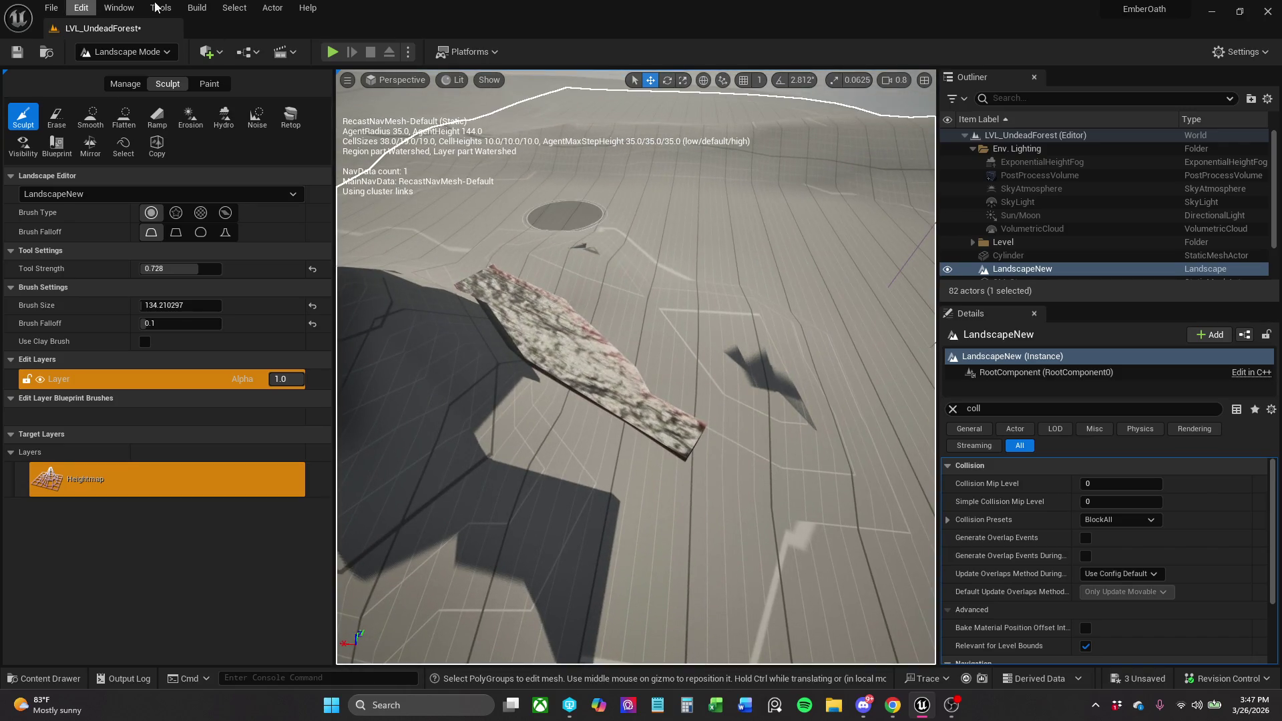
click(154, 59)
click(150, 75)
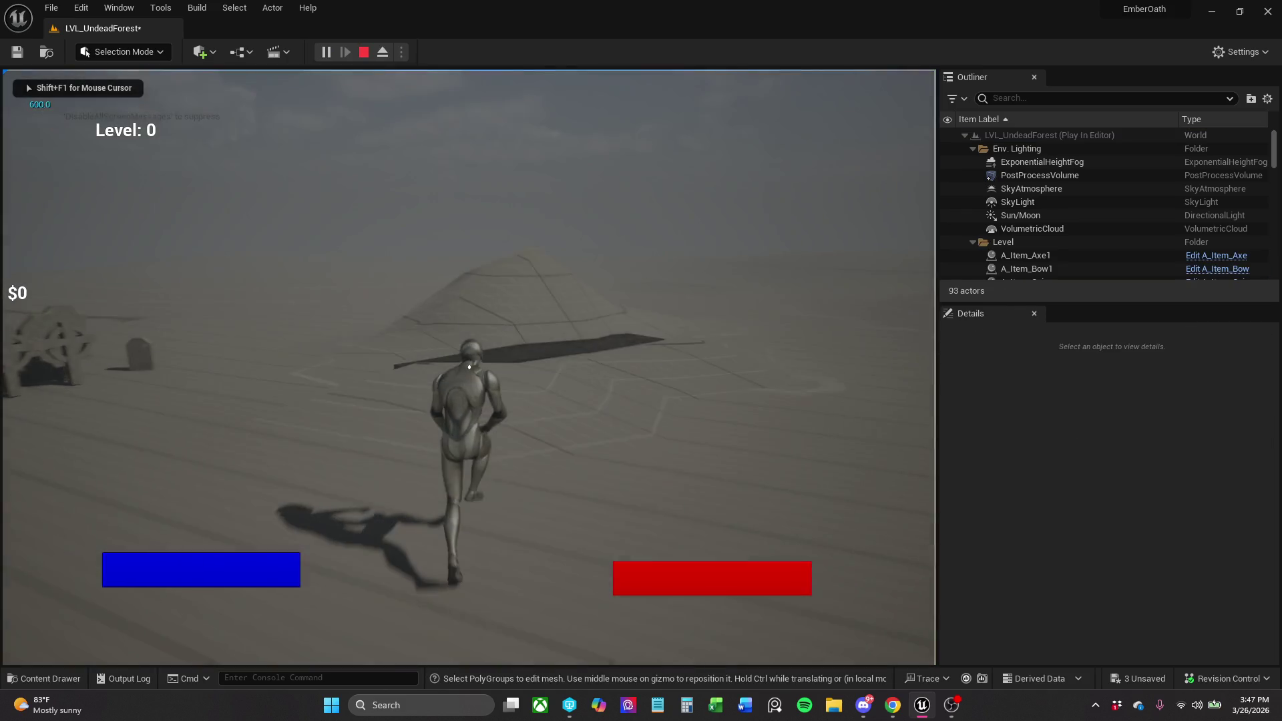
Run the character over the terrain and dark slab, stop playing, and select LandscapeNew.
key(w)
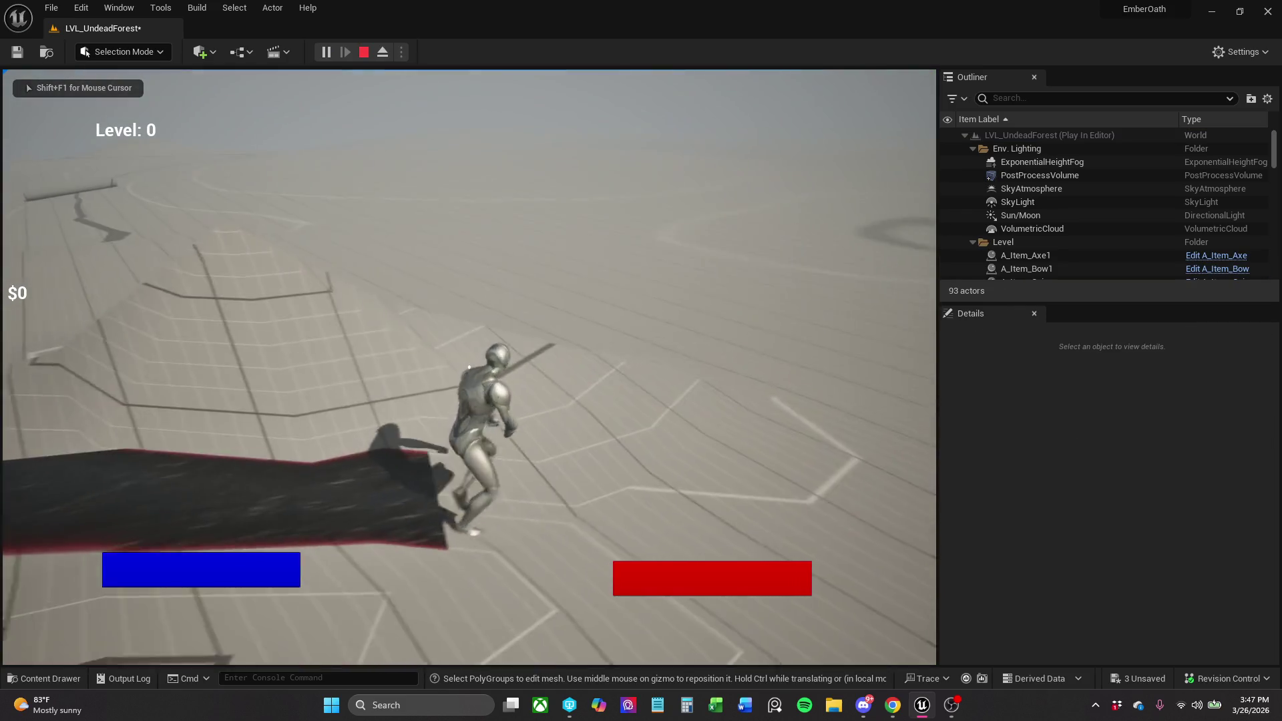
key(w)
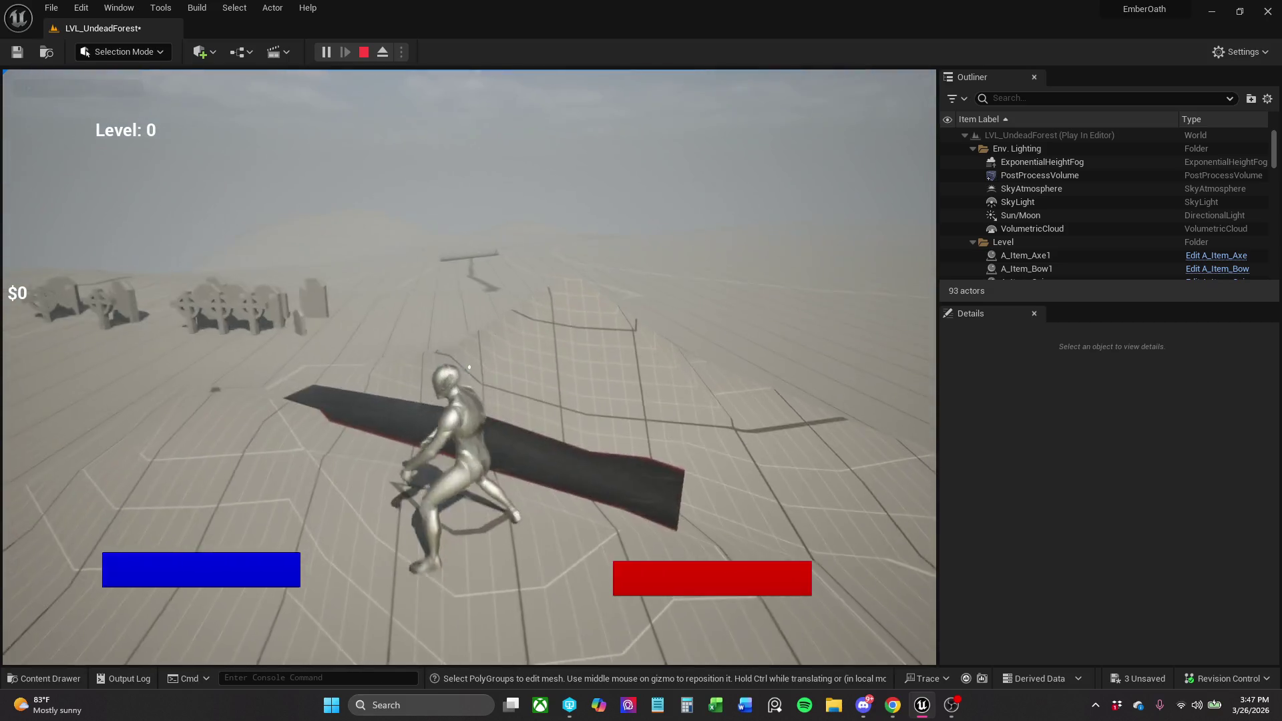
key(w)
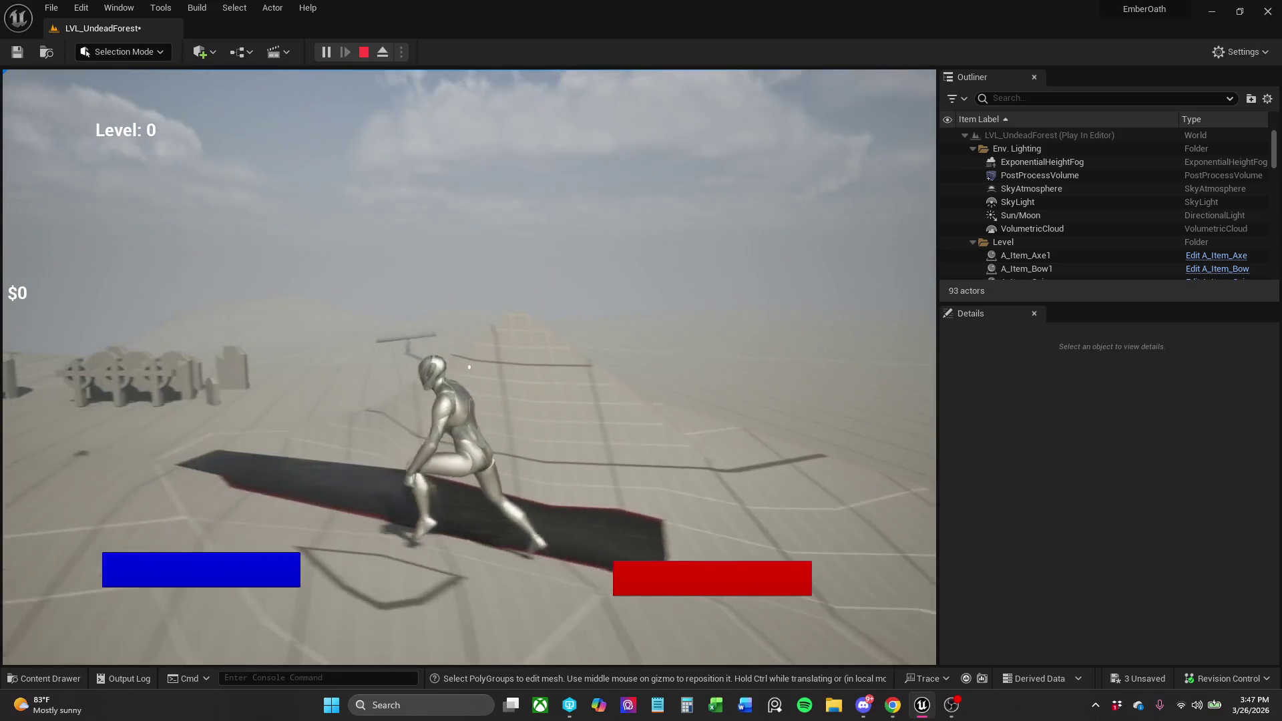
key(w)
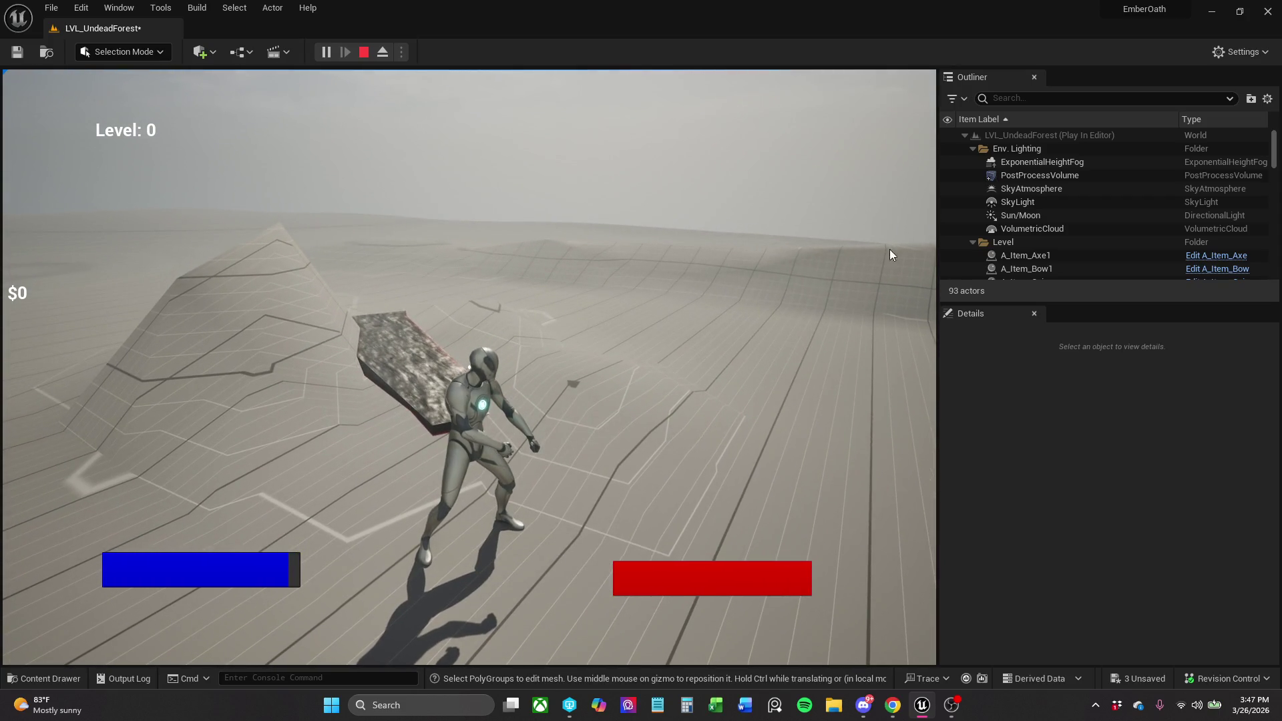
key(Escape)
click(162, 57)
click(260, 383)
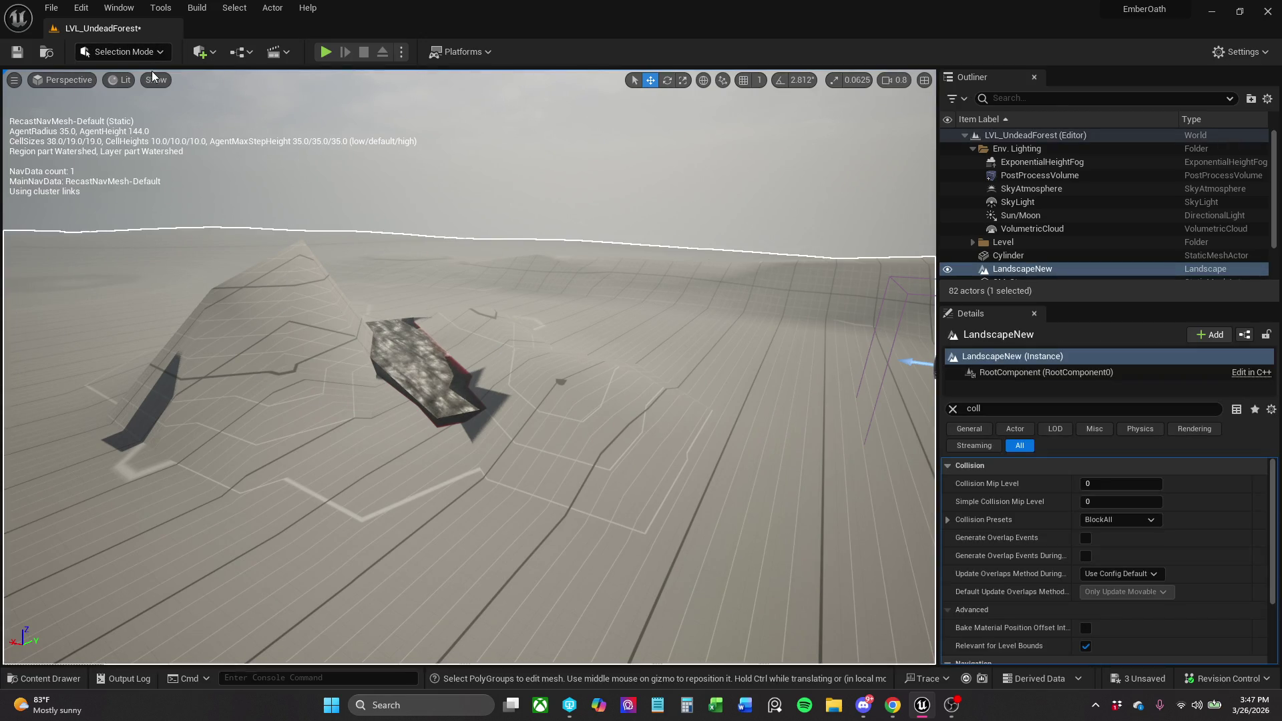
Return to Landscape sculpting mode and set the brush size to 25.
click(139, 53)
click(152, 99)
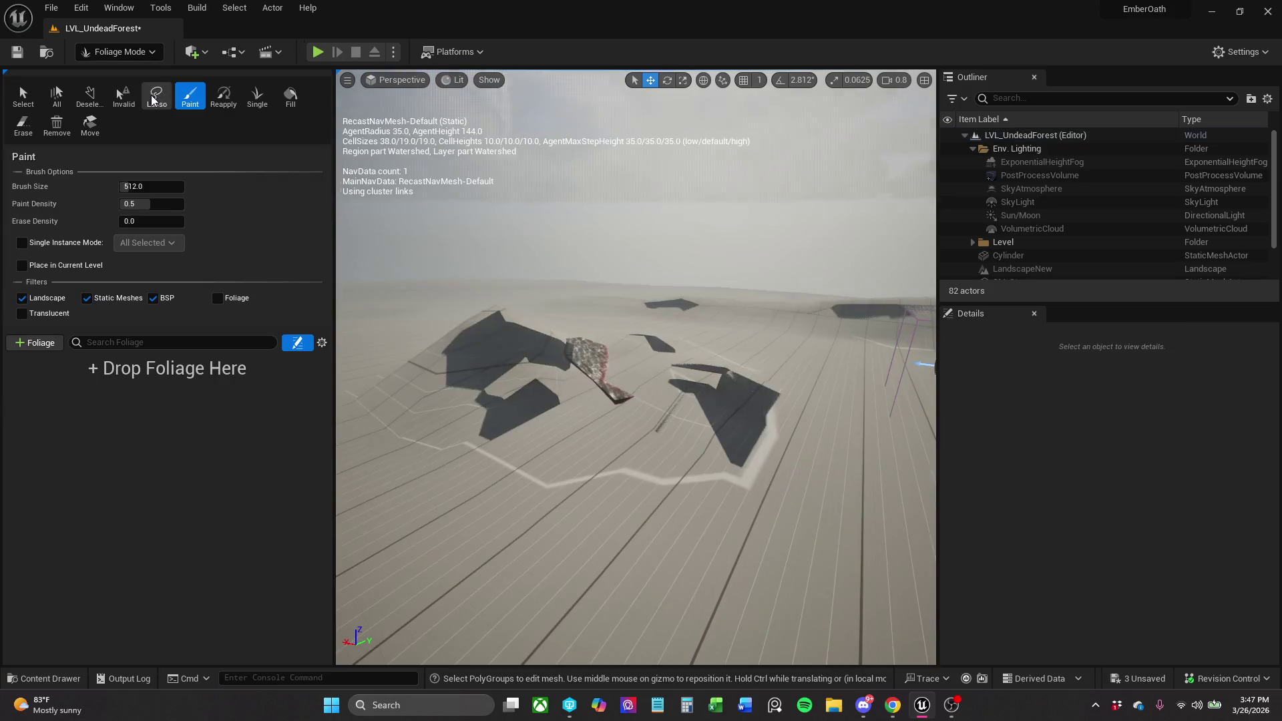
click(148, 54)
click(153, 95)
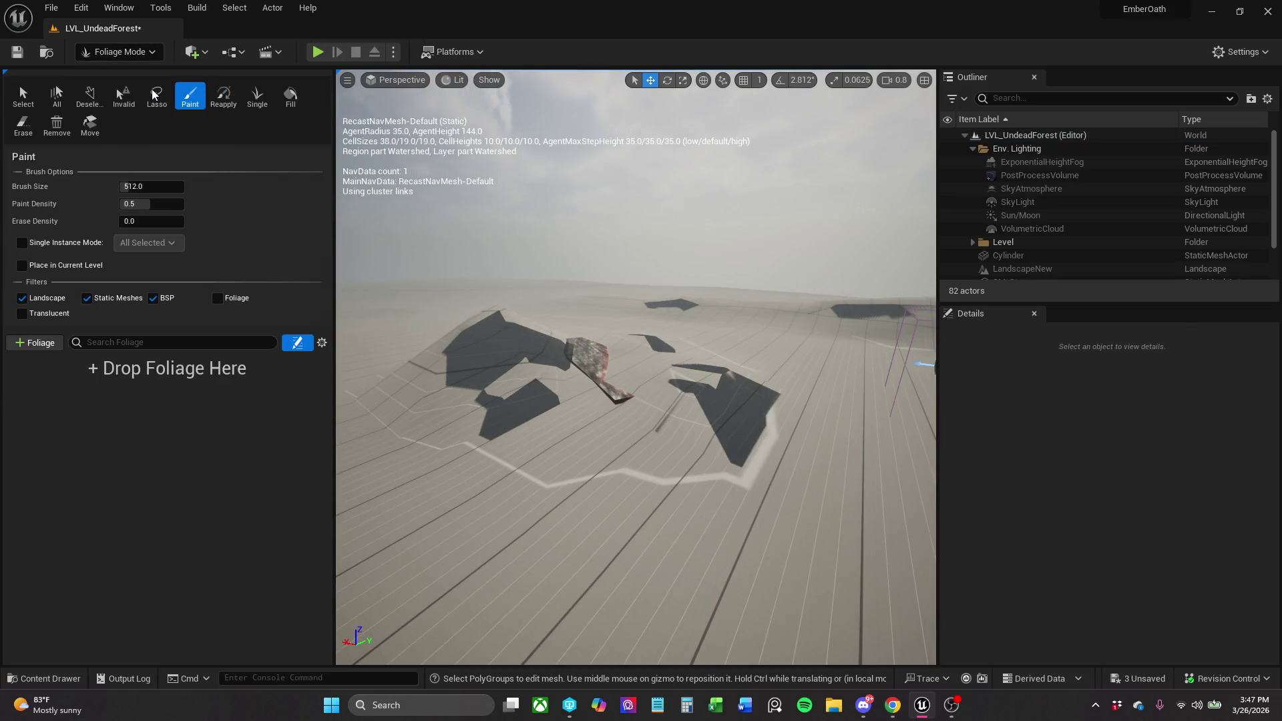
key(shift+2)
scroll(687, 361, up, 10)
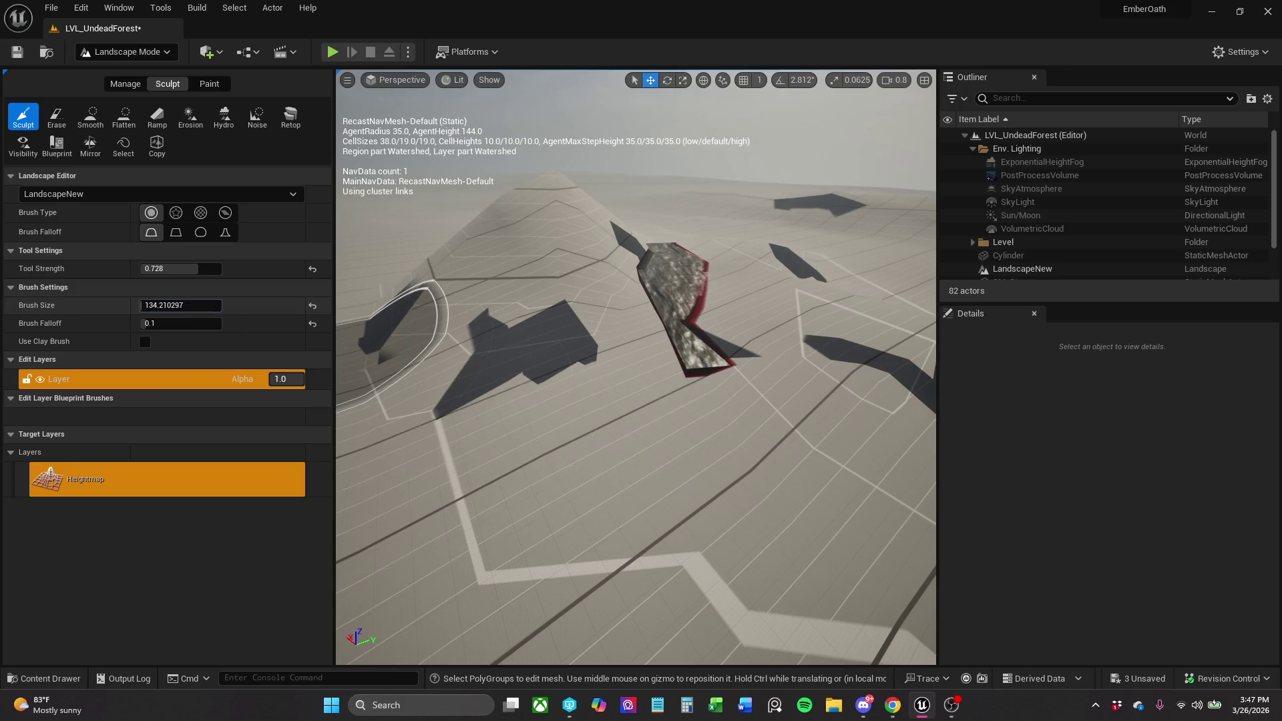
click(181, 305)
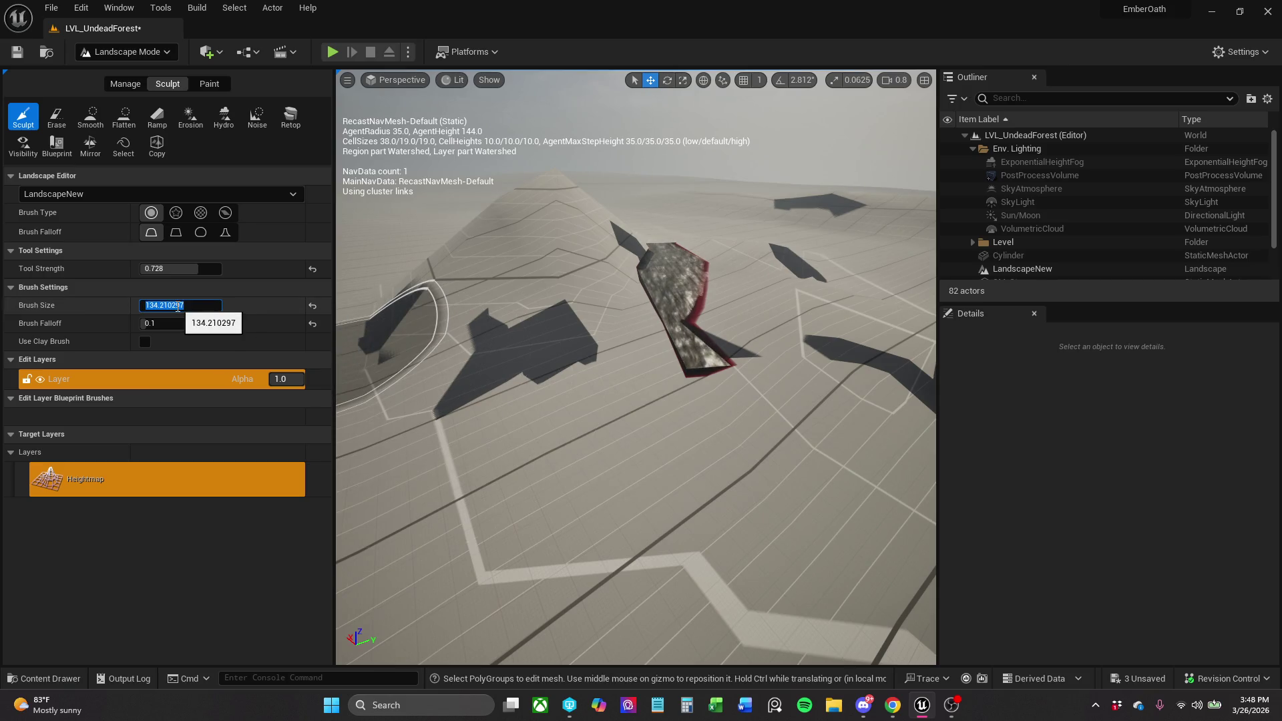
text(25)
key(Return)
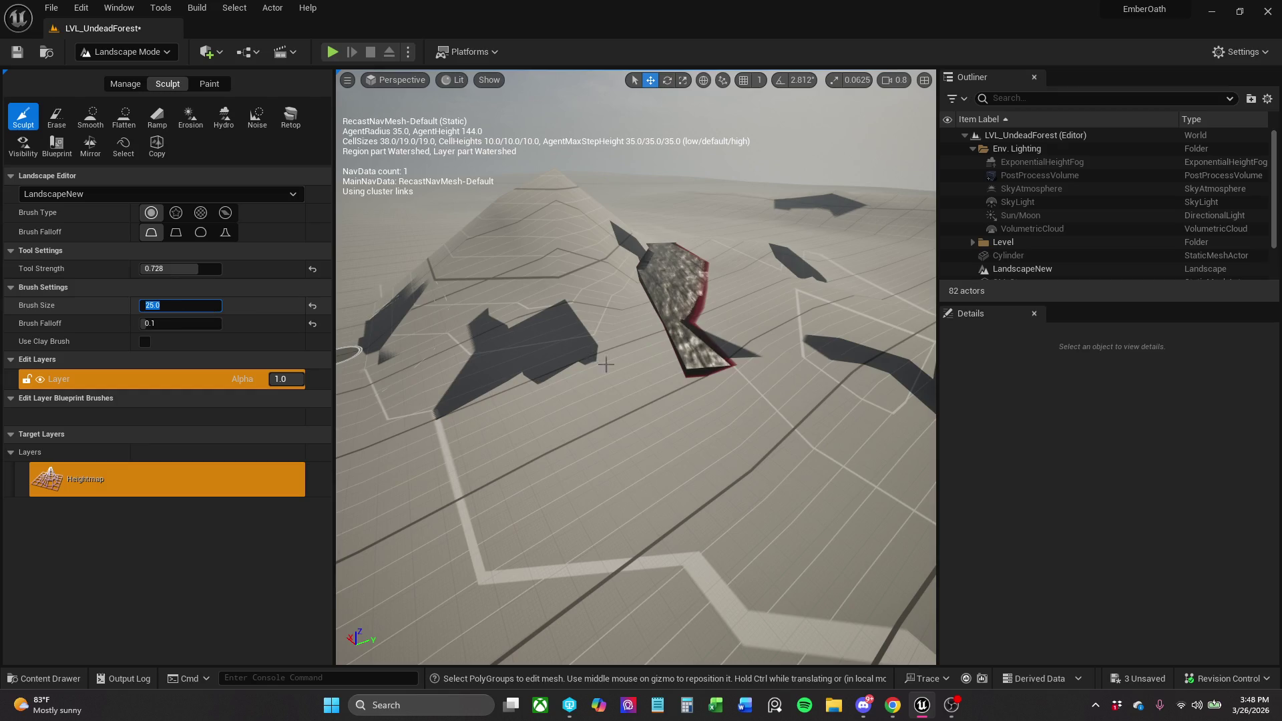
Sculpt beside the slab, enlarge the brush to about 250, and undo the last stroke.
click(699, 378)
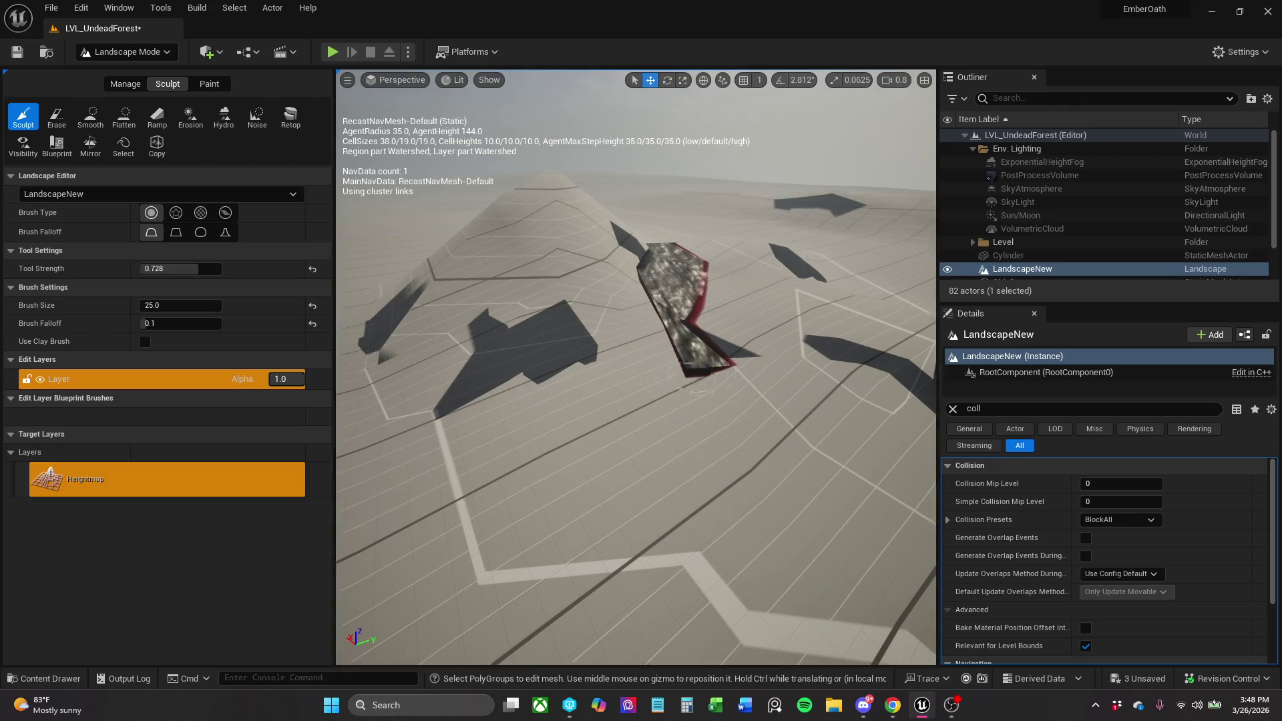
drag(697, 381, 668, 378)
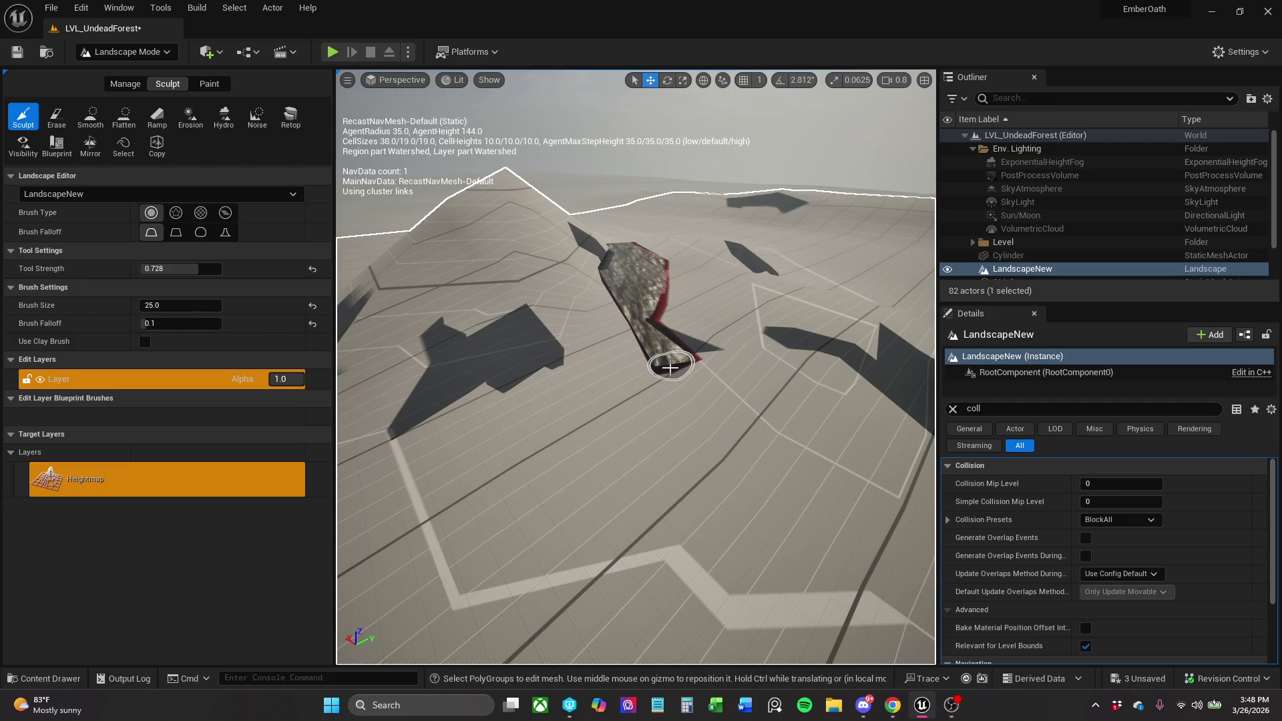
scroll(670, 366, up, 2)
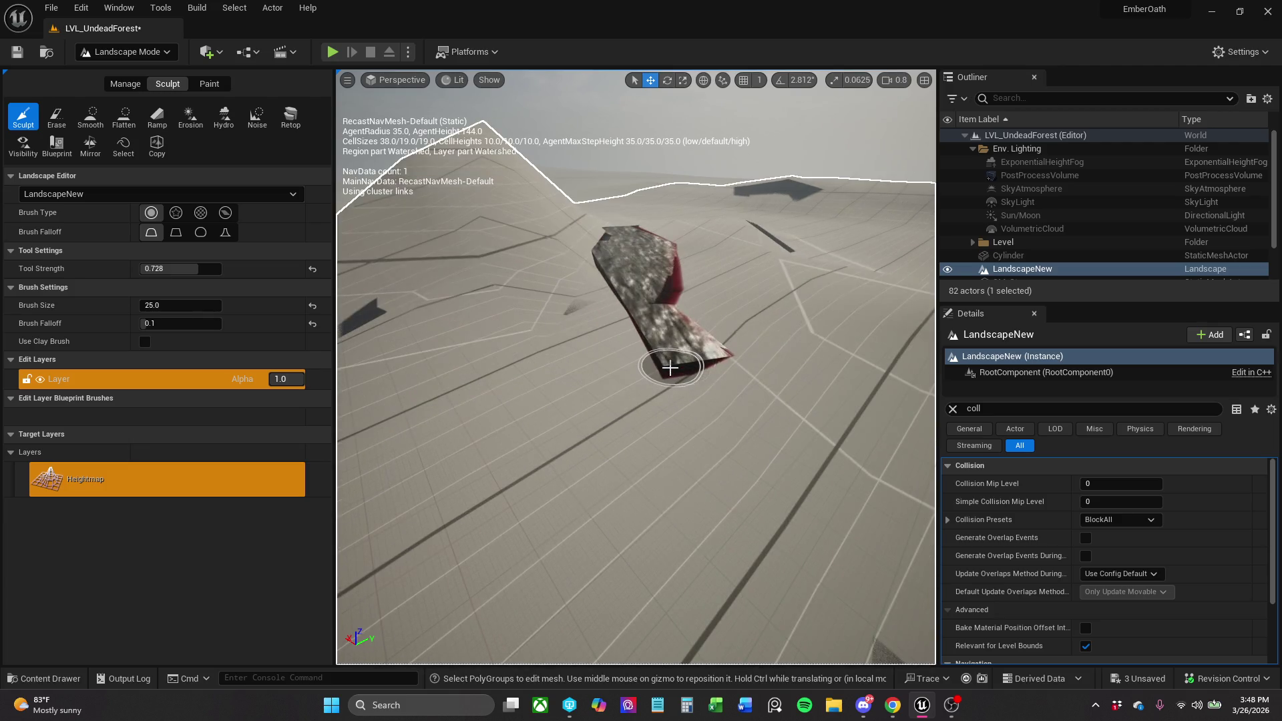
scroll(670, 367, up, 2)
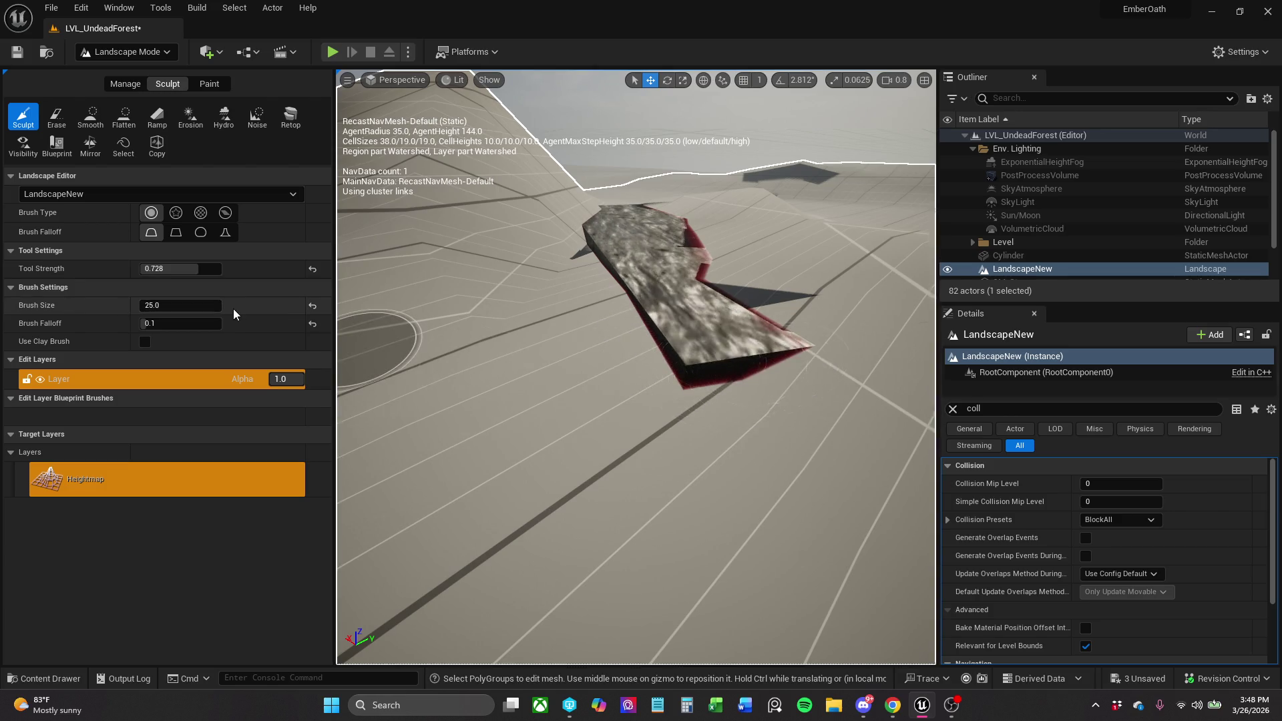
drag(201, 305, 254, 305)
scroll(609, 307, up, 5)
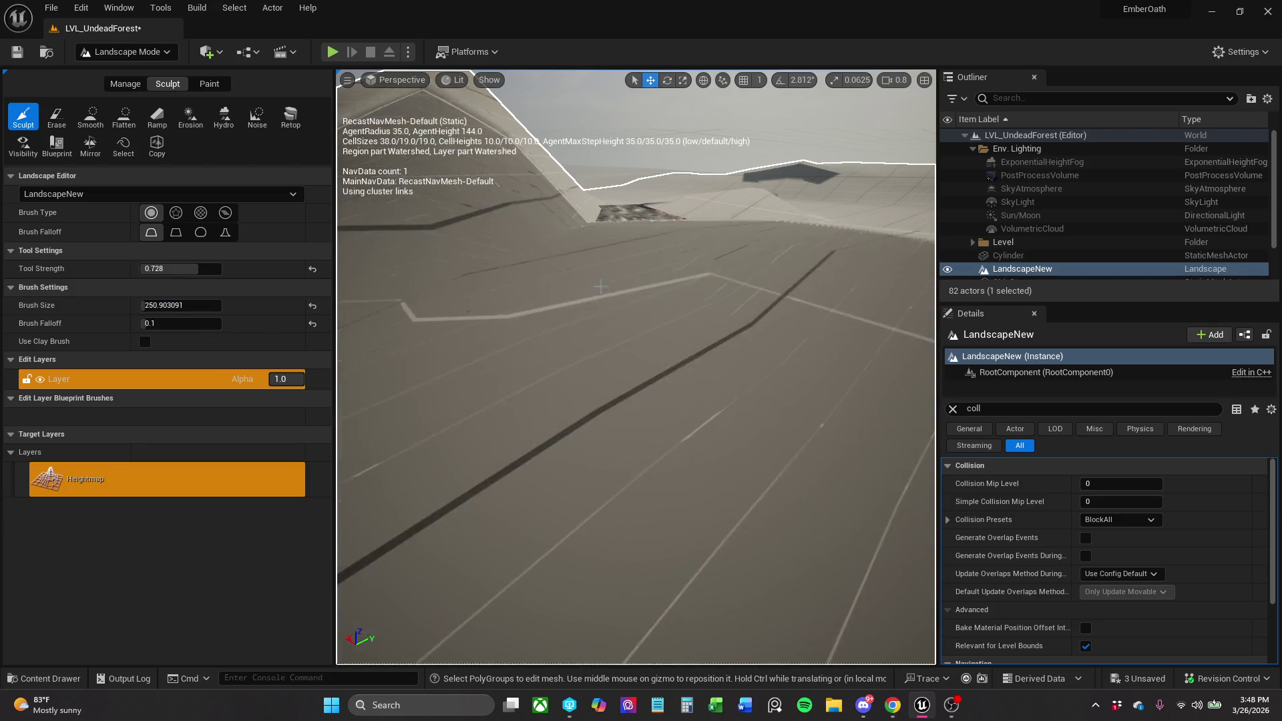
key(ctrl+z)
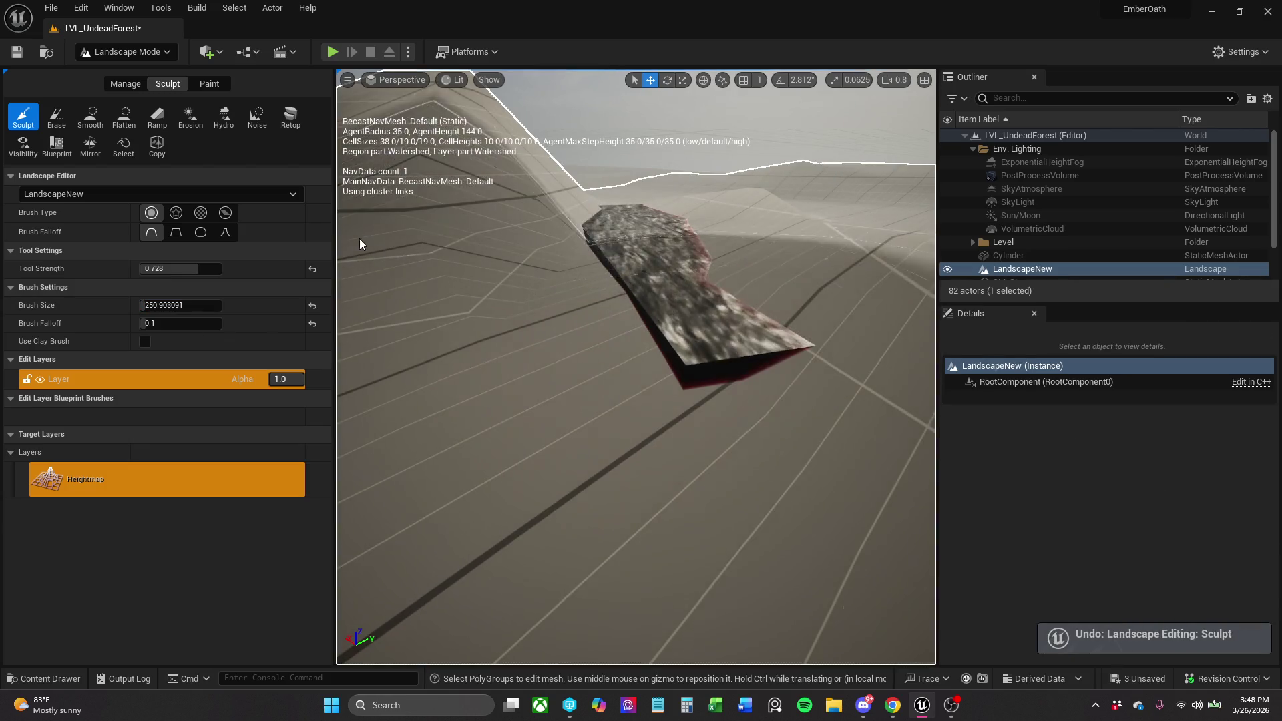
Shrink the sculpt brush to about 69 and cycle the Paint and Manage tabs back to Sculpt.
drag(194, 305, 161, 306)
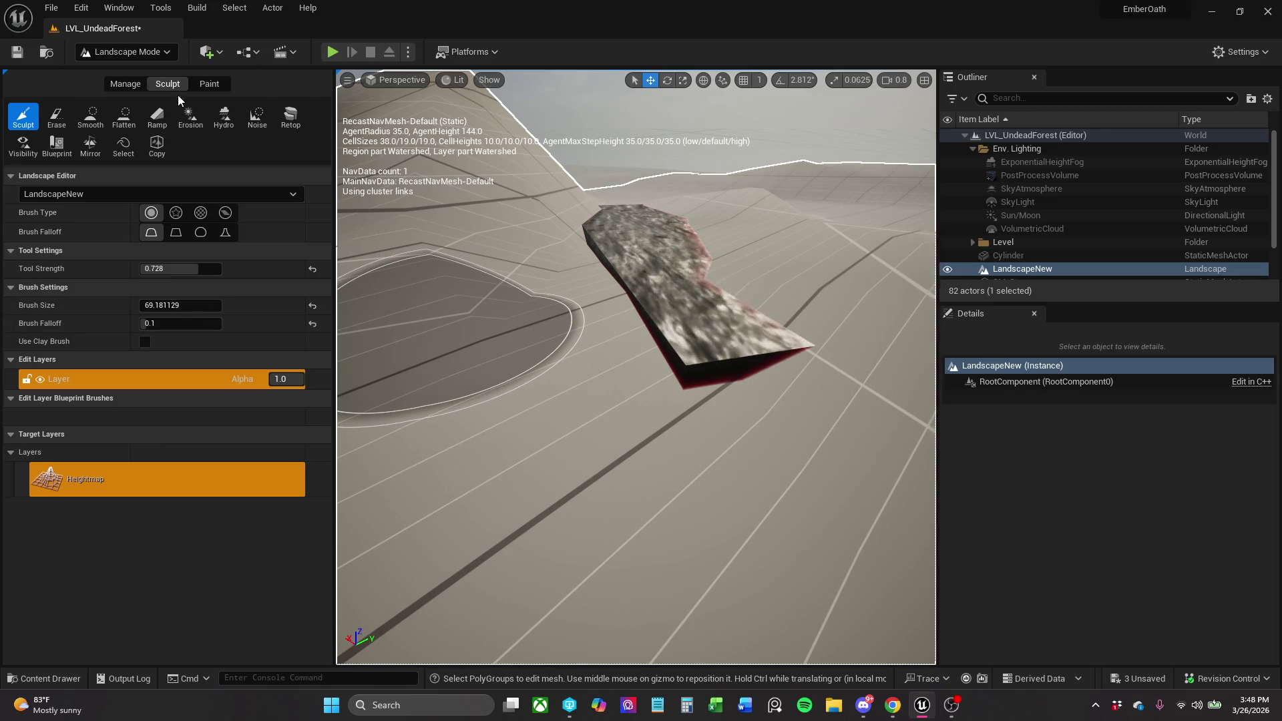
click(206, 87)
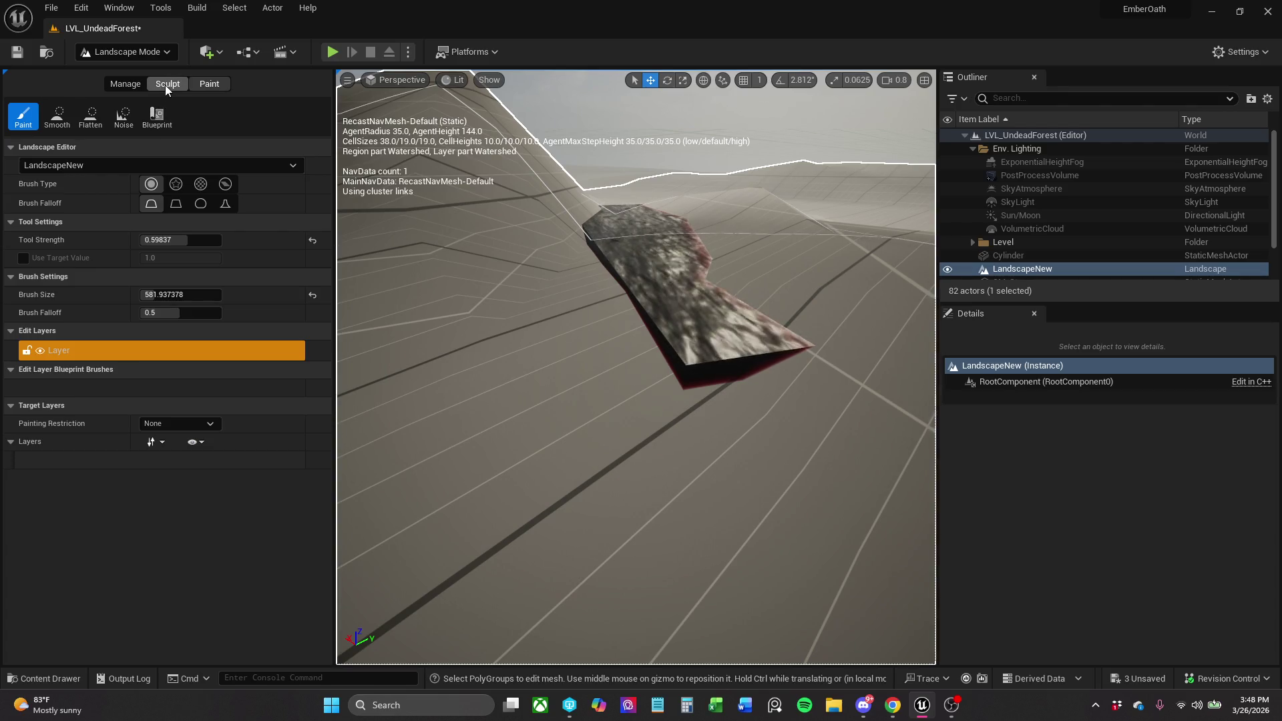
click(166, 85)
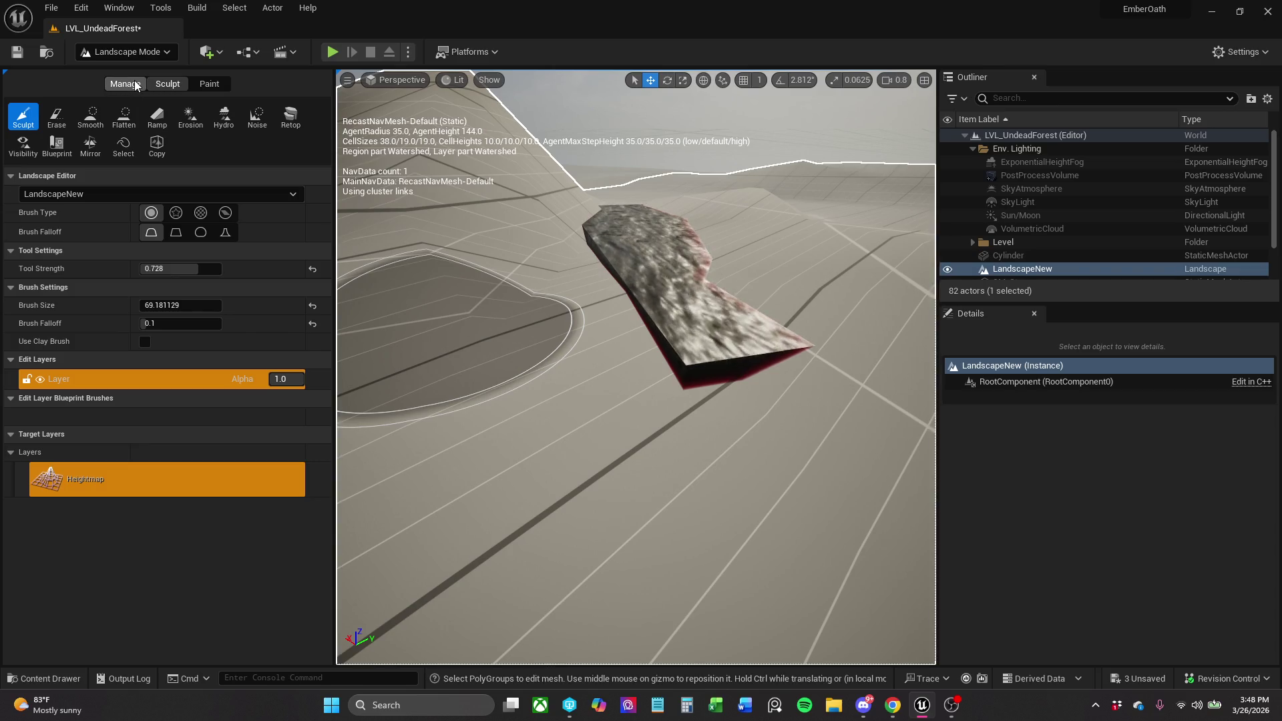
click(135, 85)
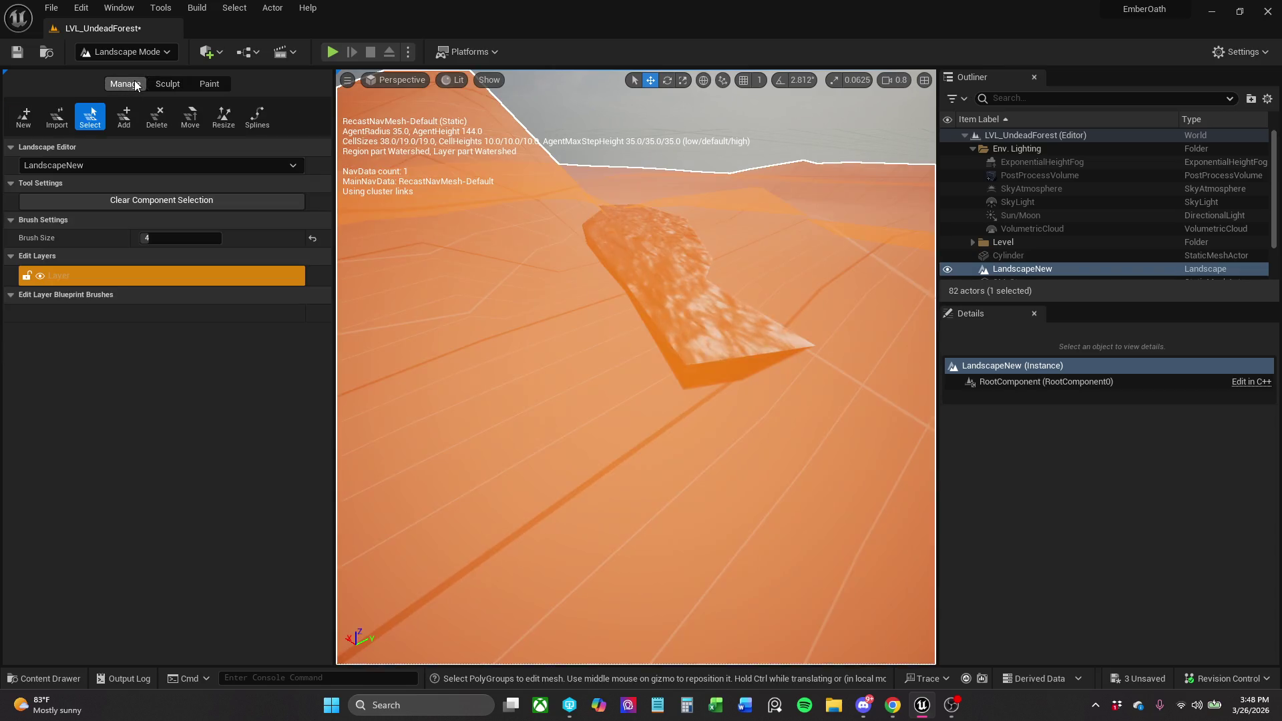
click(170, 83)
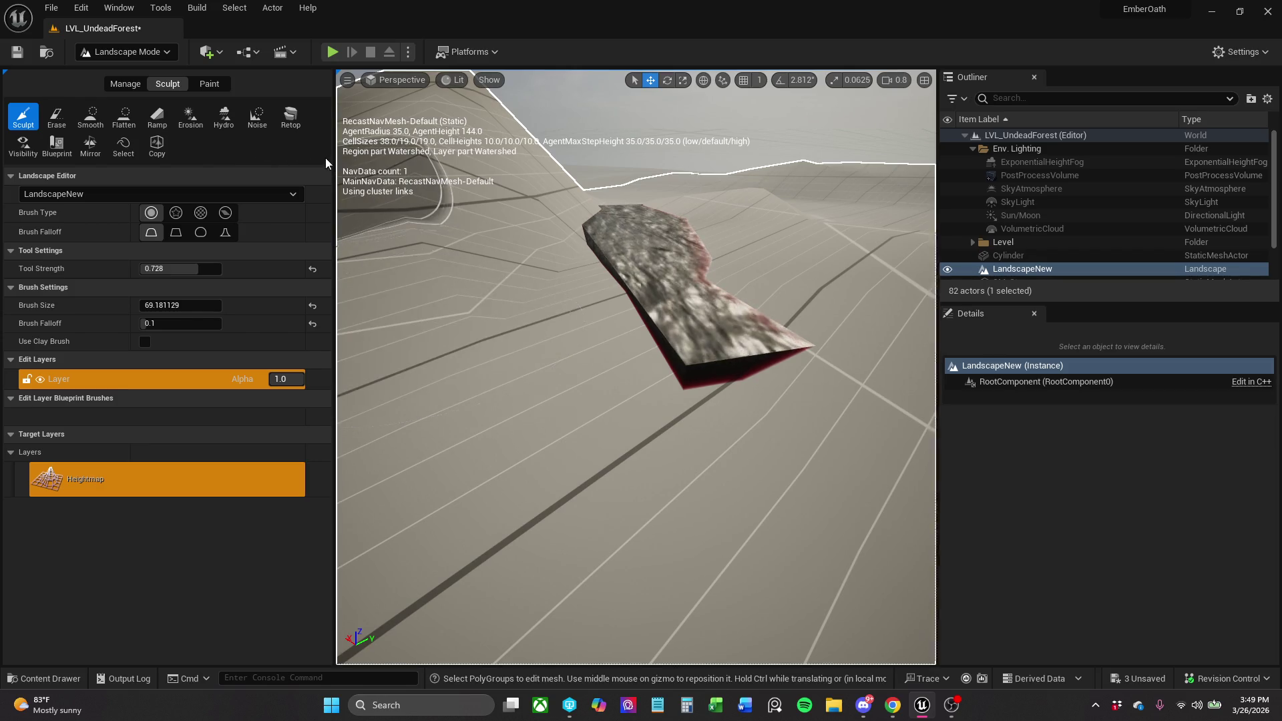
Widen the viewport and sculpt a circular depression beside the slab, then look it over.
drag(332, 157, 321, 156)
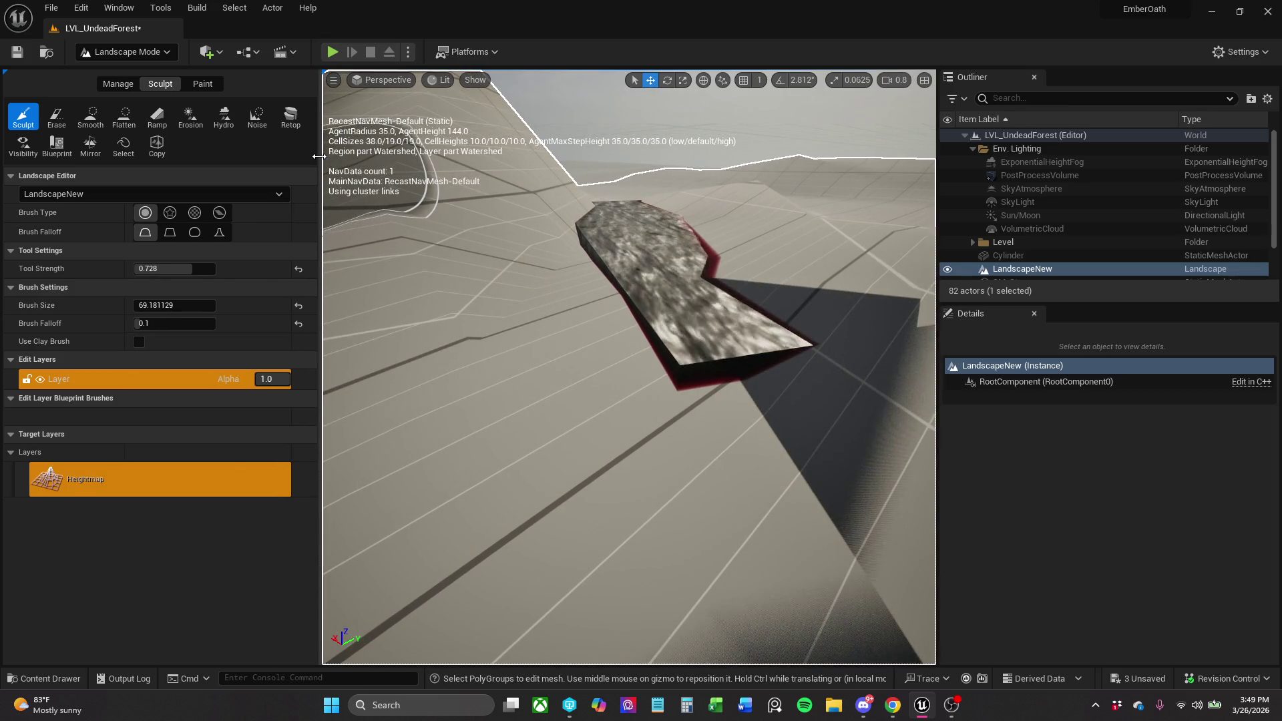
drag(726, 270, 661, 324)
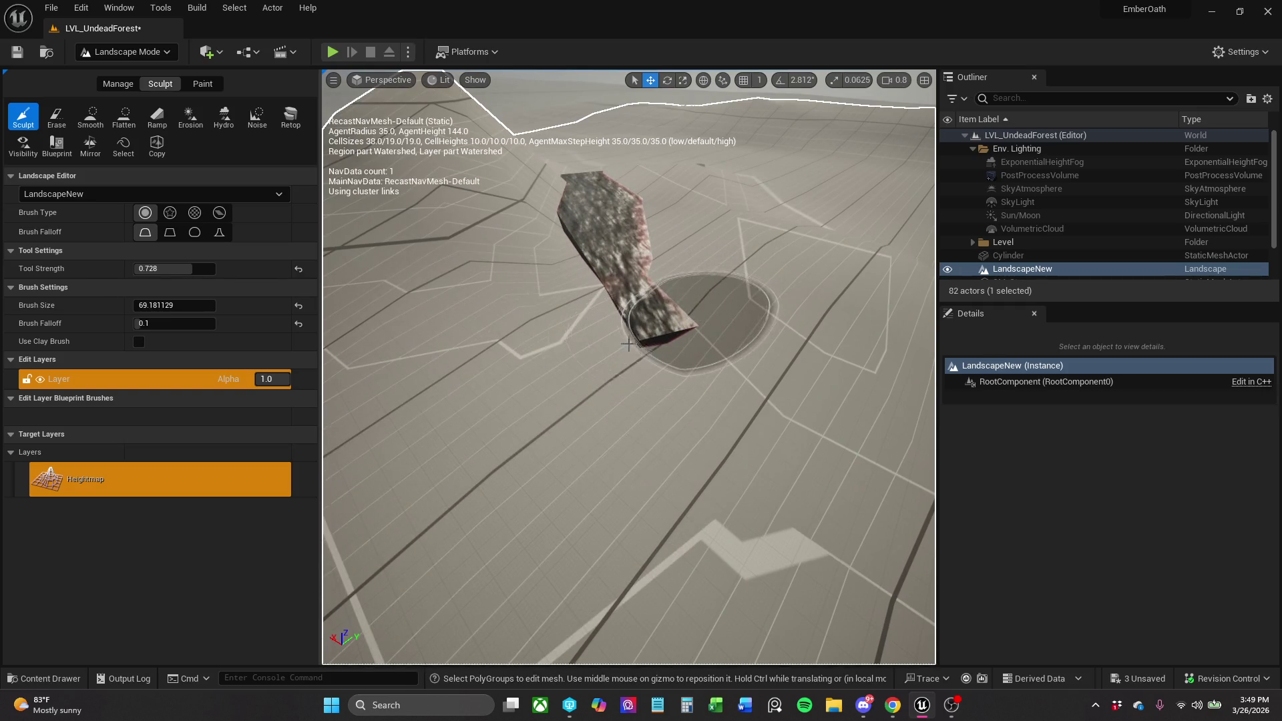
scroll(690, 364, up, 5)
mouse_move(603, 340)
mouse_down()
mouse_move(615, 289)
mouse_move(712, 289)
mouse_up()
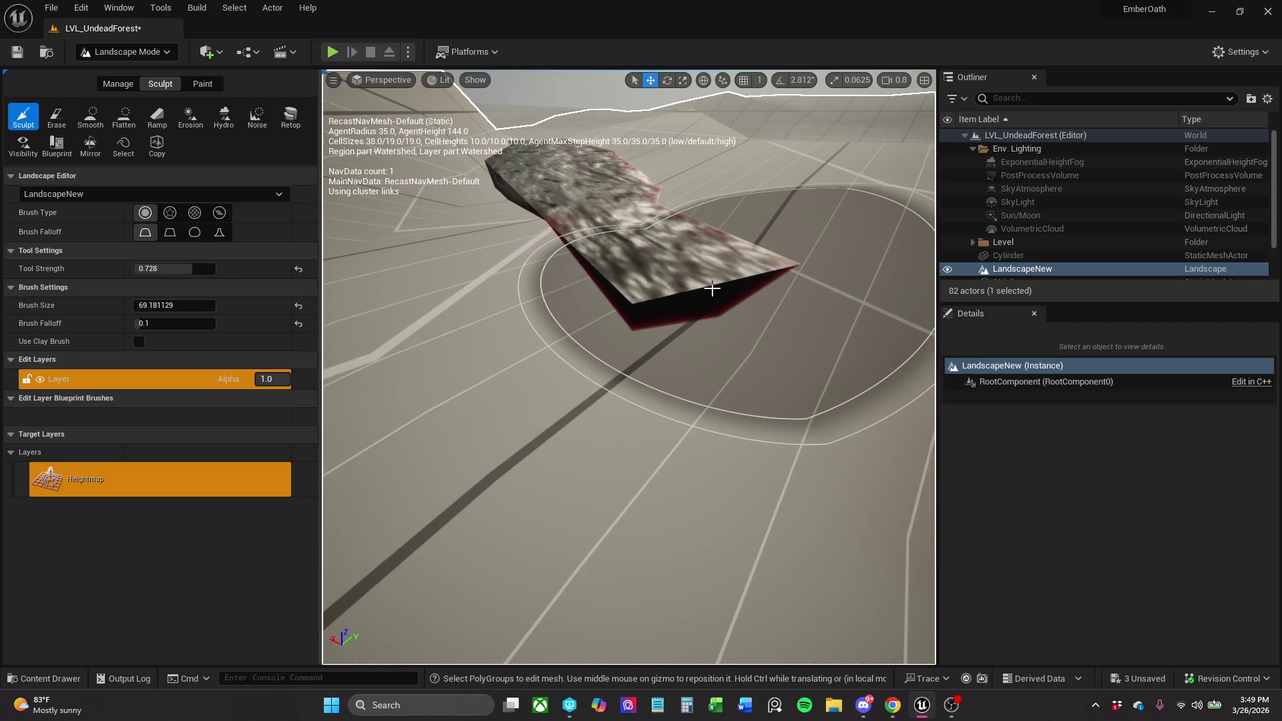
right_click(712, 289)
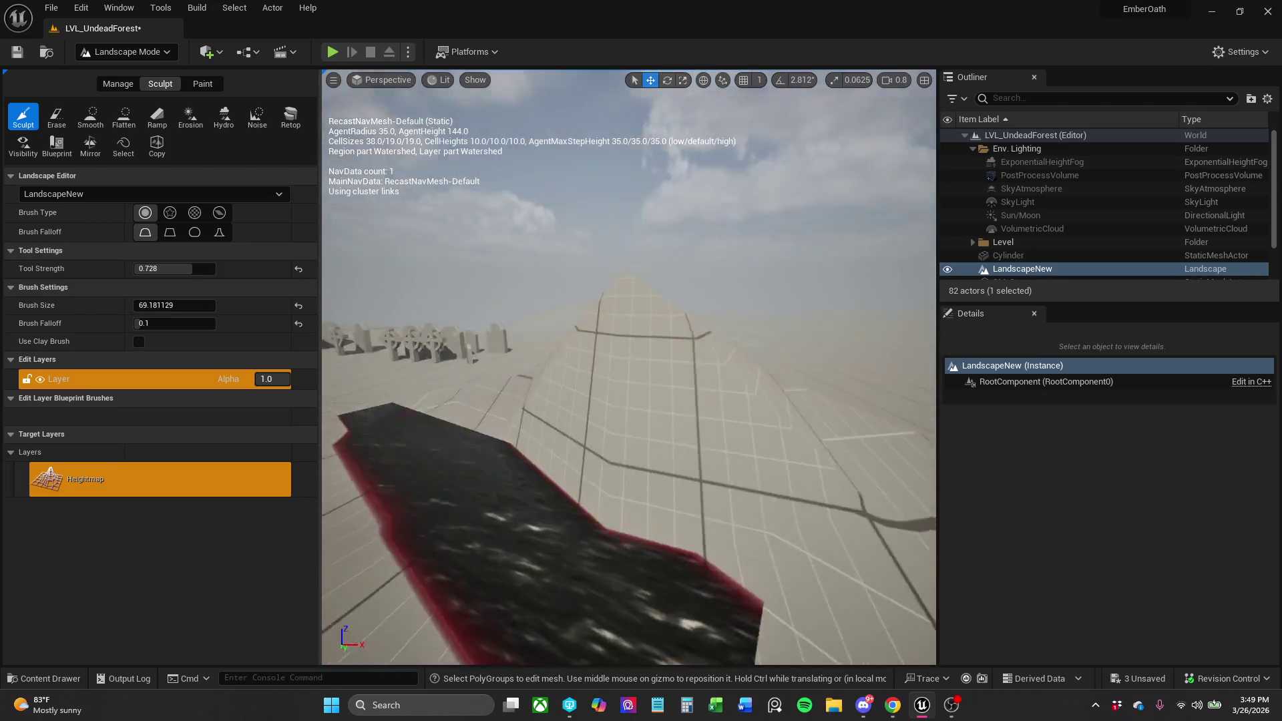
scroll(712, 290, down, 3)
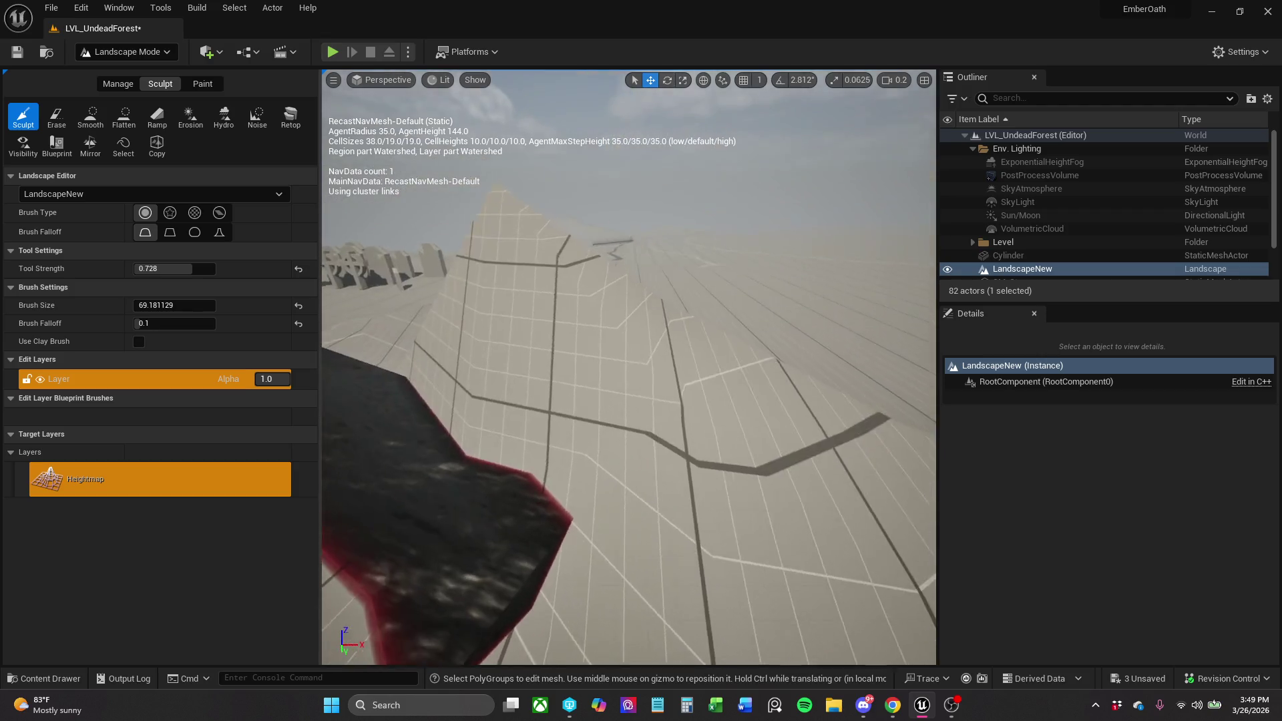
scroll(629, 367, up, 3)
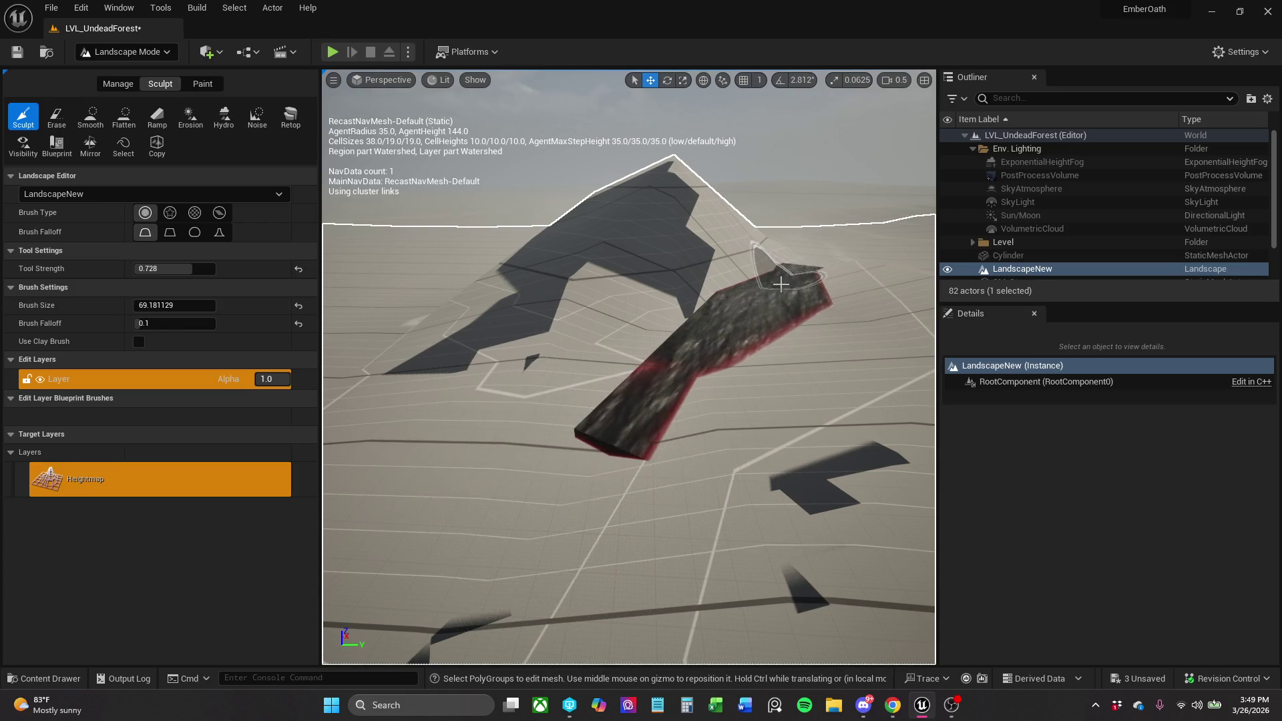
mouse_move(652, 344)
mouse_down()
mouse_move(678, 307)
mouse_move(654, 381)
mouse_move(642, 325)
mouse_up()
Enlarge the sculpt brush to about 641, raise a hill, then undo that attempt.
drag(167, 305, 286, 298)
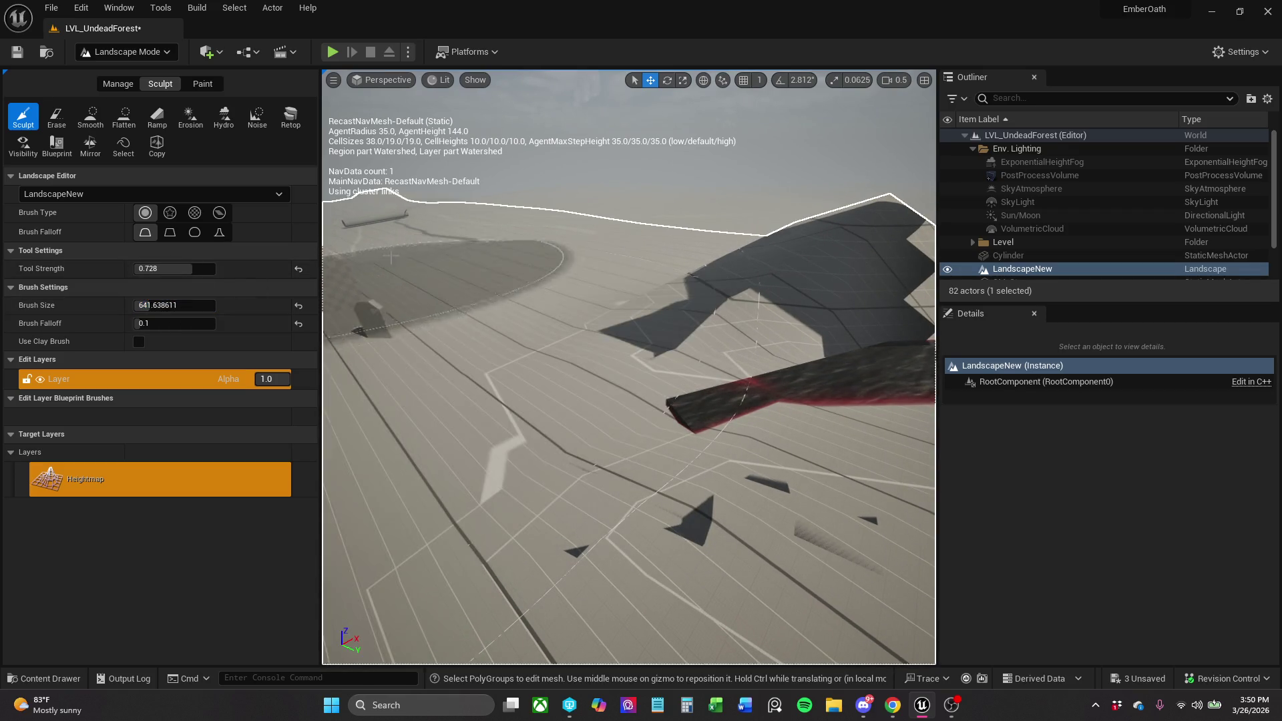
click(427, 259)
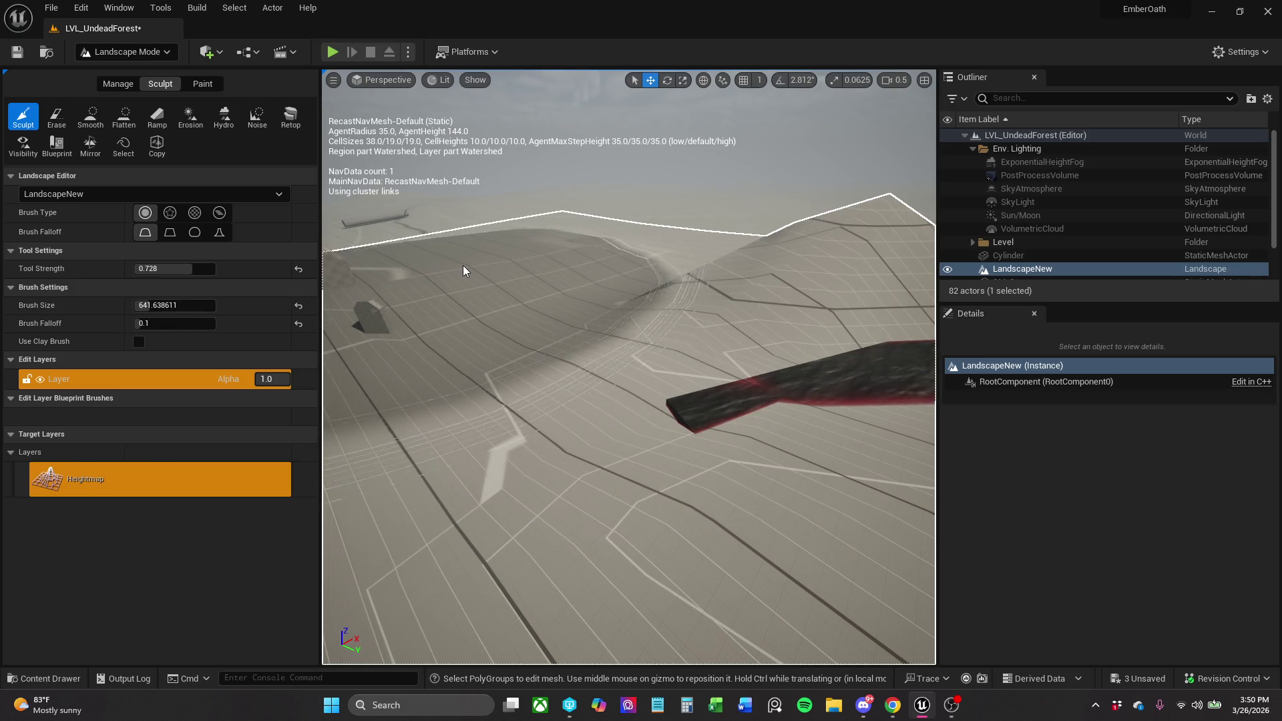
drag(458, 258, 455, 265)
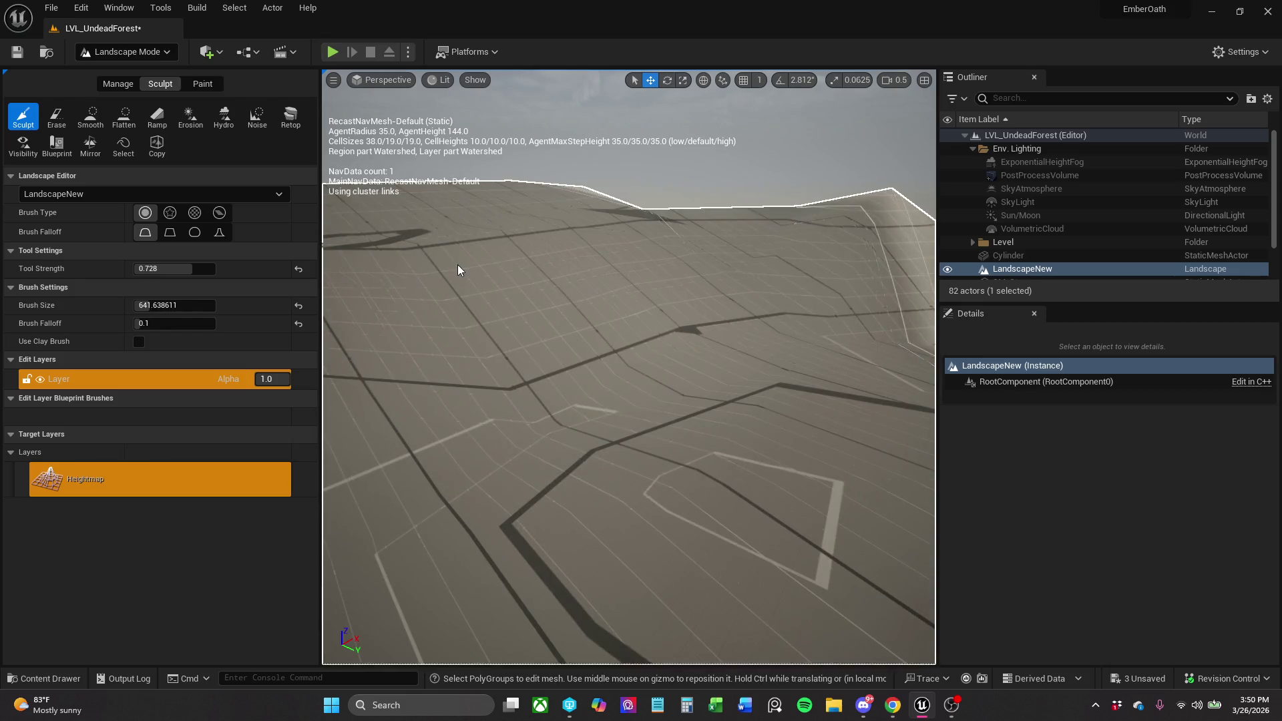
key(ctrl+z)
key(ctrl+z)
Fly across the terrain, raise a broad hill again, and leave landscape editing.
key(w)
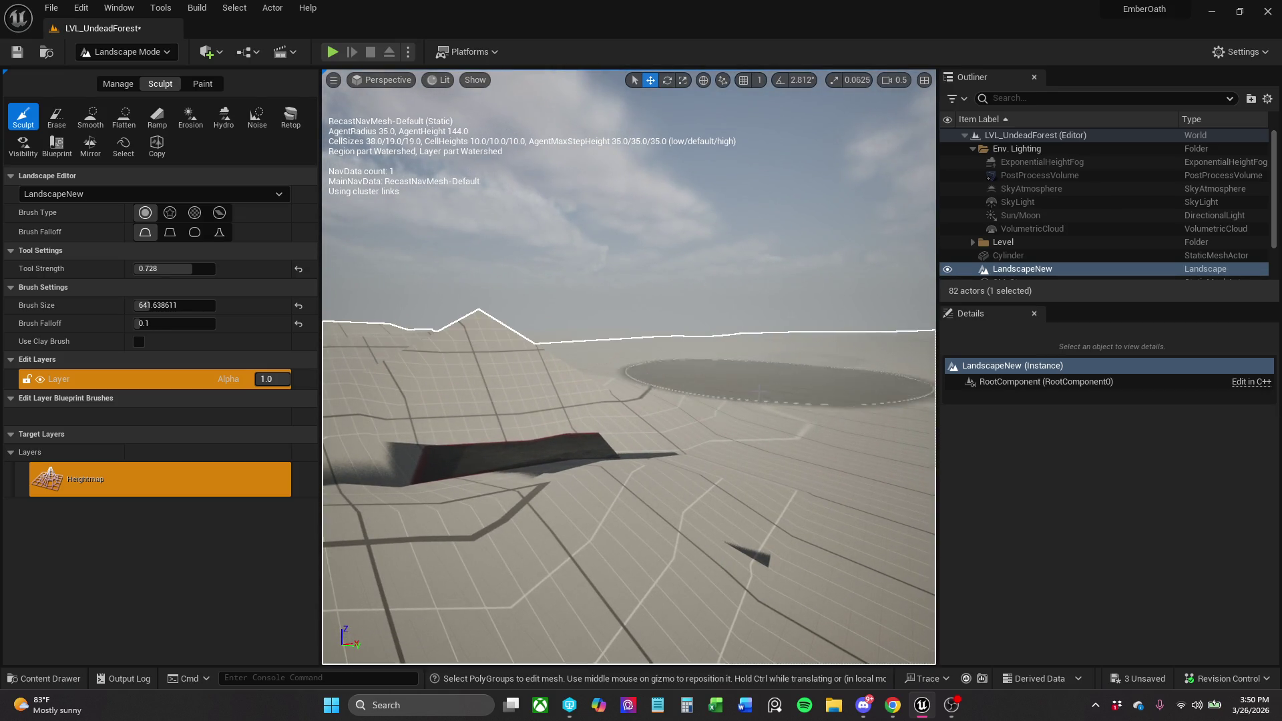
key(w)
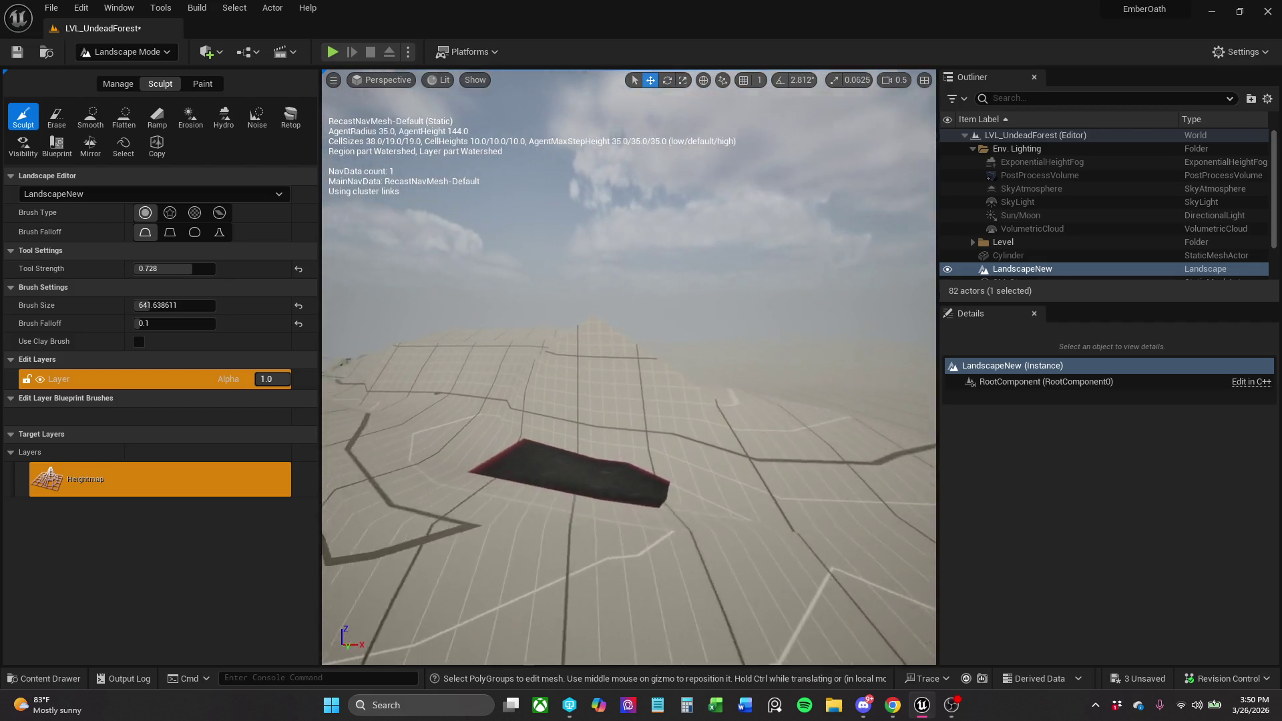
key(w)
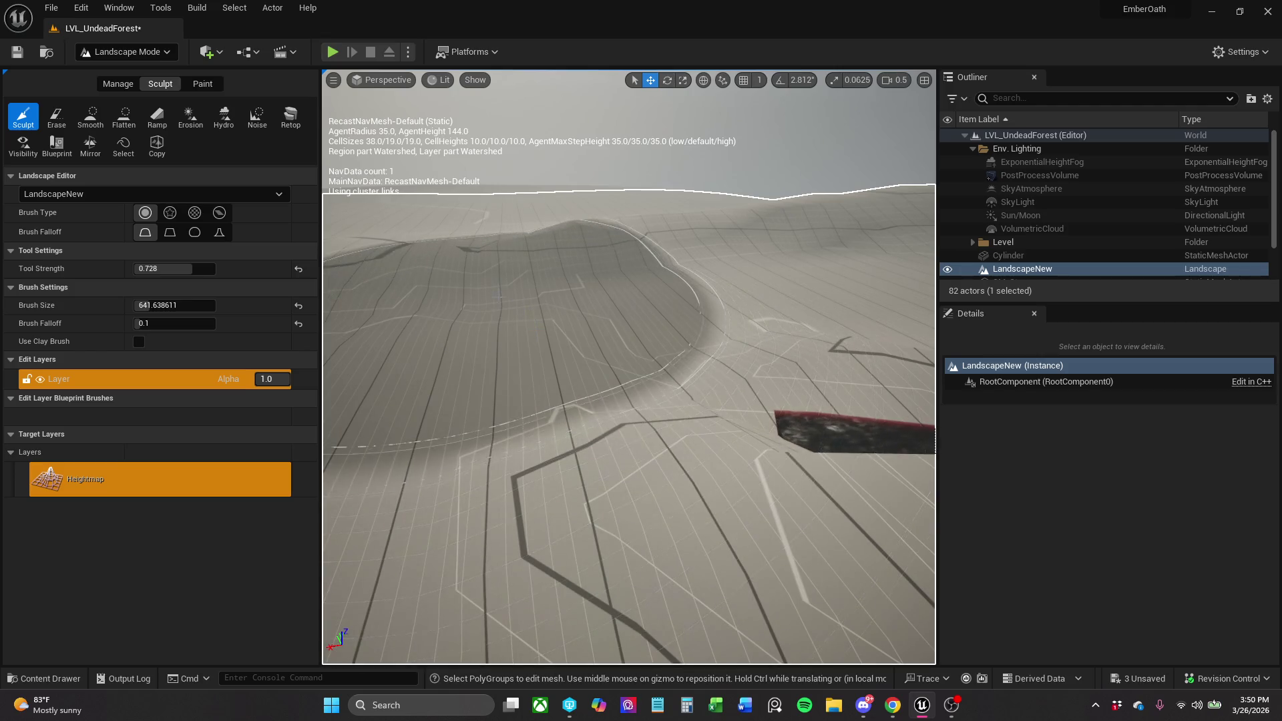
drag(514, 347, 567, 434)
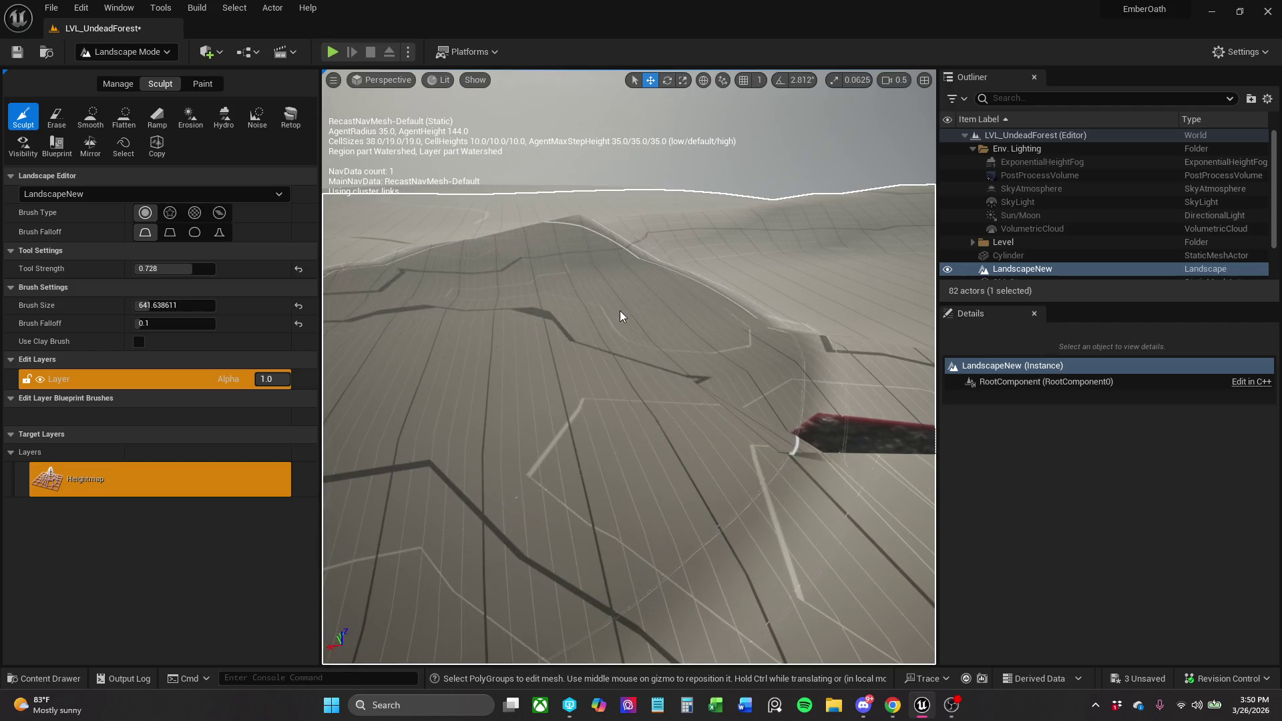
key(w)
scroll(630, 367, up, 2)
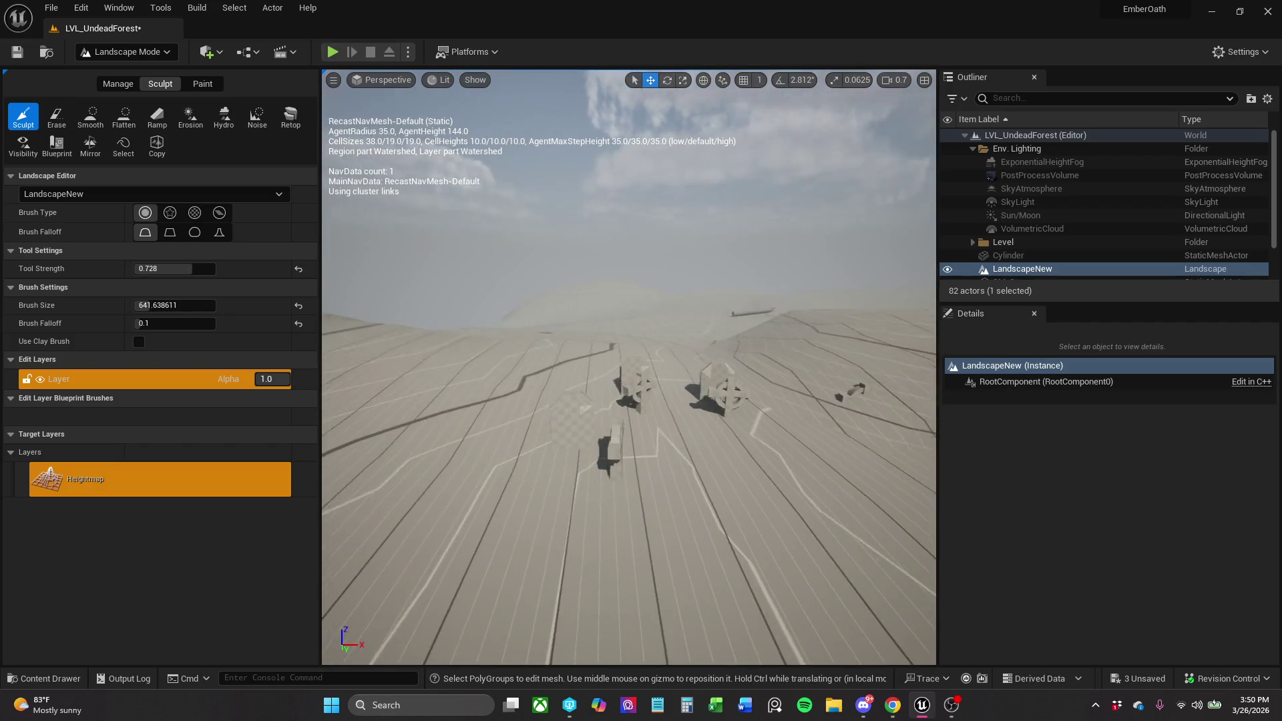
click(127, 52)
Switch to Selection Mode and select SM_Tombstone_Stack1 plus the single tombstone.
click(127, 72)
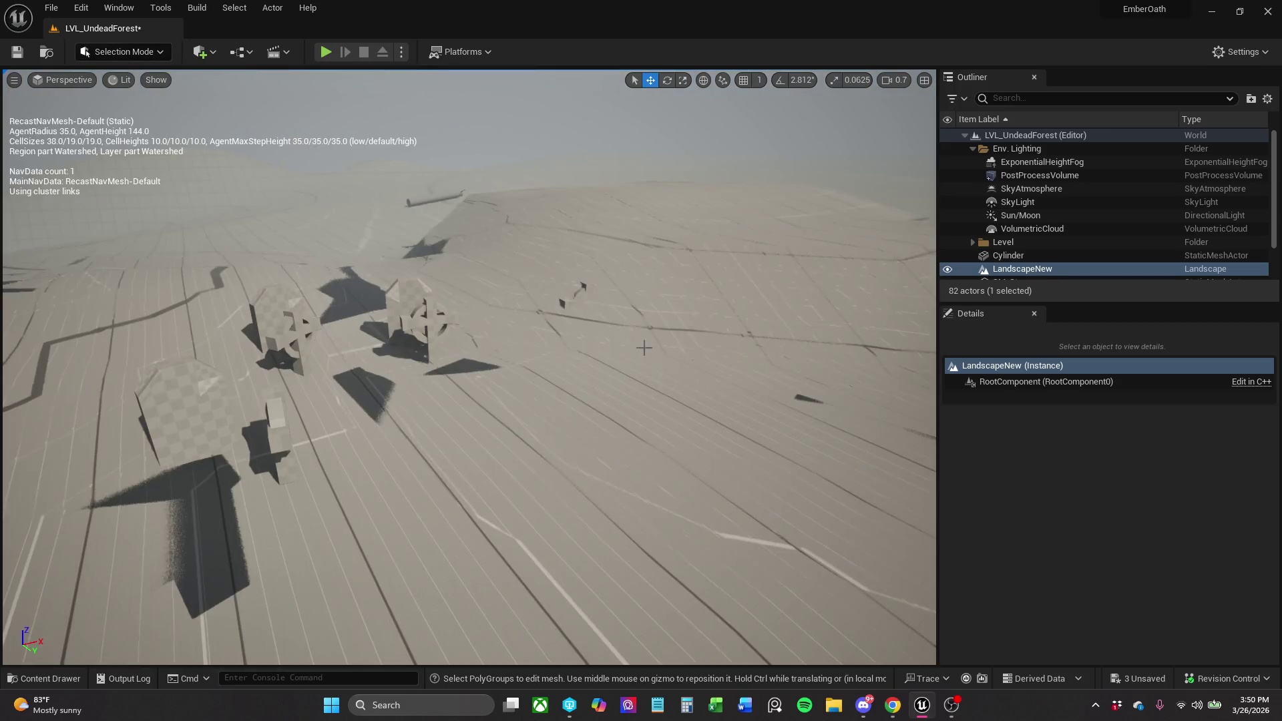
click(584, 286)
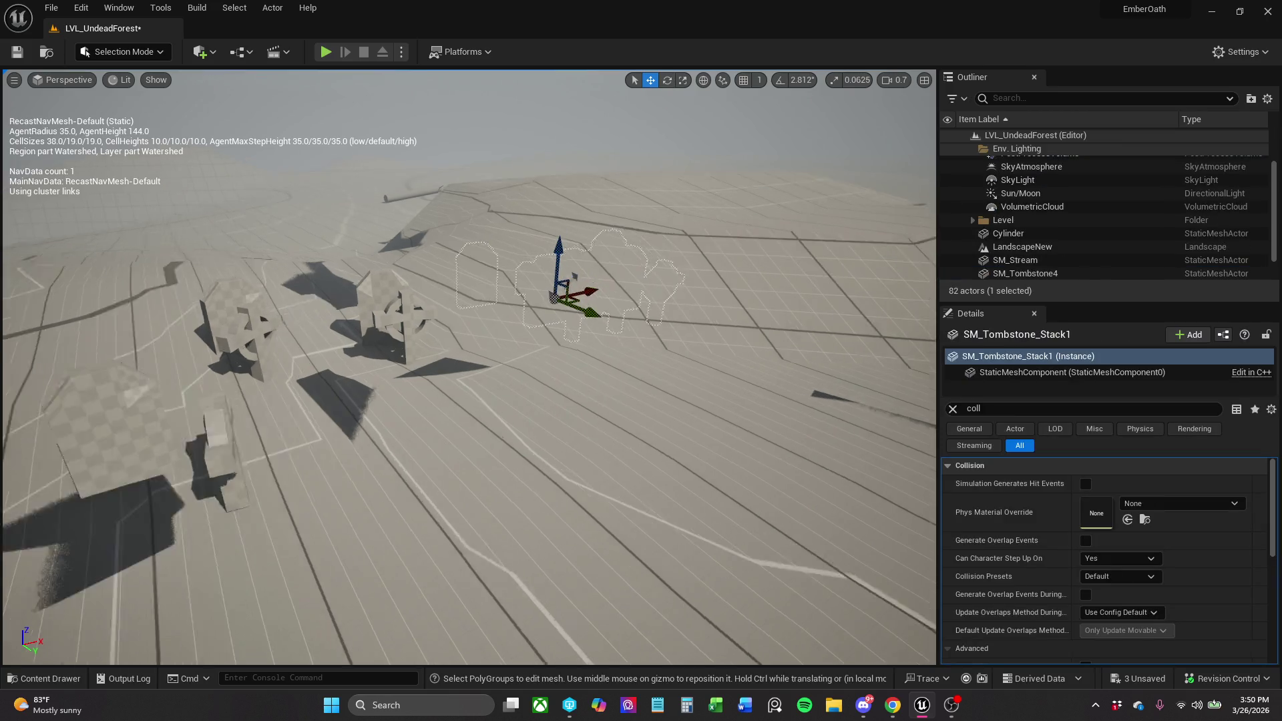
scroll(658, 289, down, 1)
scroll(358, 345, down, 3)
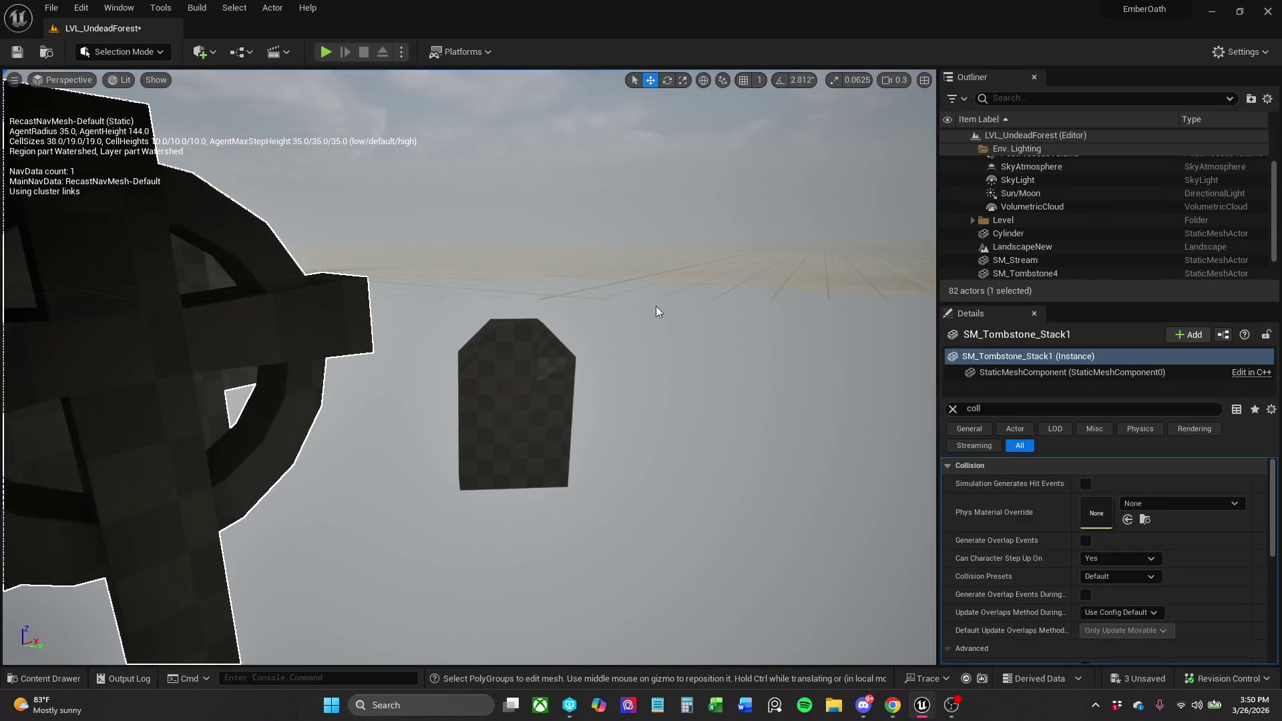
ctrl+click(539, 380)
scroll(532, 366, down, 5)
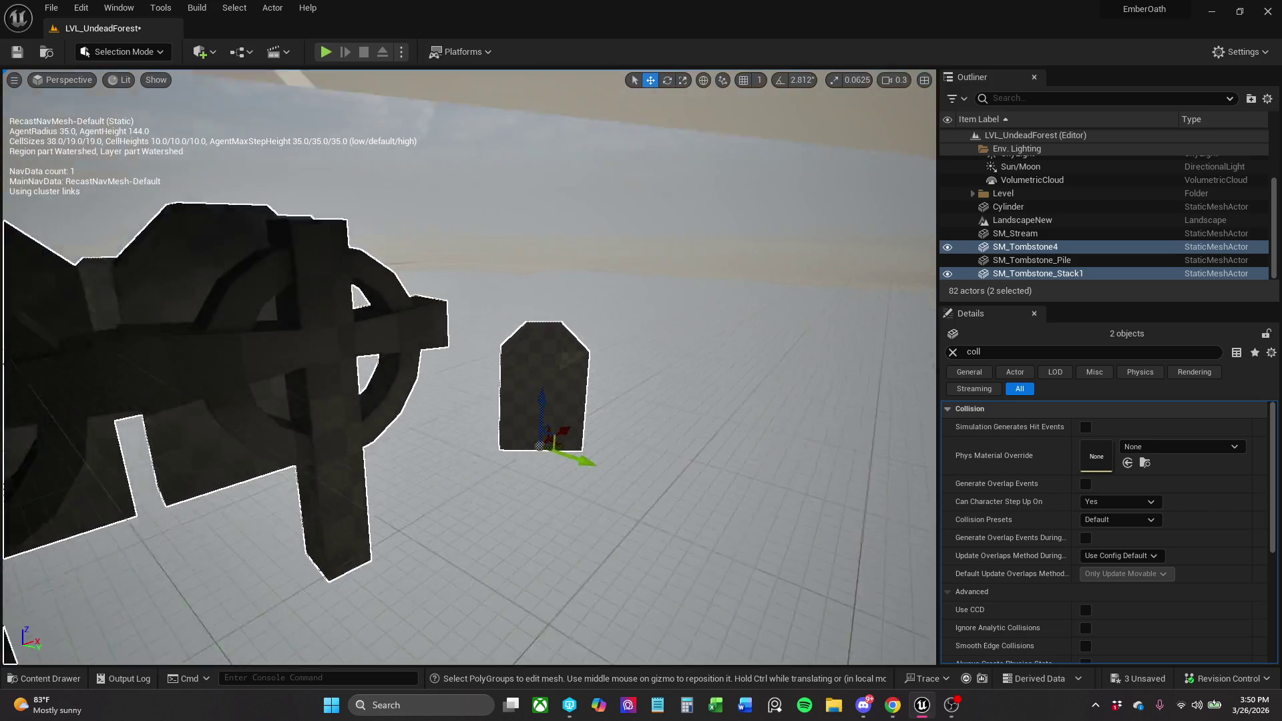
scroll(534, 334, up, 2)
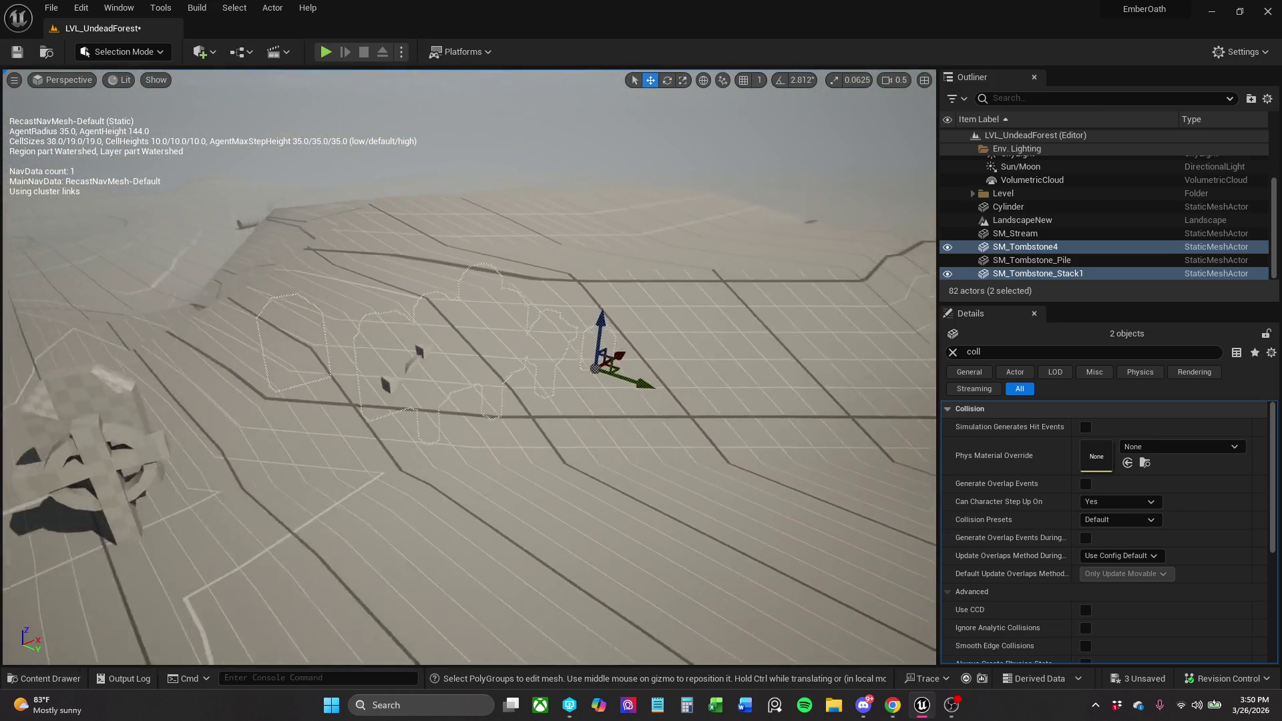
scroll(579, 332, down, 2)
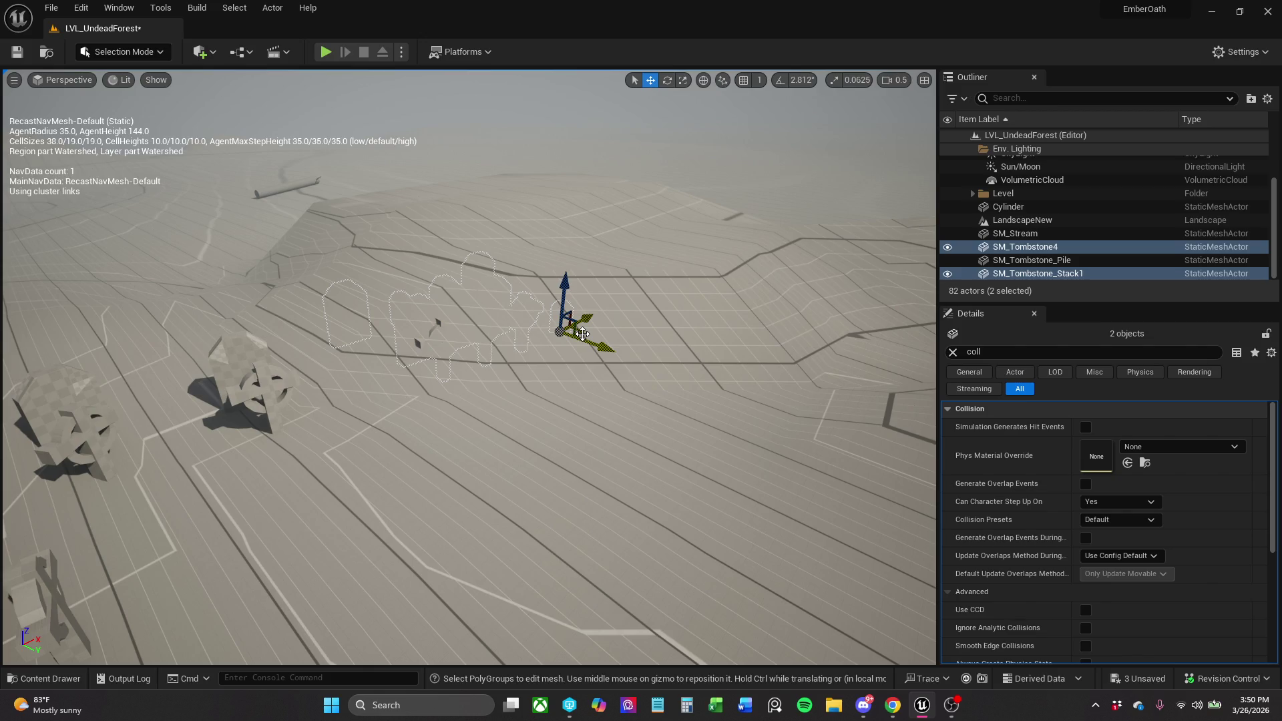
Move both selected tombstones to the right and adjust their height.
mouse_move(660, 376)
mouse_down()
mouse_move(801, 366)
mouse_move(894, 380)
mouse_up()
key(f)
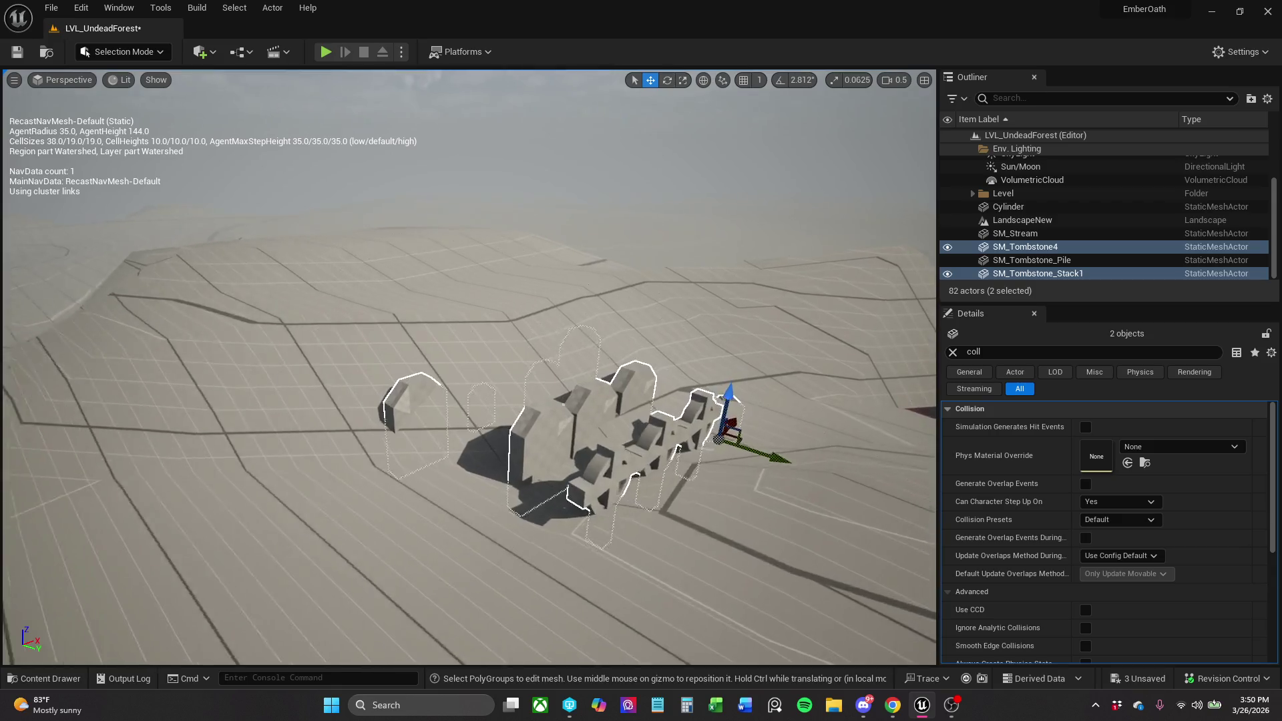
drag(617, 429, 618, 380)
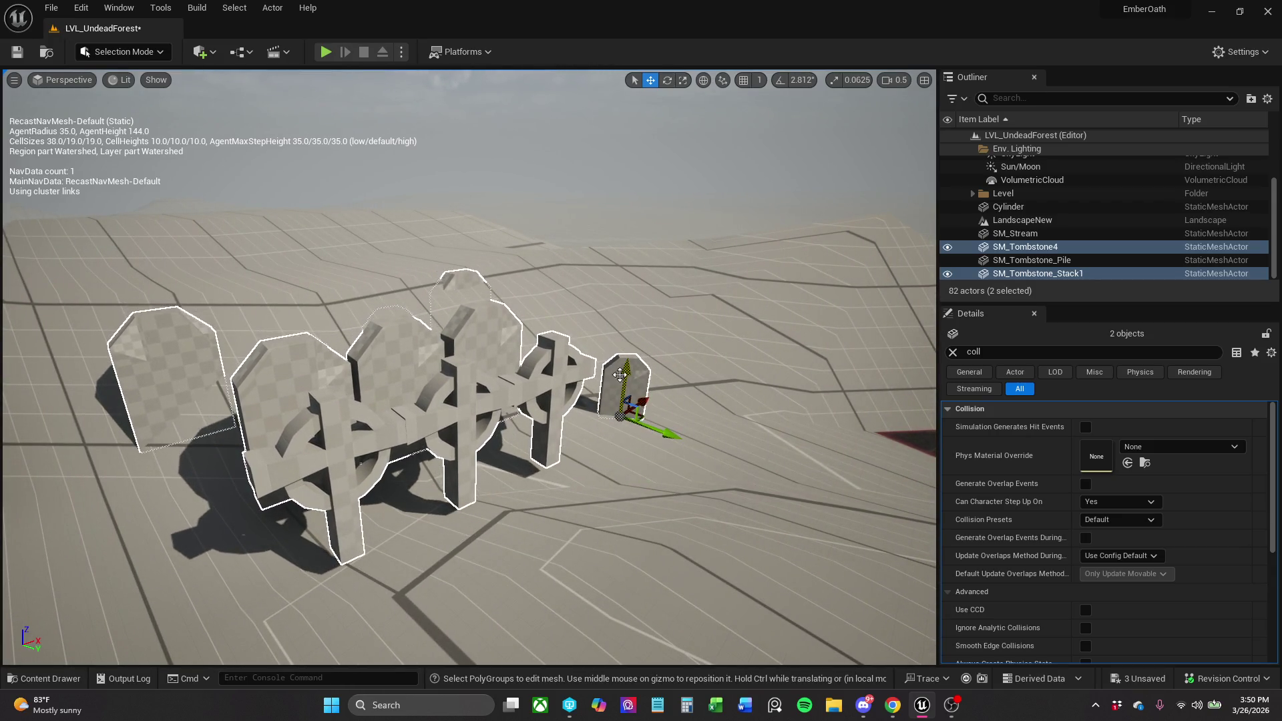
drag(645, 401, 649, 430)
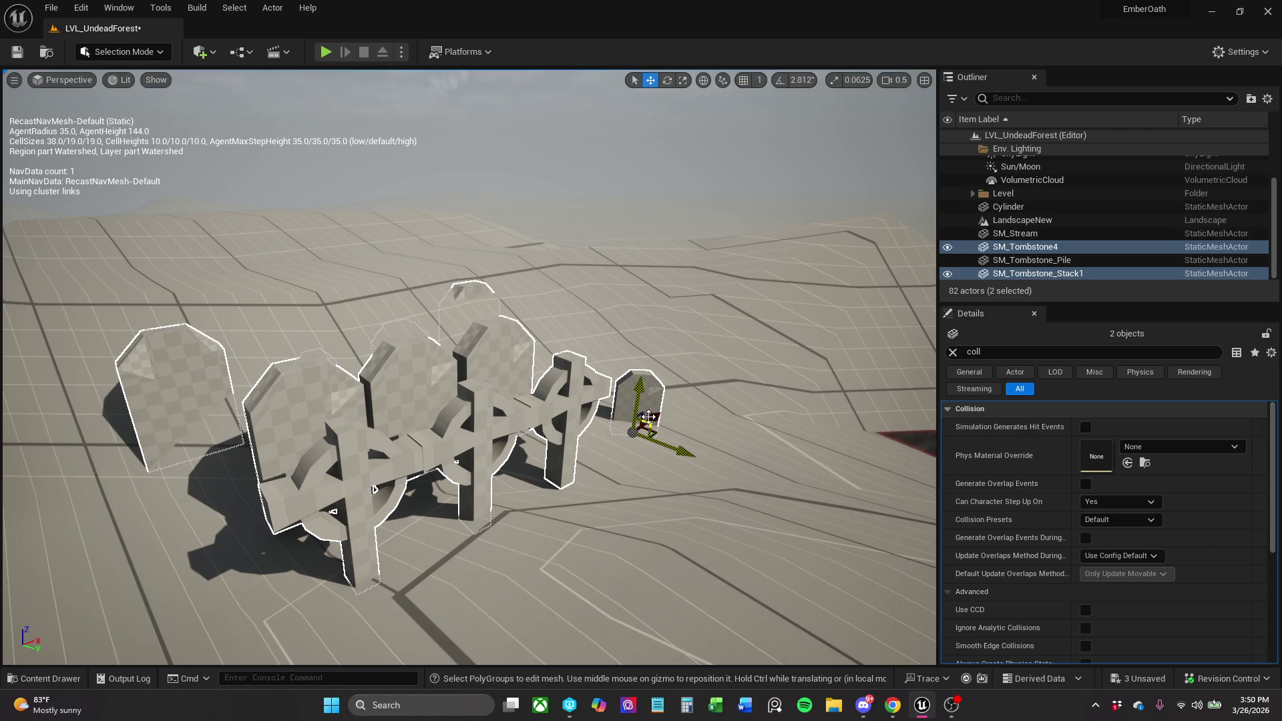
drag(644, 409, 653, 396)
drag(559, 352, 634, 358)
Rotate the two tombstones together by about 24, 13 and 6 degrees.
key(e)
drag(533, 335, 604, 310)
mouse_move(467, 360)
mouse_down()
mouse_move(528, 371)
mouse_move(477, 258)
mouse_up()
drag(663, 377, 657, 370)
key(w)
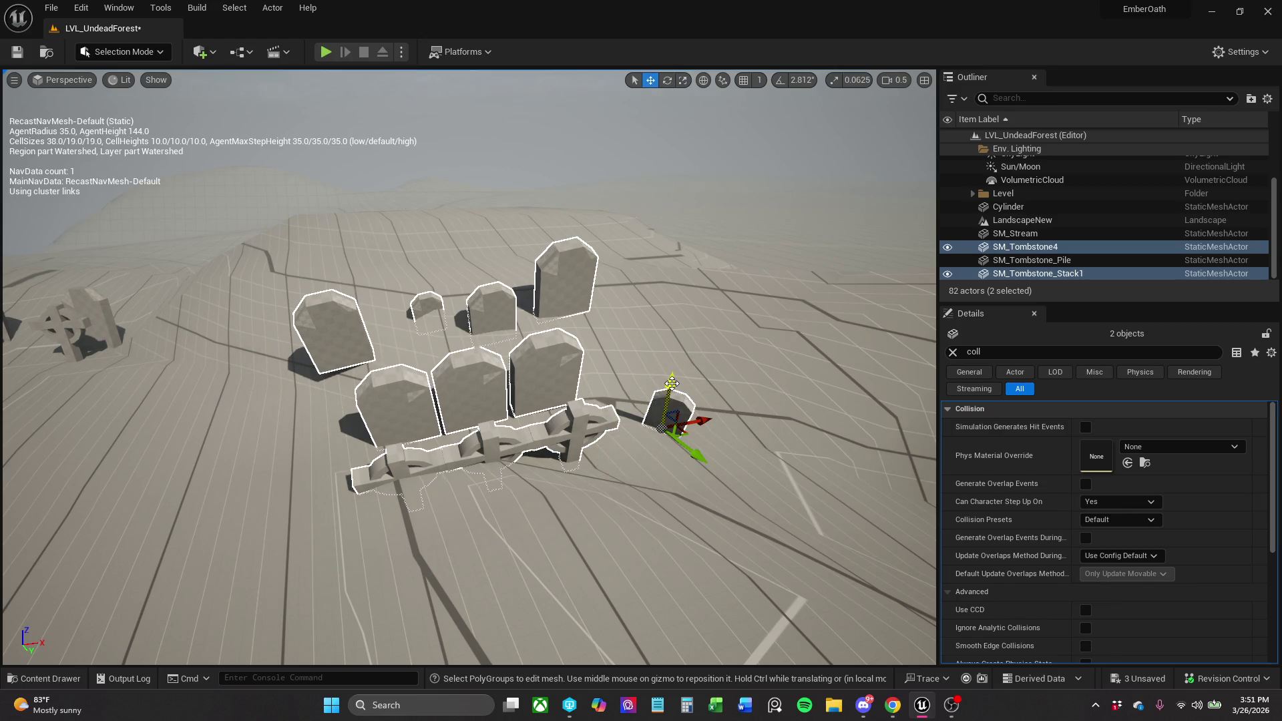
key(e)
mouse_move(743, 360)
mouse_down()
mouse_move(732, 318)
mouse_move(749, 344)
mouse_up()
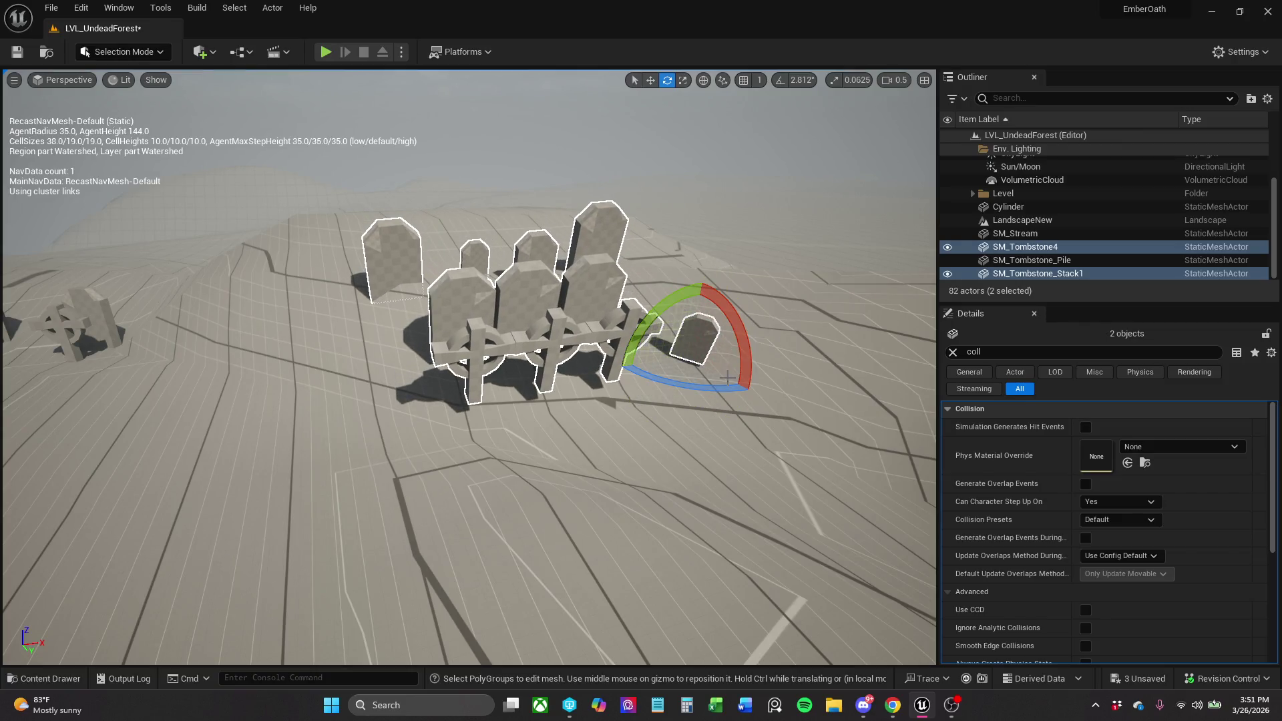
drag(712, 387, 750, 350)
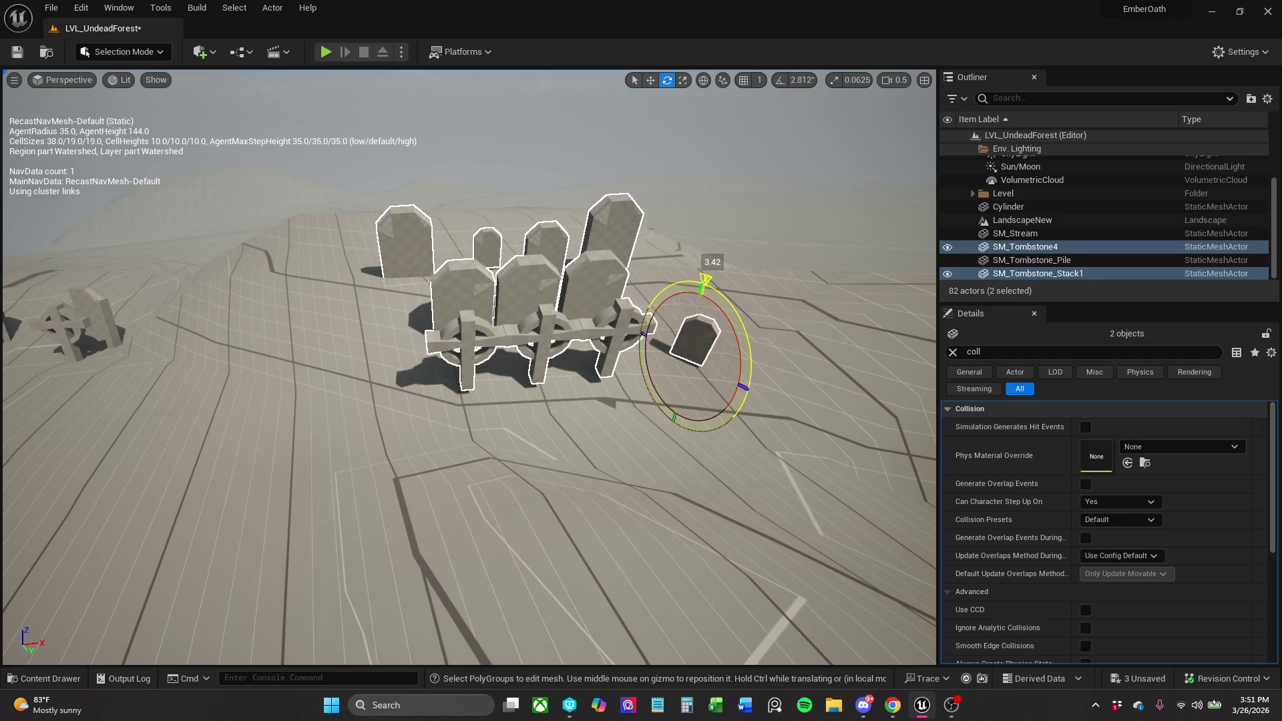
mouse_move(675, 293)
mouse_down()
mouse_move(758, 352)
mouse_move(702, 277)
mouse_up()
key(f)
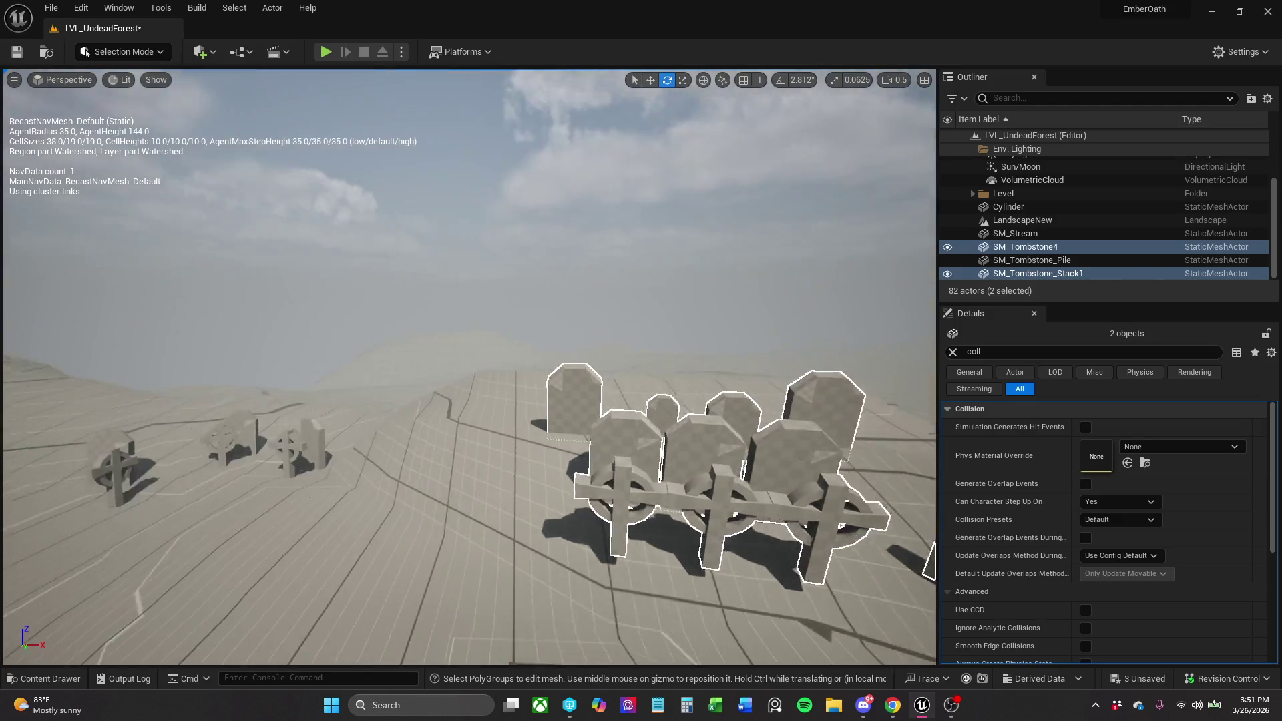
scroll(467, 367, down, 10)
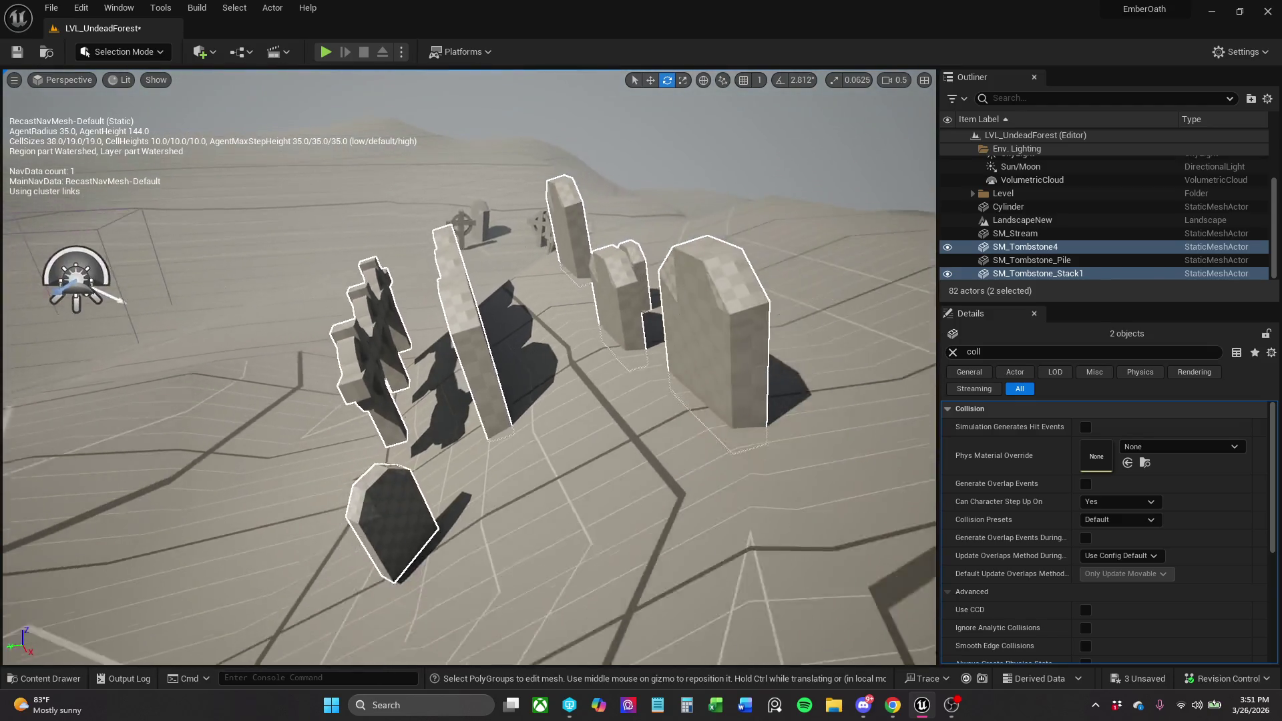
scroll(467, 368, up, 5)
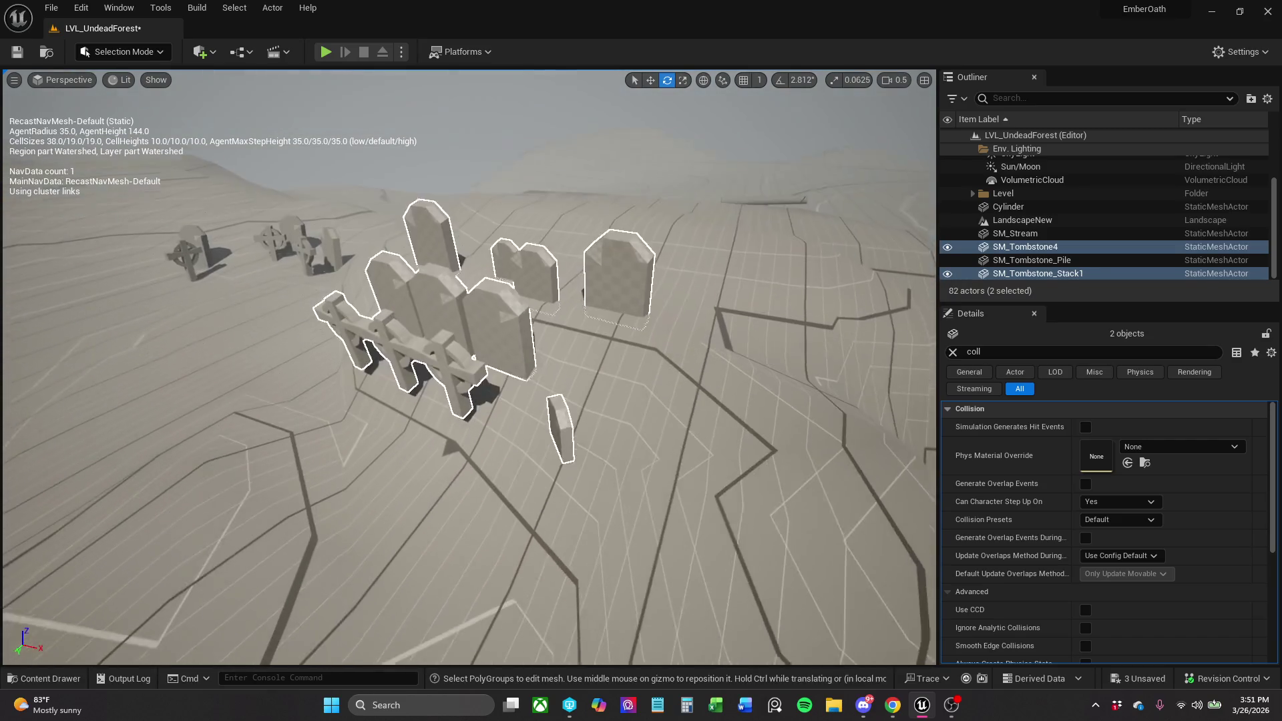
Slide both tombstones across the landscape, raise them slightly, then select only SM_Tombstone4.
key(r)
key(w)
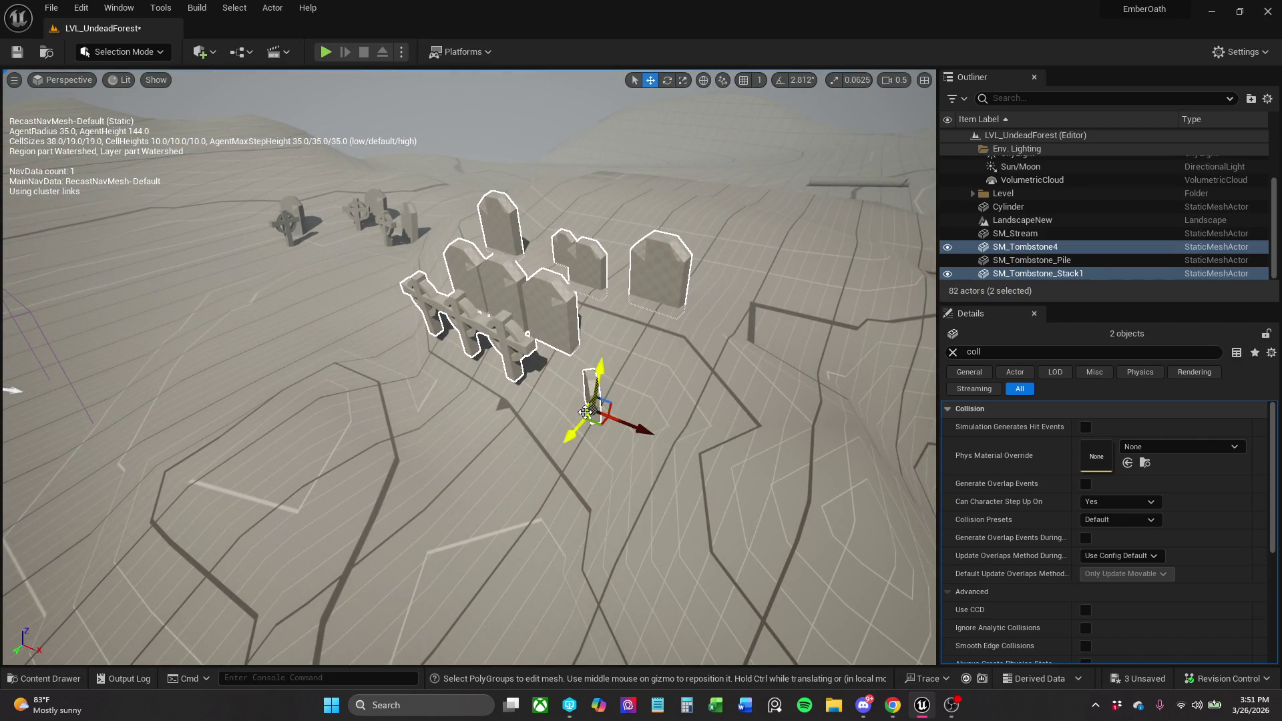
drag(567, 431, 658, 381)
mouse_move(650, 323)
mouse_down()
mouse_move(630, 275)
mouse_move(668, 248)
mouse_move(657, 270)
mouse_up()
key(e)
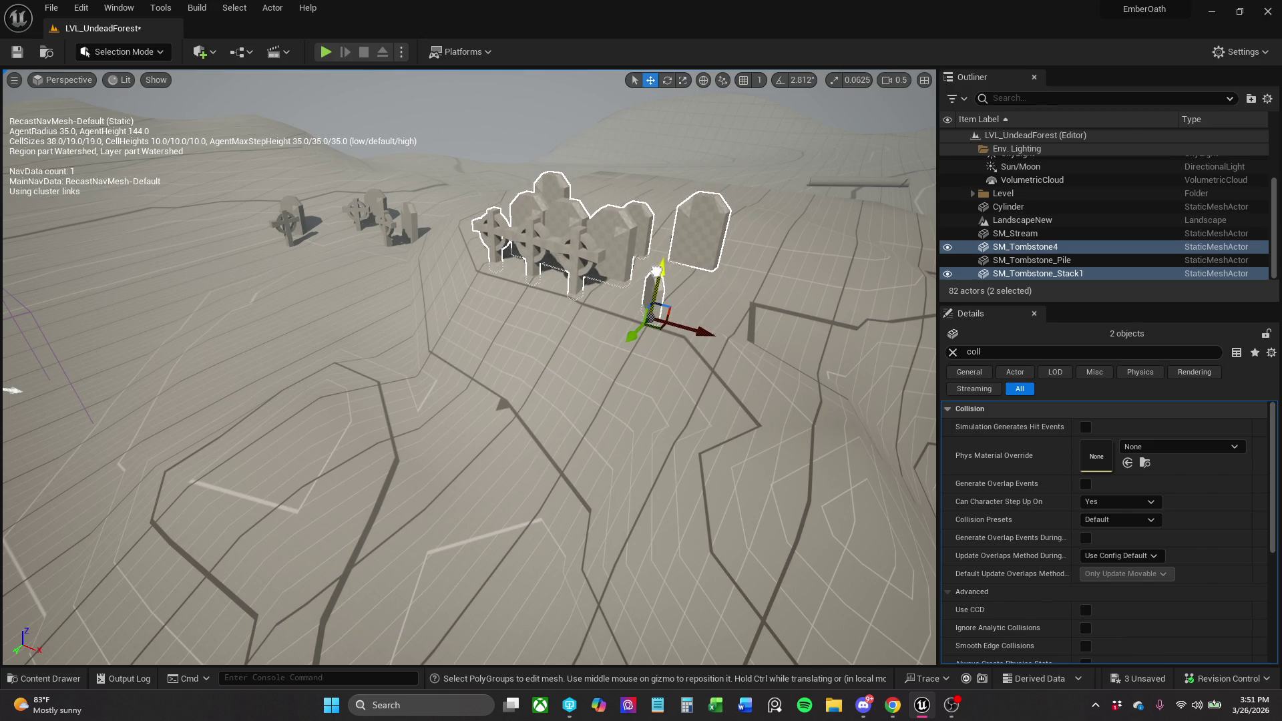
click(661, 326)
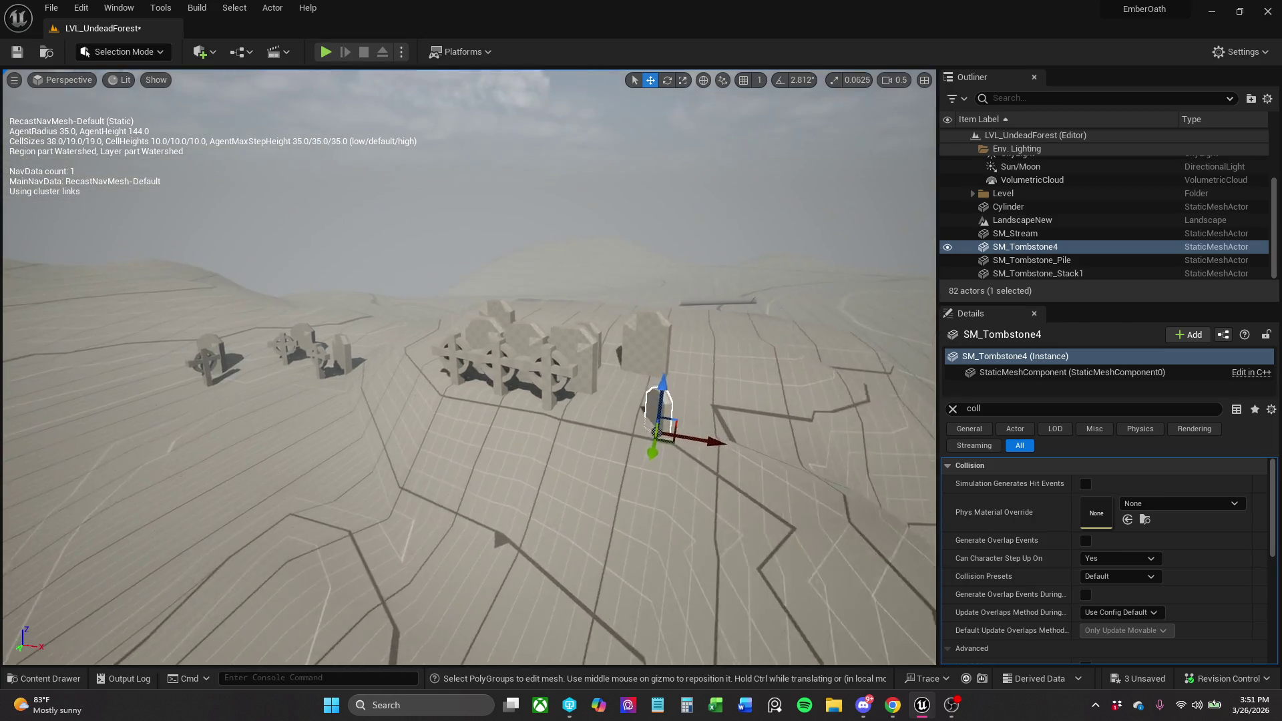
Move SM_Tombstone_Stack1 right and back, then rotate it about 4 degrees.
click(624, 338)
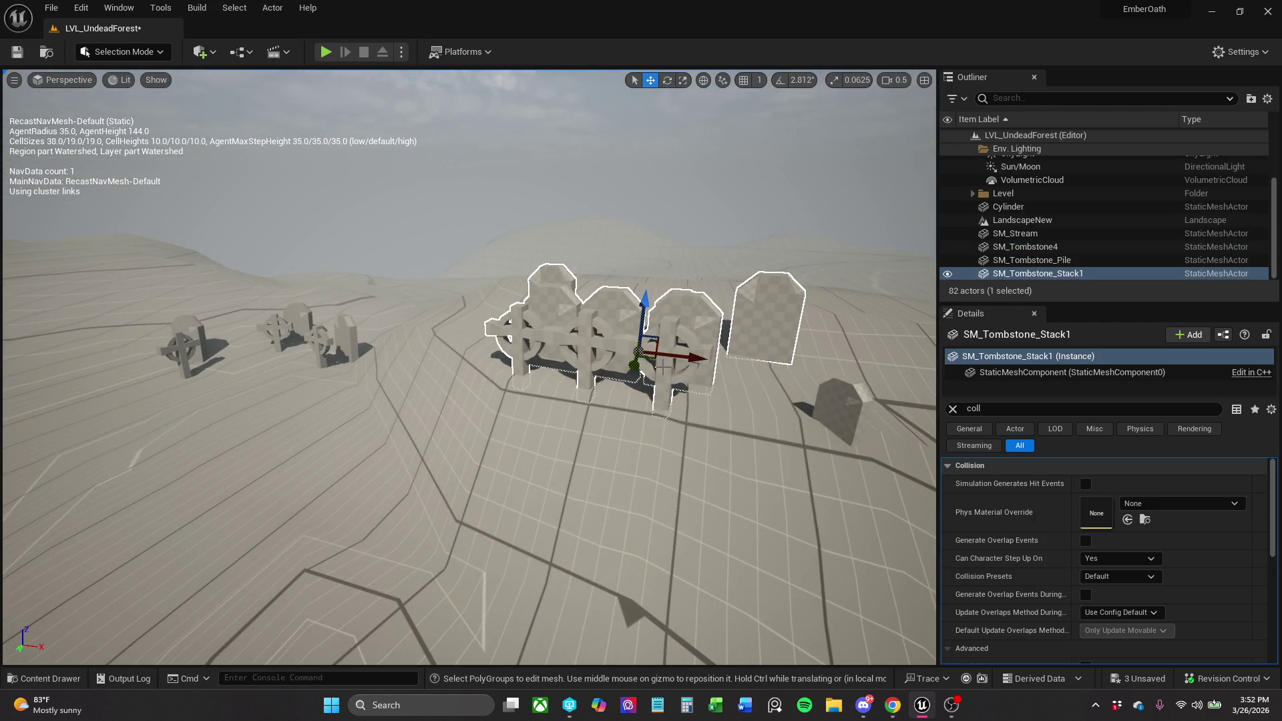
mouse_move(654, 361)
mouse_down()
mouse_move(668, 350)
mouse_move(657, 296)
mouse_move(662, 313)
mouse_move(705, 294)
mouse_up()
drag(659, 285, 659, 286)
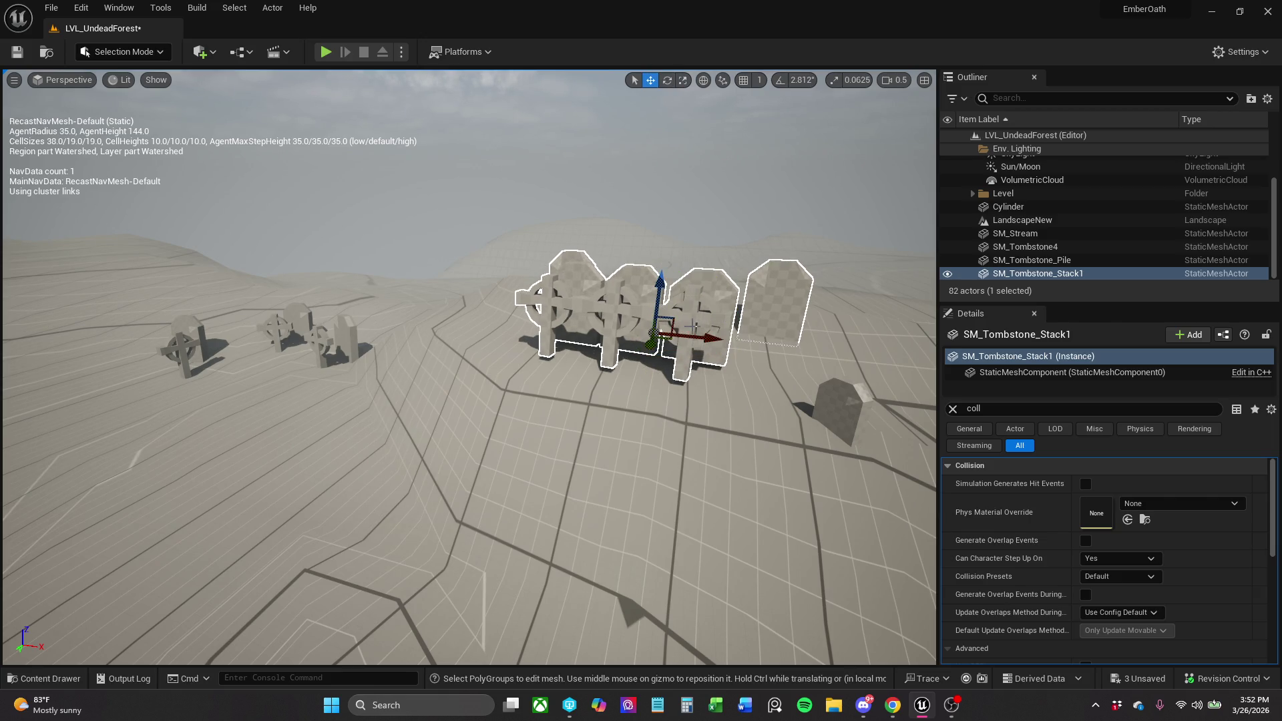
mouse_move(693, 327)
mouse_down()
mouse_move(627, 331)
mouse_move(721, 386)
mouse_move(702, 395)
mouse_up()
drag(688, 331, 714, 314)
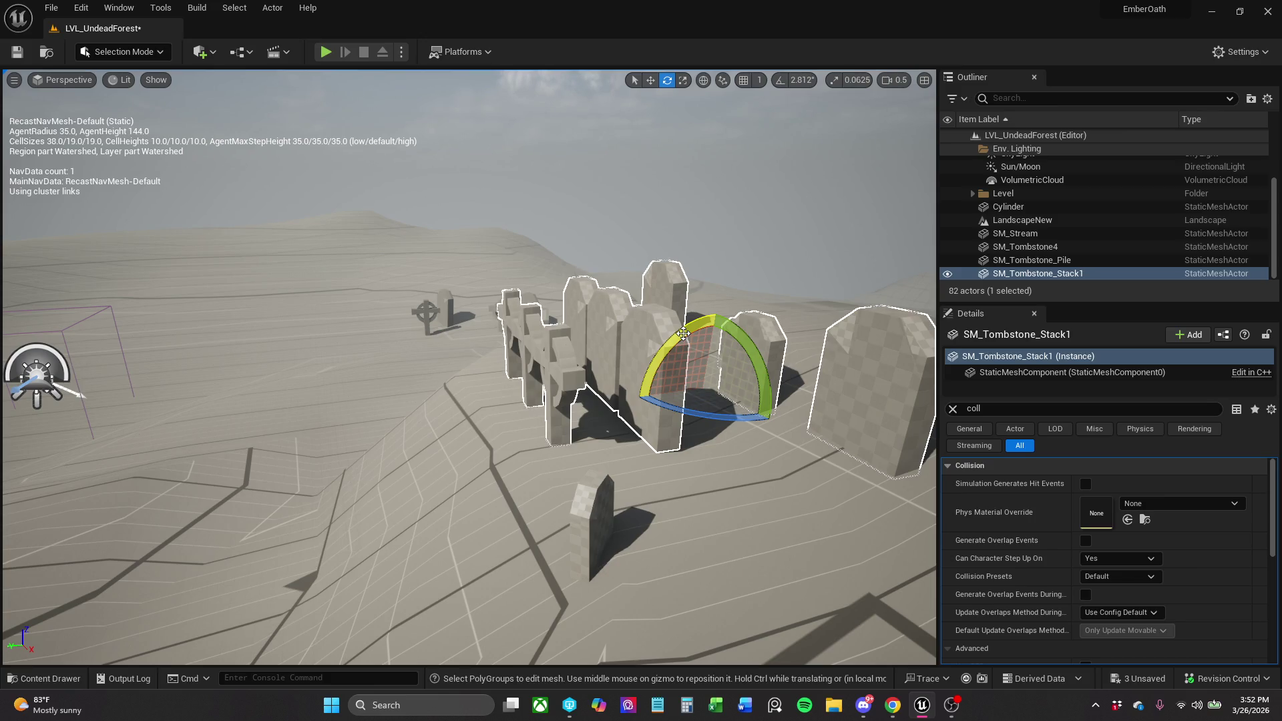
mouse_move(683, 333)
mouse_down()
mouse_move(414, 343)
mouse_move(623, 334)
mouse_up()
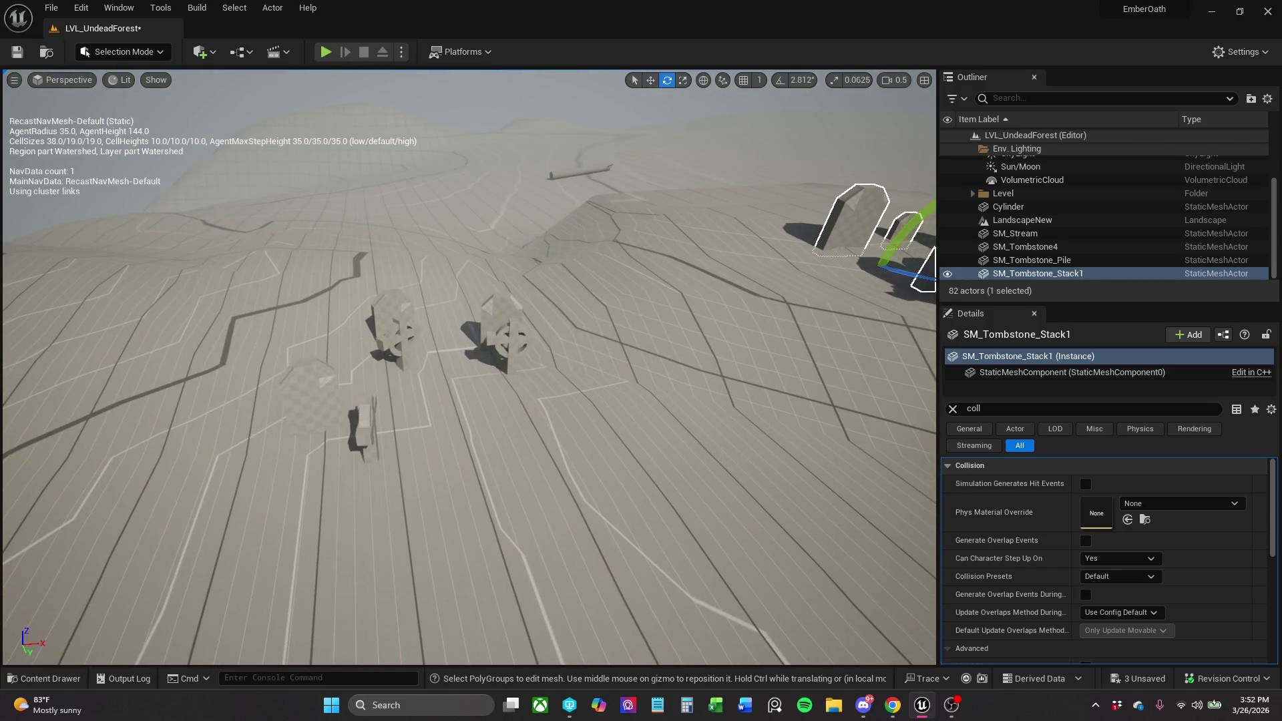
Select SM_Tombstone_Pile with the Move tool and tilt the view up to the horizon.
click(508, 334)
key(r)
key(w)
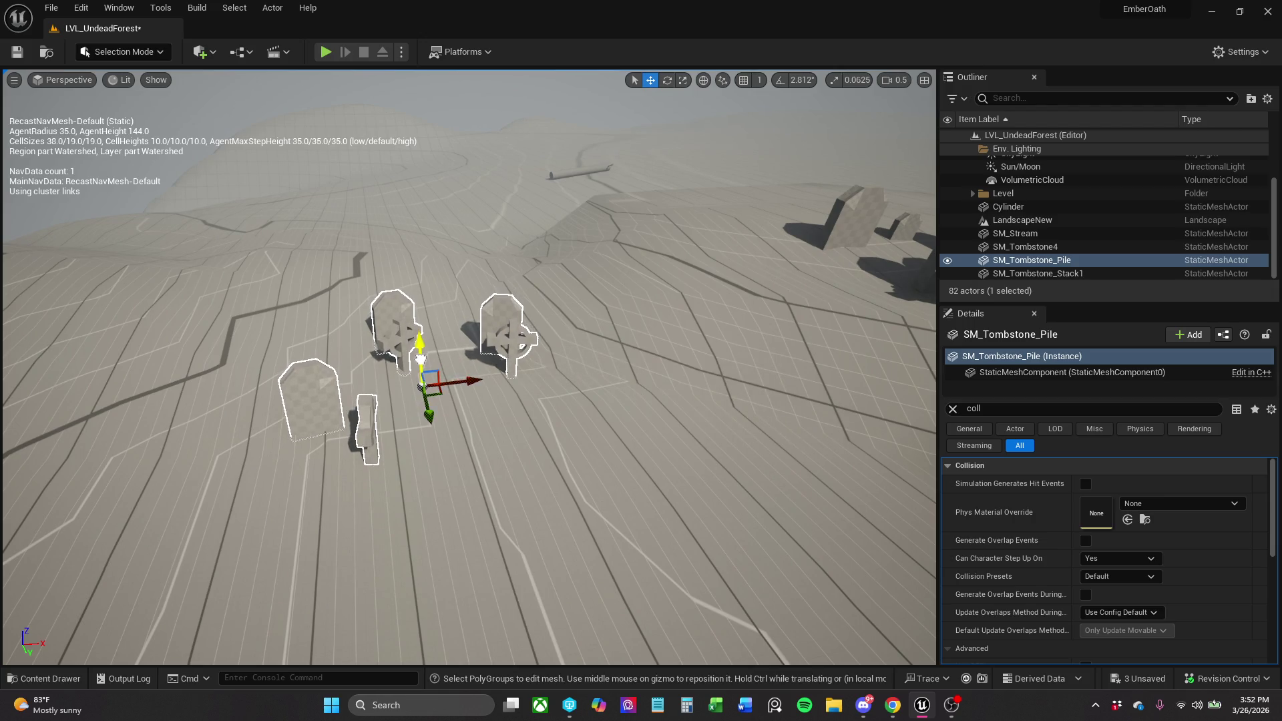
mouse_move(420, 359)
mouse_down()
mouse_move(427, 313)
mouse_move(440, 313)
mouse_move(434, 334)
mouse_move(414, 317)
mouse_move(352, 349)
mouse_up()
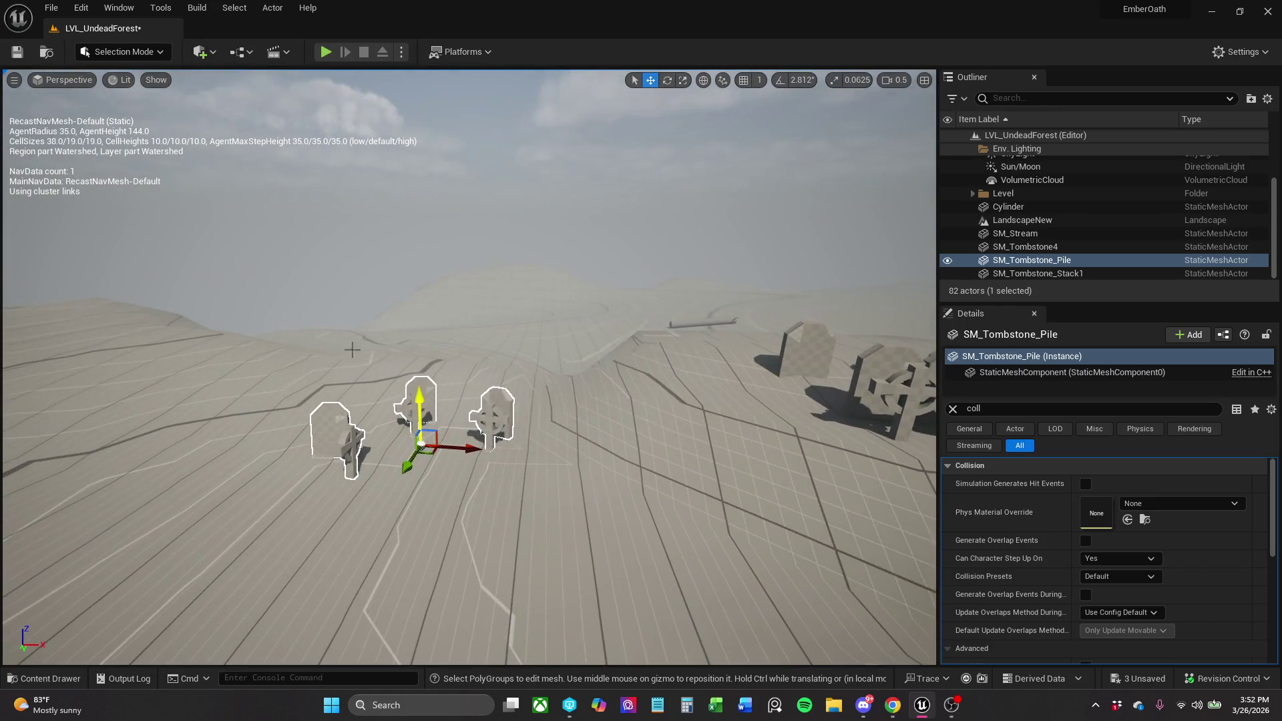
Save LVL_UndeadForest, run a Play In Editor test, and stop it with Esc.
click(20, 60)
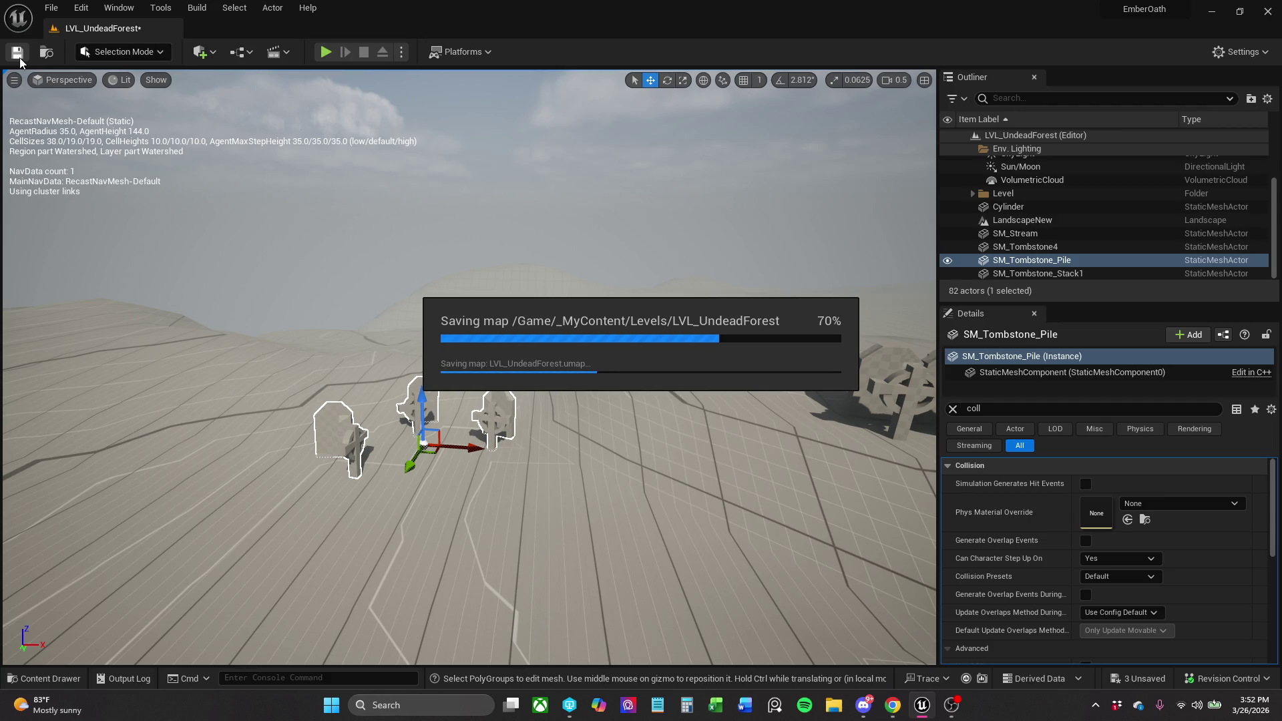
click(320, 53)
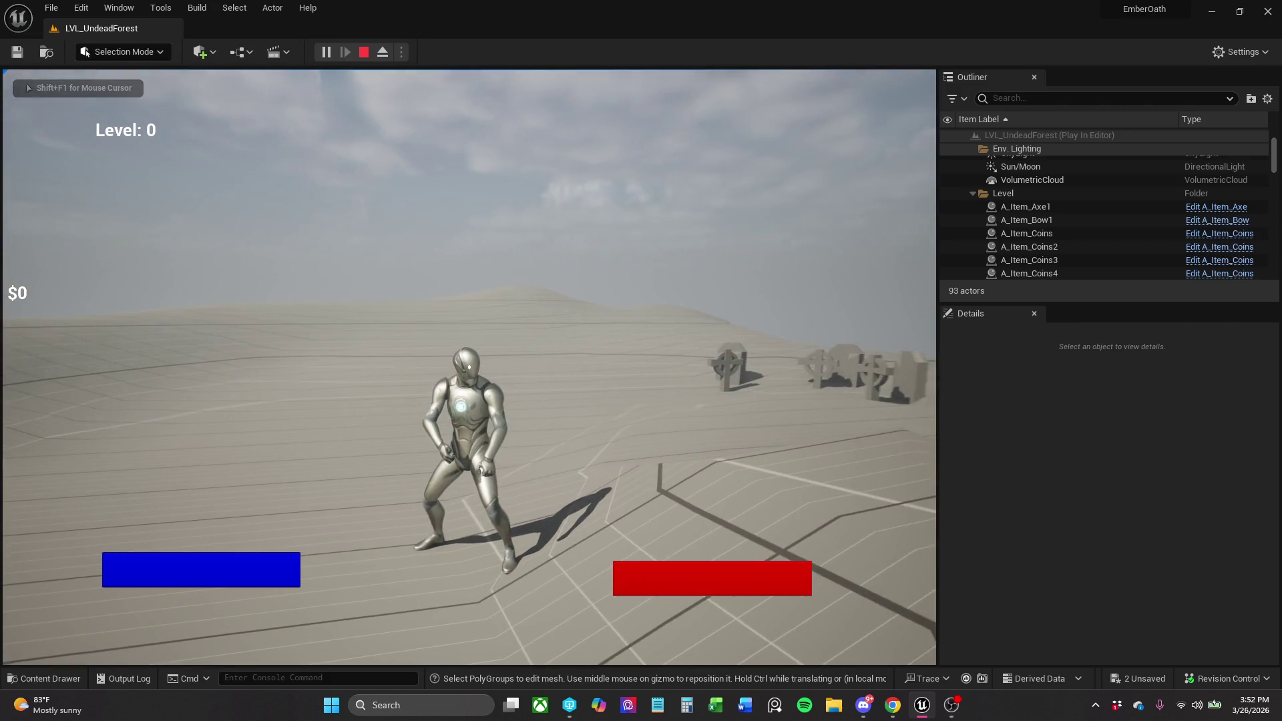
key(Escape)
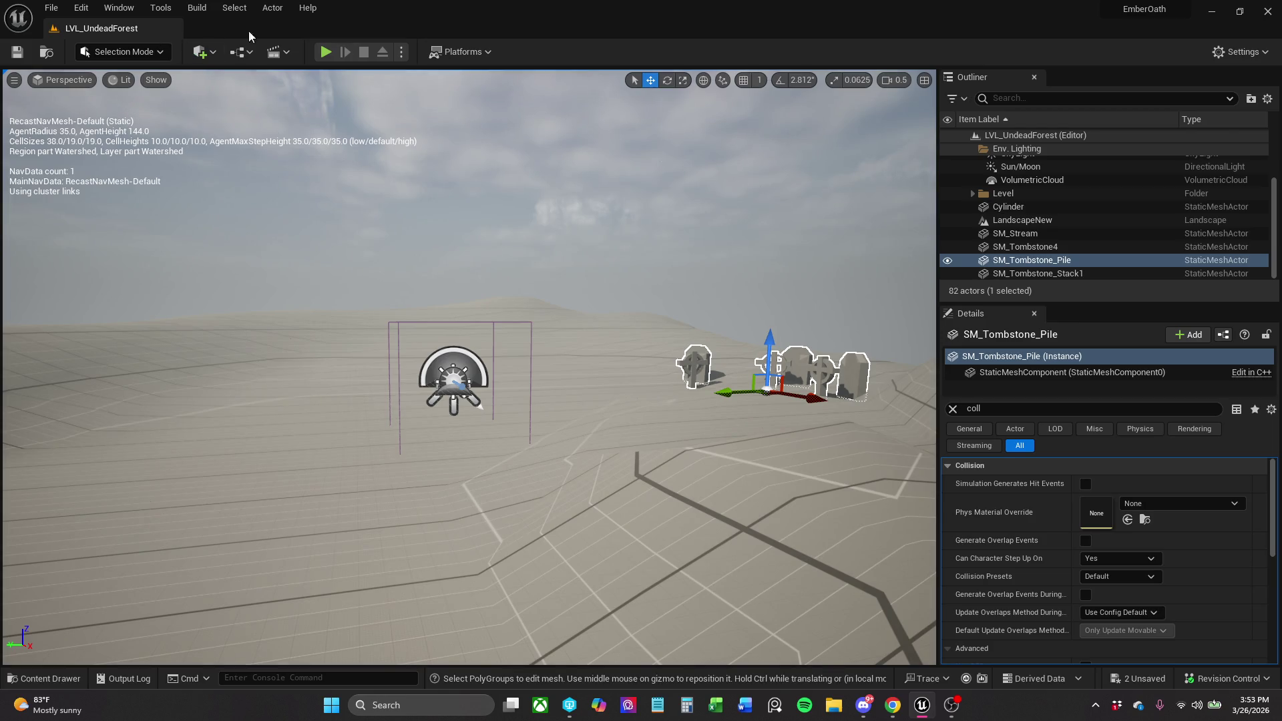
Place a new Shapes cube (Cube4) near the tombstones and filter Details by 'coll'.
click(193, 59)
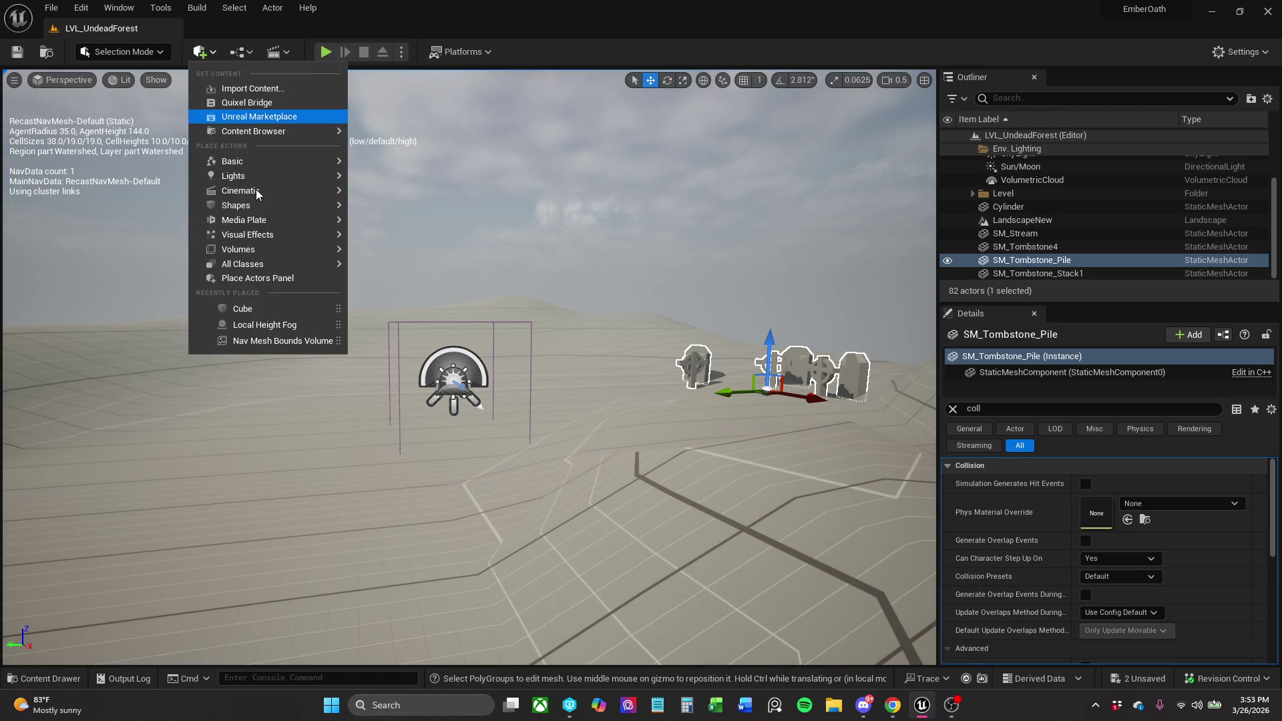
mouse_move(267, 206)
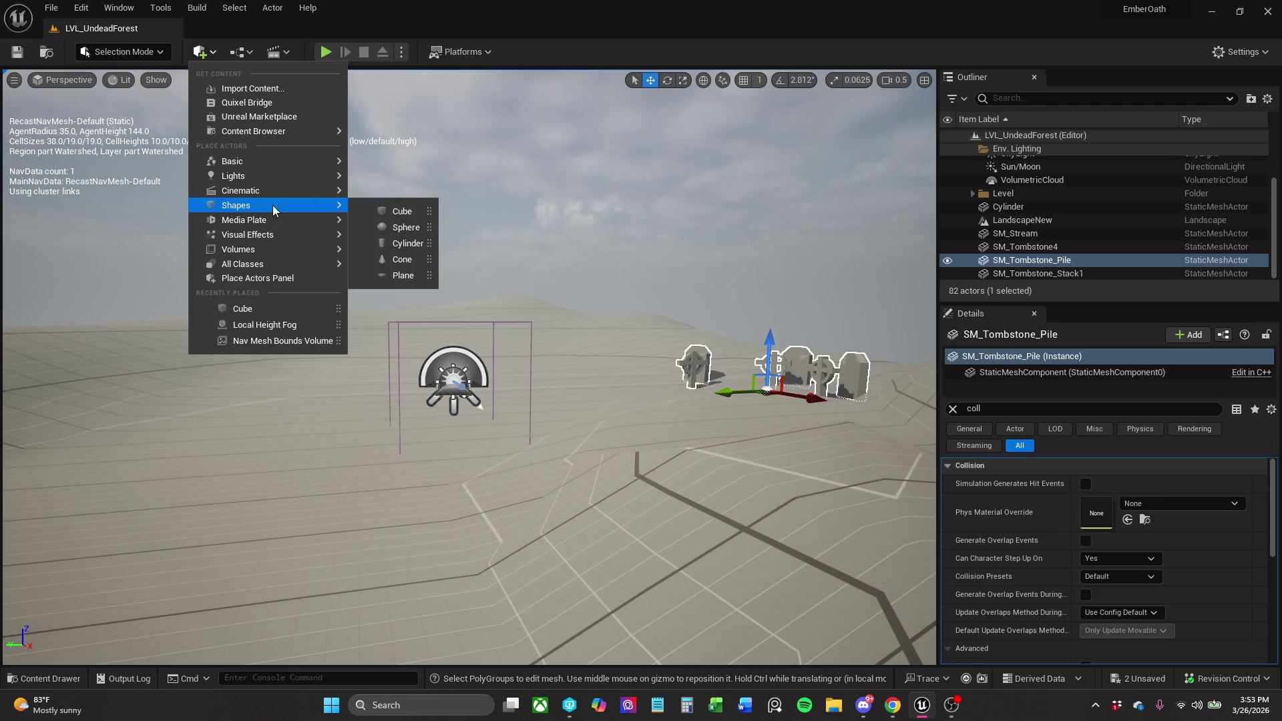
click(391, 212)
scroll(490, 343, down, 10)
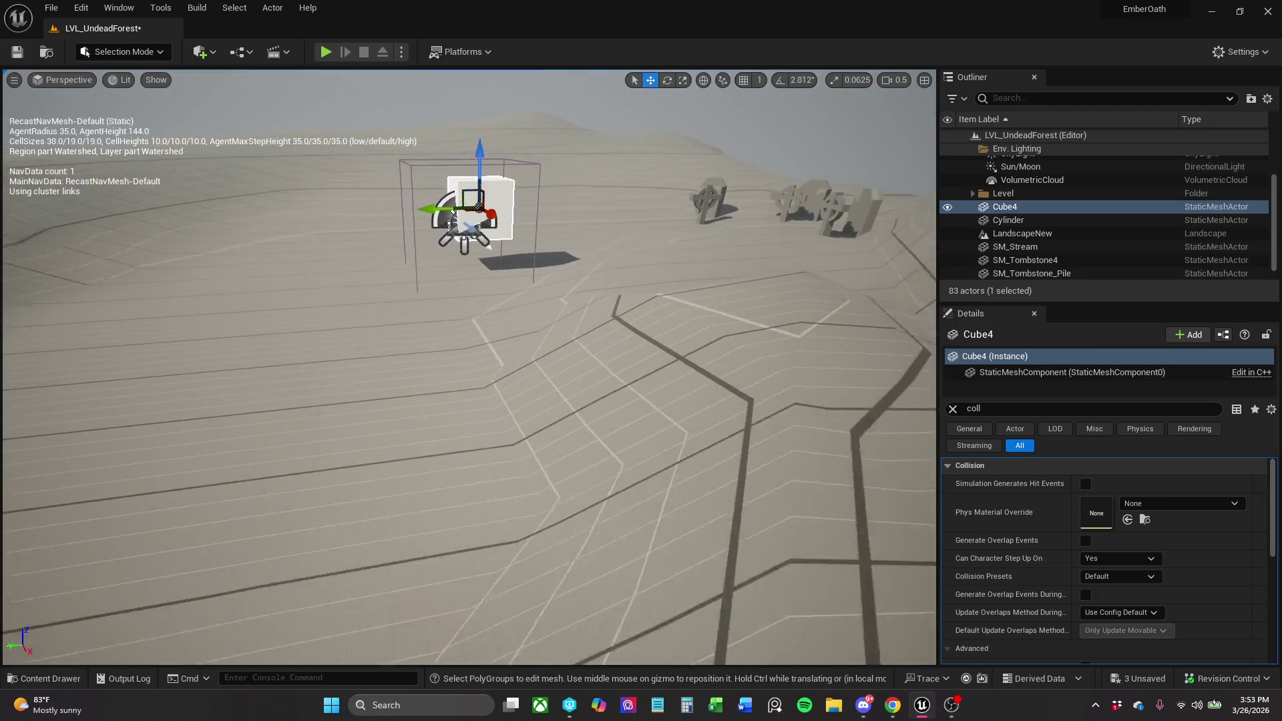
key(s)
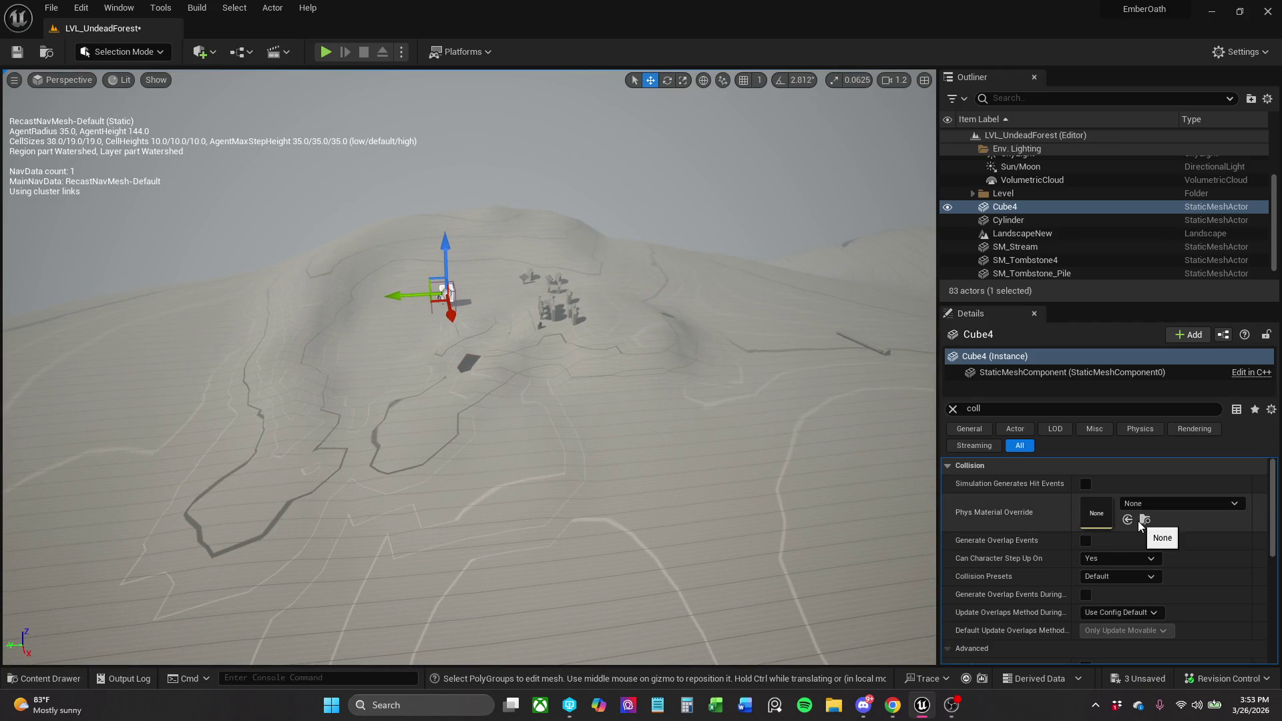
click(953, 408)
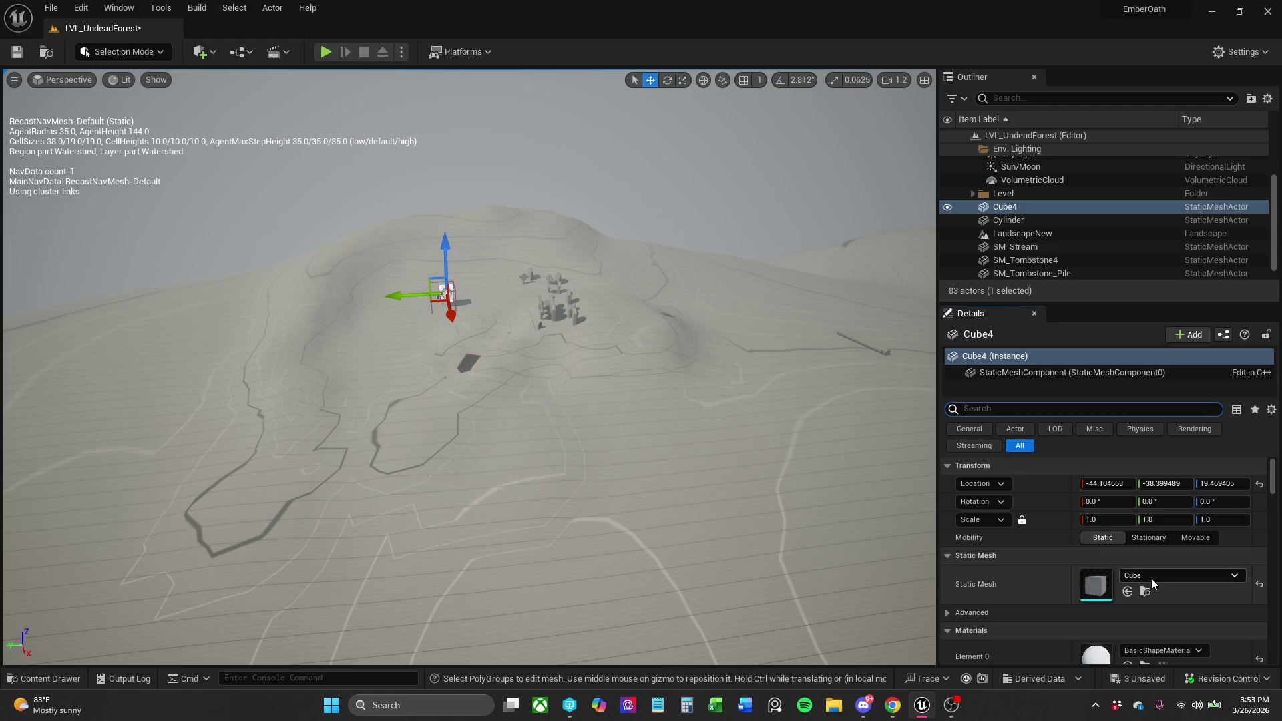
text(coll)
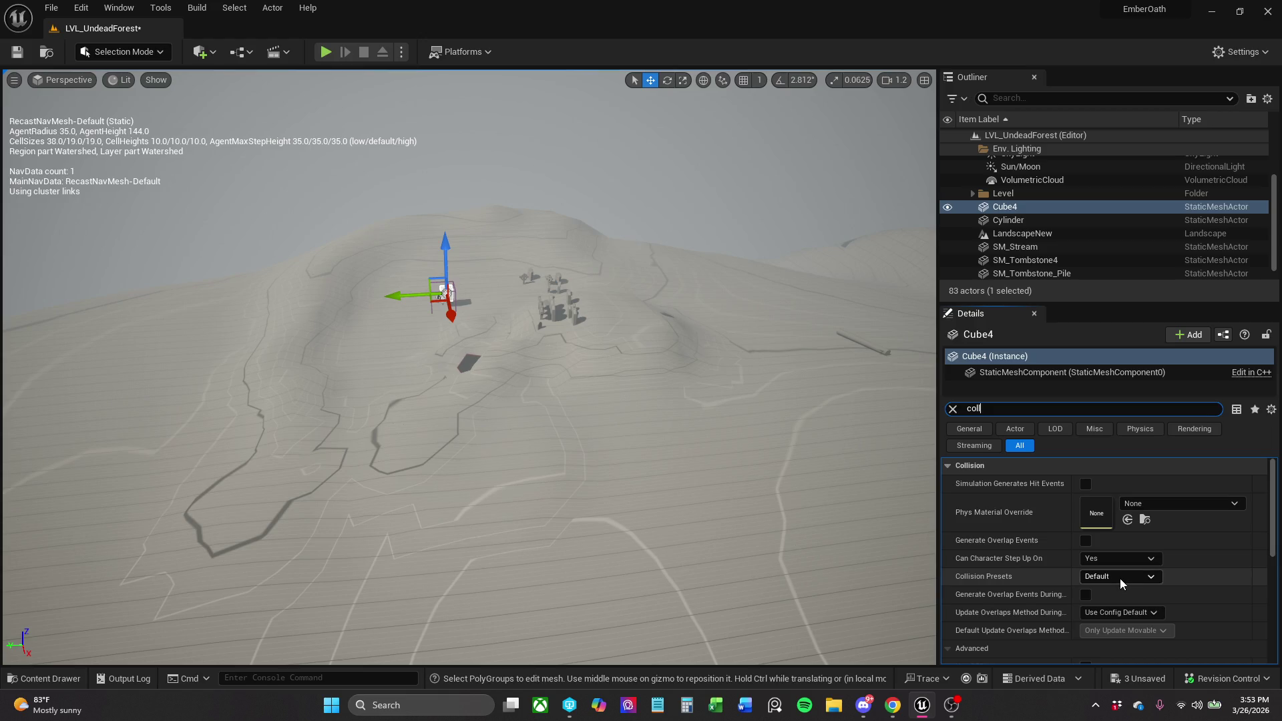
Leave the collision preset unchanged and playtest running the character toward the cube.
click(1121, 577)
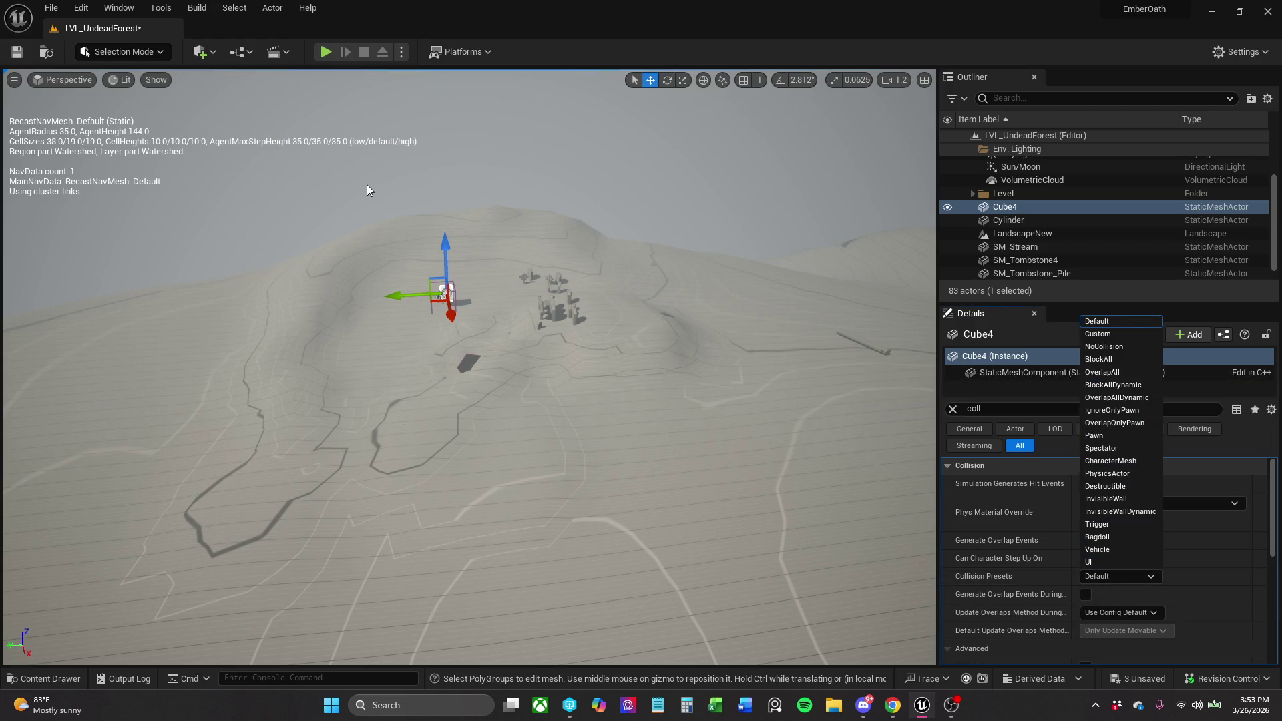
click(330, 59)
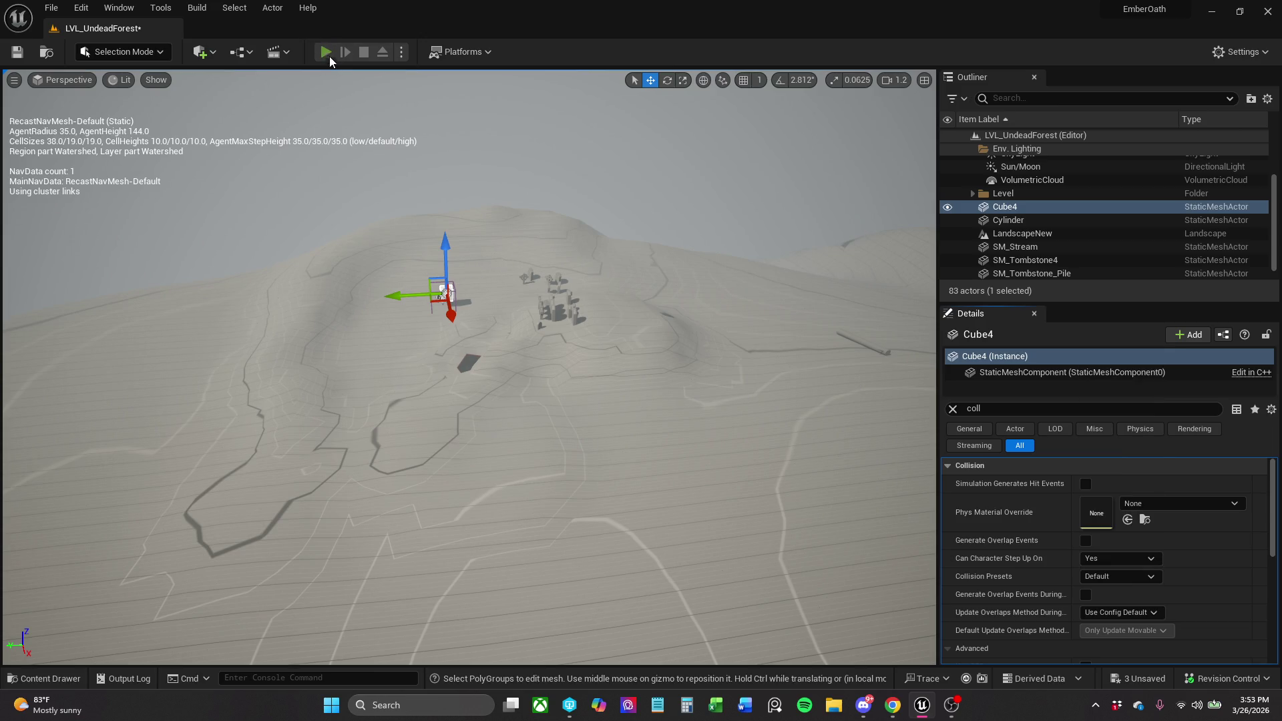
click(327, 49)
key(w)
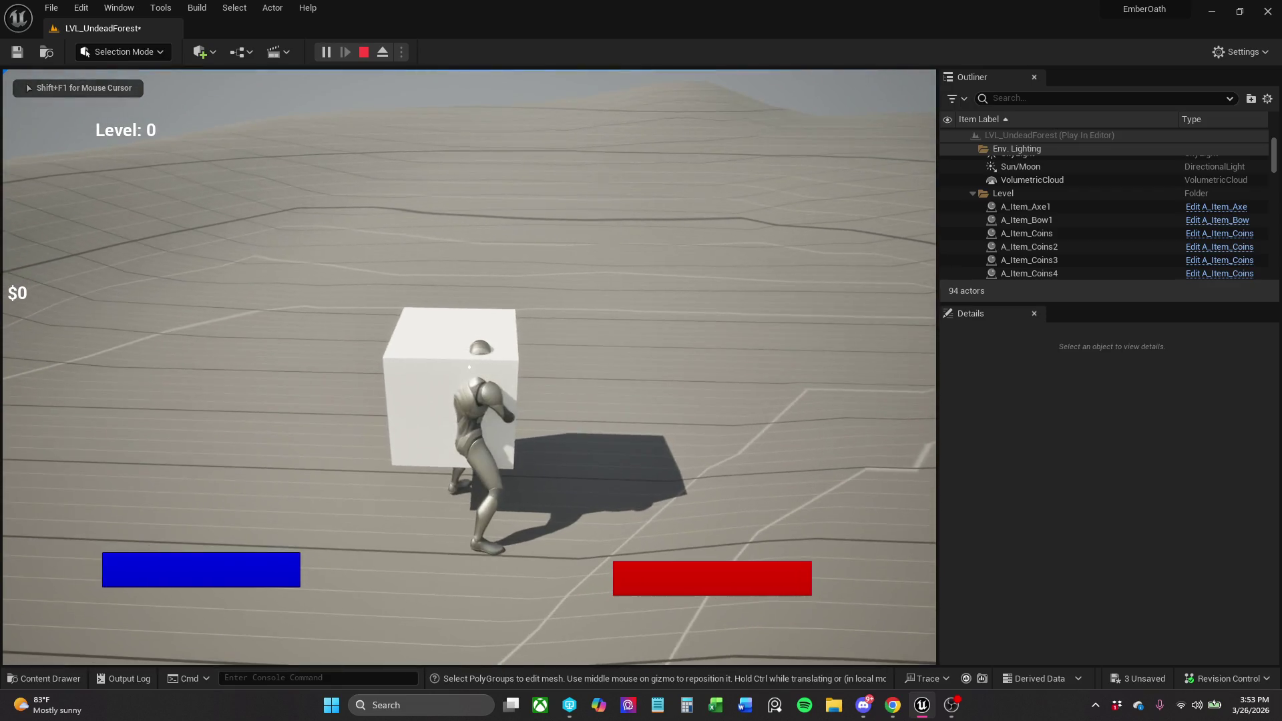
key(Escape)
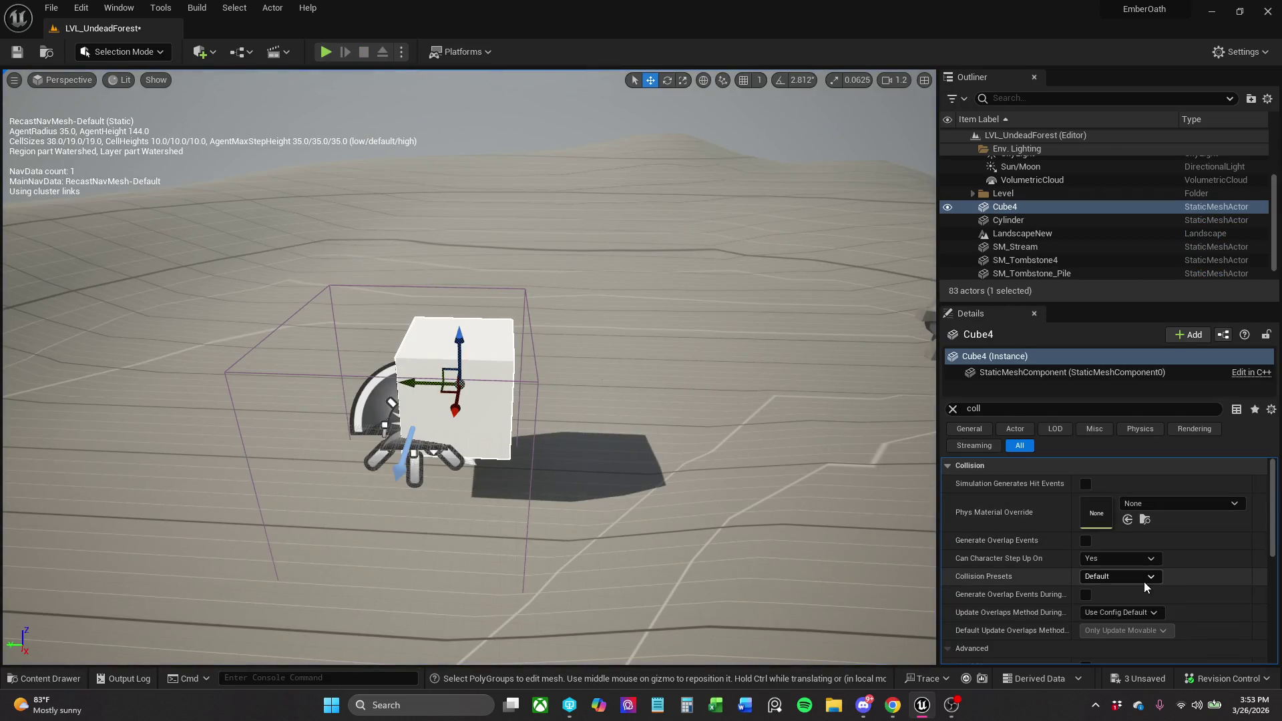
Set the cube's collision preset to BlockAll, save, and playtest walking into it.
click(1142, 577)
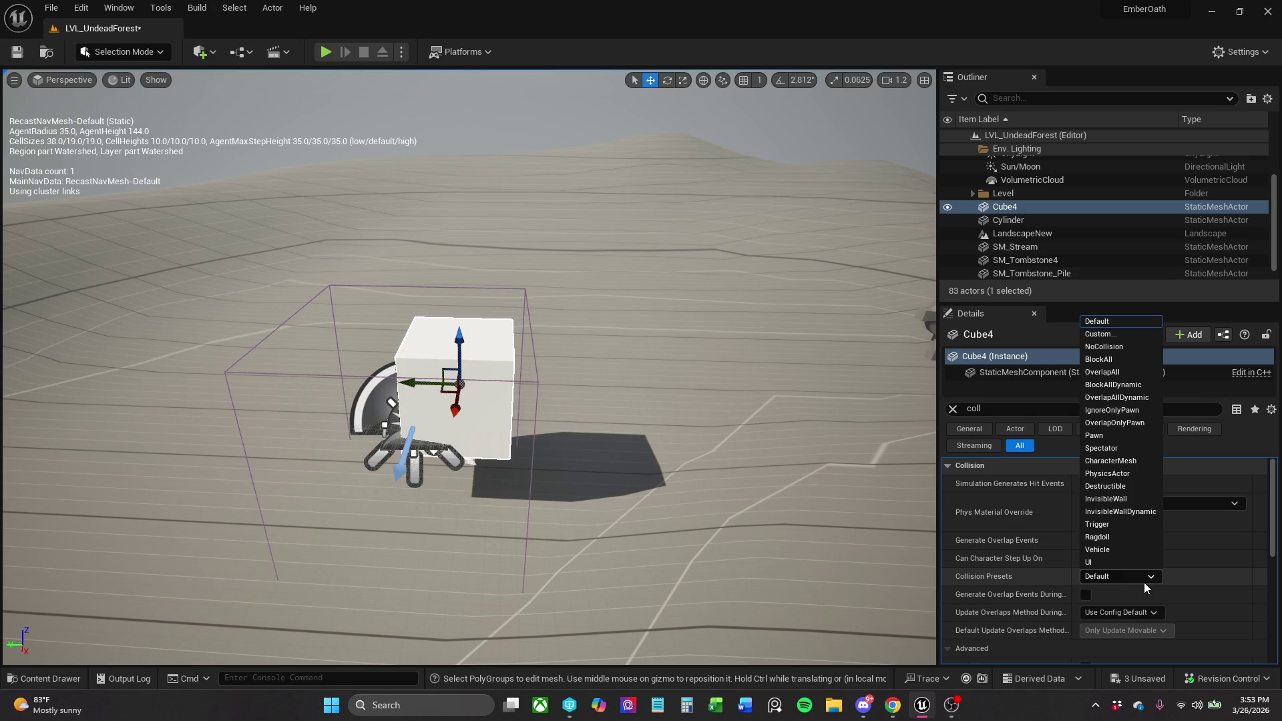
click(1125, 359)
click(16, 52)
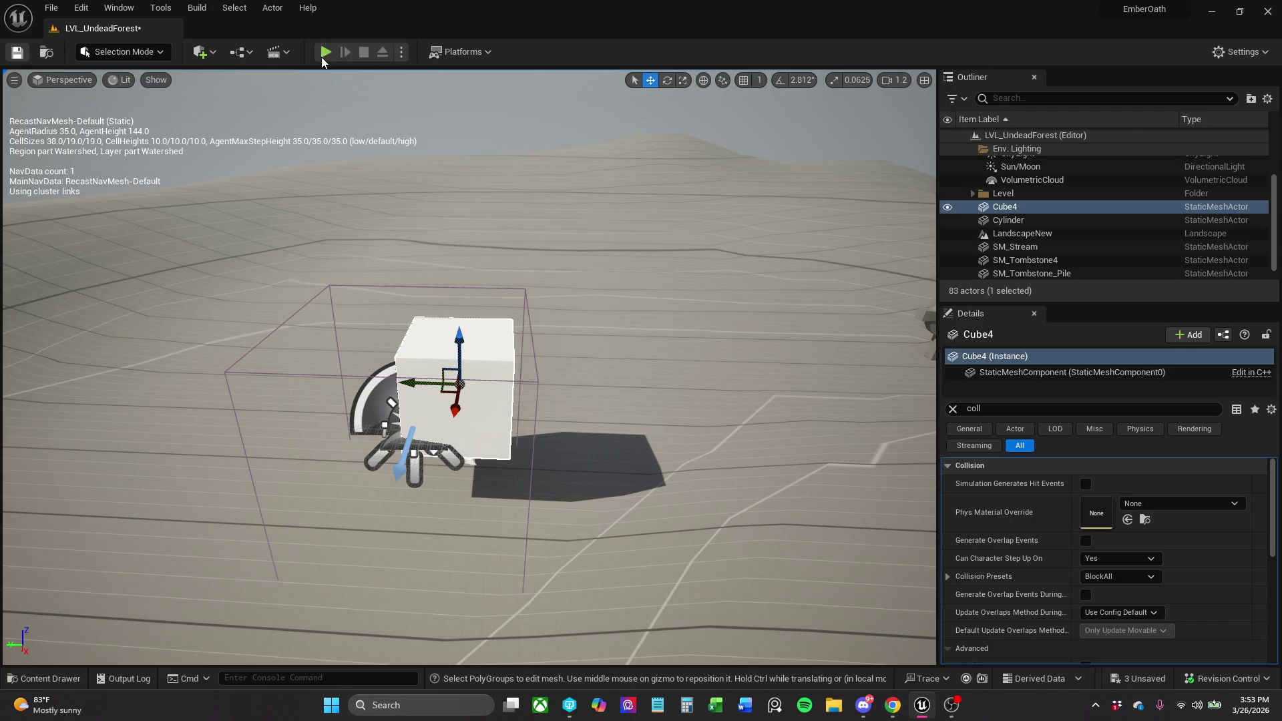
click(325, 52)
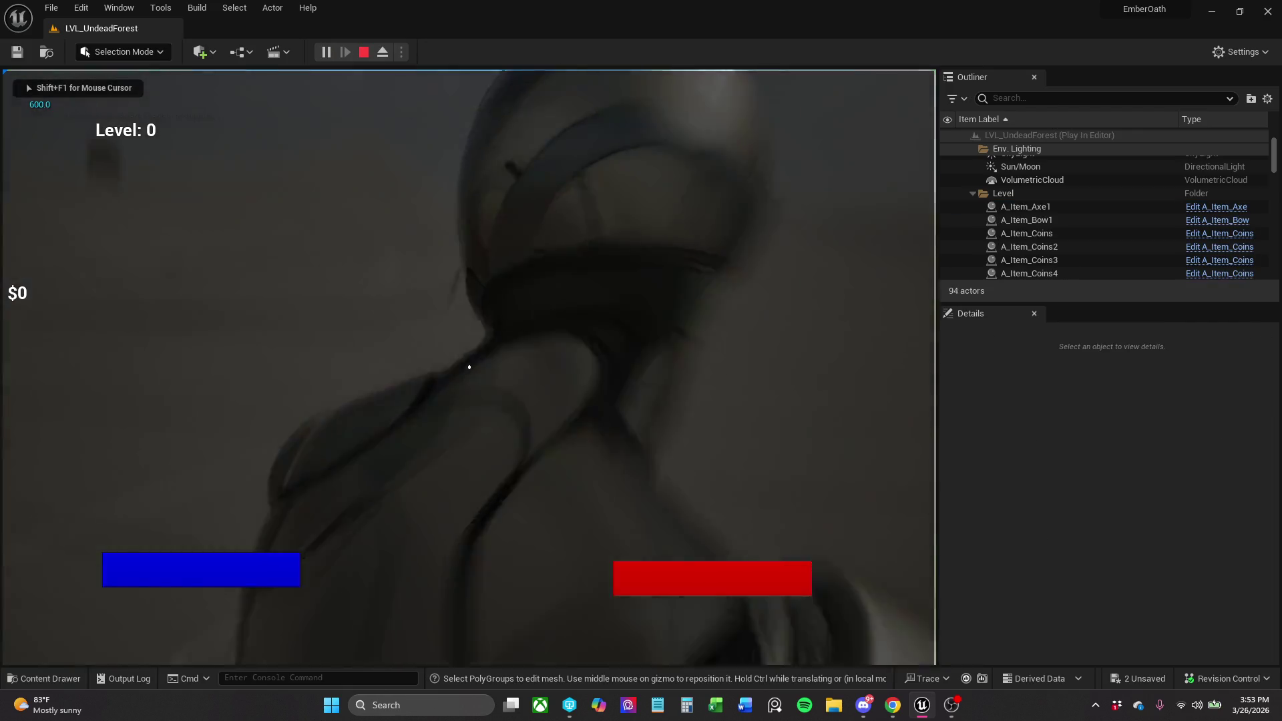
key(w)
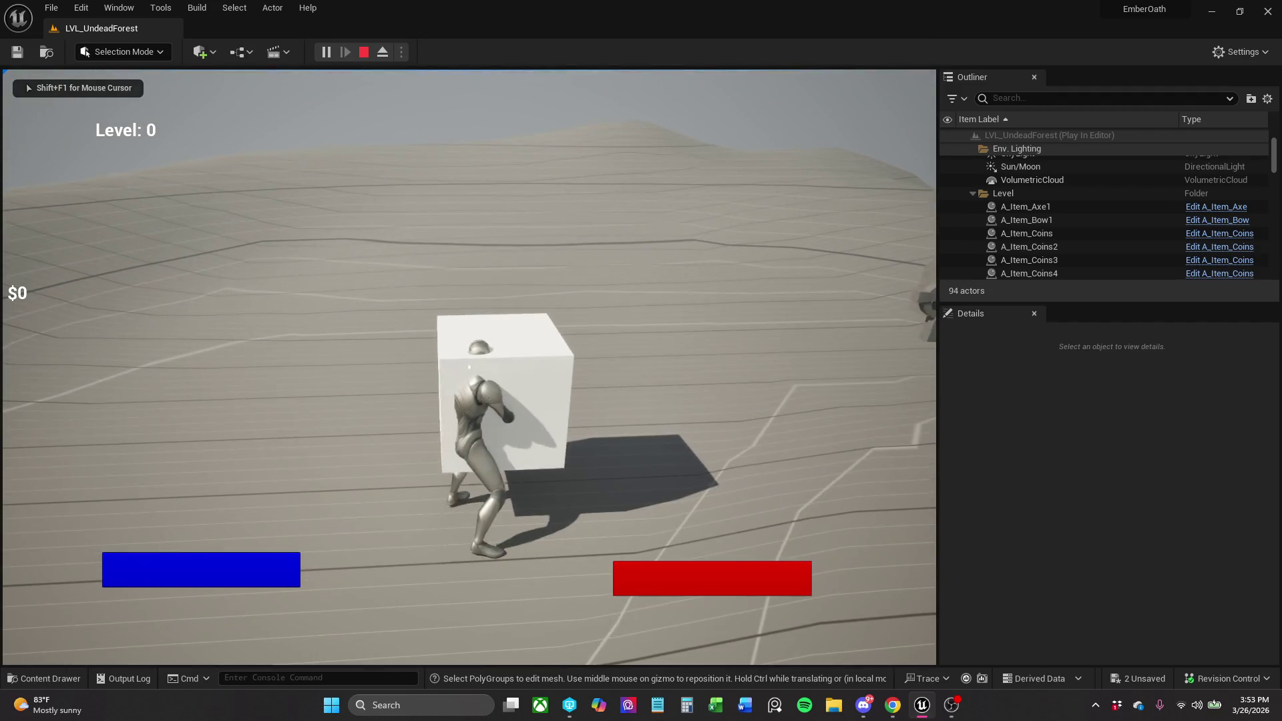
key(shift+F1)
key(Escape)
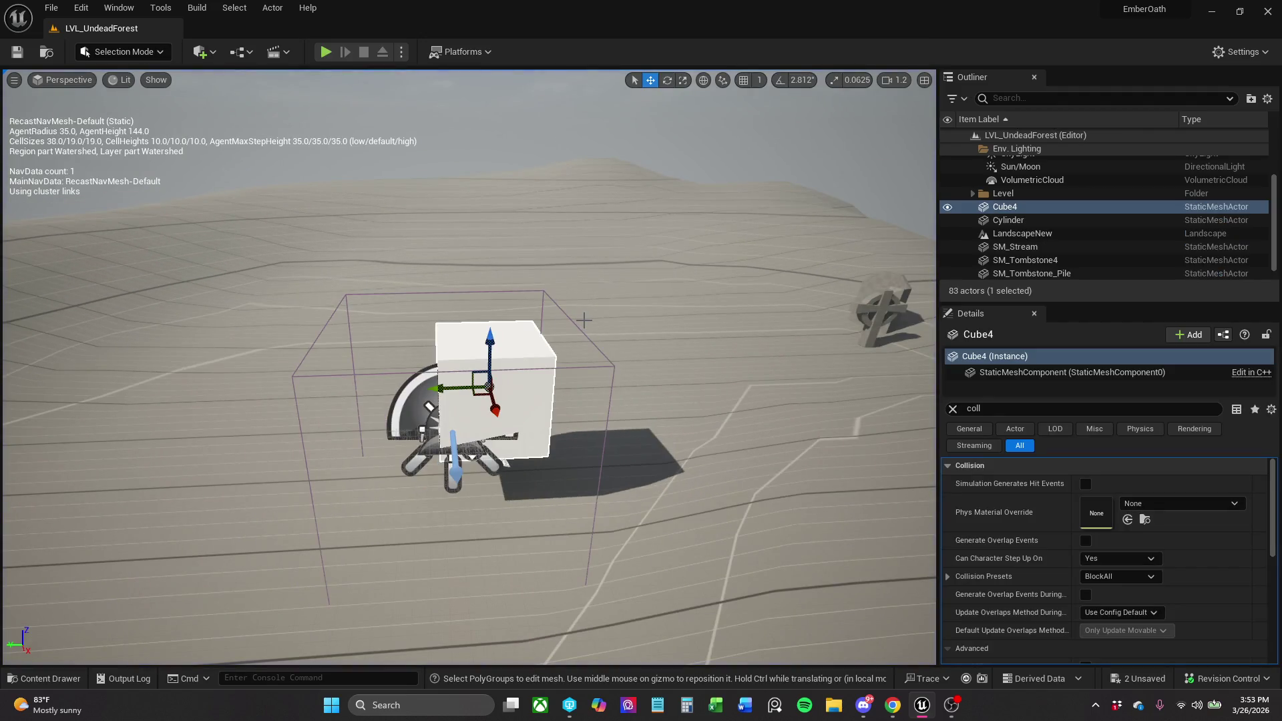
Set Cube4's collision preset to BlockAllDynamic, save the level, and clear the Details filter.
click(1124, 574)
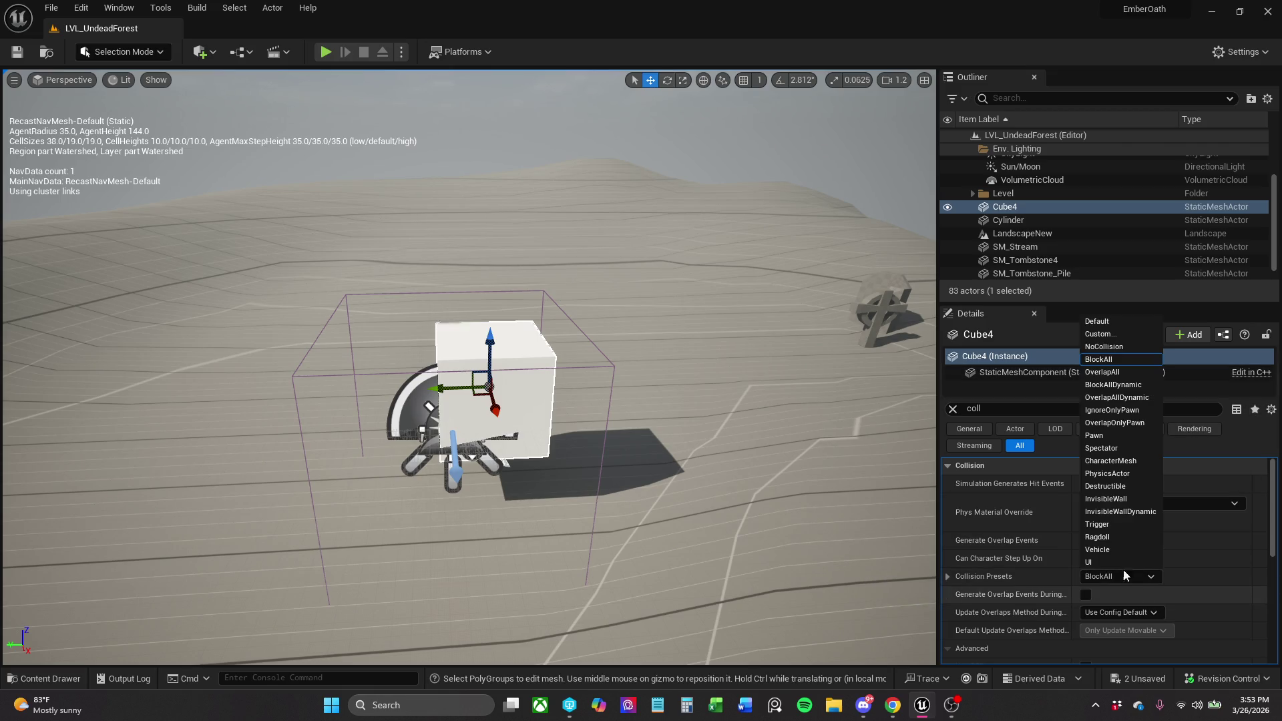
click(1139, 386)
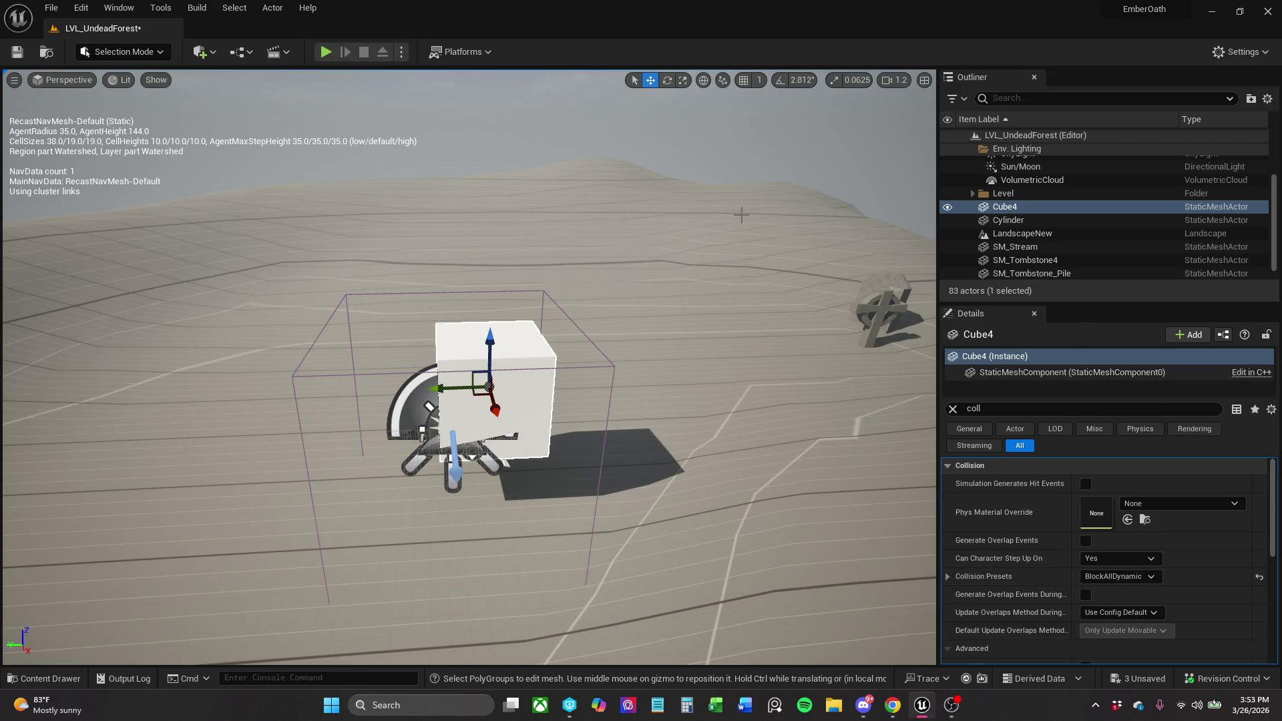
click(13, 59)
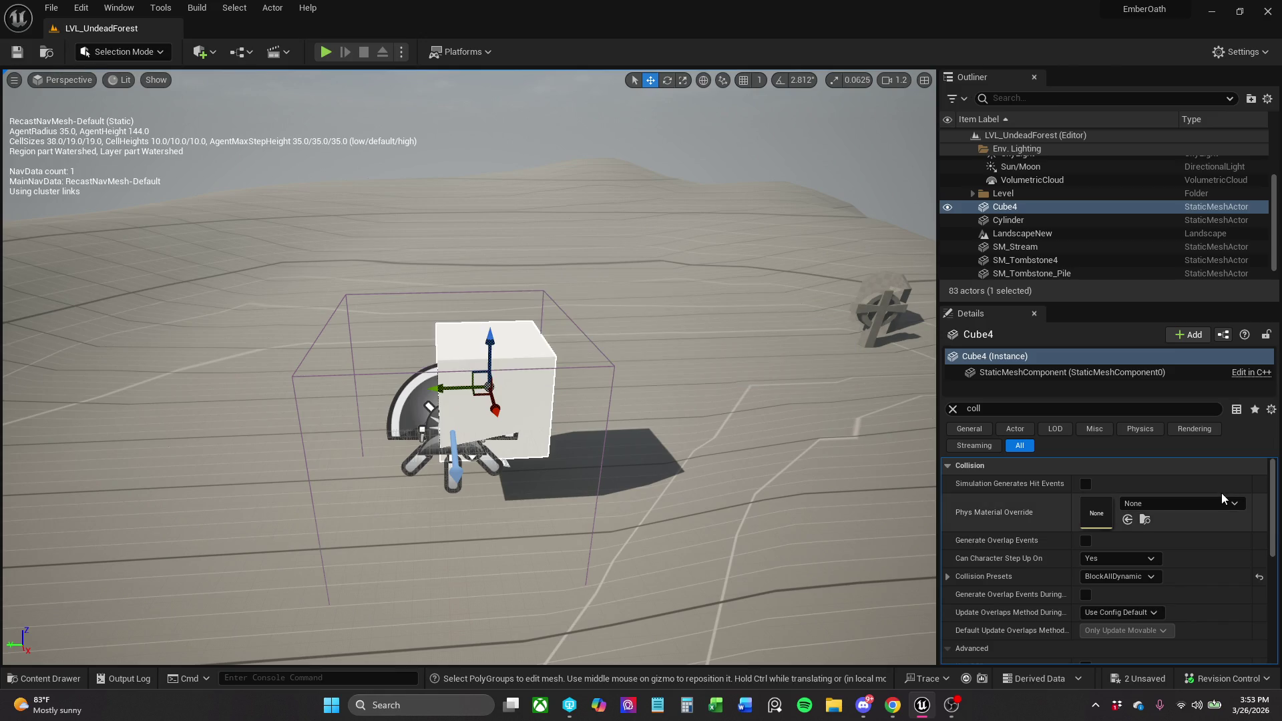
click(956, 413)
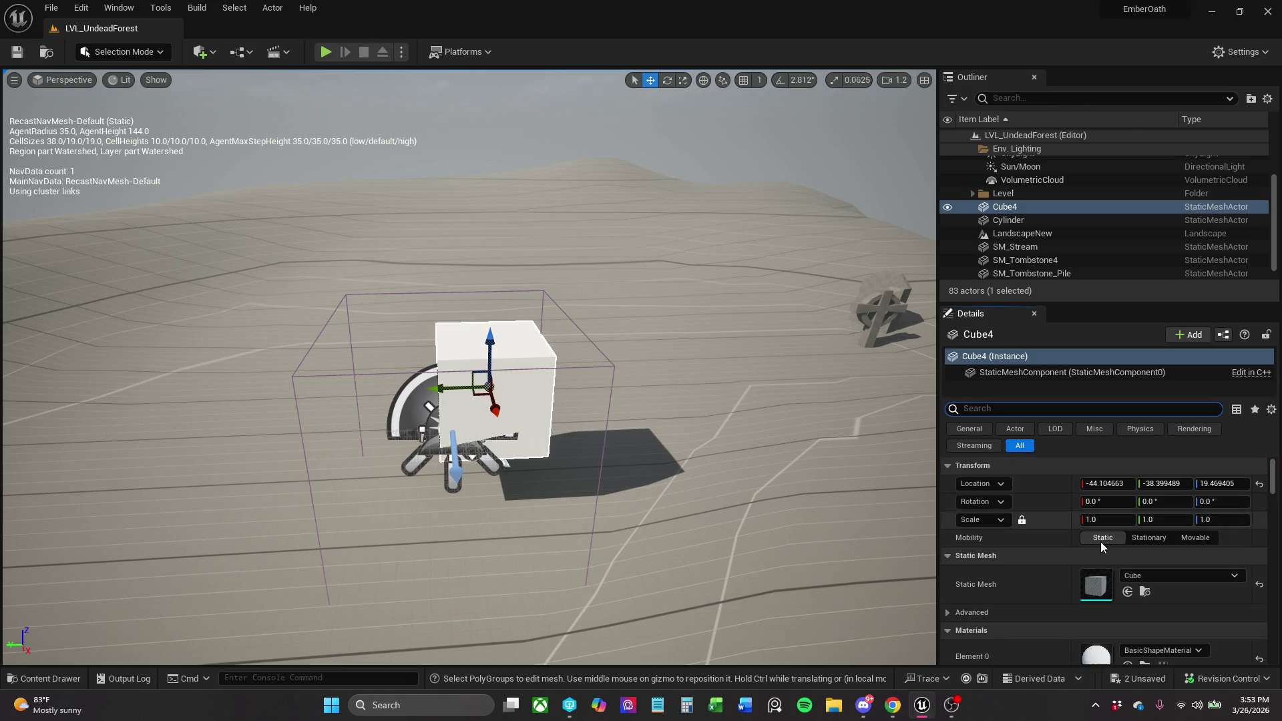
scroll(1128, 599, down, 1)
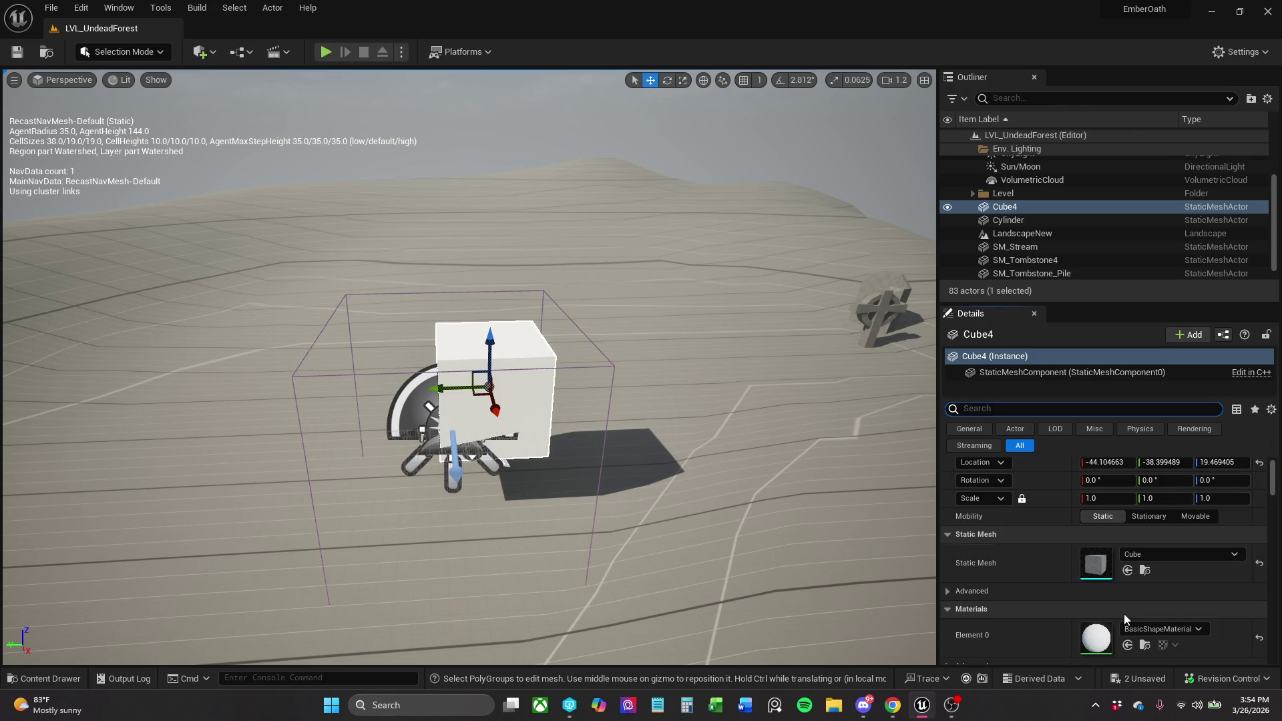
scroll(1124, 614, up, 1)
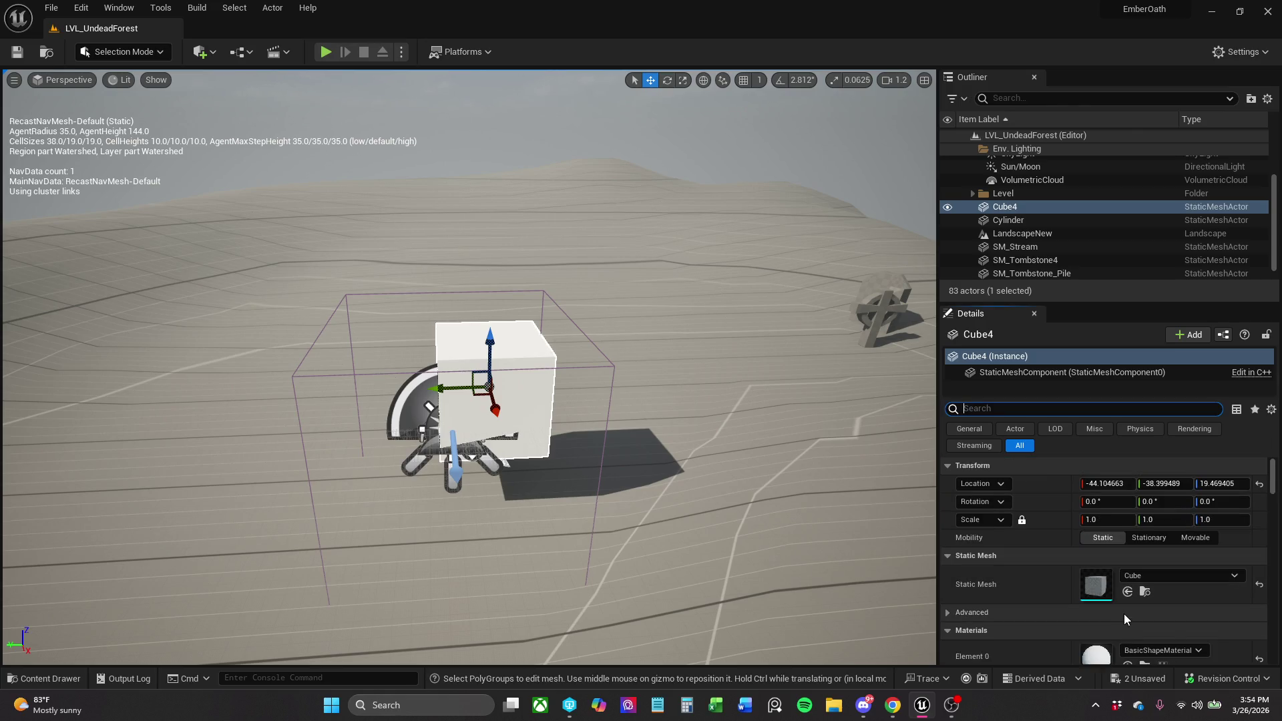
Playtest walking into the cube, move Cube4 elsewhere on the terrain, and play again.
click(334, 52)
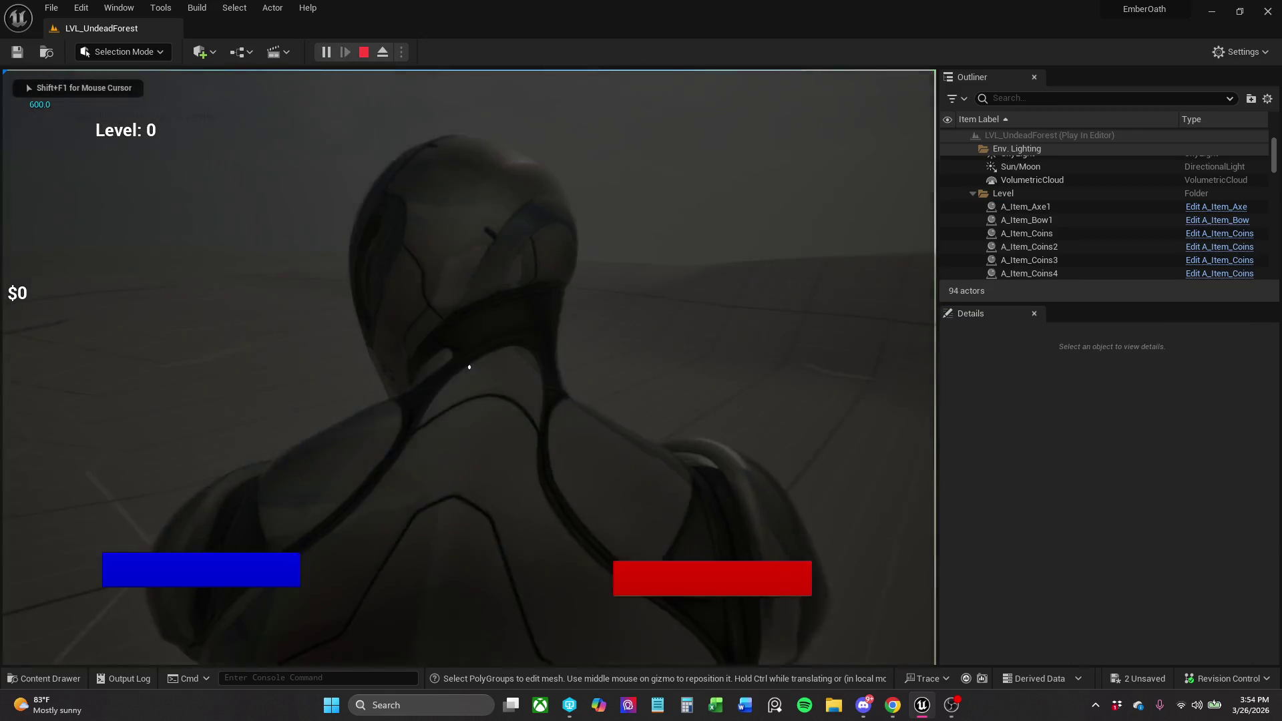
key(w)
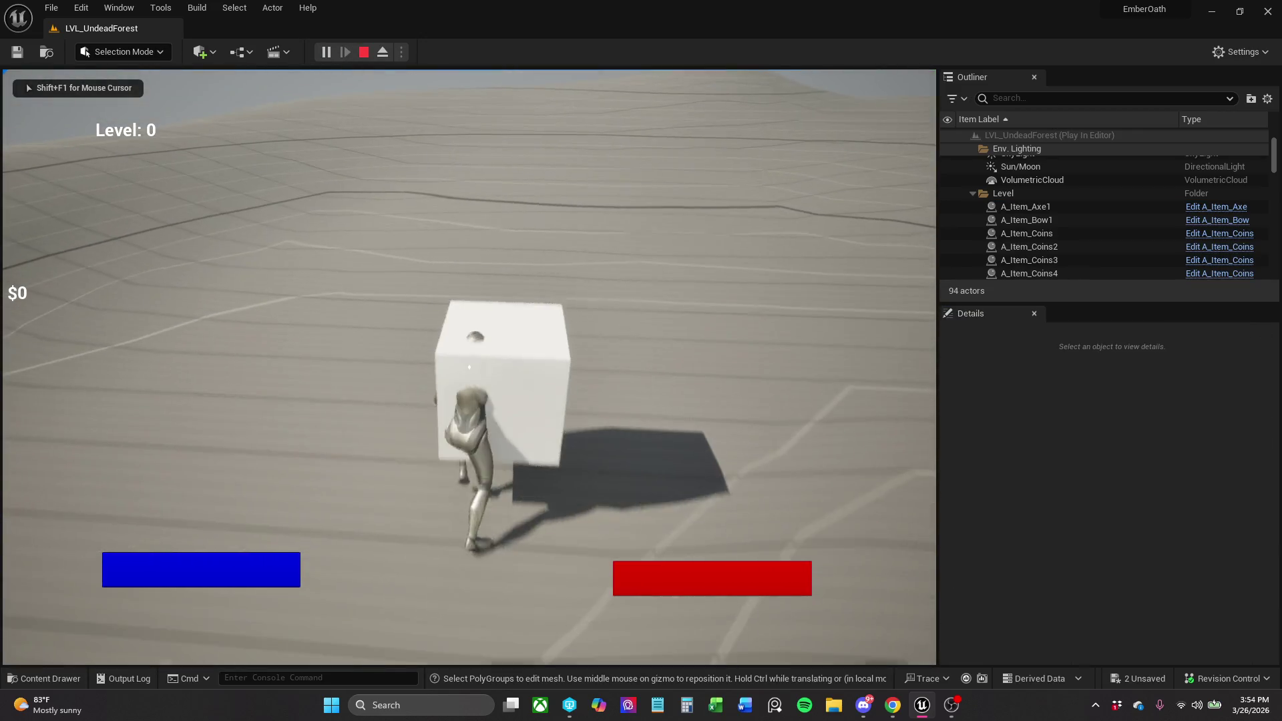
key(Escape)
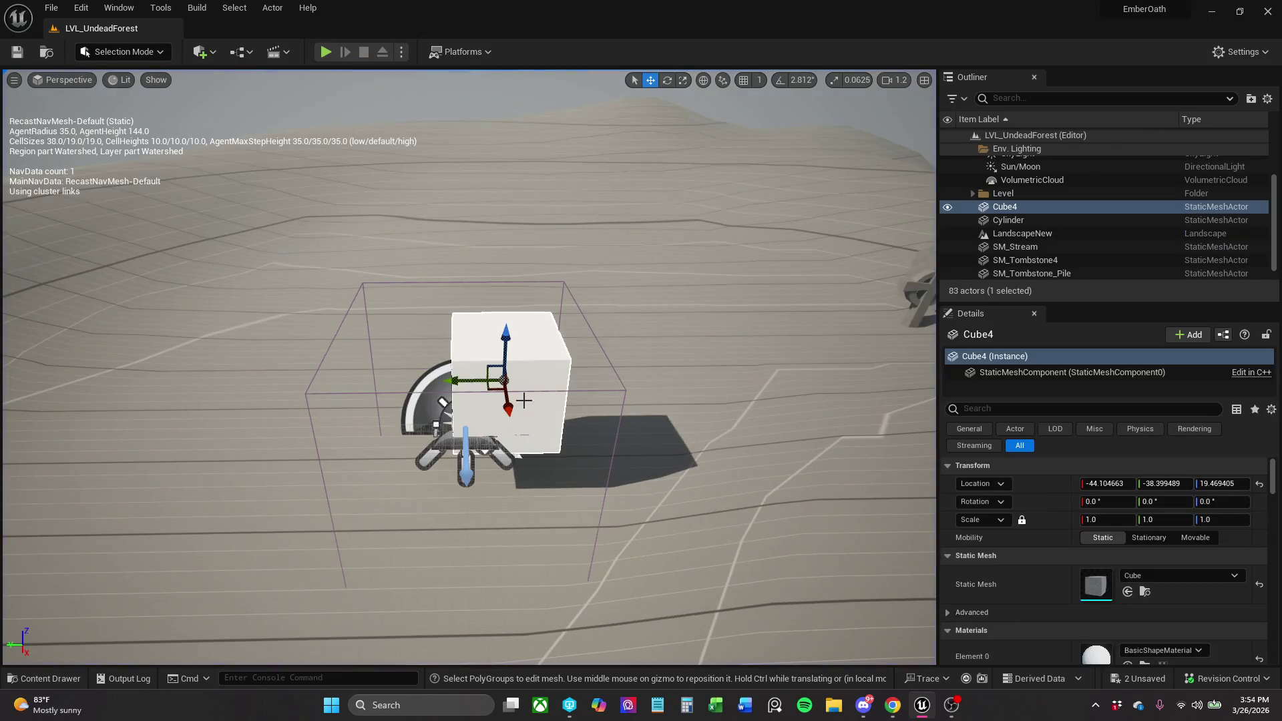
mouse_move(487, 391)
mouse_down()
mouse_move(481, 346)
mouse_move(461, 324)
mouse_move(478, 313)
mouse_up()
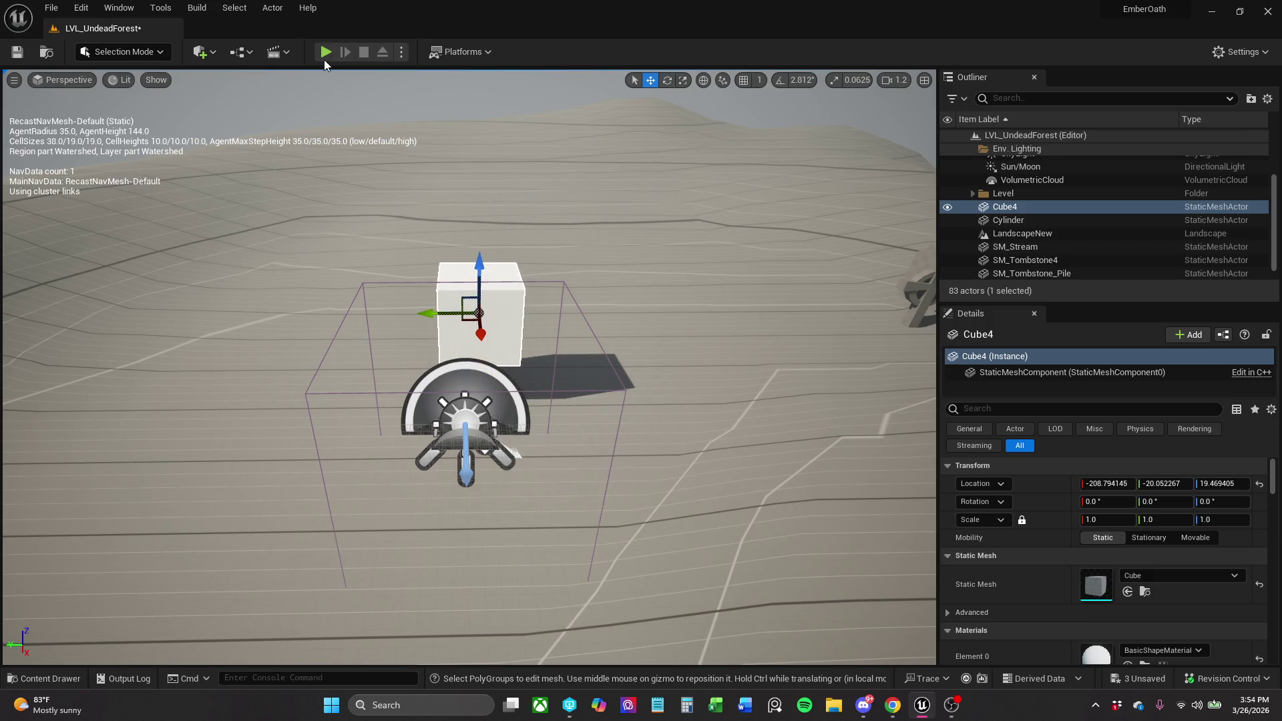
click(323, 54)
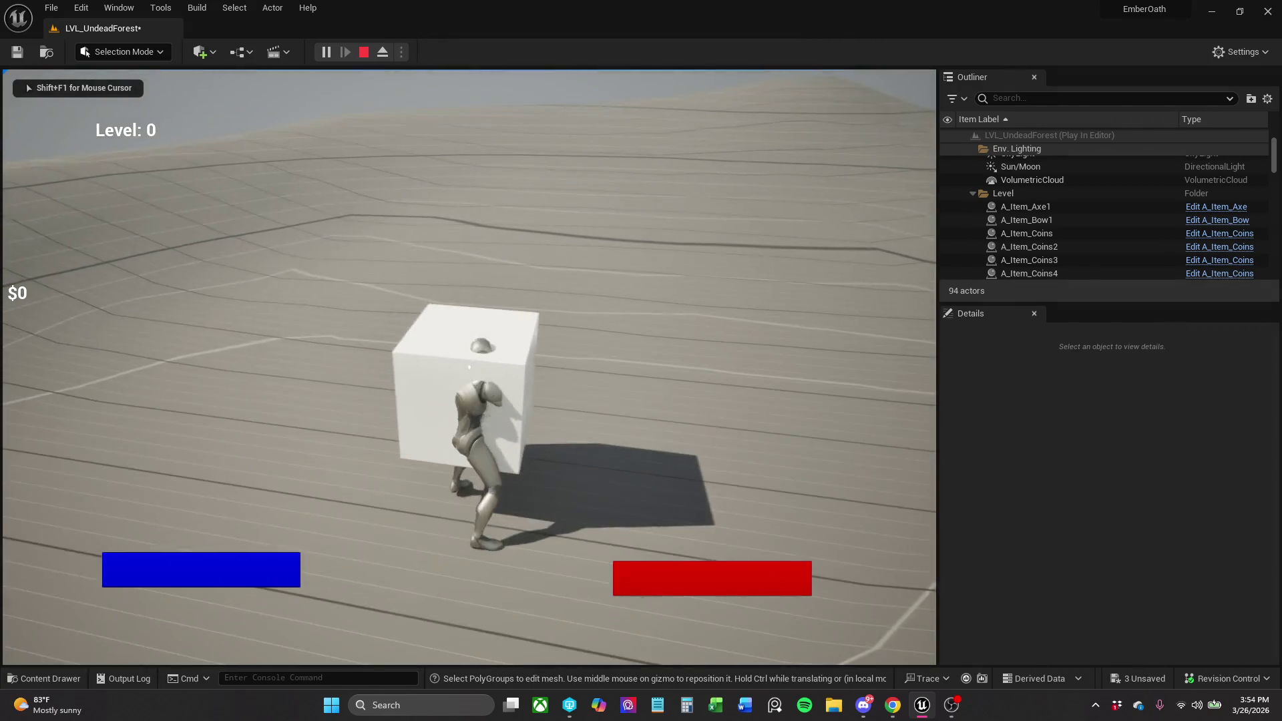
Stop the playtest, scale Cube4 uniformly to about 7.54, and move it up the hill.
key(Escape)
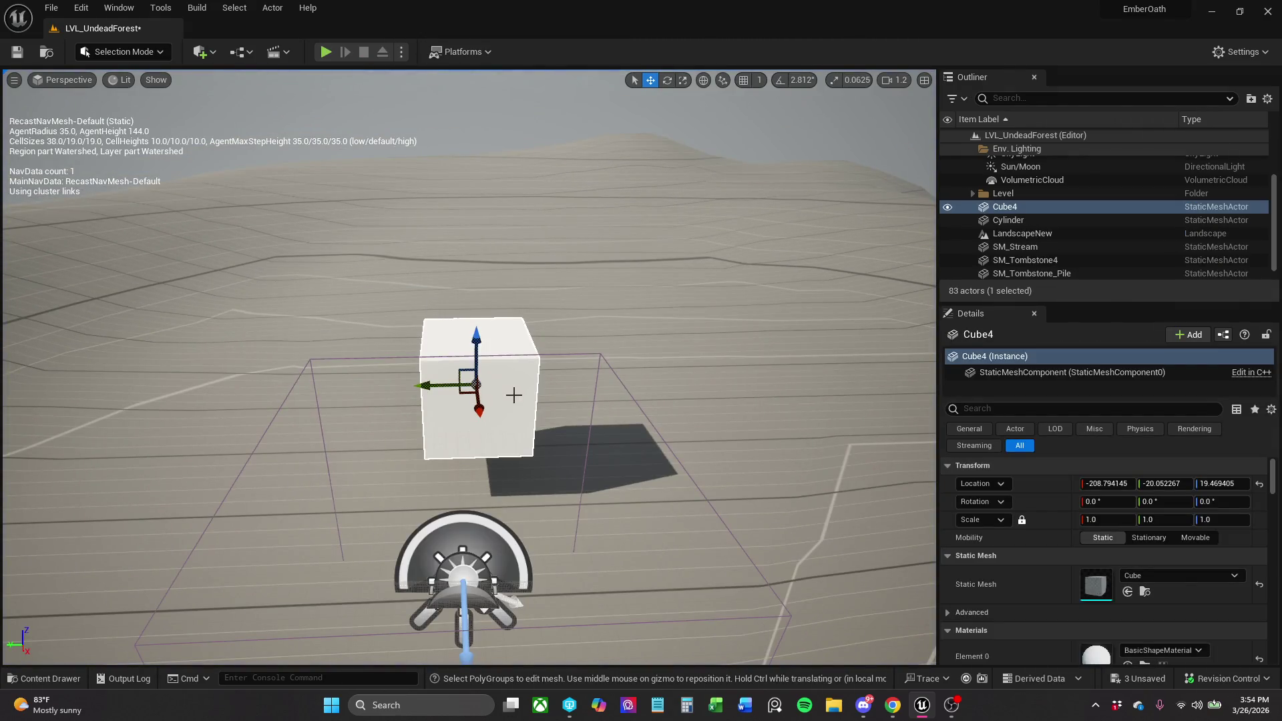
scroll(573, 319, down, 10)
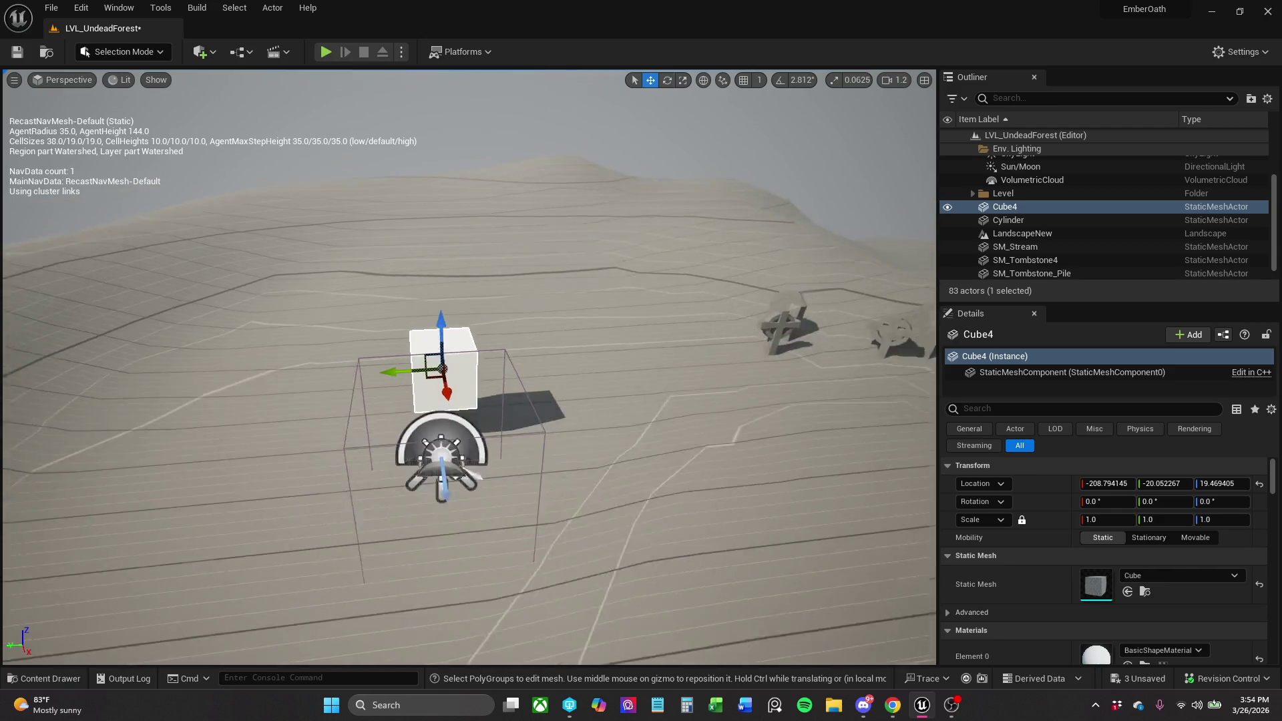
drag(1102, 520, 1212, 520)
mouse_move(503, 307)
mouse_down()
mouse_move(505, 234)
mouse_move(481, 181)
mouse_up()
Locate MI_Grid1 via the landscape, apply it to Cube4, and move the cube higher up the slope.
click(619, 215)
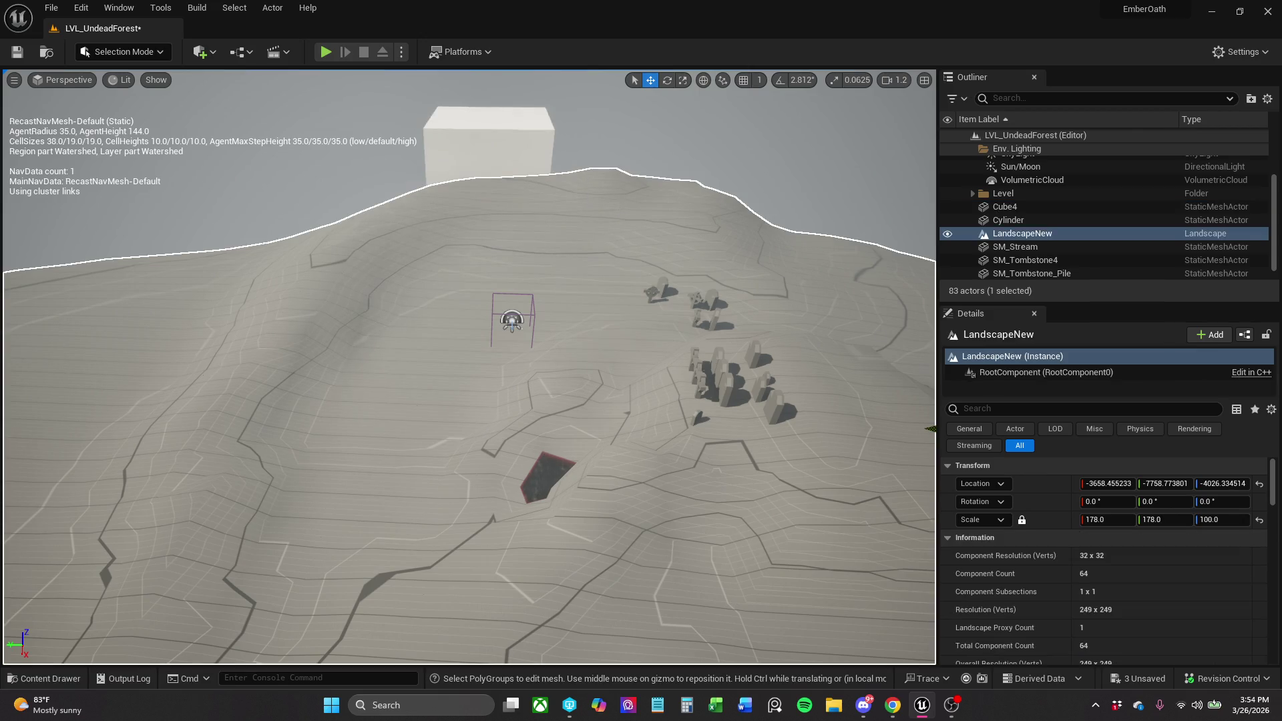
scroll(1109, 594, down, 5)
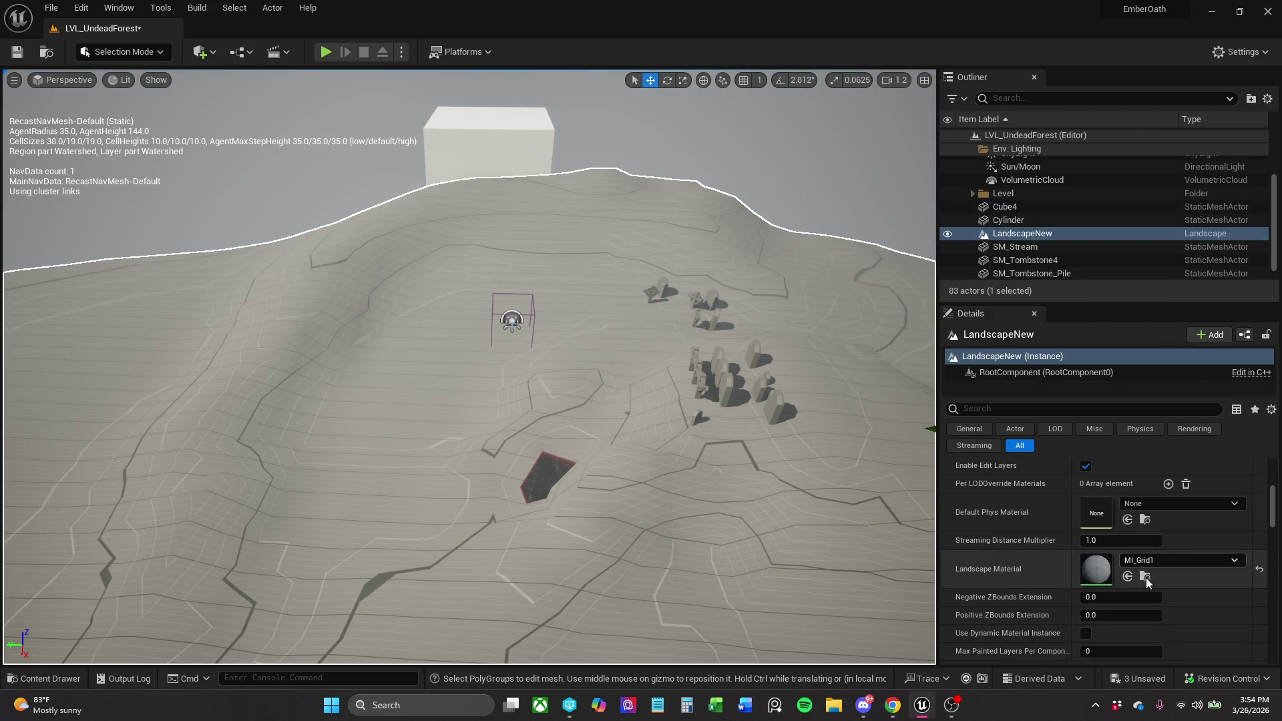
click(1145, 577)
click(465, 130)
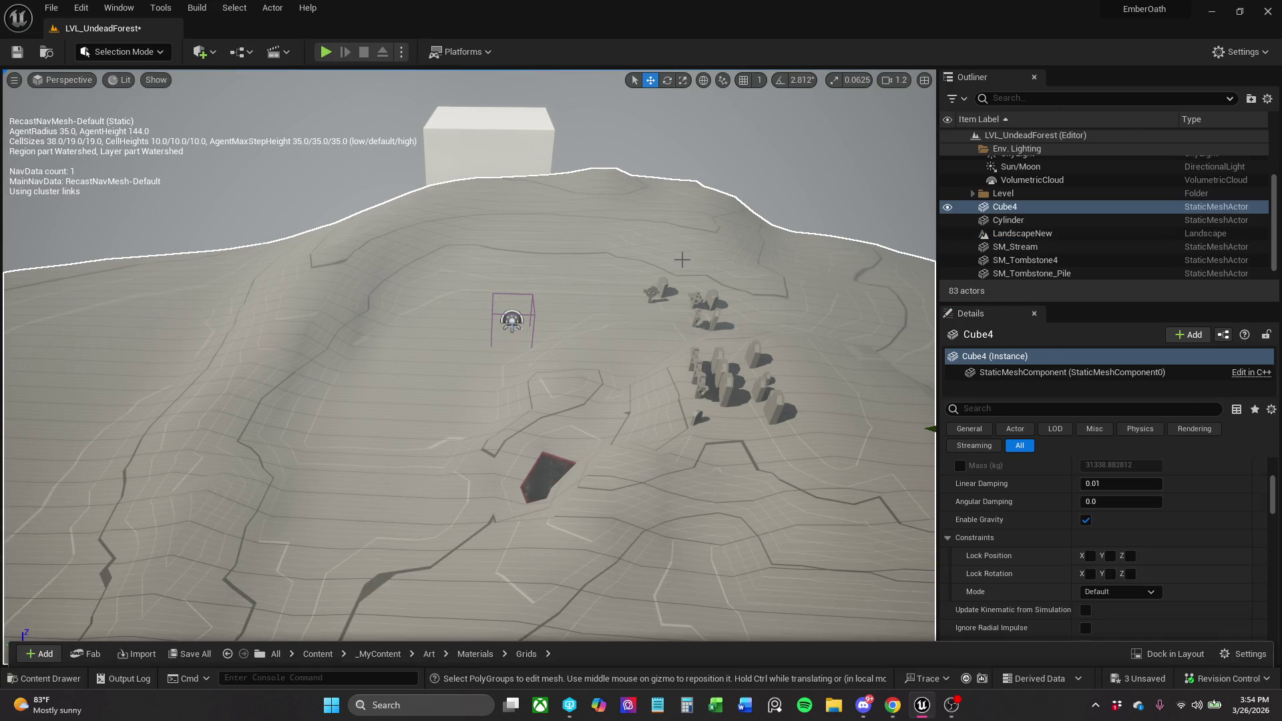
scroll(1135, 560, down, 8)
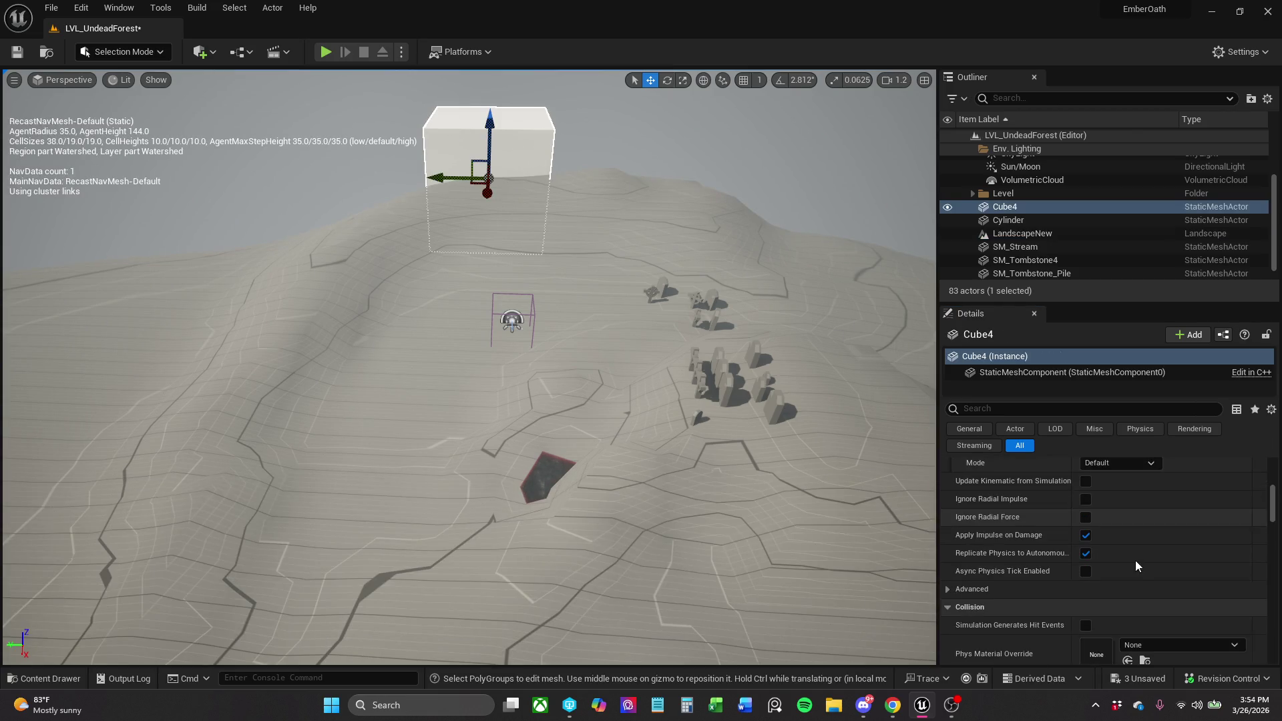
scroll(1138, 594, down, 6)
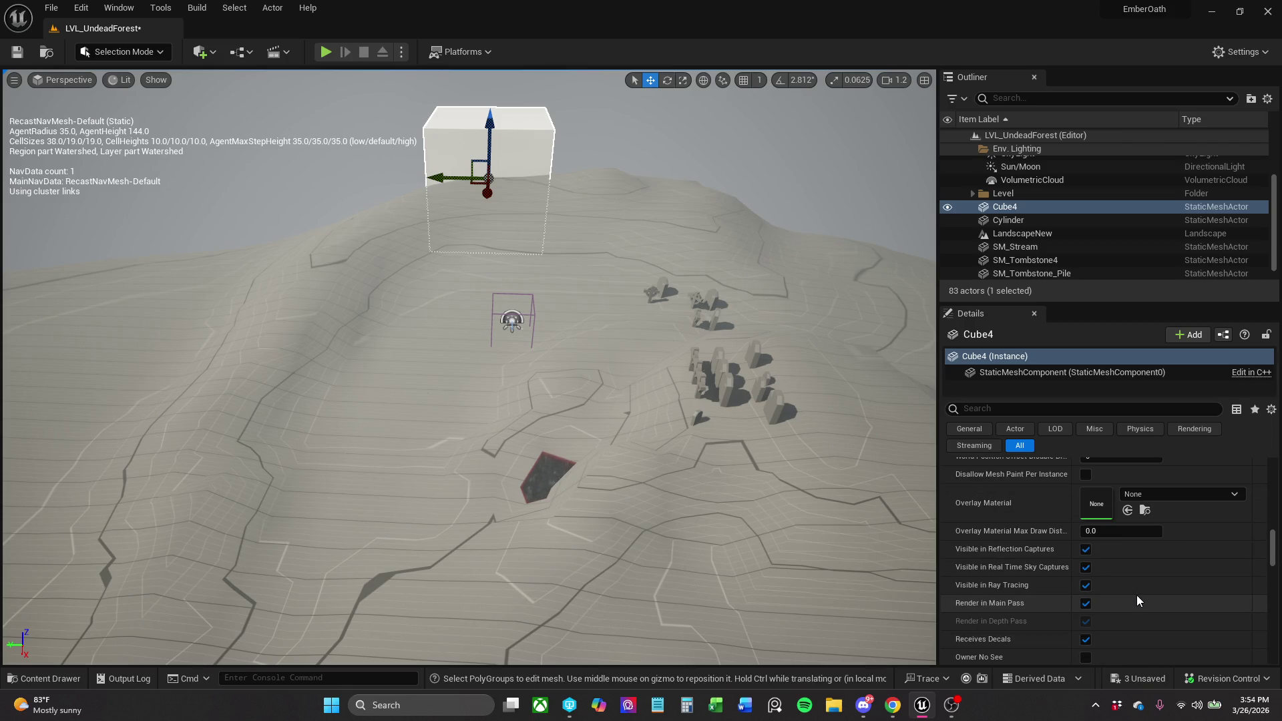
scroll(1271, 521, up, 2)
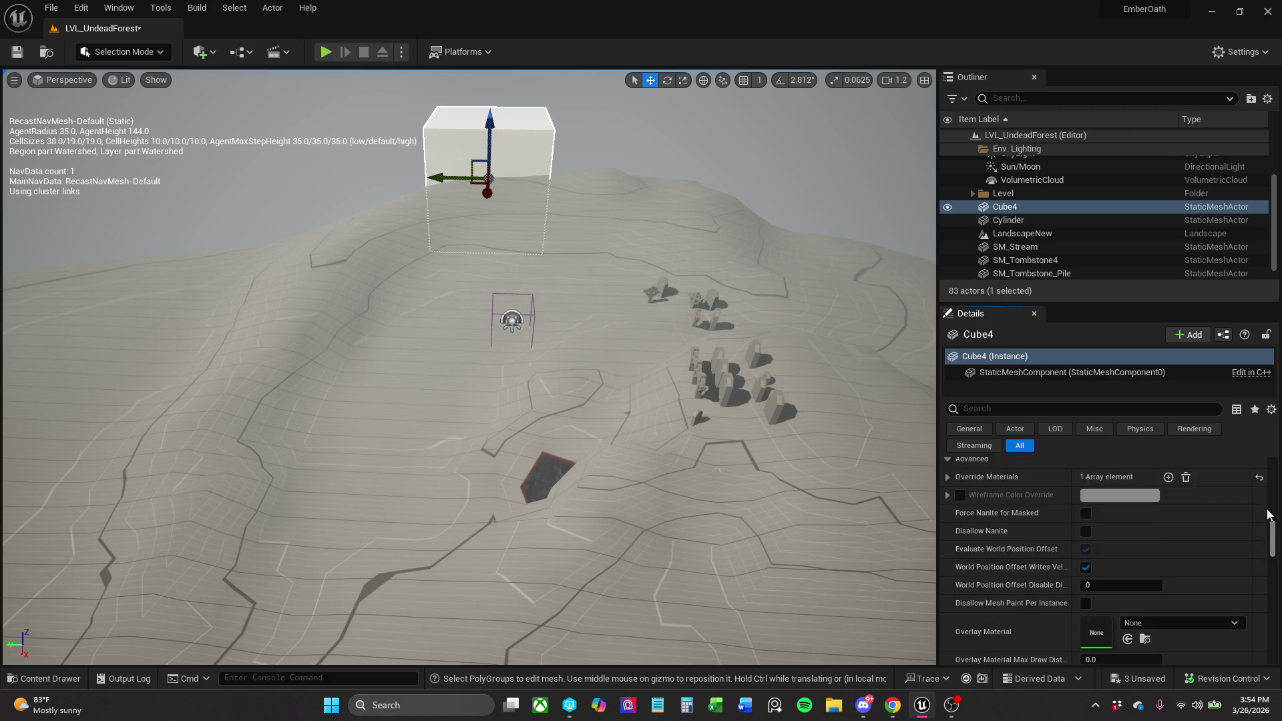
drag(1271, 521, 1271, 459)
scroll(1152, 588, down, 3)
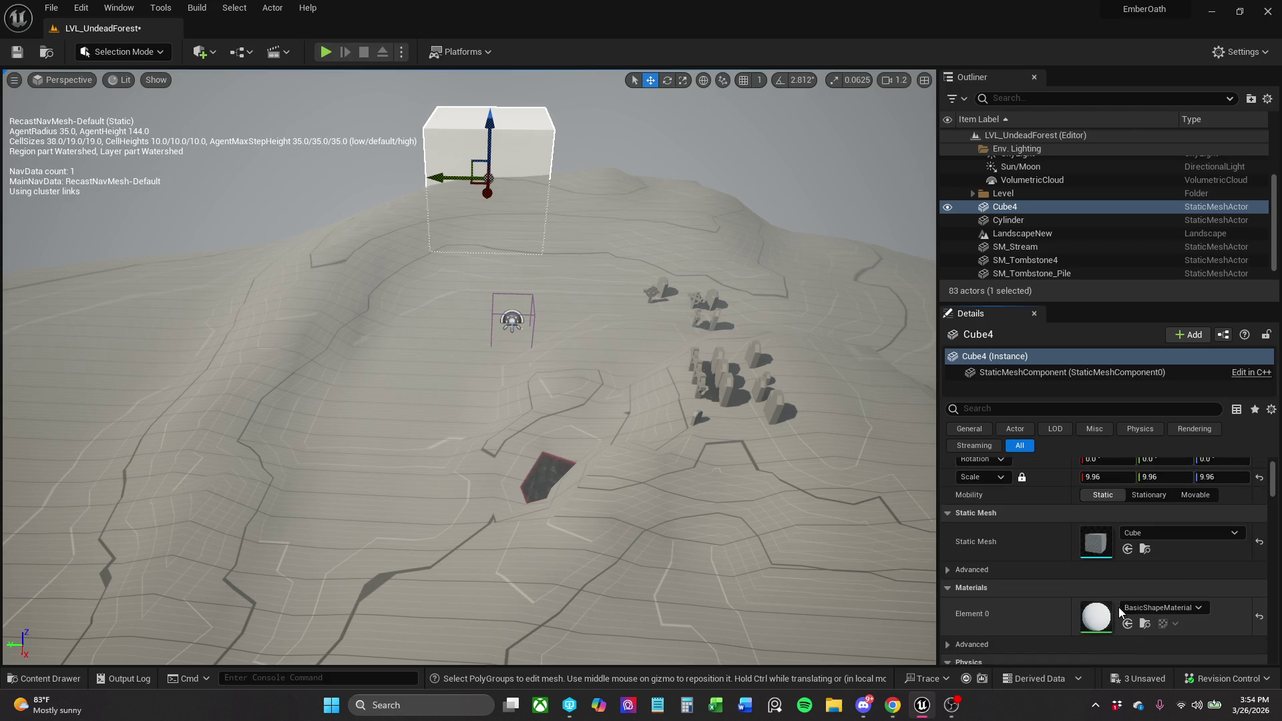
click(1128, 582)
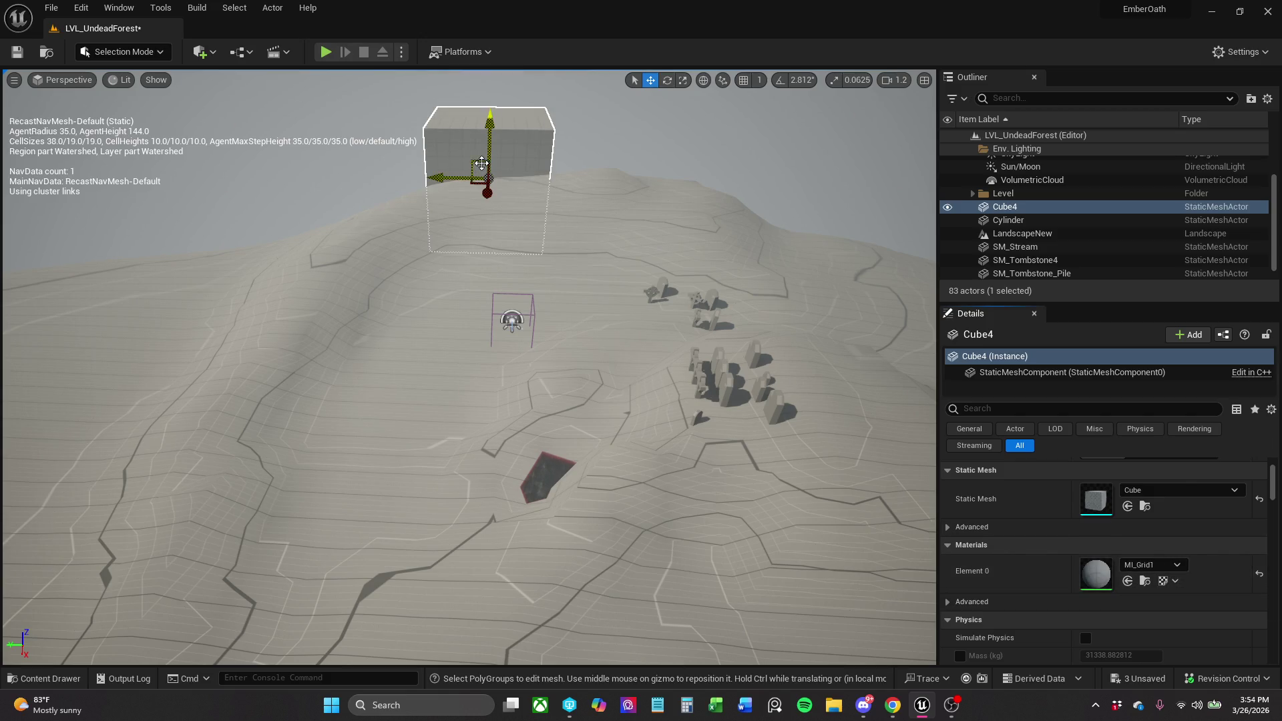
mouse_move(473, 161)
mouse_down()
mouse_move(492, 163)
mouse_move(515, 109)
mouse_move(535, 117)
mouse_up()
Scale Cube4 up into a large grid wall slab.
scroll(538, 113, down, 5)
key(r)
mouse_move(518, 251)
mouse_down()
mouse_move(661, 223)
mouse_move(830, 252)
mouse_move(831, 324)
mouse_move(845, 337)
mouse_up()
Duplicate Cube4 as Cube5 and lower the copy toward the ground beside the wall.
key(w)
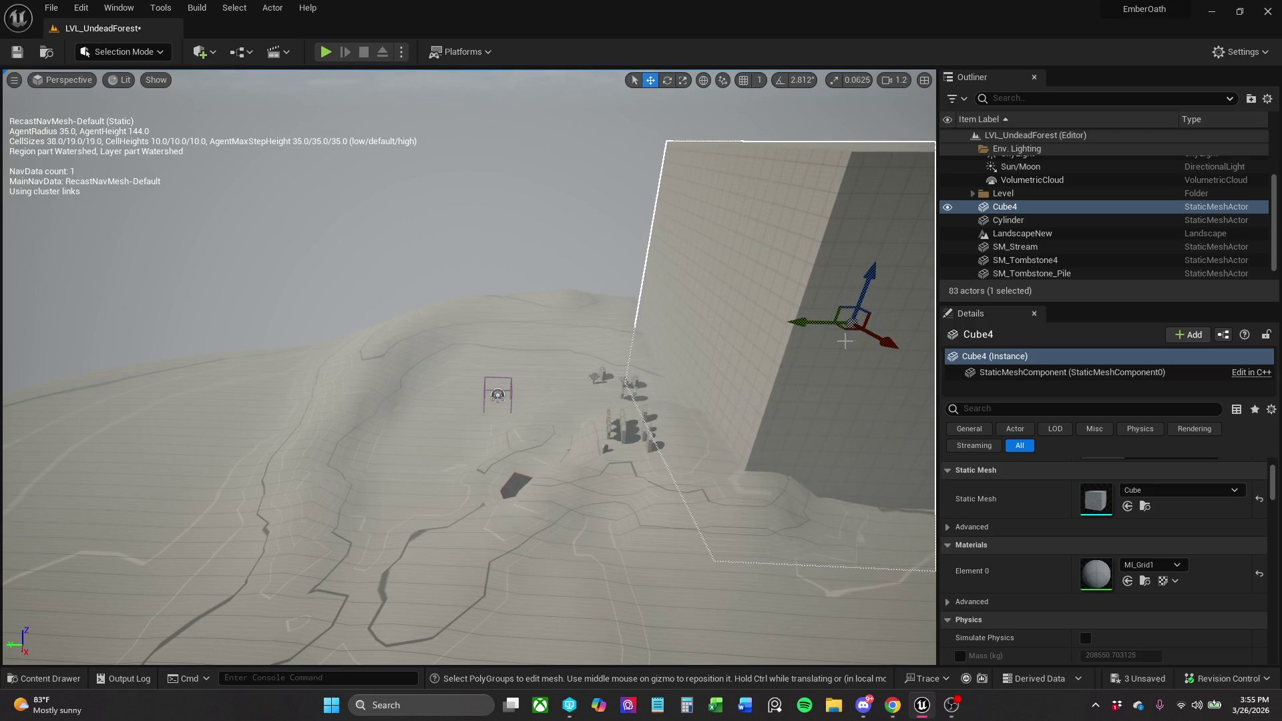
scroll(716, 315, down, 5)
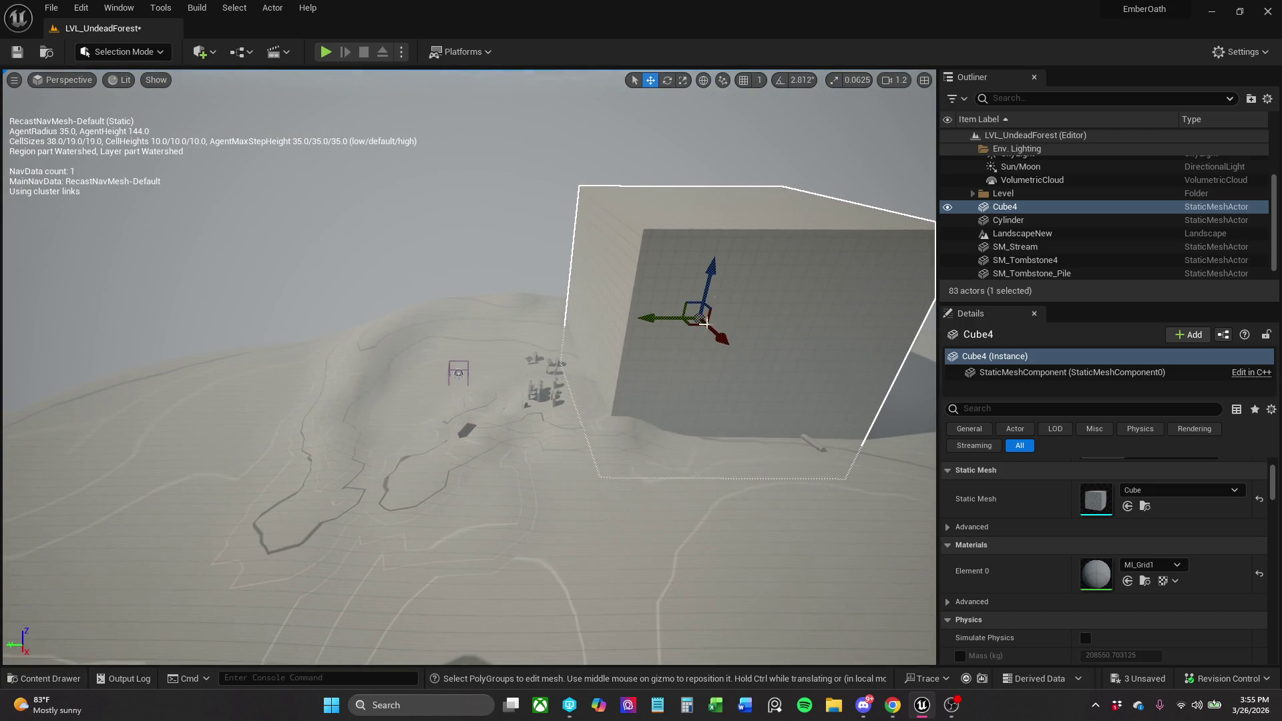
mouse_move(694, 325)
alt+mouse_down()
mouse_move(689, 215)
mouse_move(574, 217)
mouse_move(504, 251)
mouse_move(499, 200)
alt+mouse_up()
drag(451, 325, 451, 280)
mouse_move(452, 325)
mouse_down()
mouse_move(443, 438)
mouse_move(294, 400)
mouse_move(177, 489)
mouse_up()
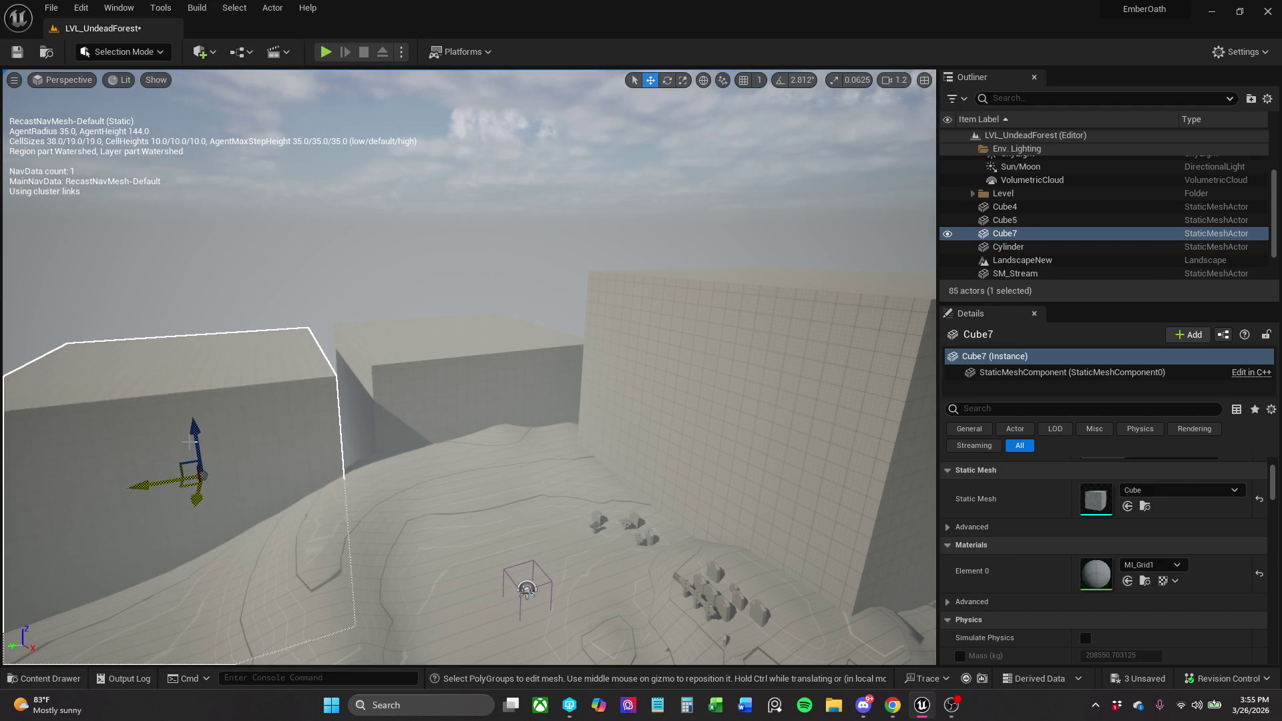
Raise Cube7 and shift it into position near the other walls.
drag(195, 435, 210, 368)
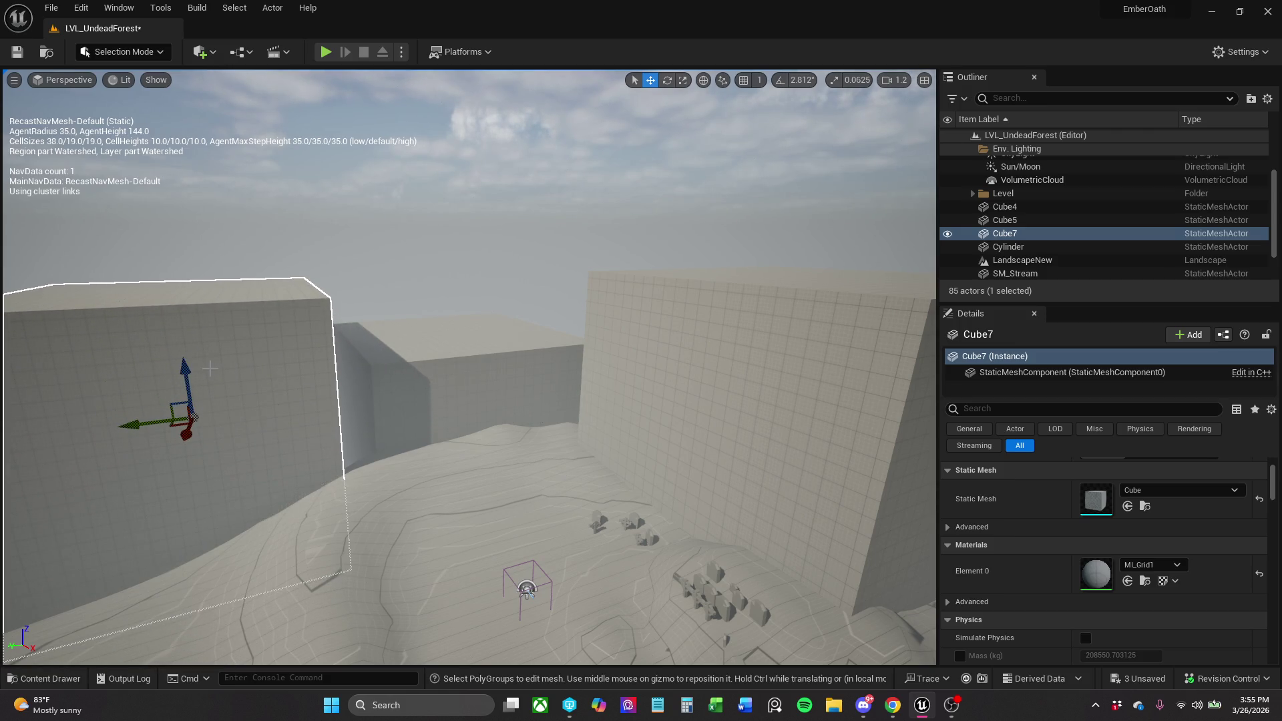
mouse_move(364, 342)
mouse_down()
mouse_move(364, 314)
mouse_move(334, 307)
mouse_move(334, 328)
mouse_move(525, 228)
mouse_up()
drag(583, 233, 569, 230)
scroll(467, 367, down, 5)
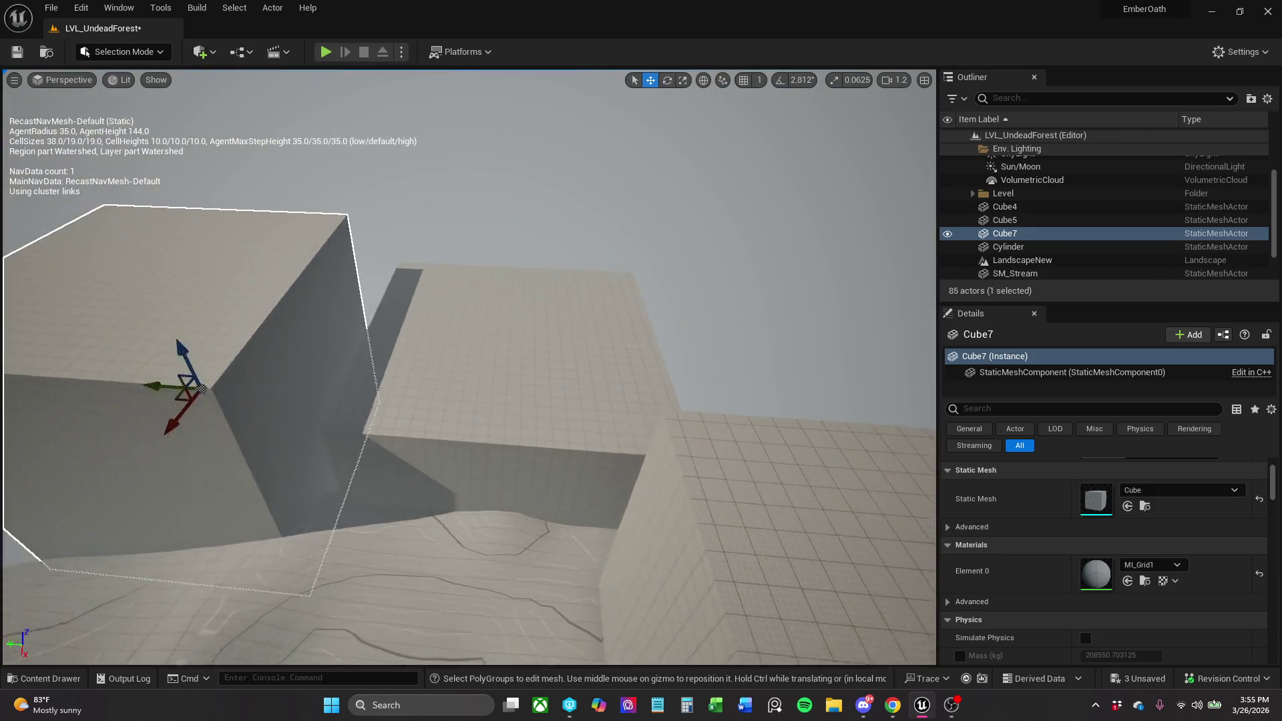
scroll(379, 257, up, 5)
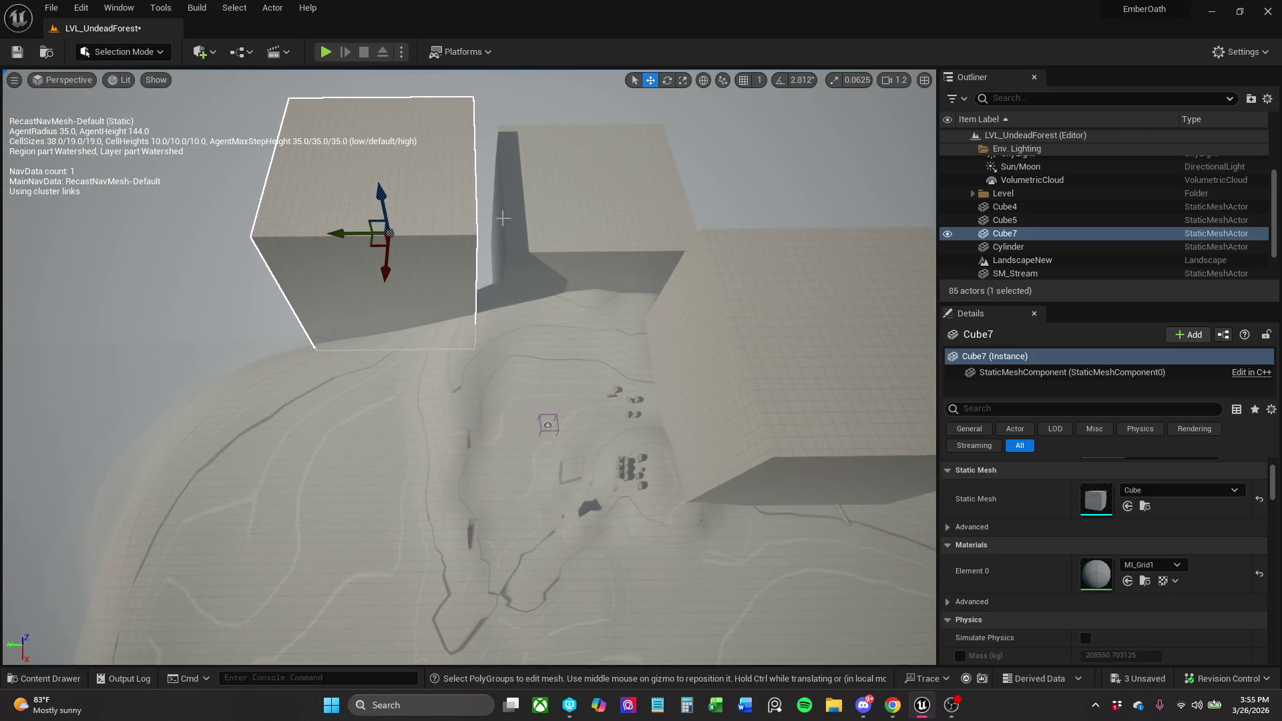
drag(373, 250, 389, 269)
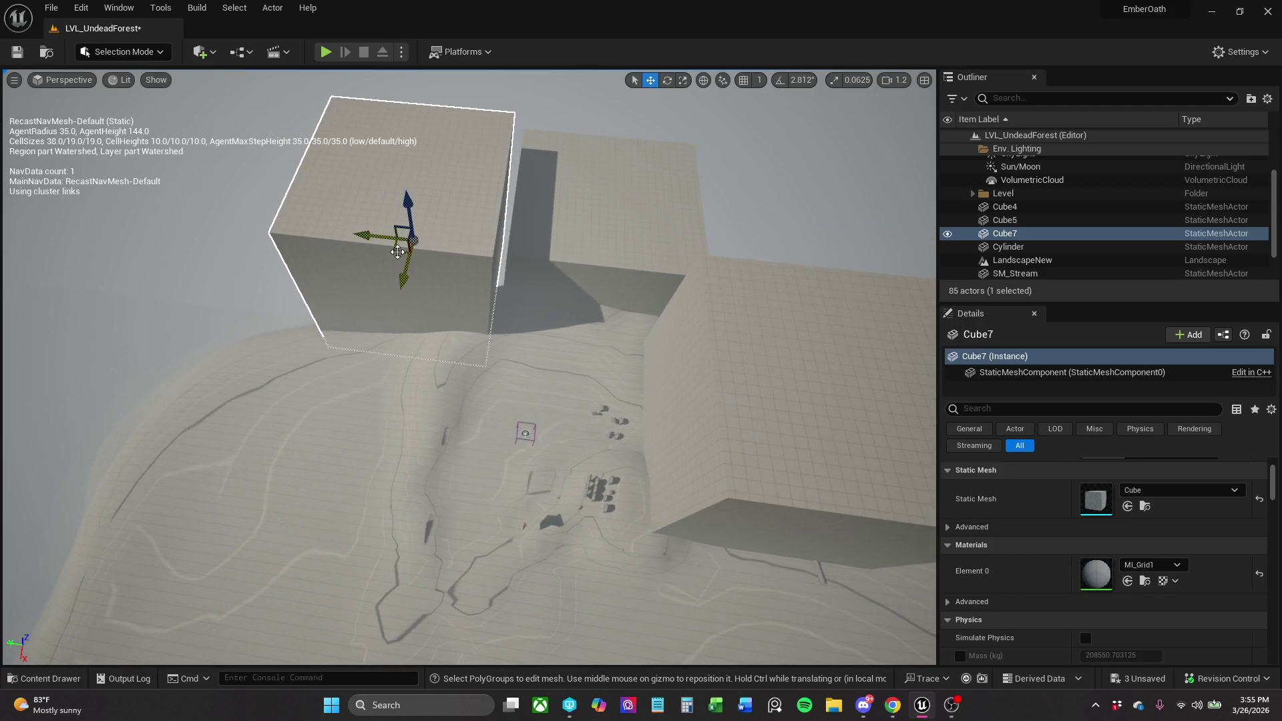
Duplicate Cube7 as Cube8, move it back and left, and raise it above the terrain.
mouse_move(412, 242)
mouse_down()
mouse_move(358, 263)
mouse_move(389, 427)
mouse_up()
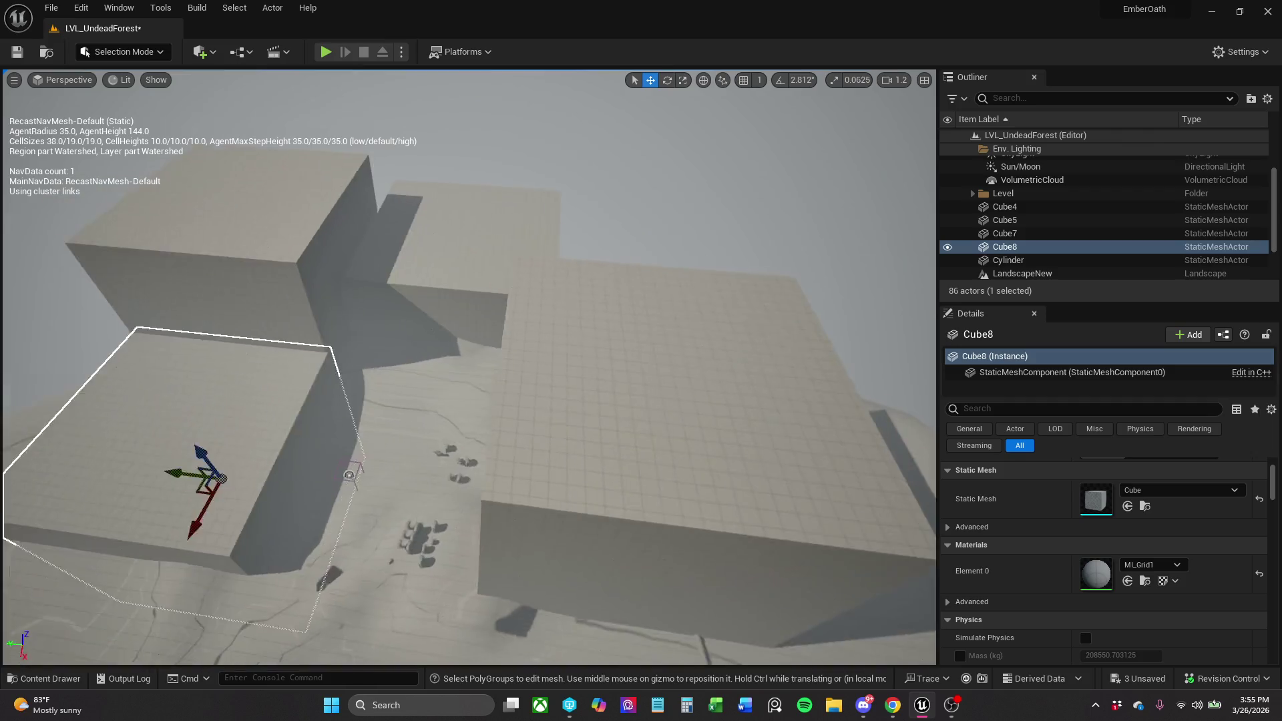
mouse_move(583, 332)
mouse_down()
mouse_move(497, 256)
mouse_move(521, 263)
mouse_up()
key(e)
key(r)
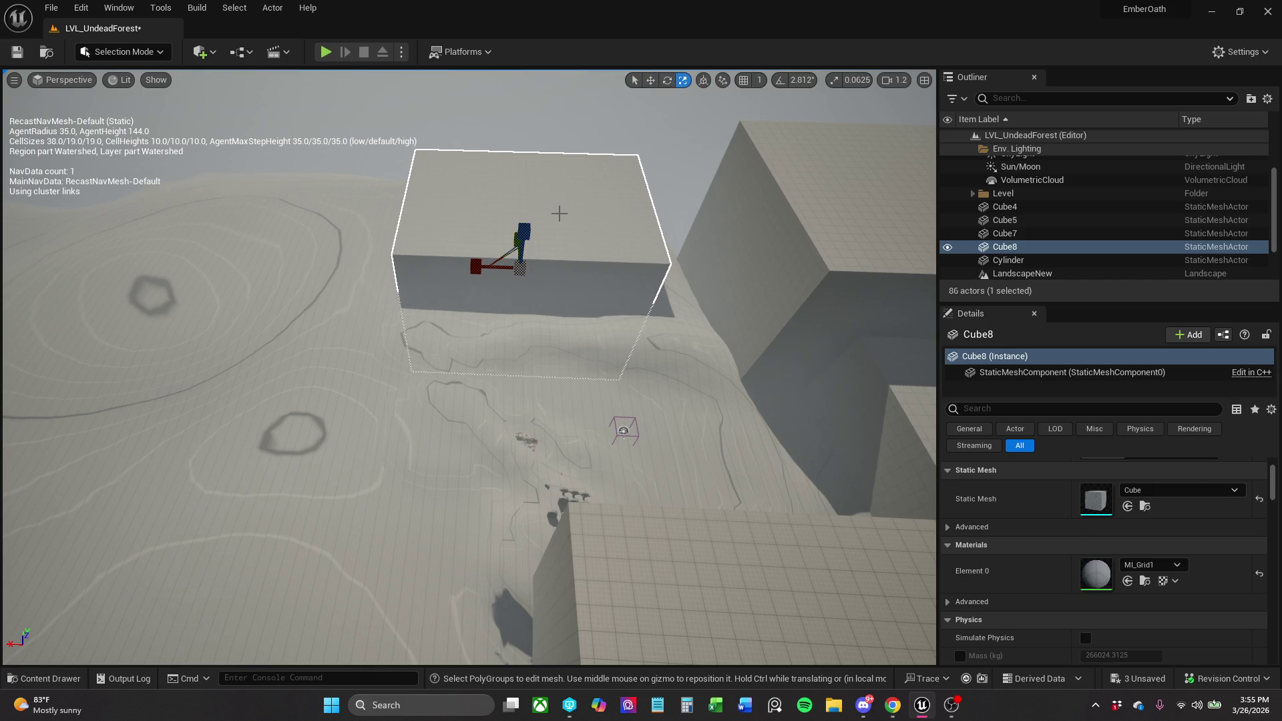
mouse_move(527, 232)
mouse_down()
mouse_move(532, 181)
mouse_move(518, 123)
mouse_move(511, 134)
mouse_up()
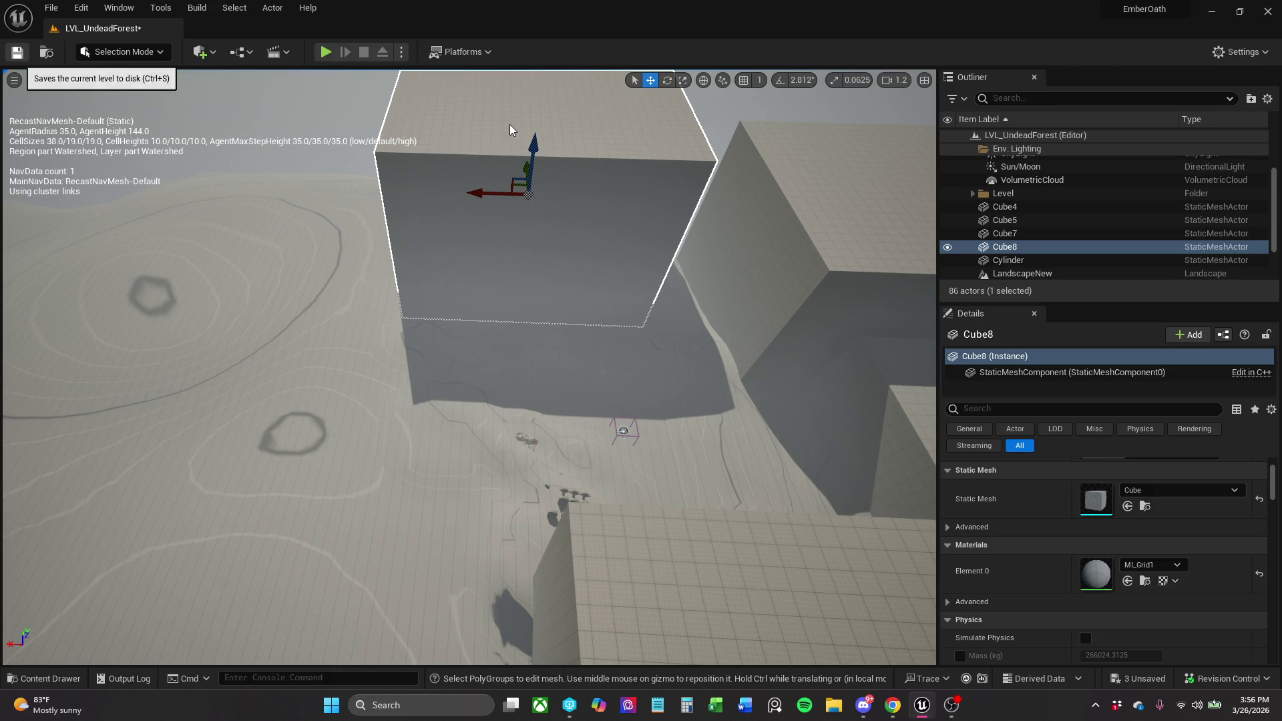
Save the LVL_UndeadForest level with Ctrl+S.
key(ctrl+s)
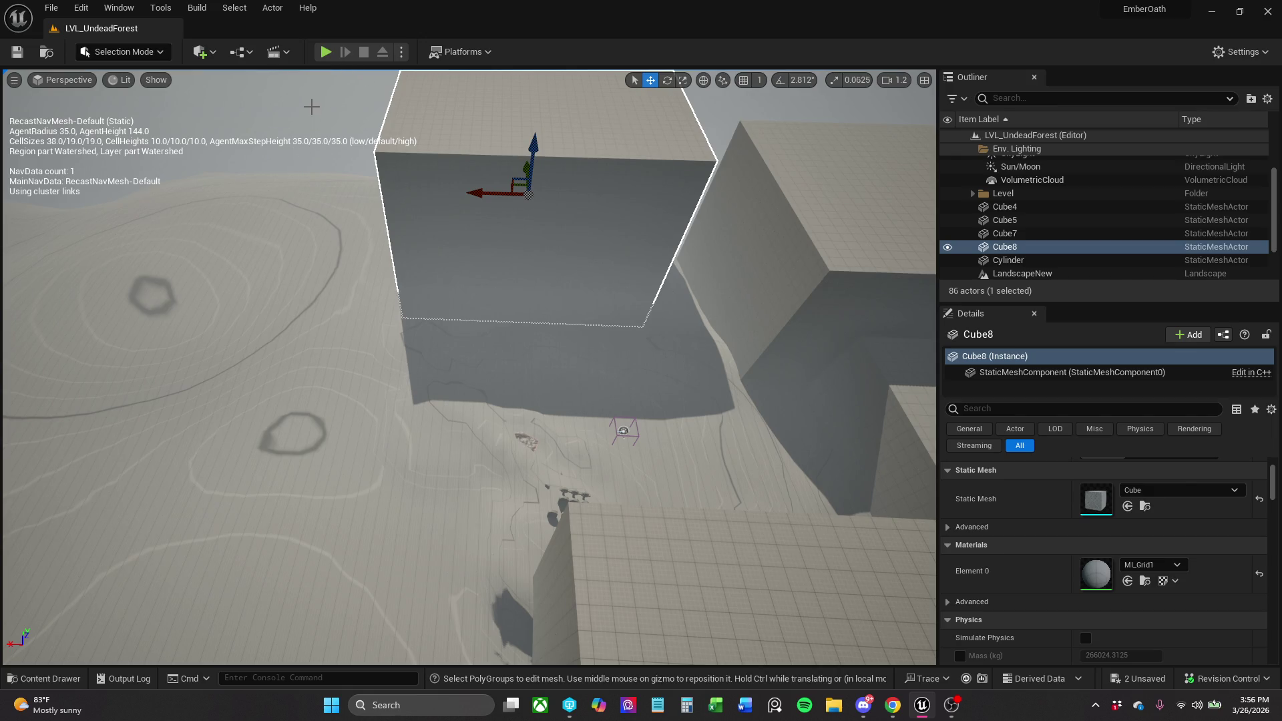
Start a play-test and run the character along the wall, jumping over the raised ramp.
click(323, 53)
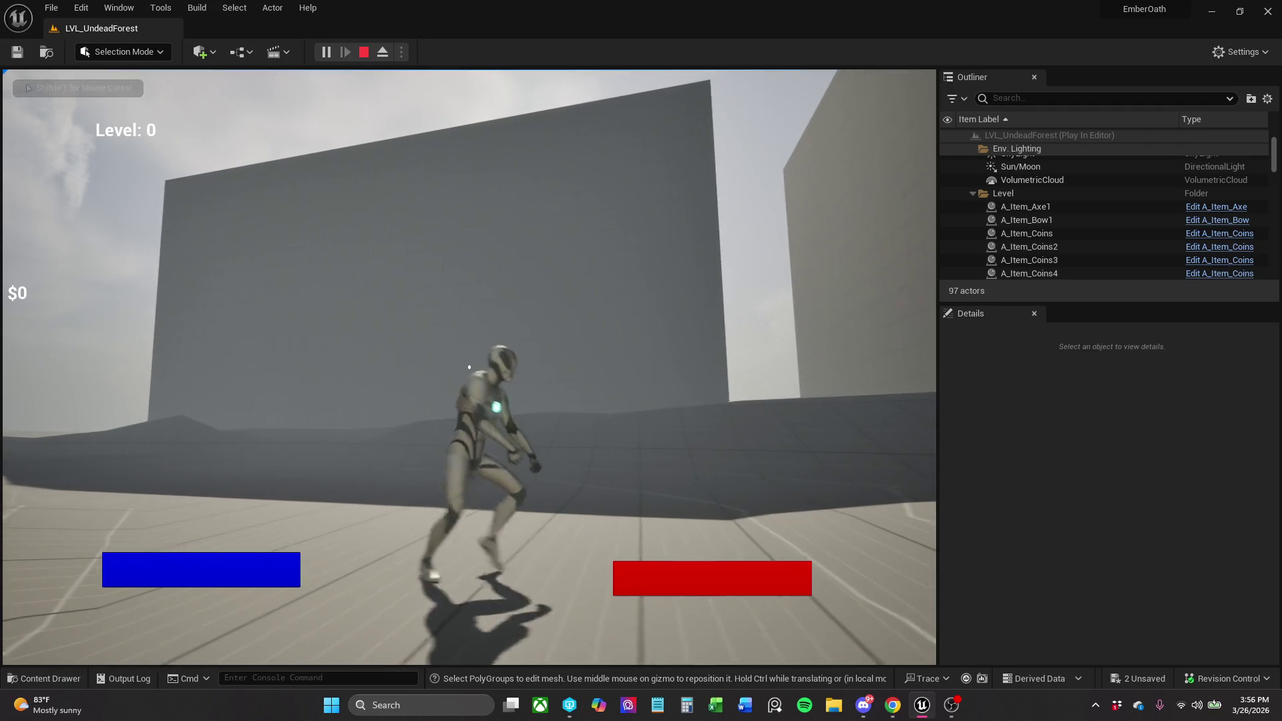
key(w)
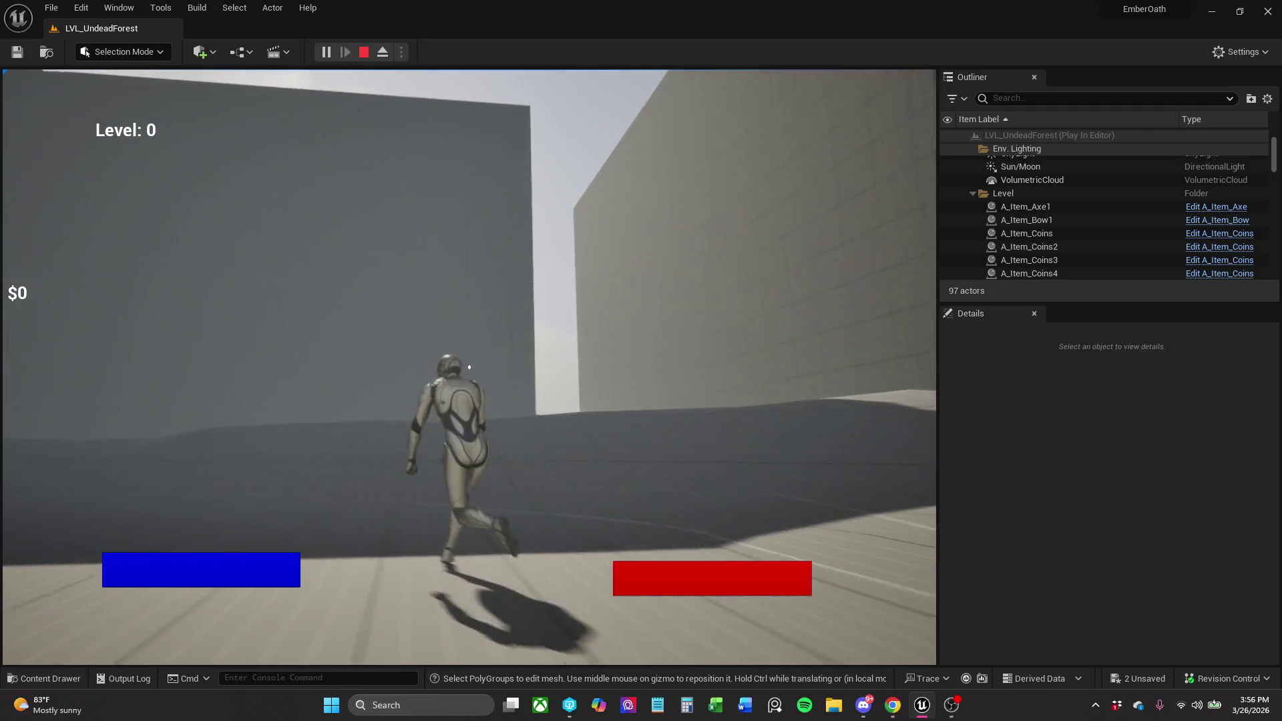
key(w)
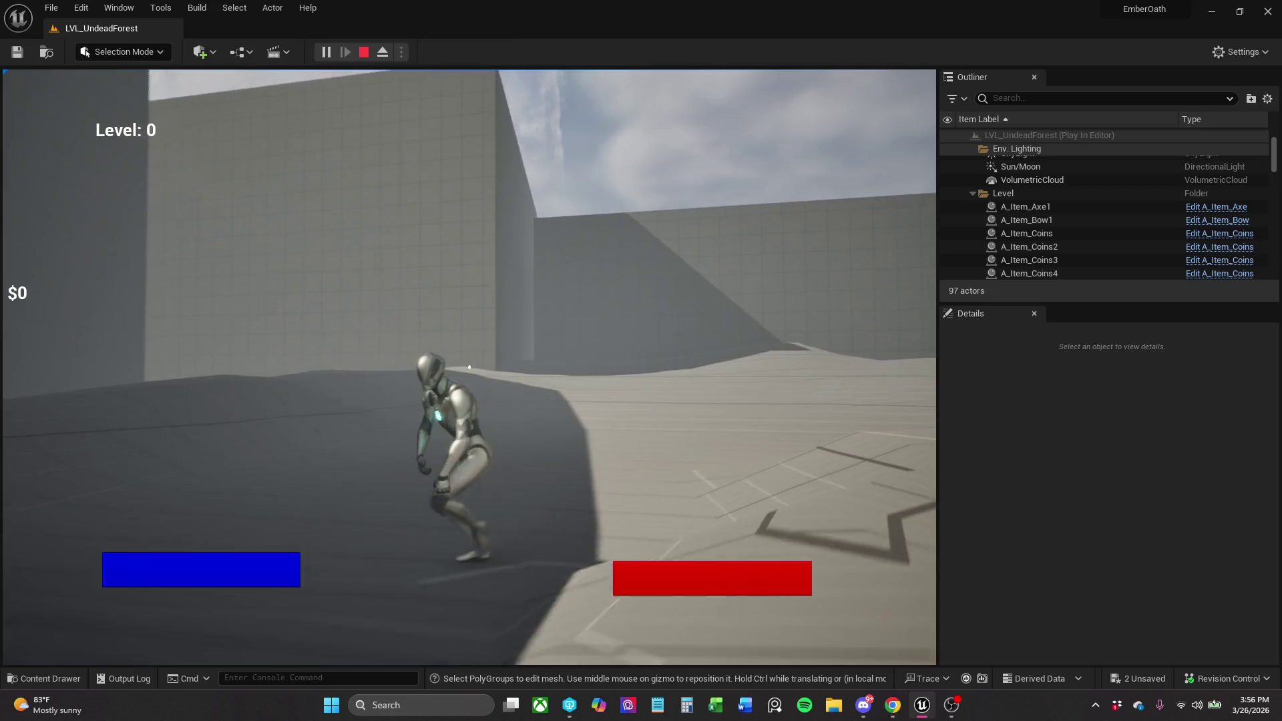
key(w)
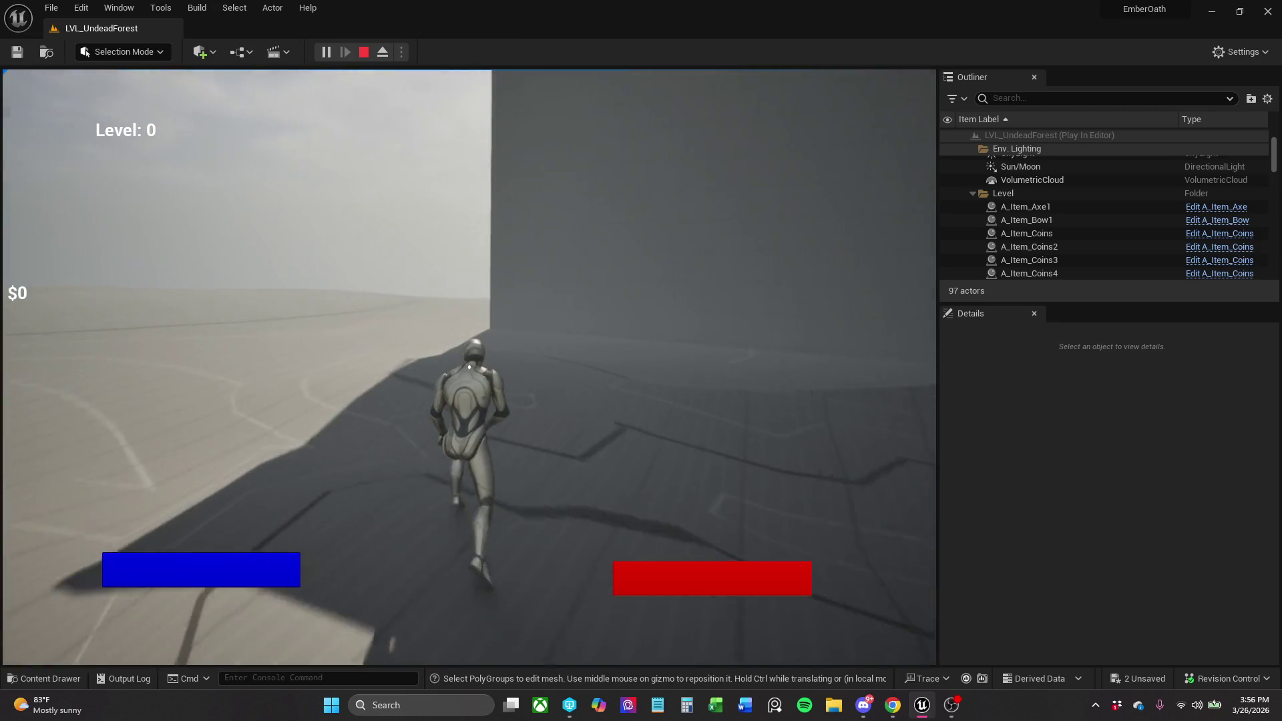
key(space)
key(w)
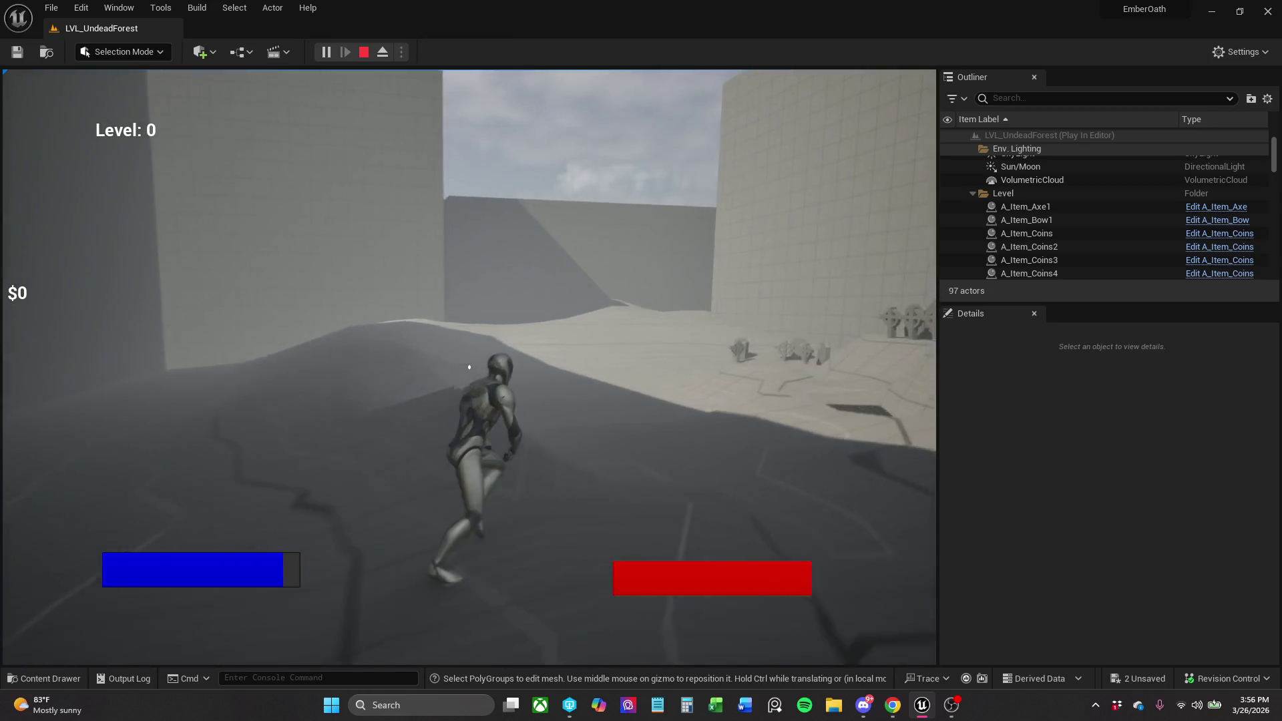
key(w)
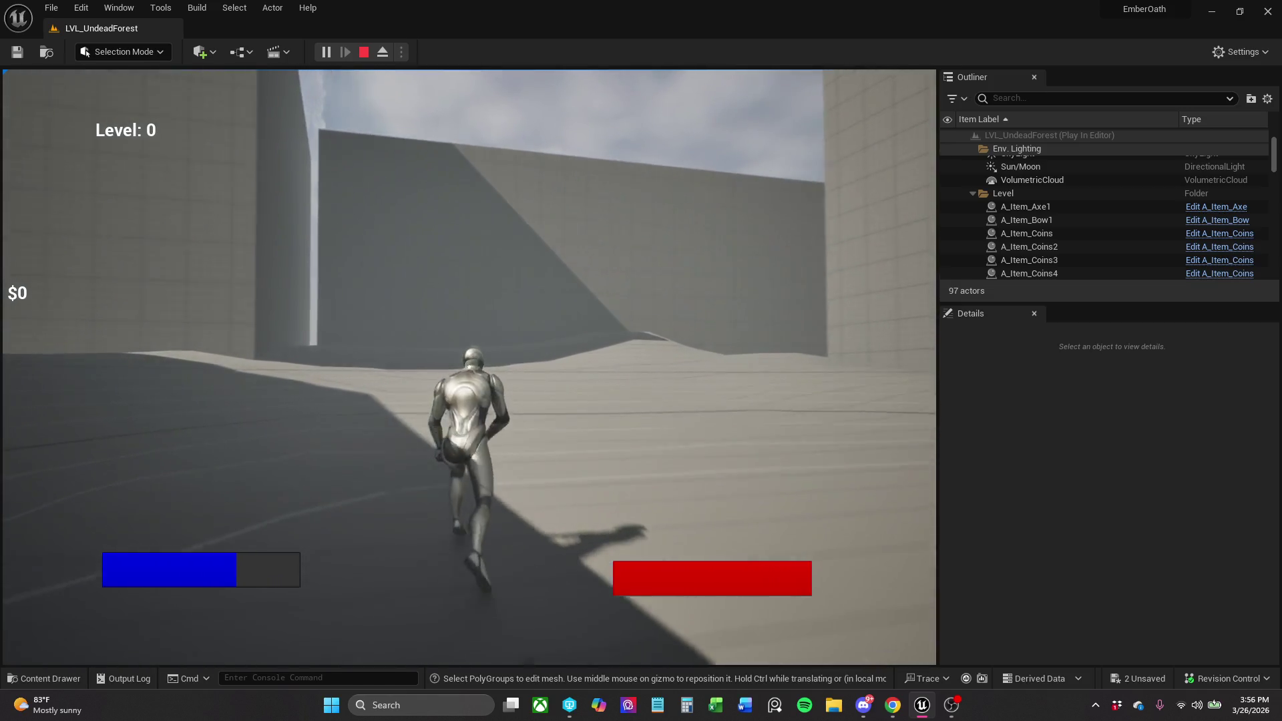
key(w)
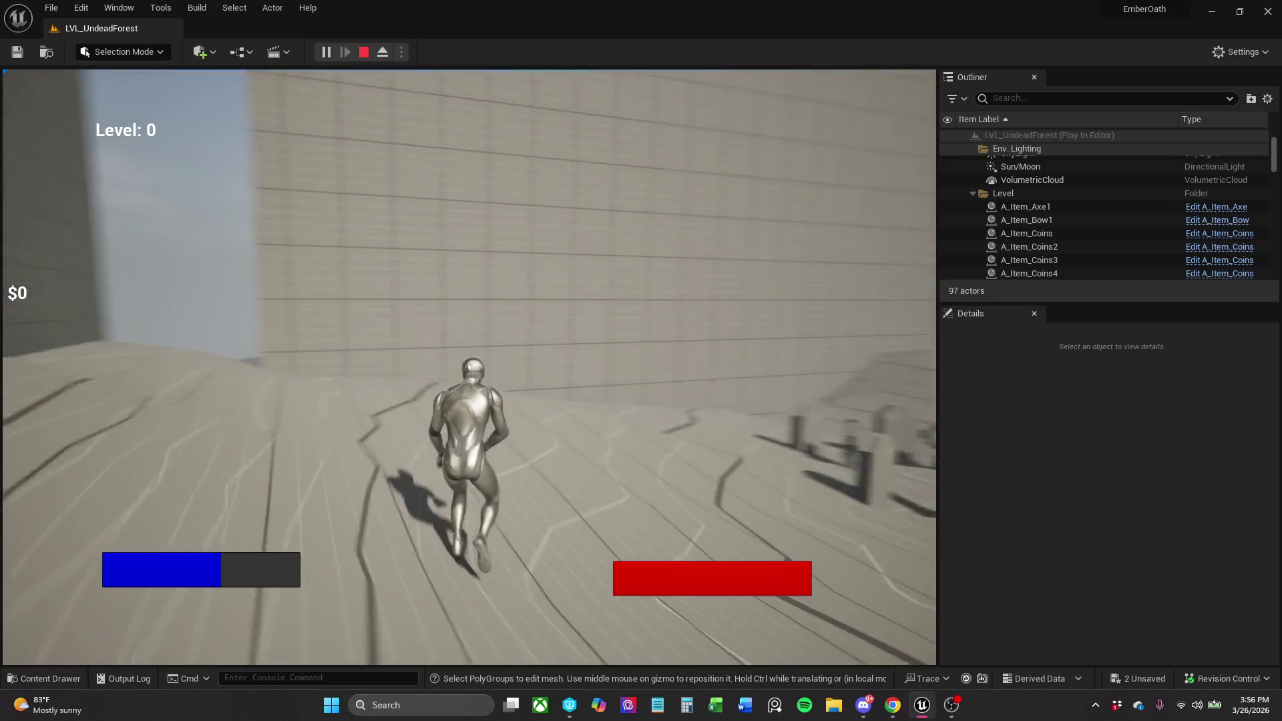
key(w)
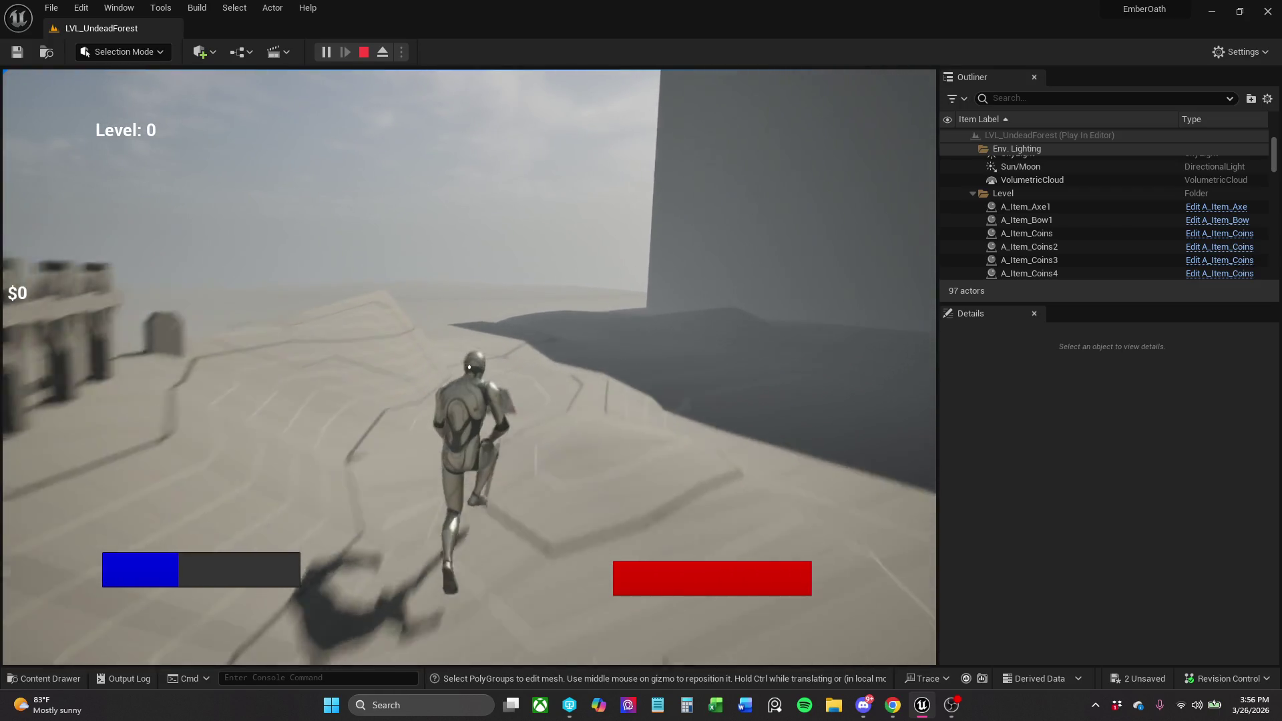
Run past the pillars and crosses onto open sand, raise the Level counter to 1, then stop.
key(w)
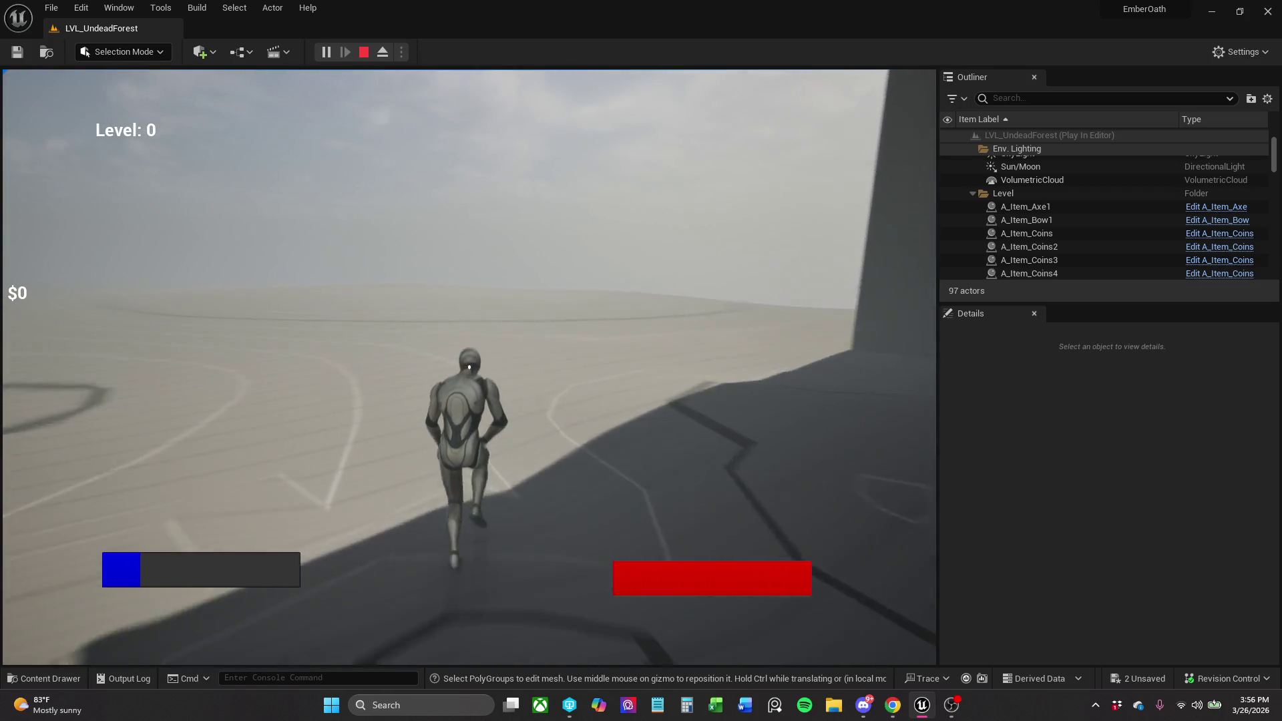
key(w)
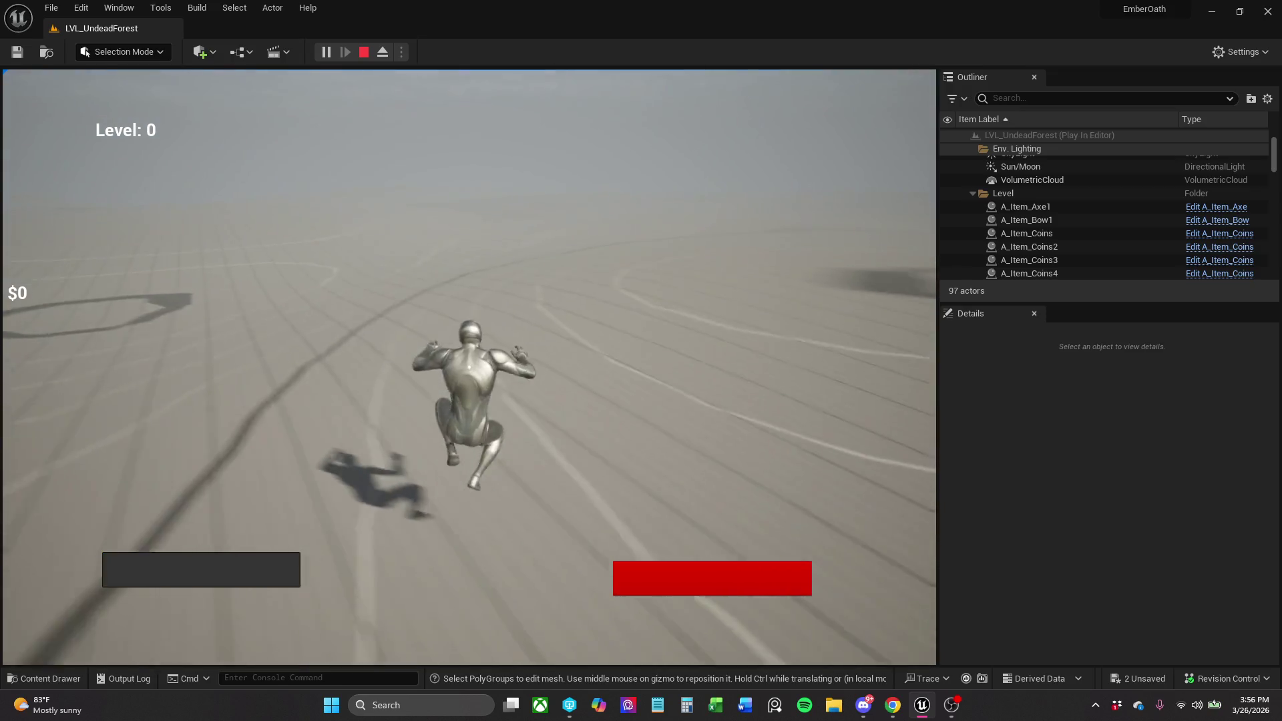
key(w)
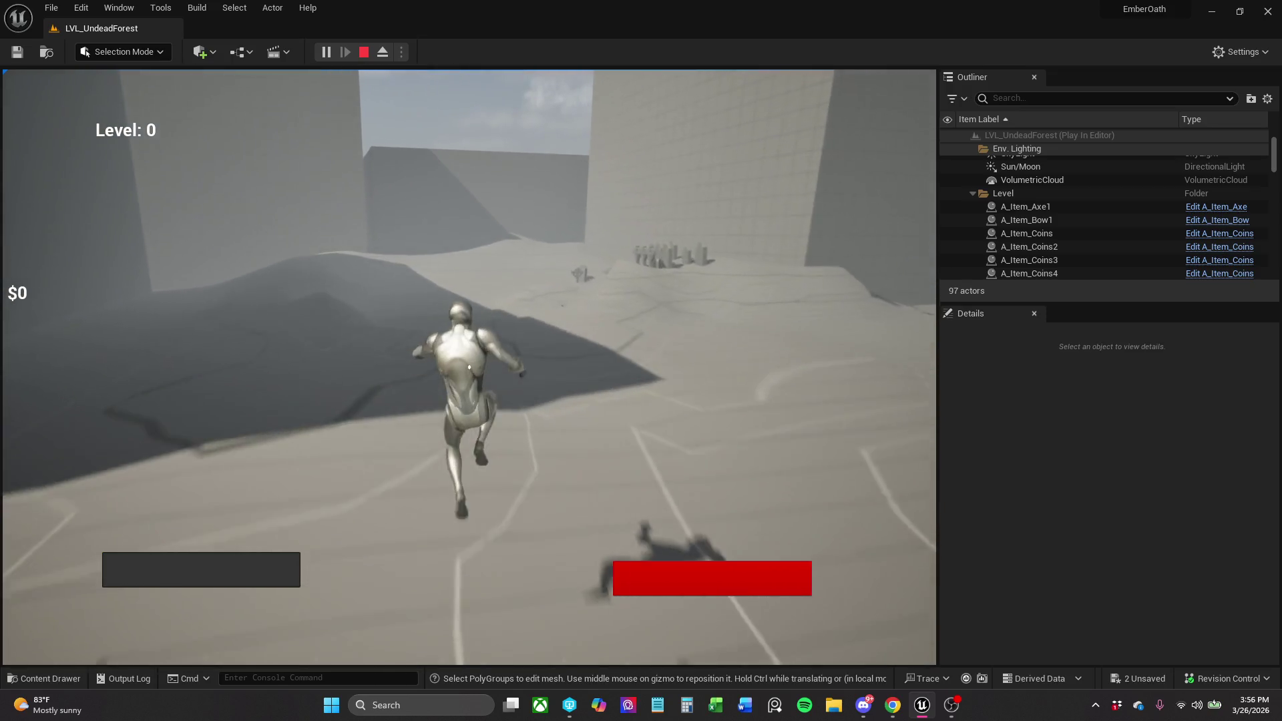
key(w)
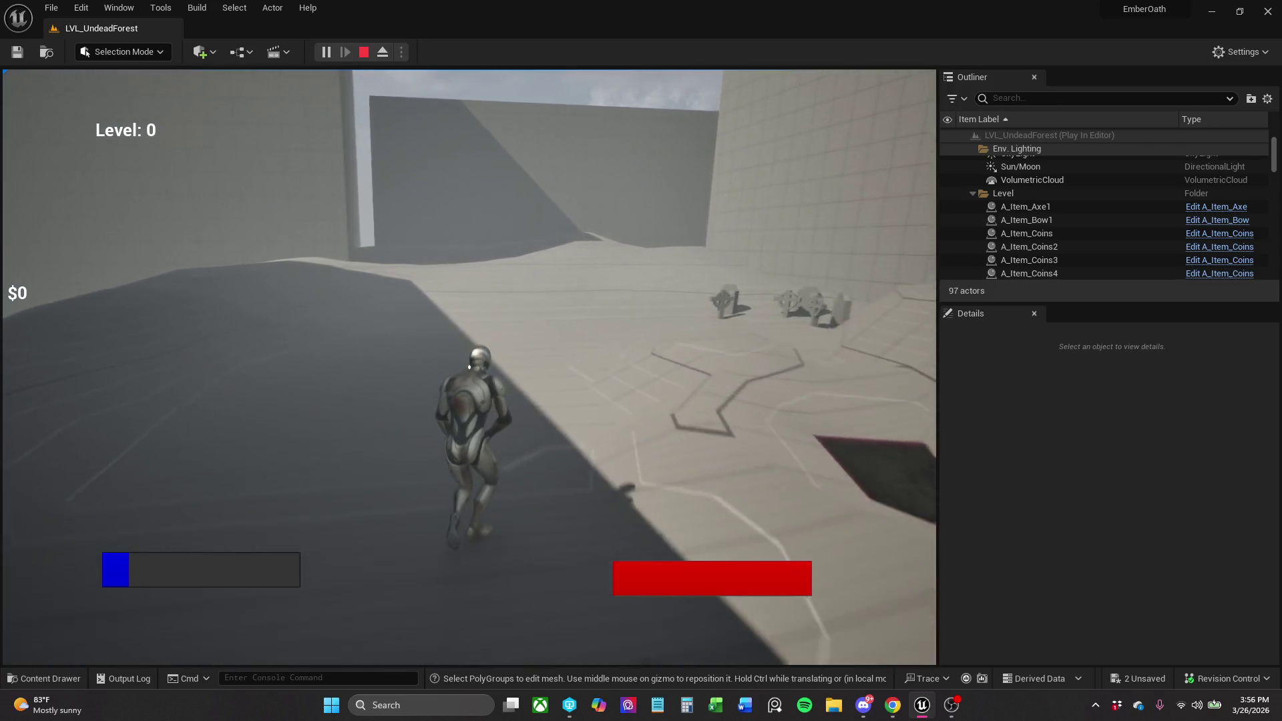
key(w)
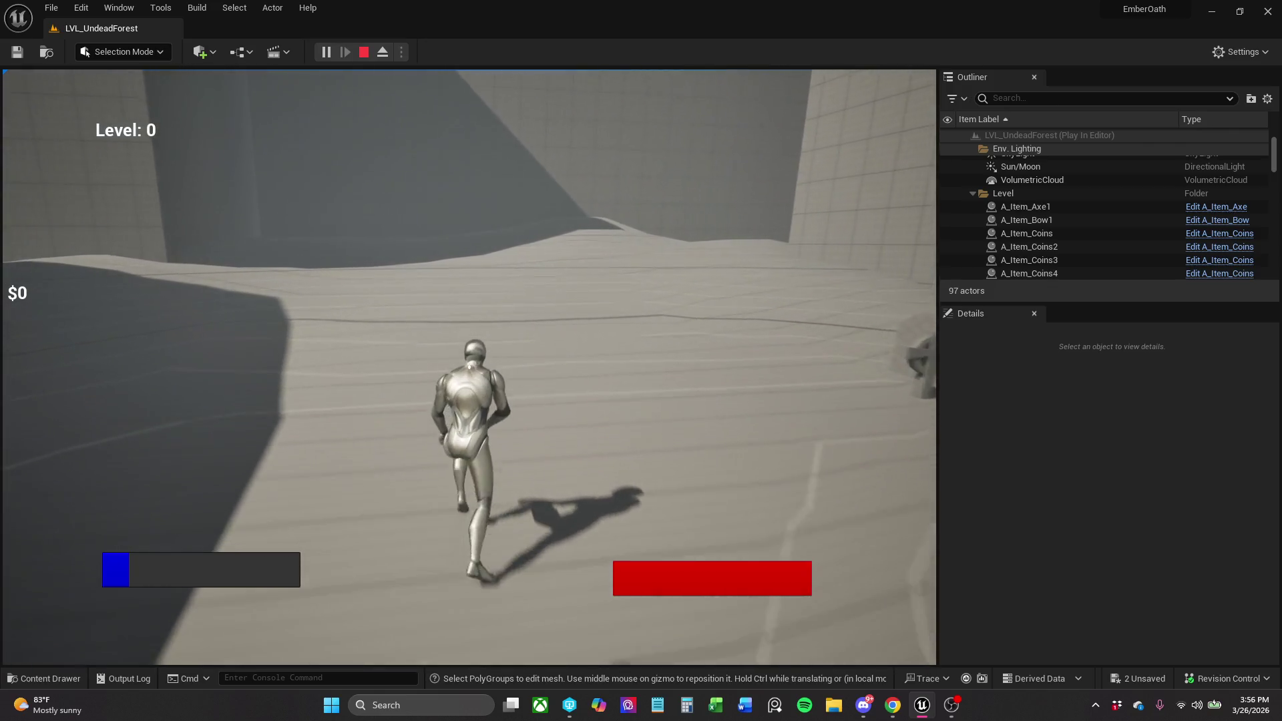
key(w)
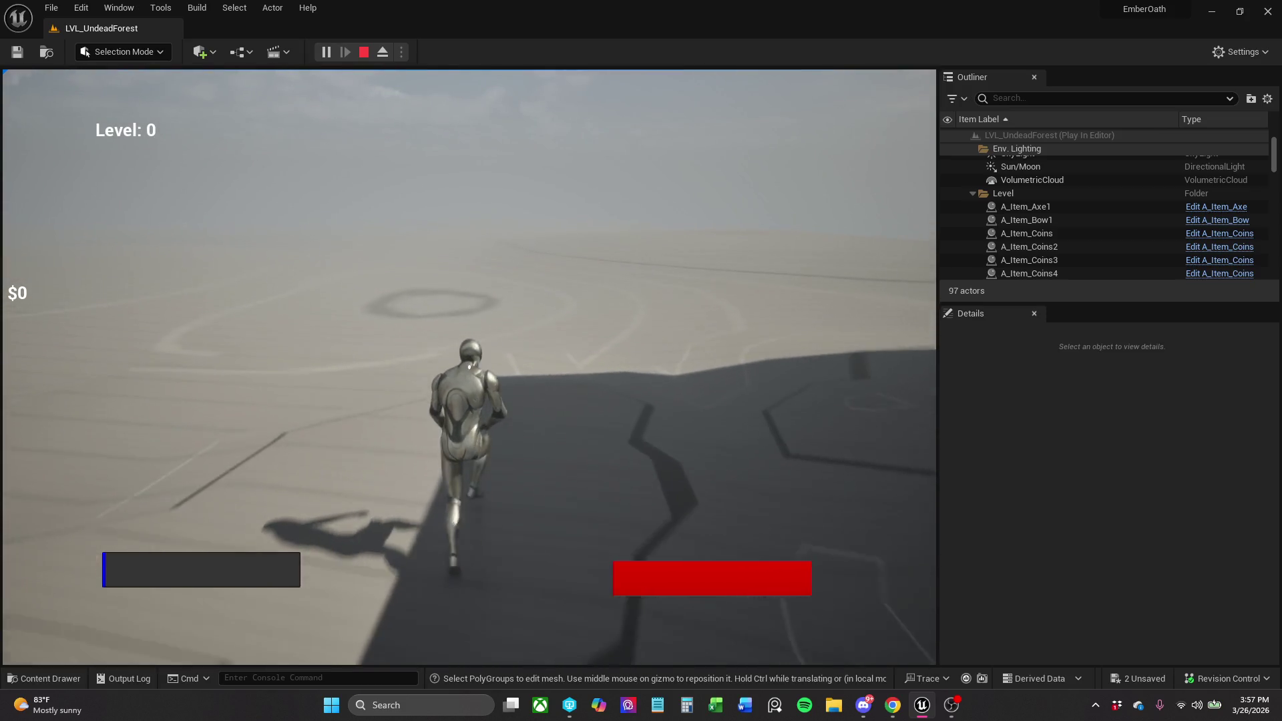
key(l)
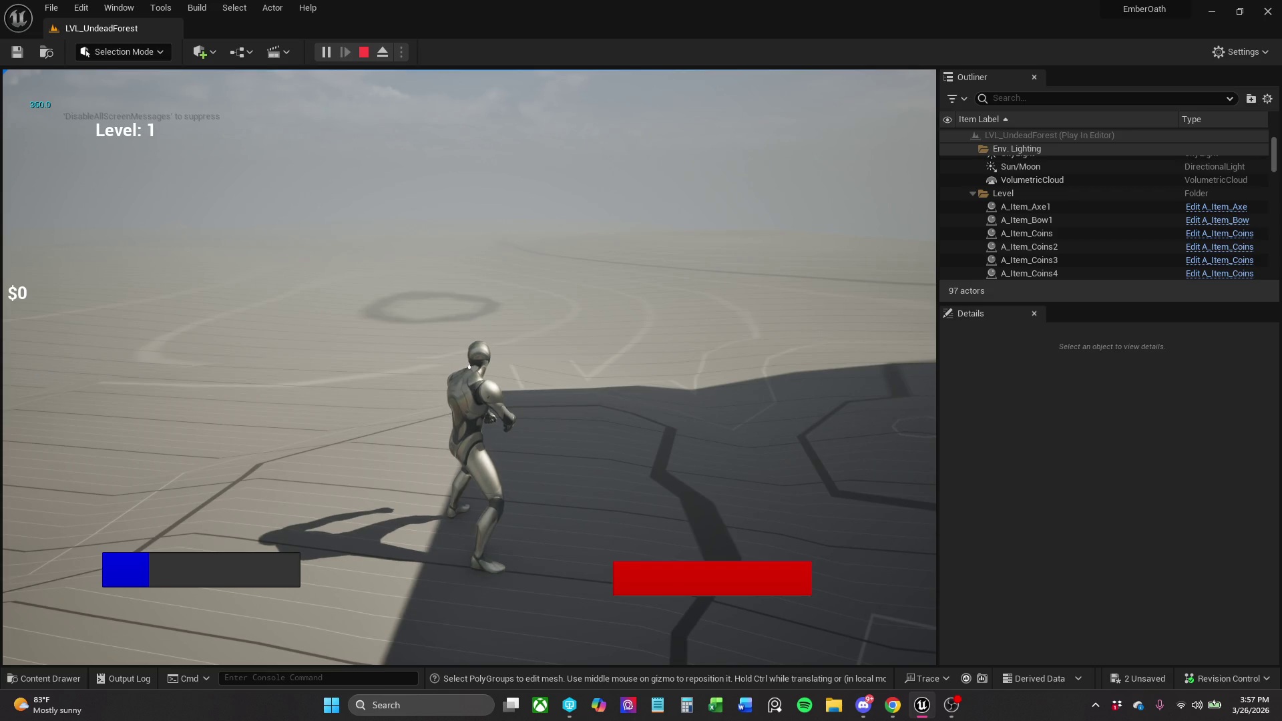
key(Escape)
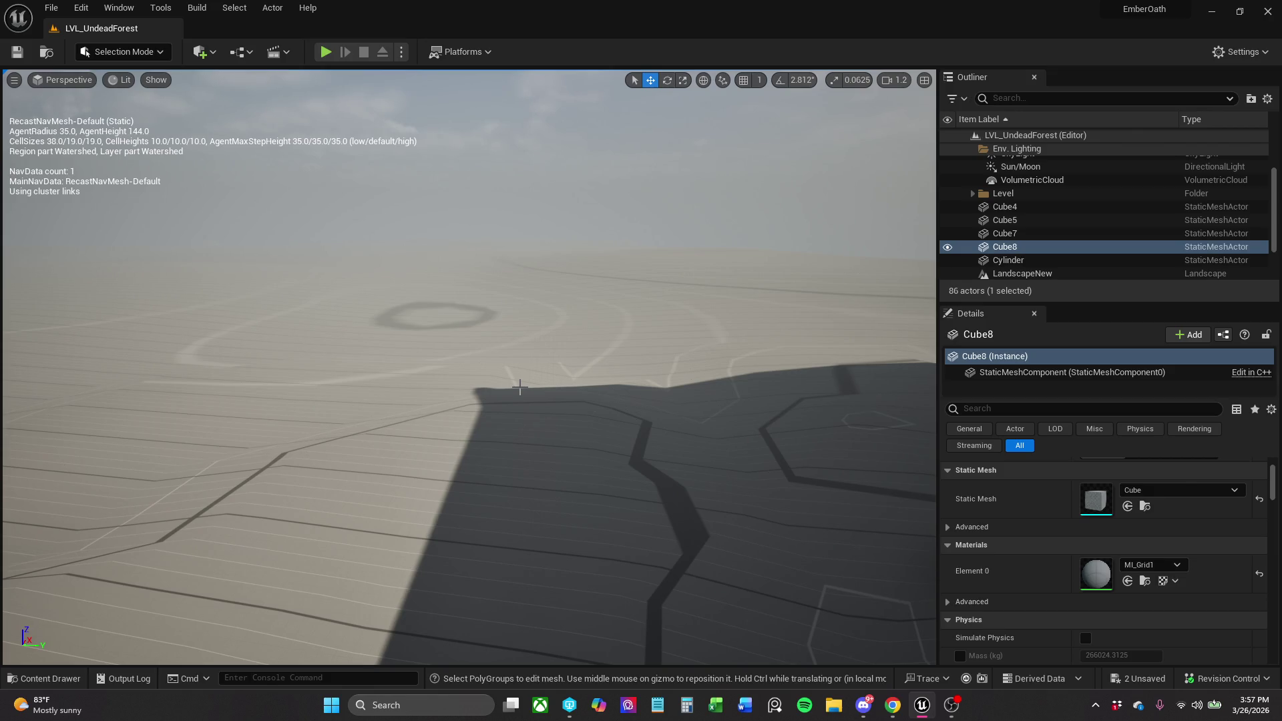
Play-test again, running past the rocks and circling the gravestones, then return to the editor.
click(326, 52)
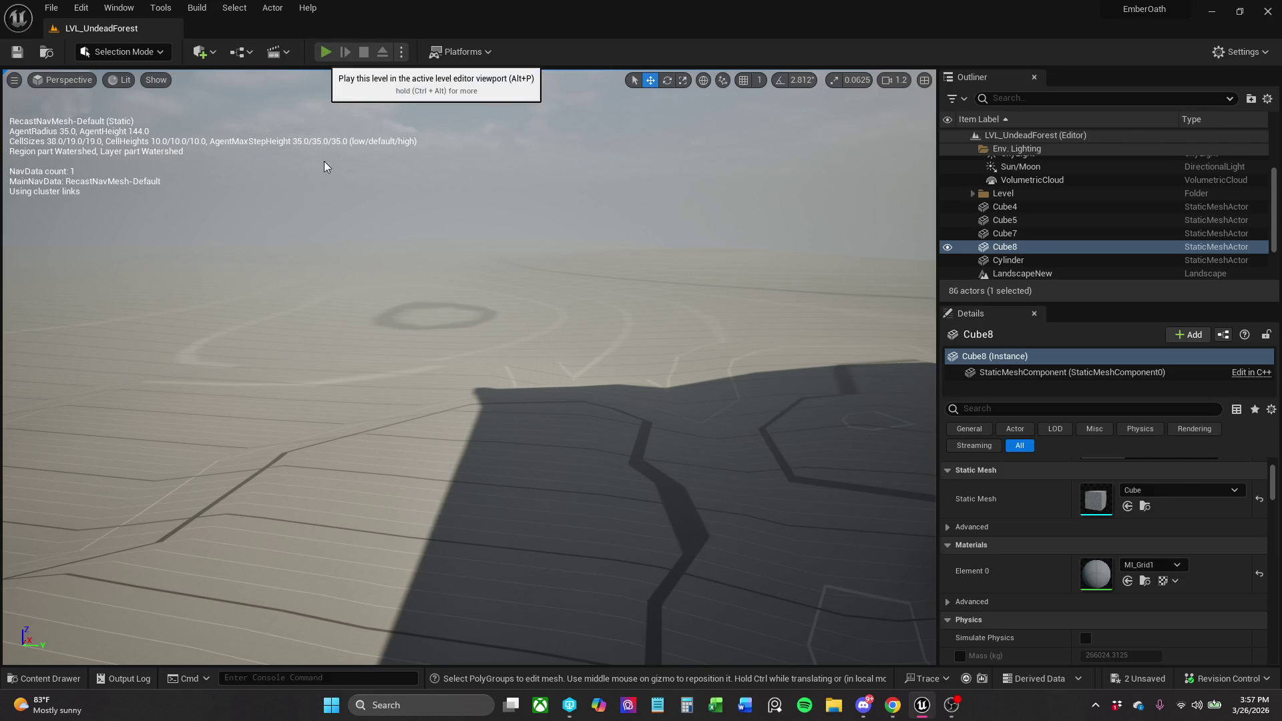
key(w)
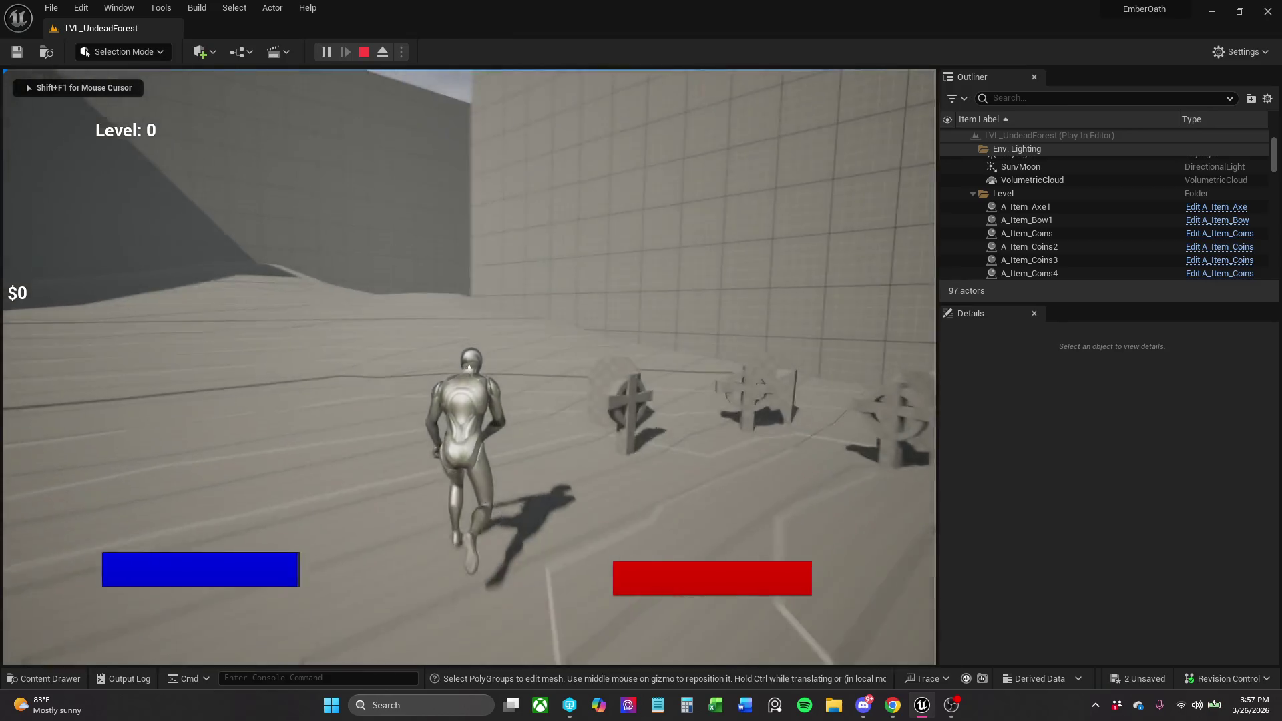
key(w)
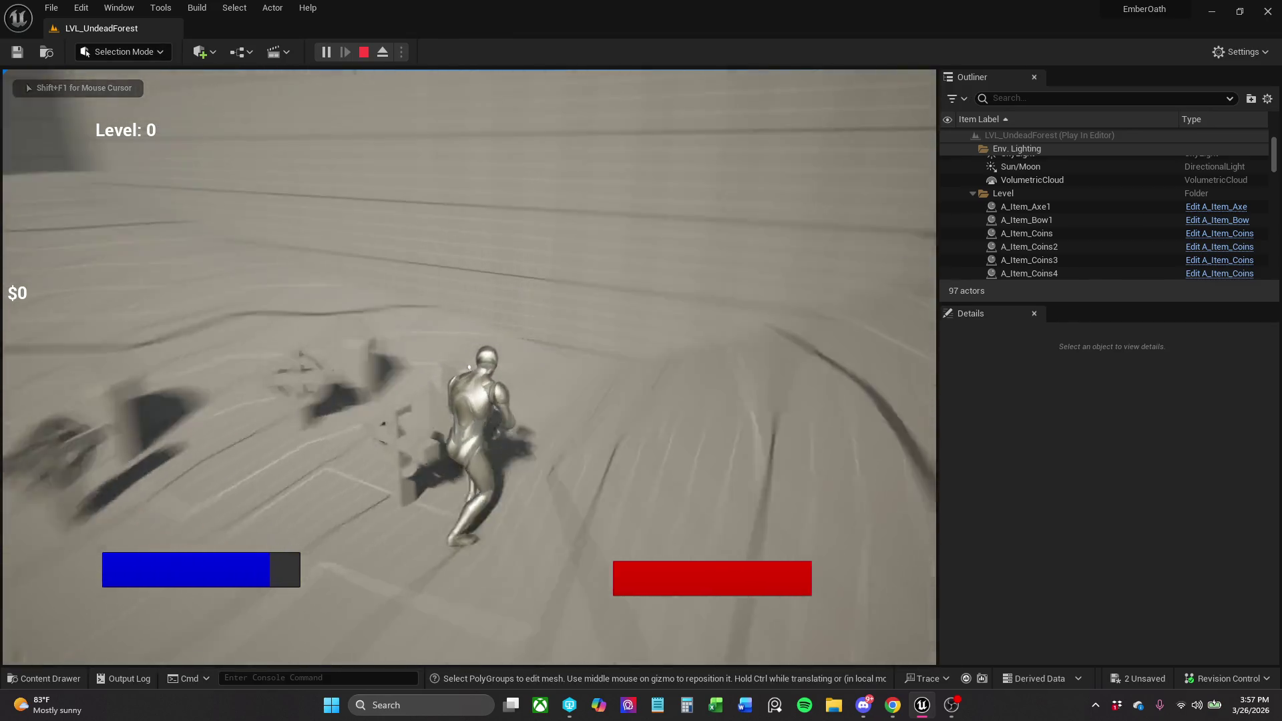
key(w)
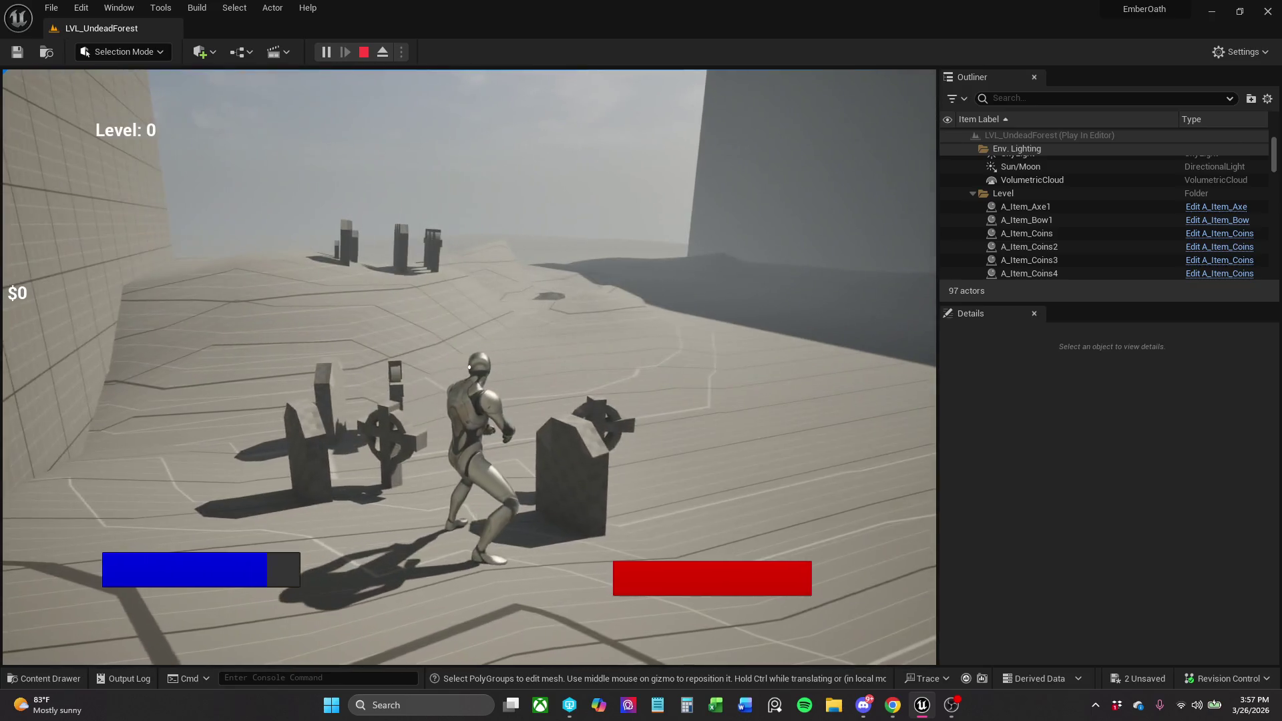
key(w)
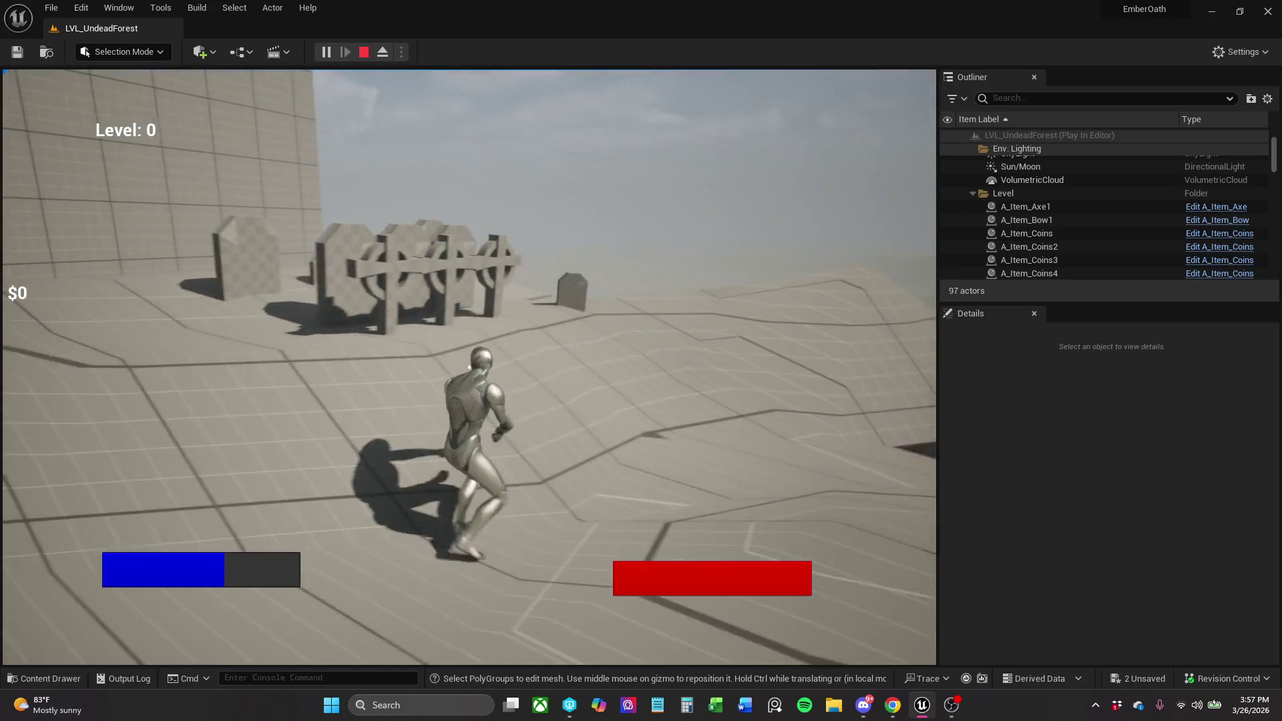
key(w)
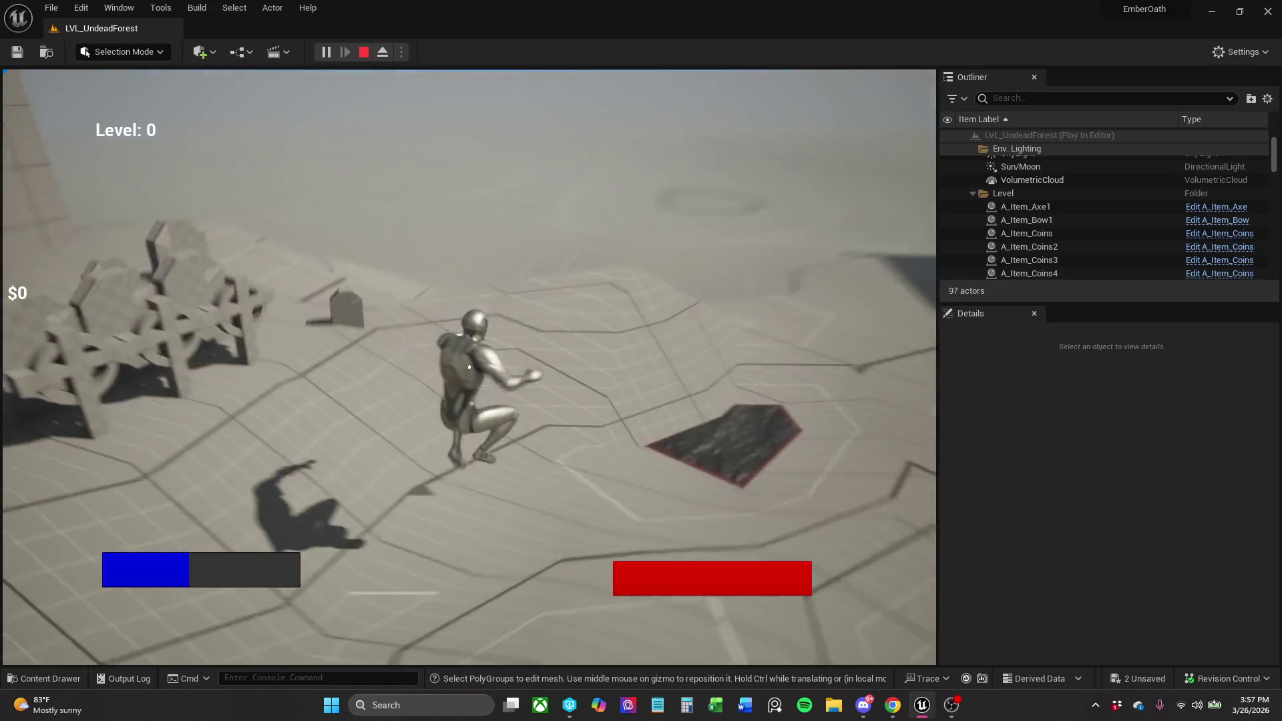
key(w)
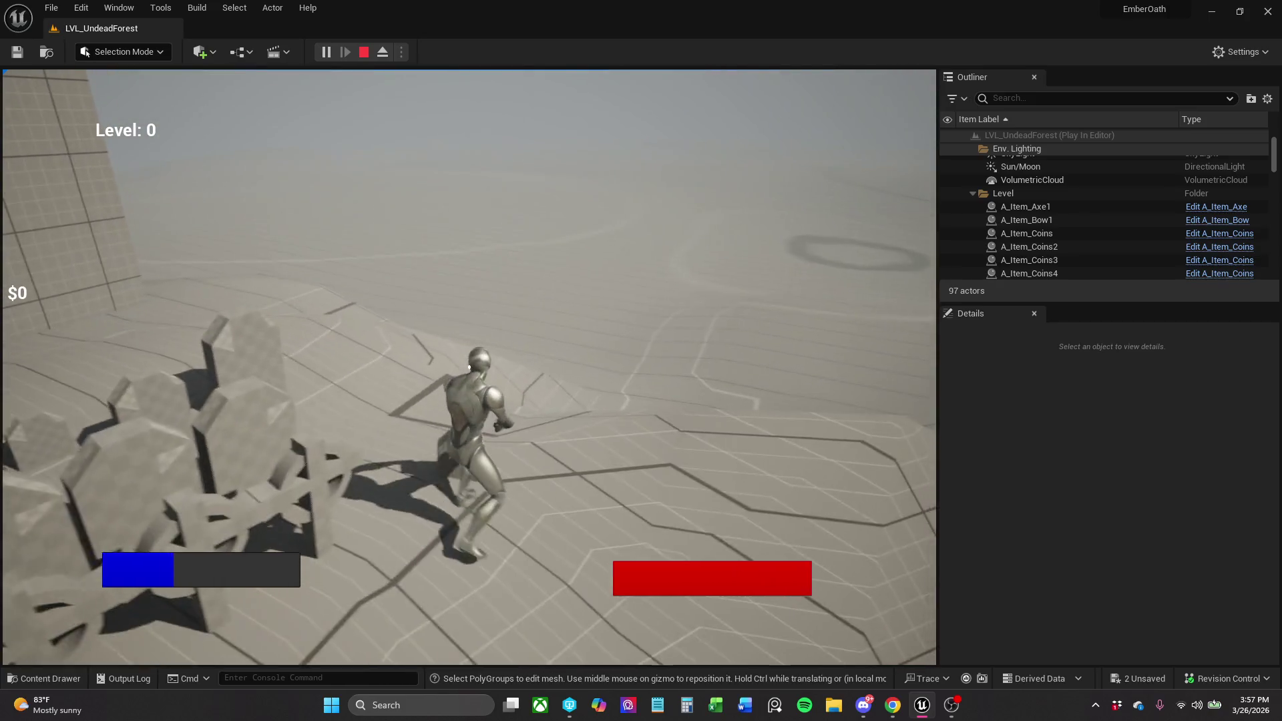
key(w)
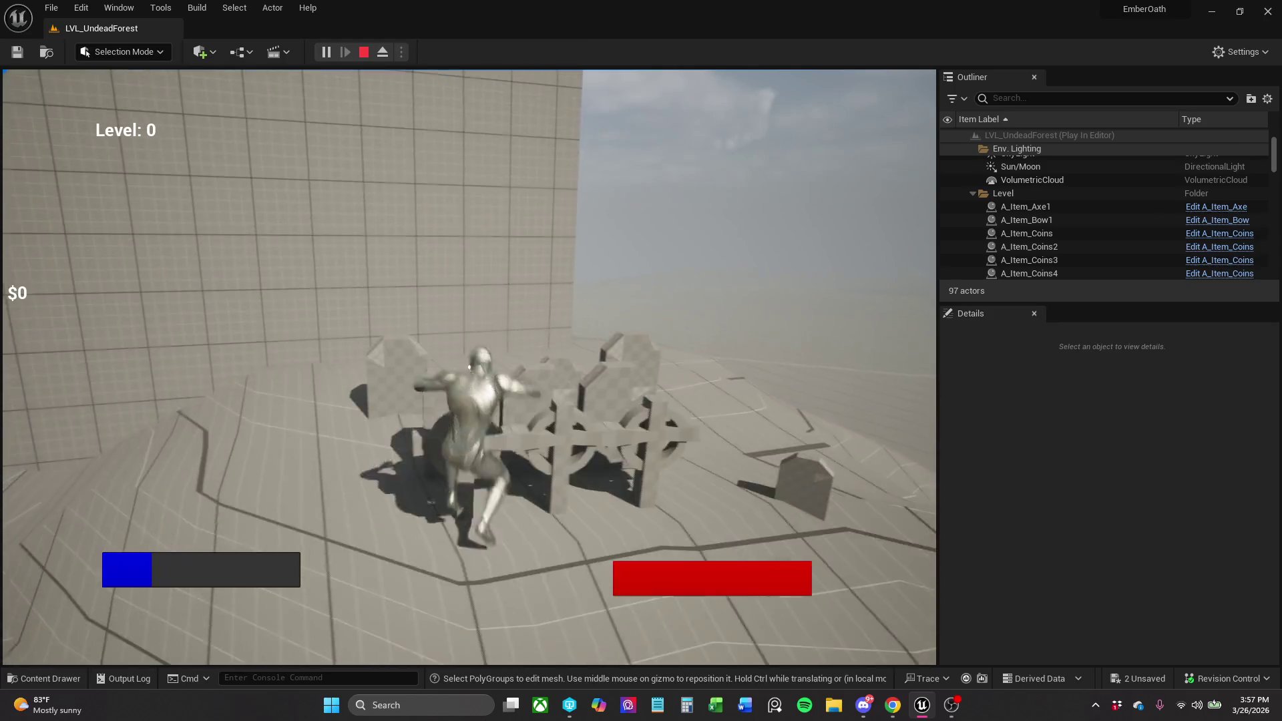
key(w)
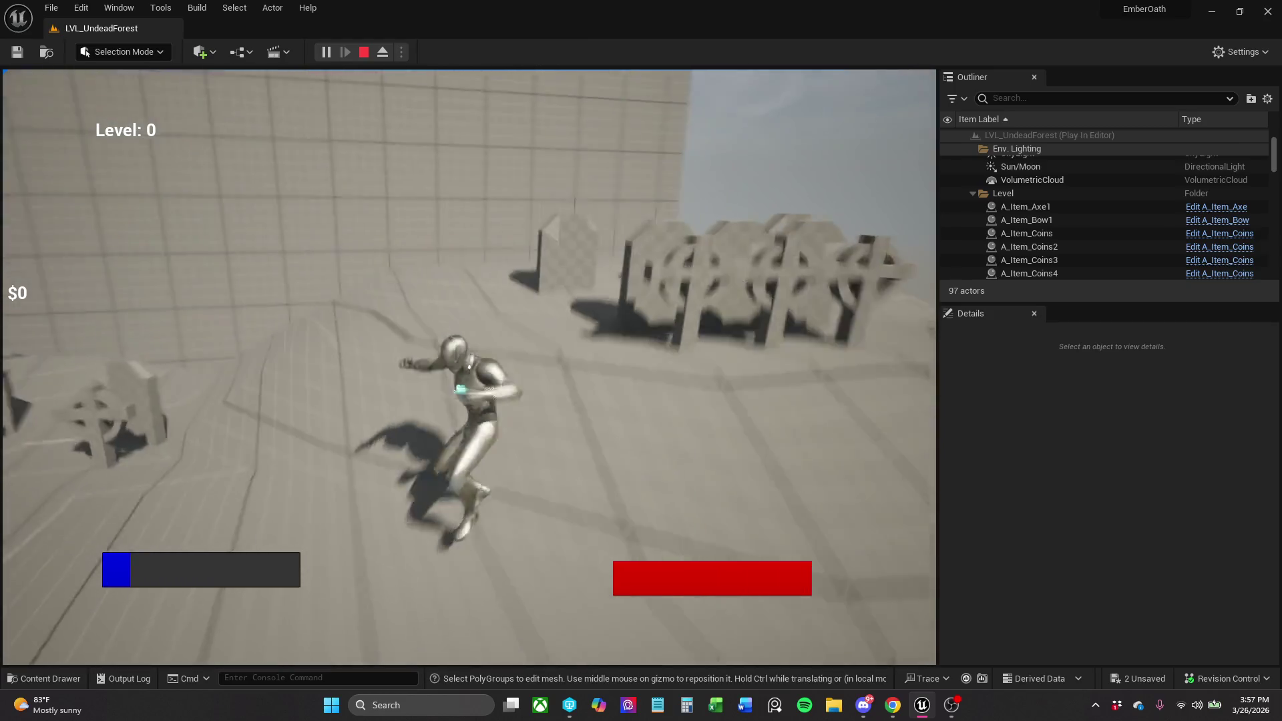
key(Escape)
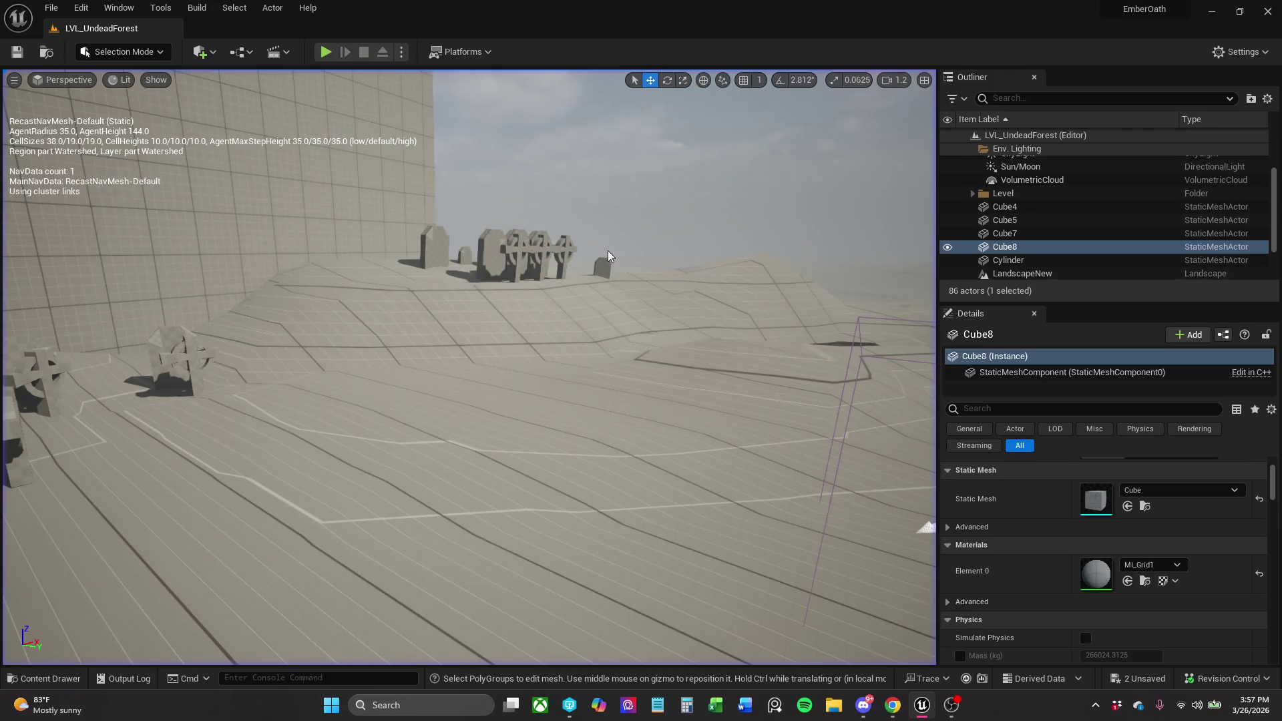
Duplicate SM_Tombstone_Stack1 as SM_Tombstone_Stack2 and move the copy down-left across the landscape.
click(571, 260)
click(571, 261)
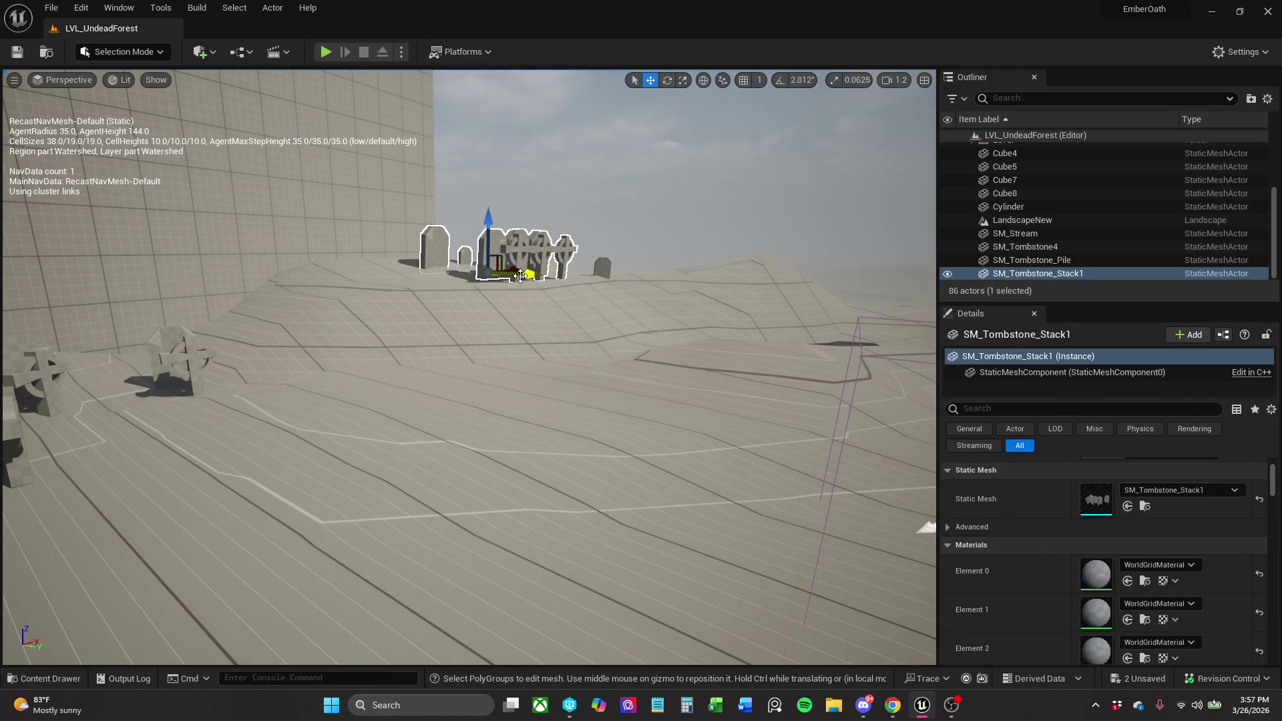
drag(528, 276, 690, 298)
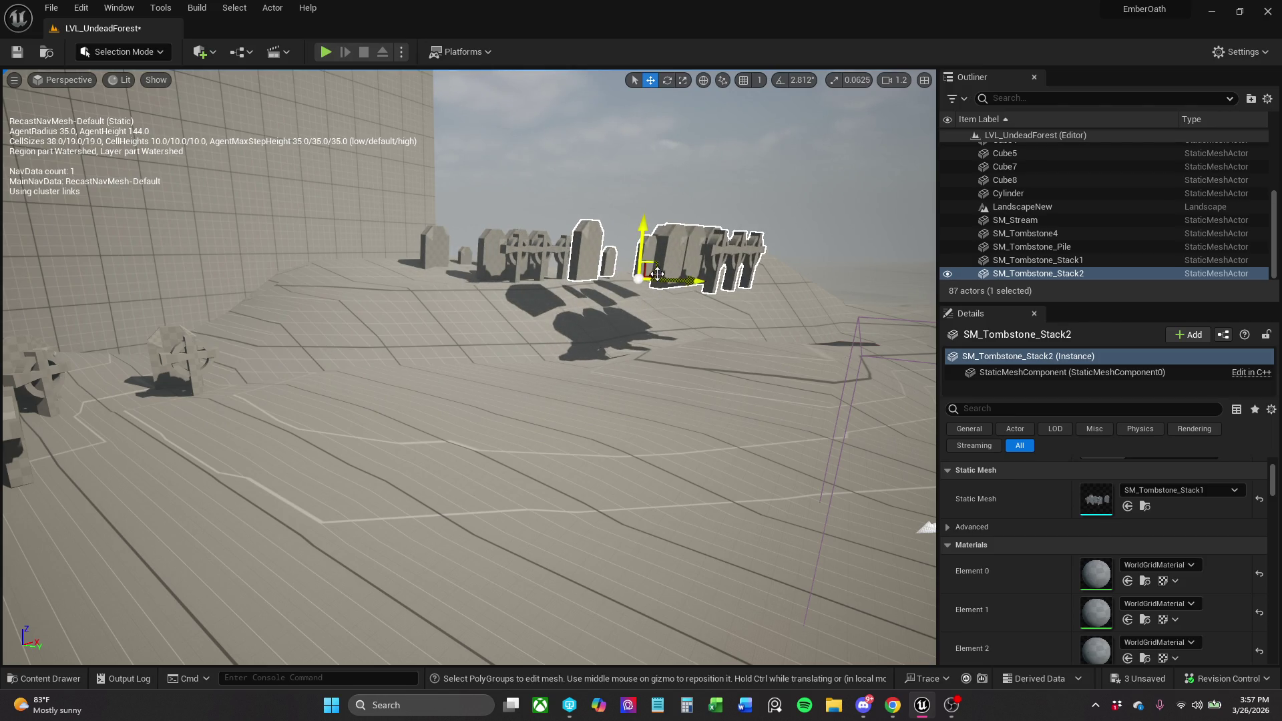
mouse_move(657, 268)
mouse_down()
mouse_move(628, 326)
mouse_move(671, 332)
mouse_move(538, 374)
mouse_move(514, 359)
mouse_move(576, 332)
mouse_up()
Tilt SM_Tombstone_Stack2 around its X axis, checking it from the side.
key(e)
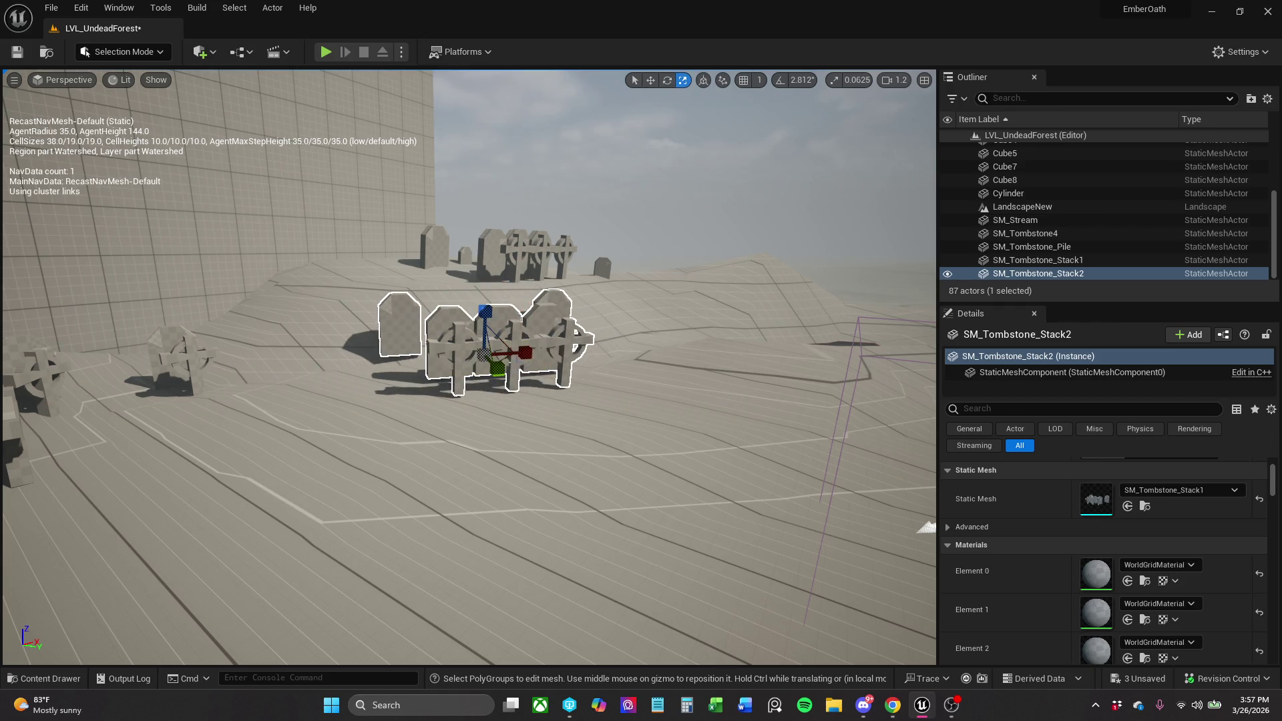
drag(502, 353, 520, 353)
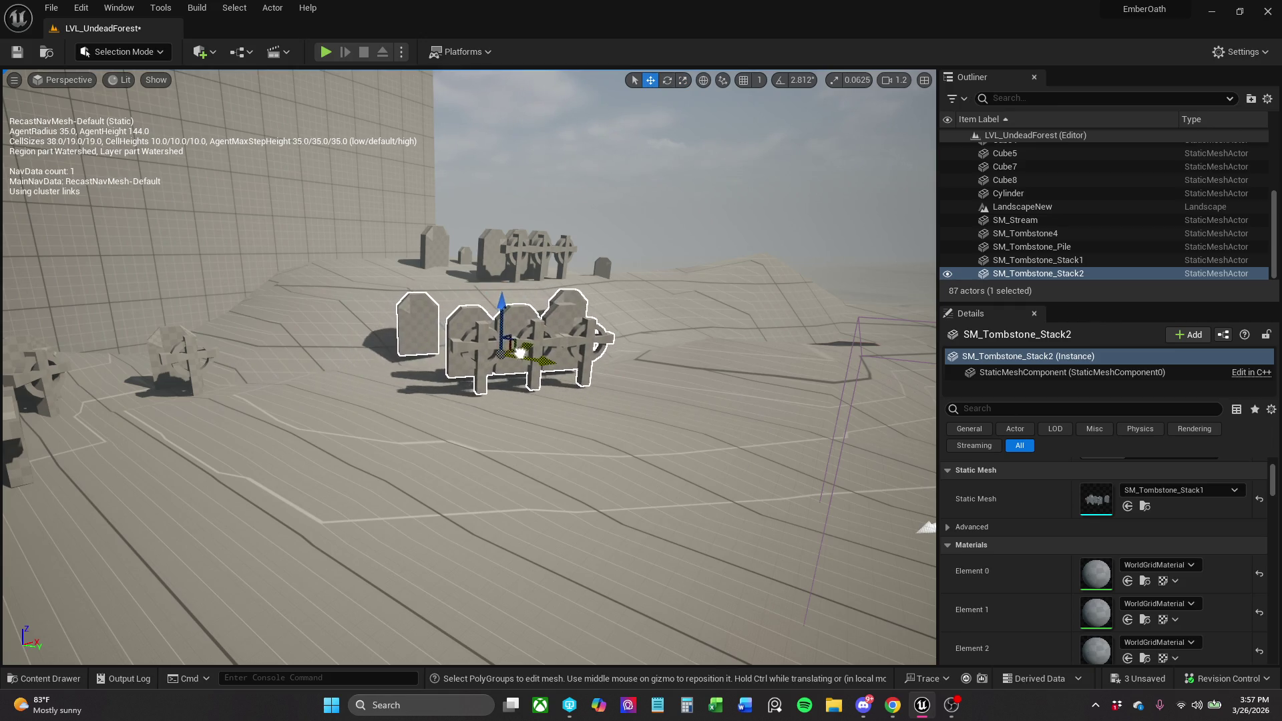
key(w)
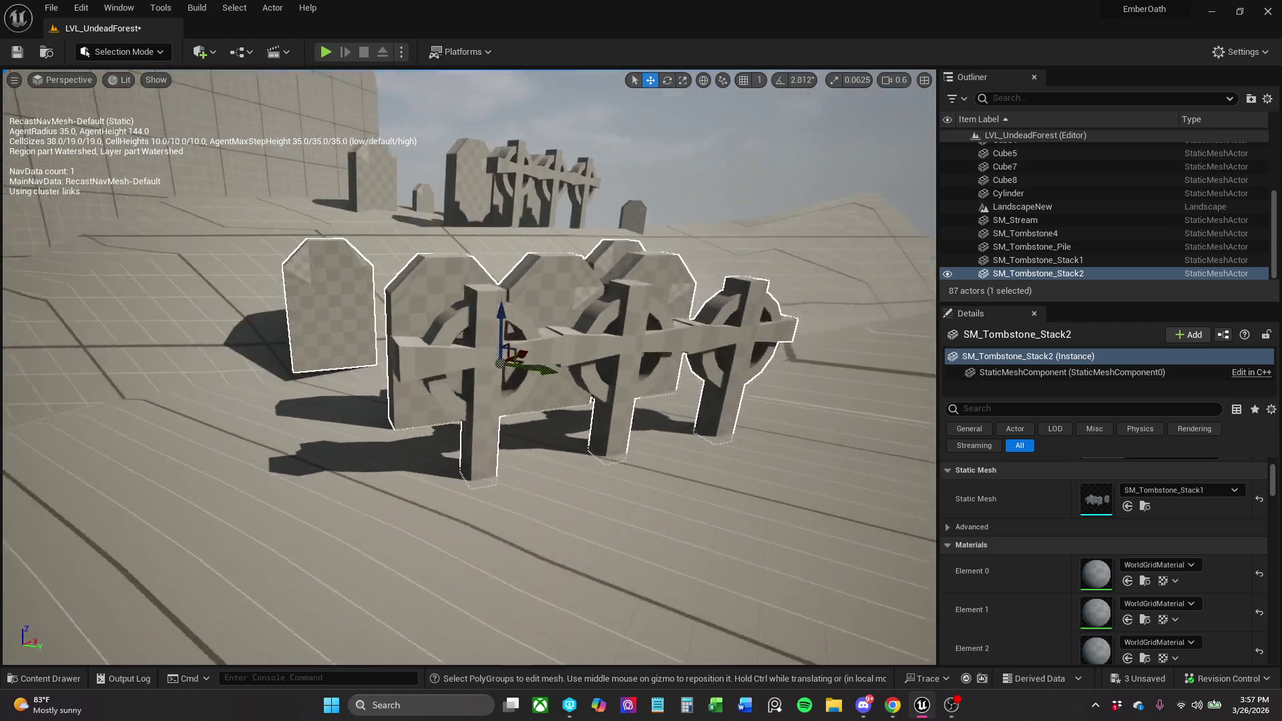
key(d)
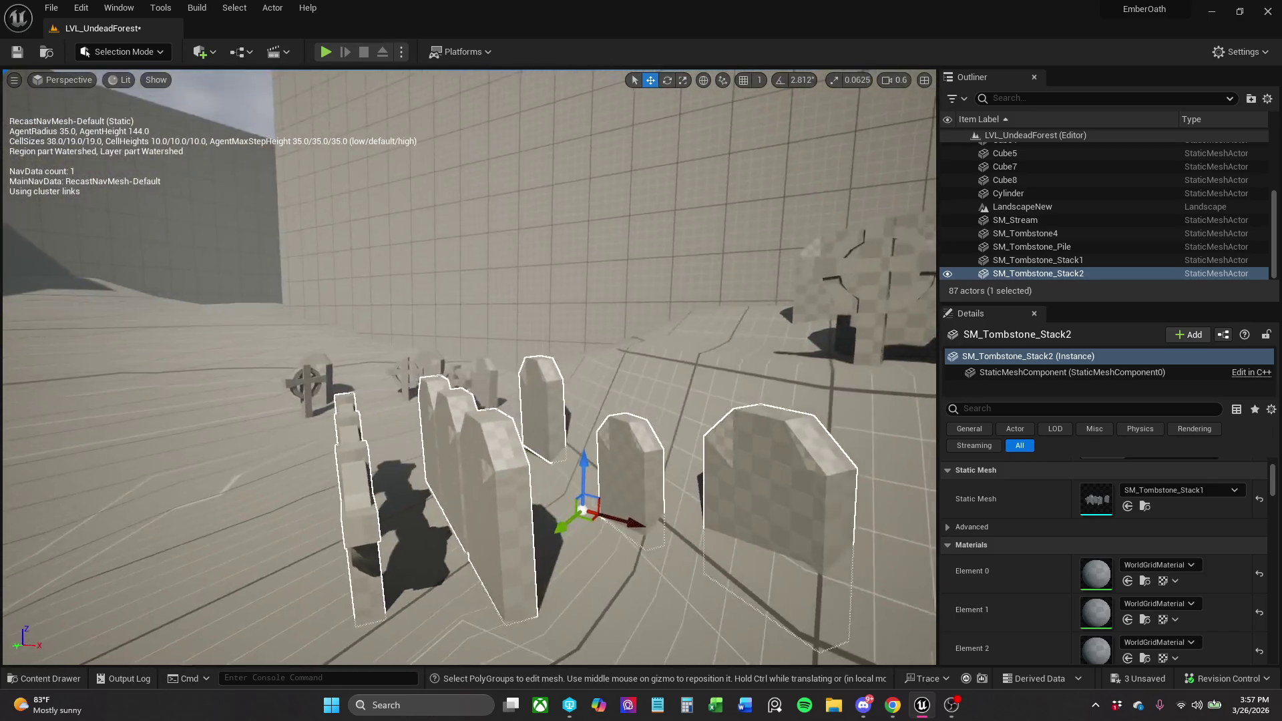
key(s)
key(w)
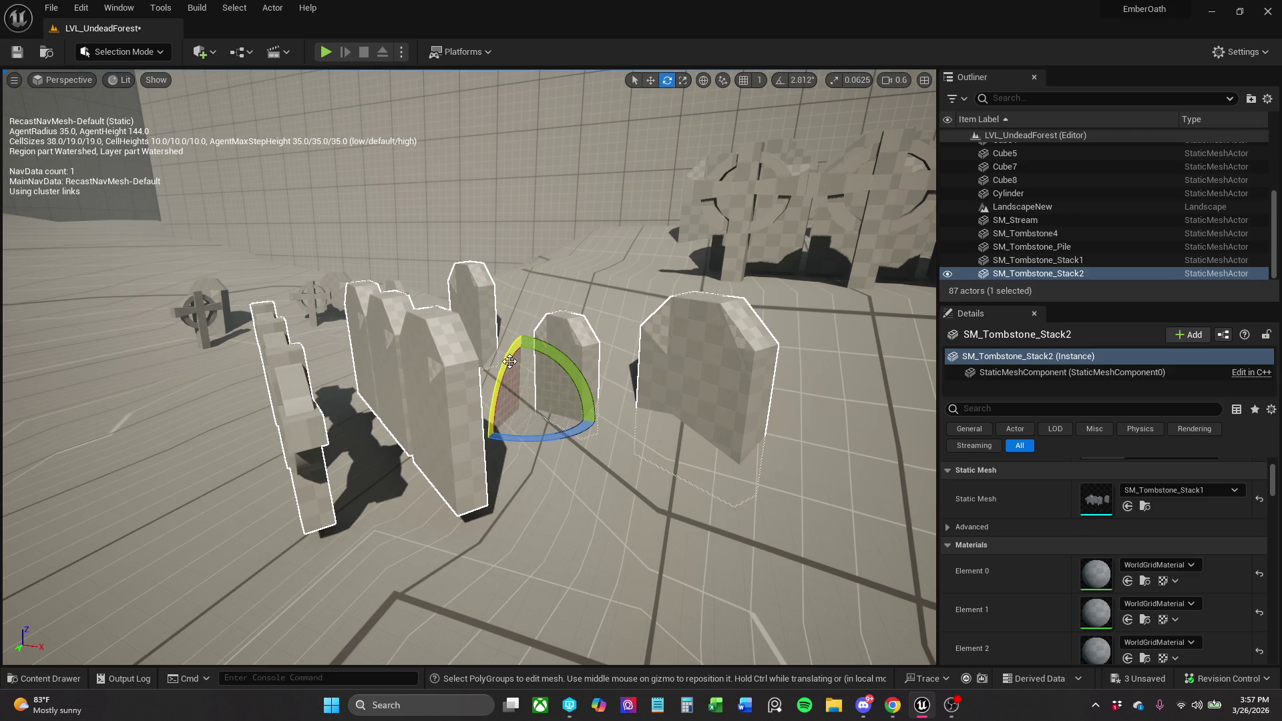
mouse_move(511, 353)
mouse_down()
mouse_move(511, 384)
mouse_move(545, 354)
mouse_up()
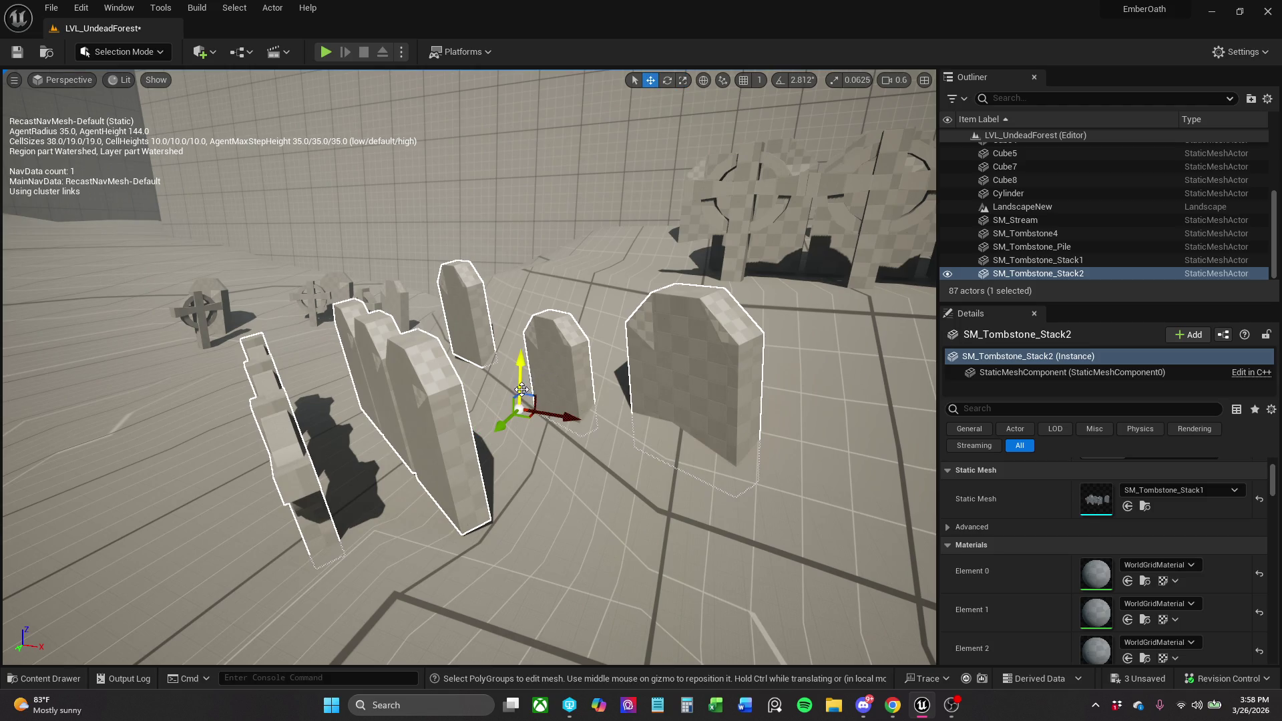
Reposition the tombstone stack slightly down-left on the slope, orbiting to check placement.
mouse_move(533, 394)
mouse_down()
mouse_move(558, 352)
mouse_move(528, 384)
mouse_move(499, 387)
mouse_move(495, 372)
mouse_up()
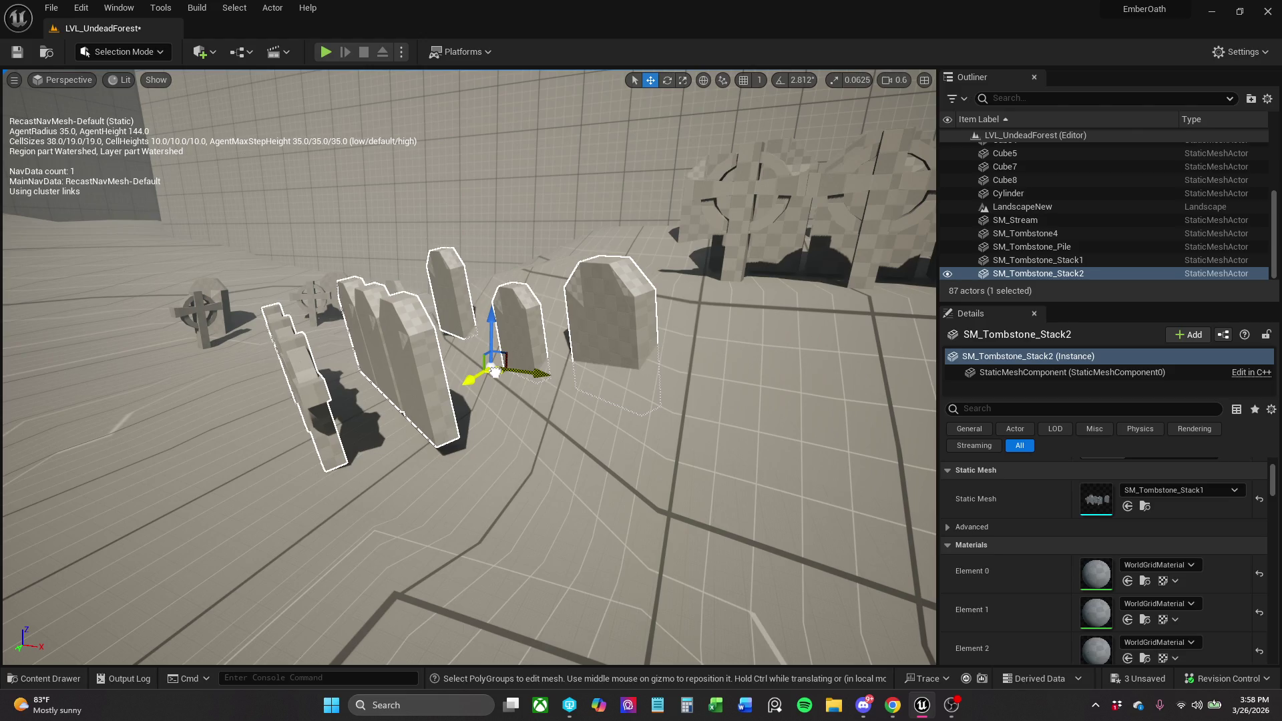
drag(486, 350, 605, 343)
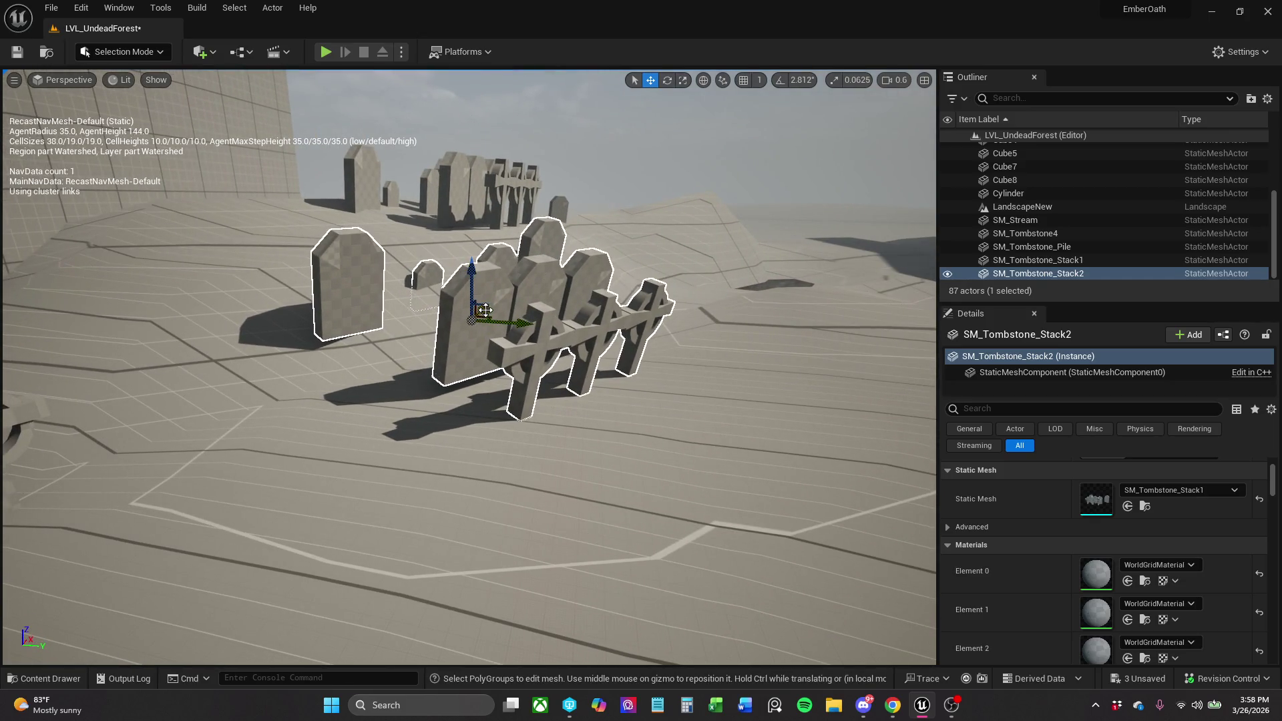
drag(489, 307, 481, 321)
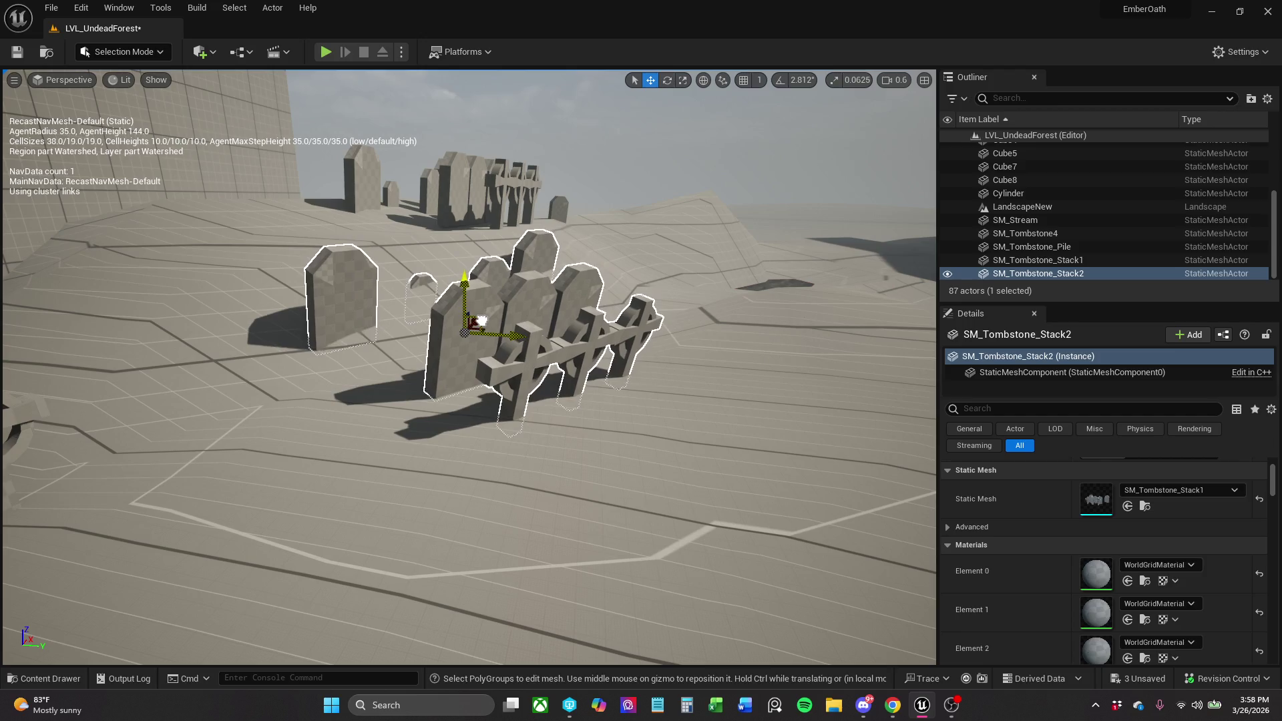
mouse_move(632, 319)
mouse_down()
mouse_move(621, 320)
mouse_move(632, 318)
mouse_up()
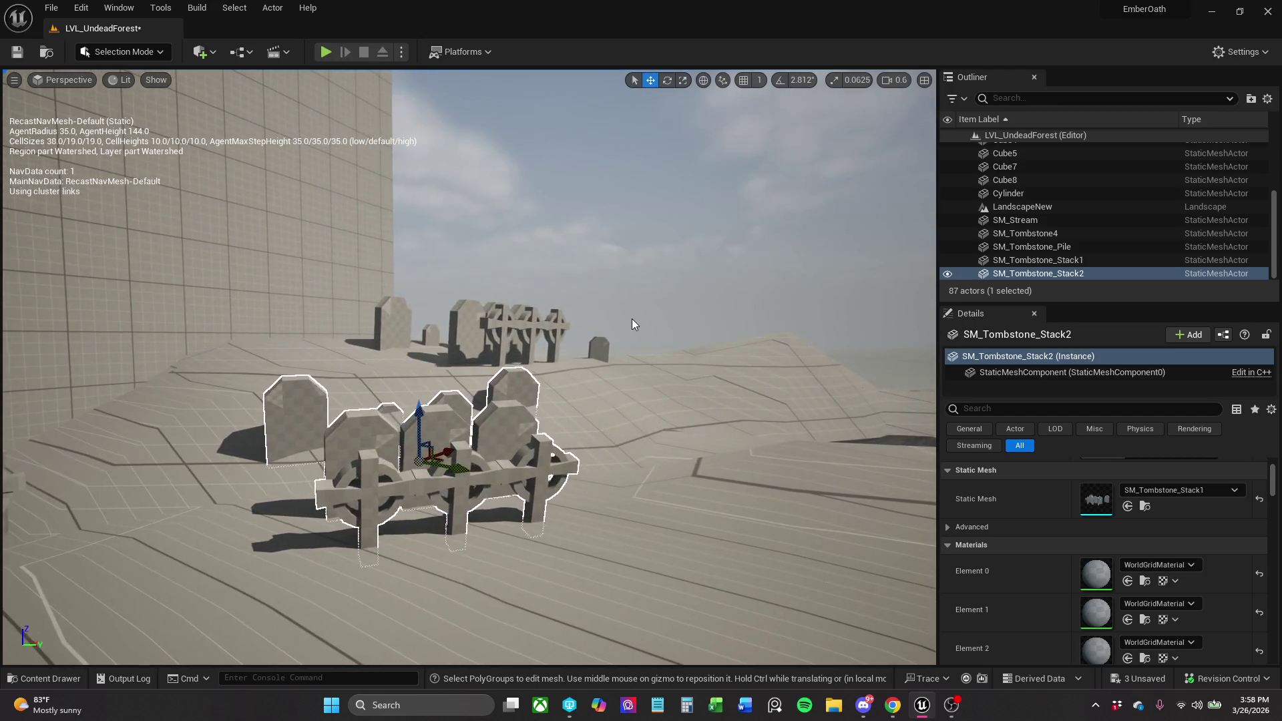
scroll(1124, 542, up, 3)
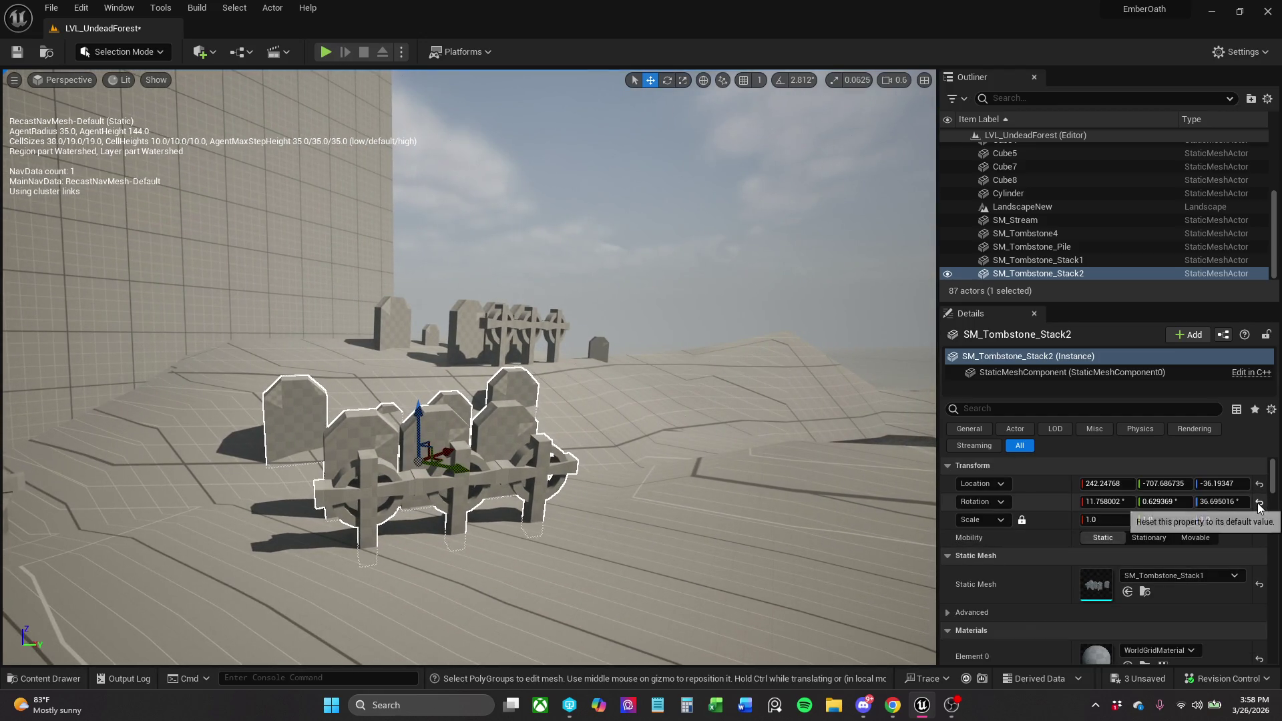
Turn the tombstone stack to 24.66° around Z and sink it to about Z -61.25.
mouse_move(458, 482)
mouse_down()
mouse_move(484, 451)
mouse_move(487, 481)
mouse_move(523, 478)
mouse_move(543, 454)
mouse_move(414, 469)
mouse_move(564, 482)
mouse_up()
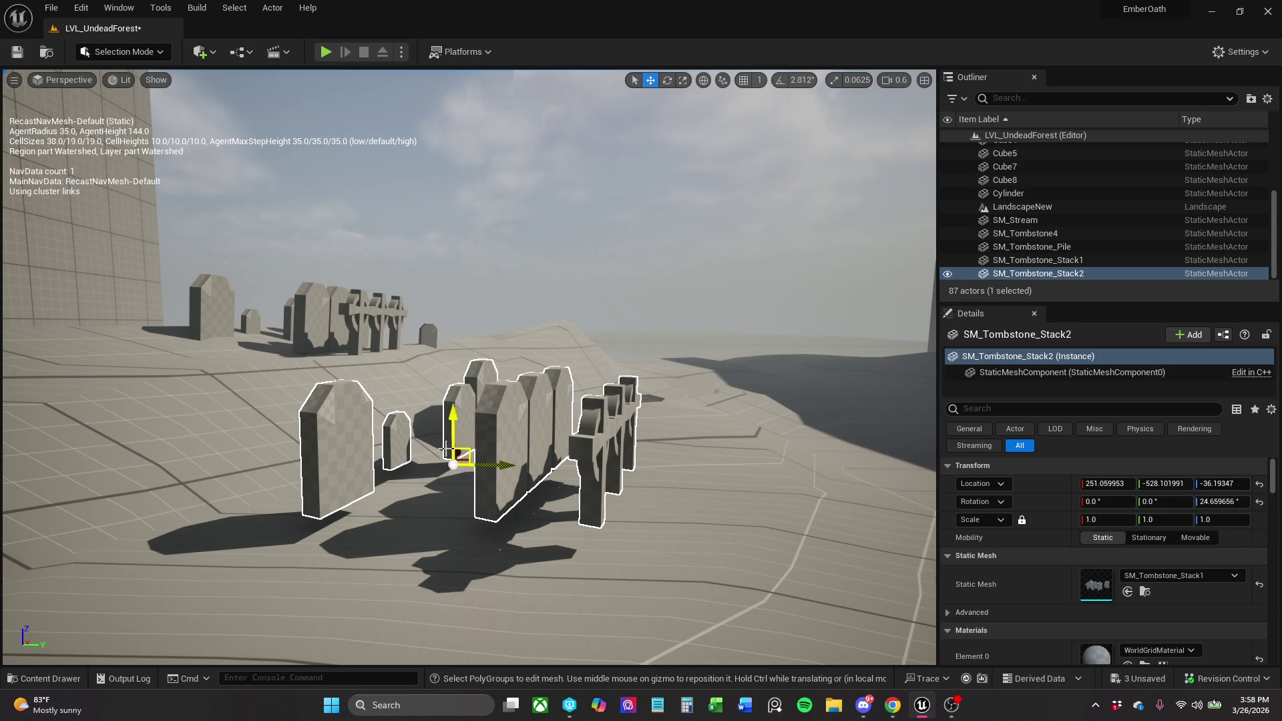
mouse_move(455, 422)
mouse_down()
mouse_move(457, 362)
mouse_move(444, 465)
mouse_move(449, 451)
mouse_up()
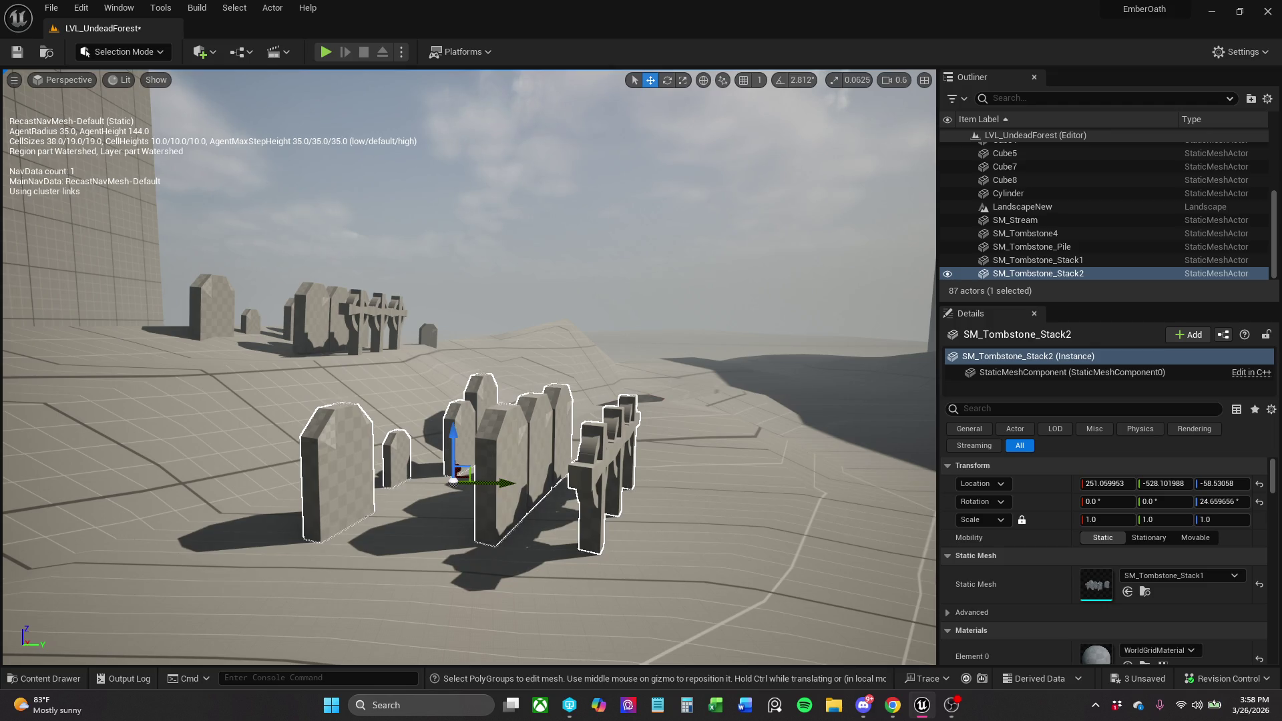
scroll(468, 368, down, 5)
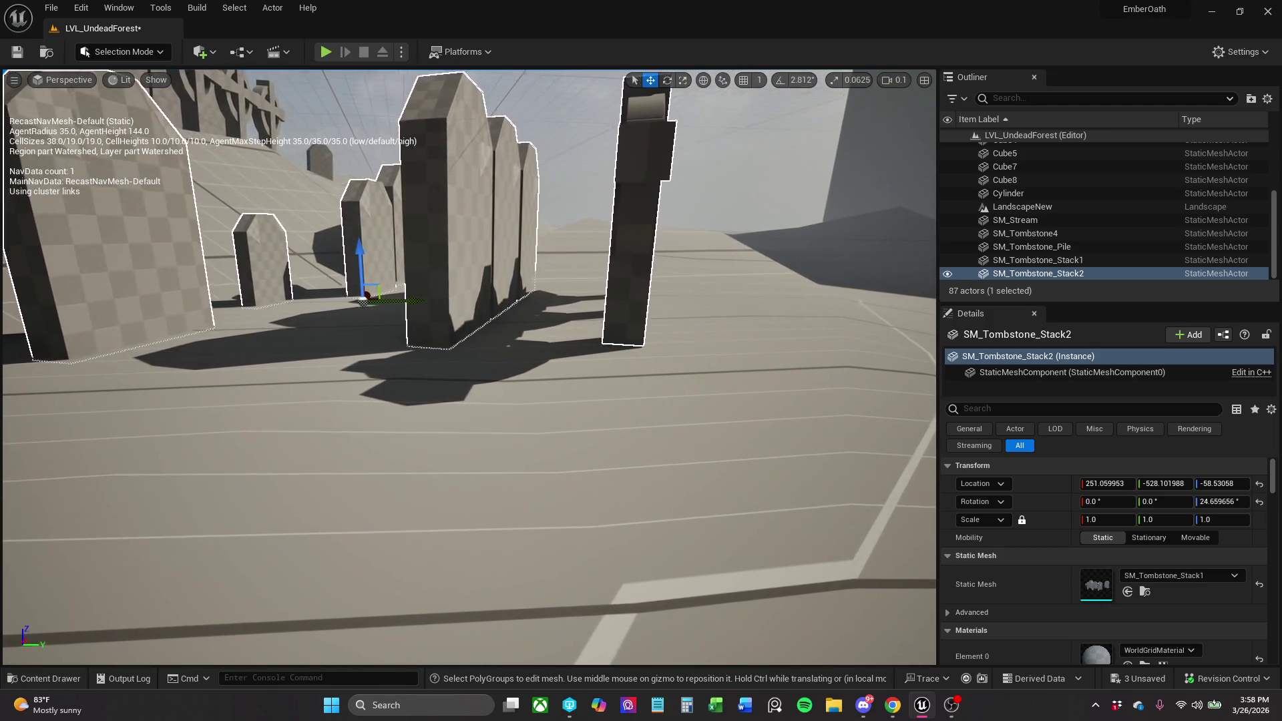
scroll(451, 283, up, 5)
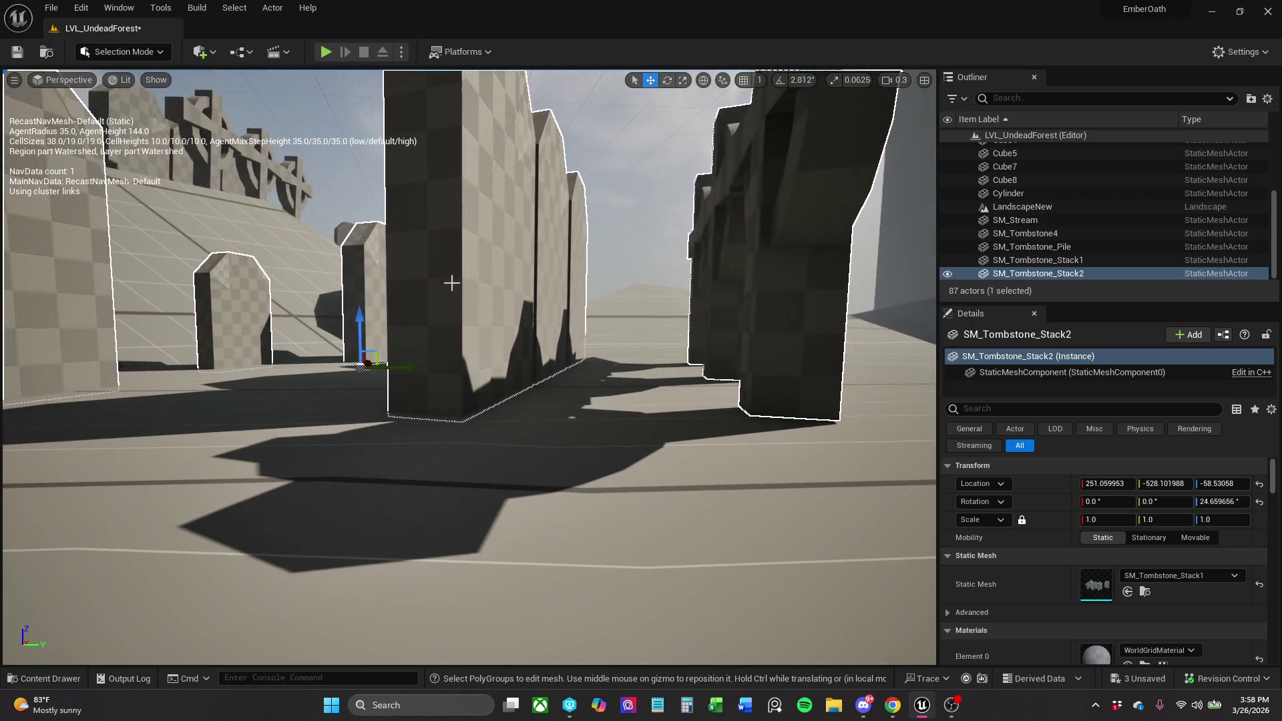
drag(358, 322, 360, 330)
scroll(663, 352, up, 1)
key(s)
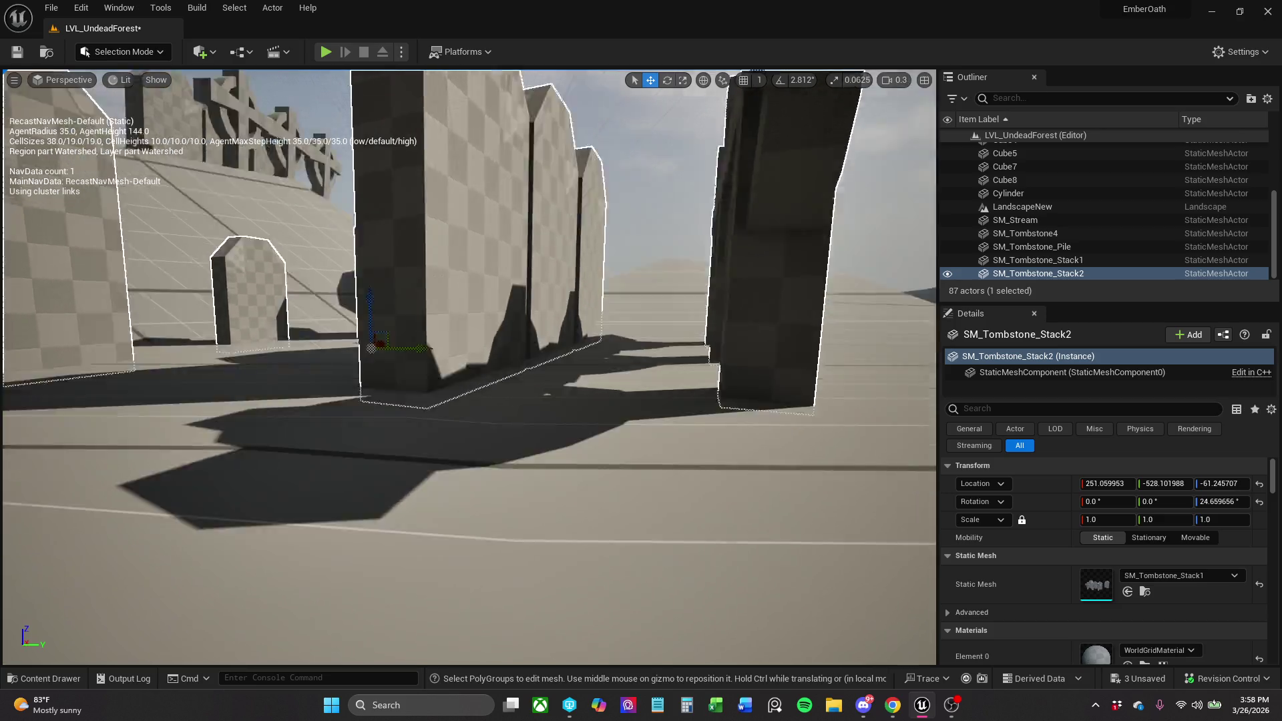
scroll(540, 342, down, 5)
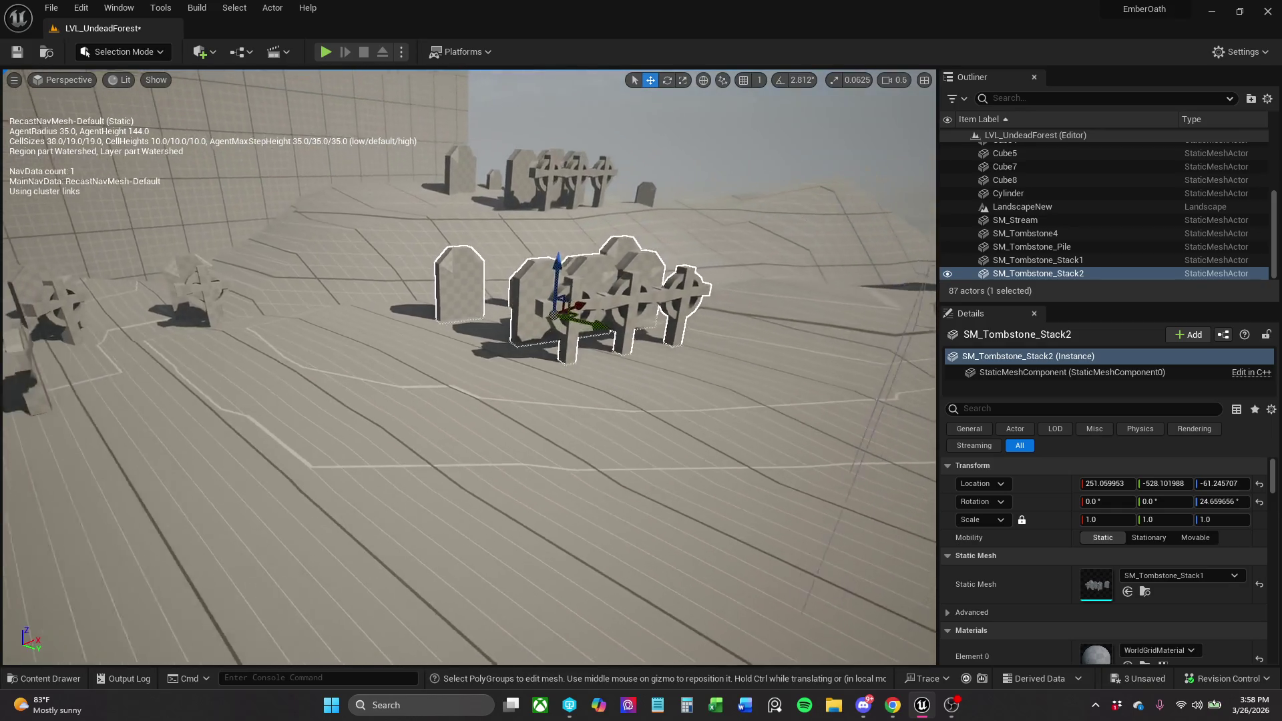
Move the tombstone stack left, then down-right to a new spot on the terrain.
key(e)
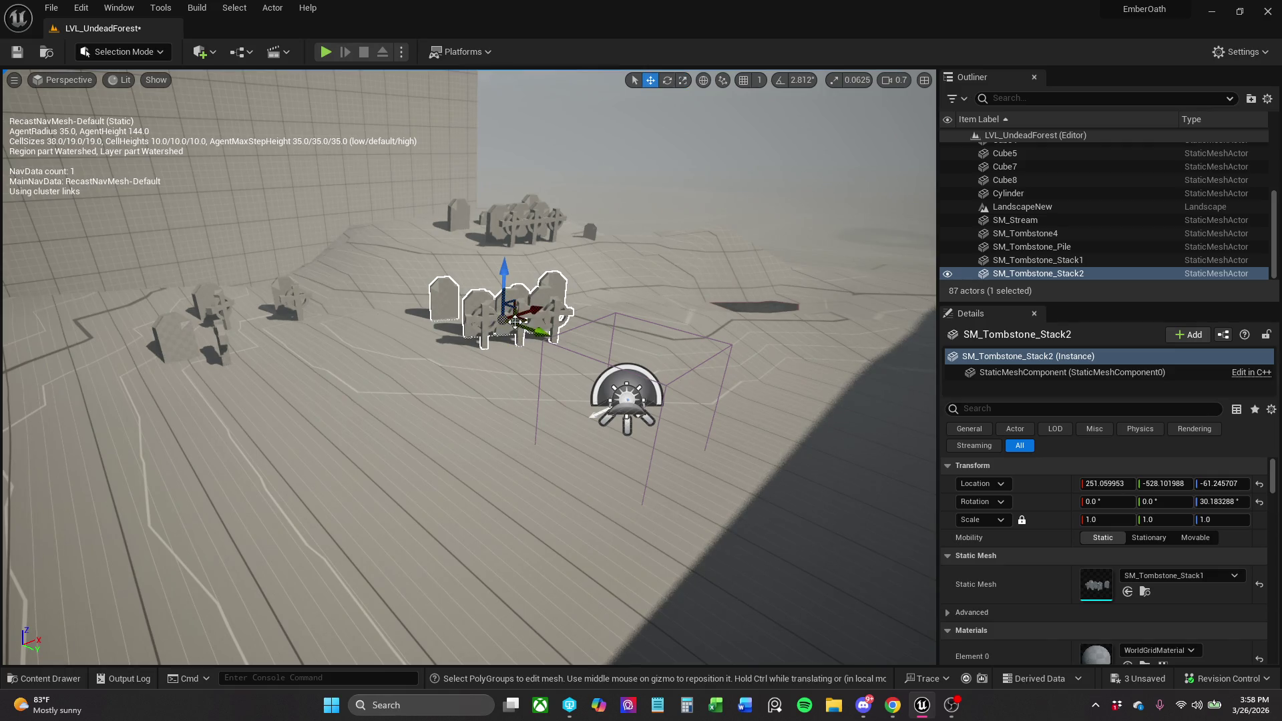
drag(454, 320, 394, 334)
scroll(467, 367, up, 5)
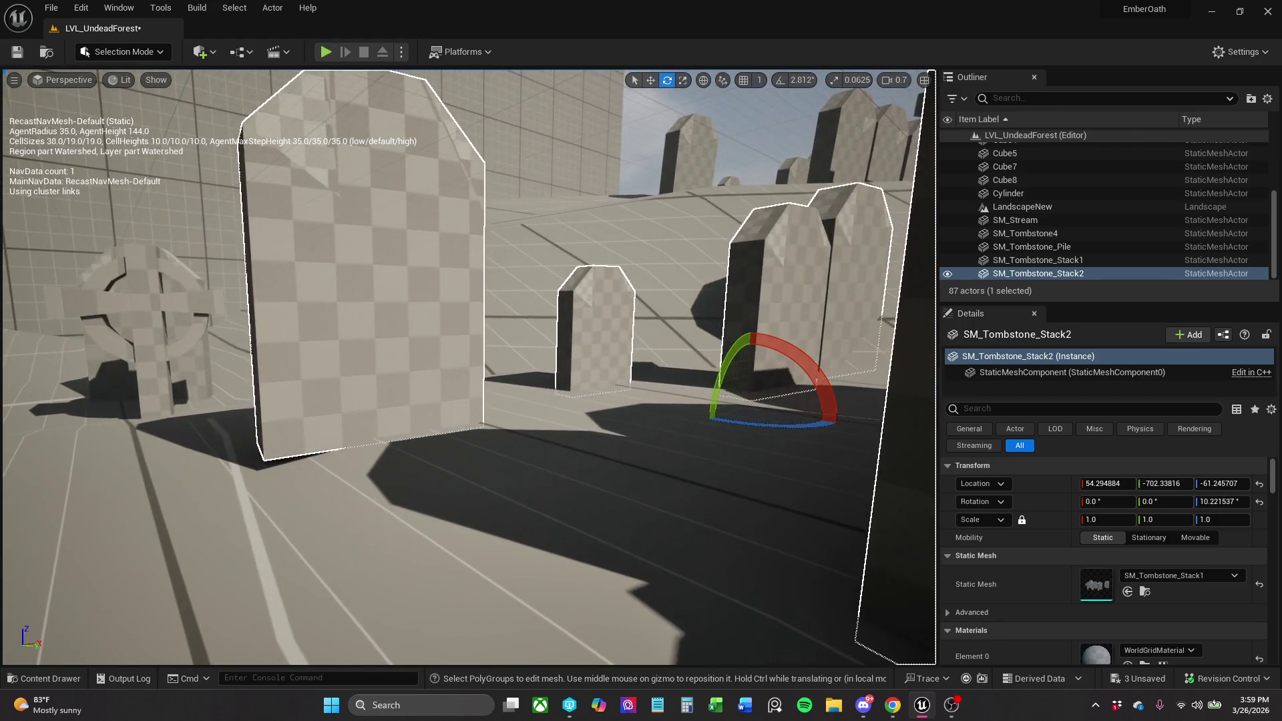
scroll(467, 367, up, 5)
key(f)
key(r)
mouse_move(466, 376)
mouse_down()
mouse_move(508, 467)
mouse_move(558, 516)
mouse_up()
Rotate the stack to about 21.06° yaw and adjust its height to about -43.66.
key(e)
drag(588, 557, 618, 540)
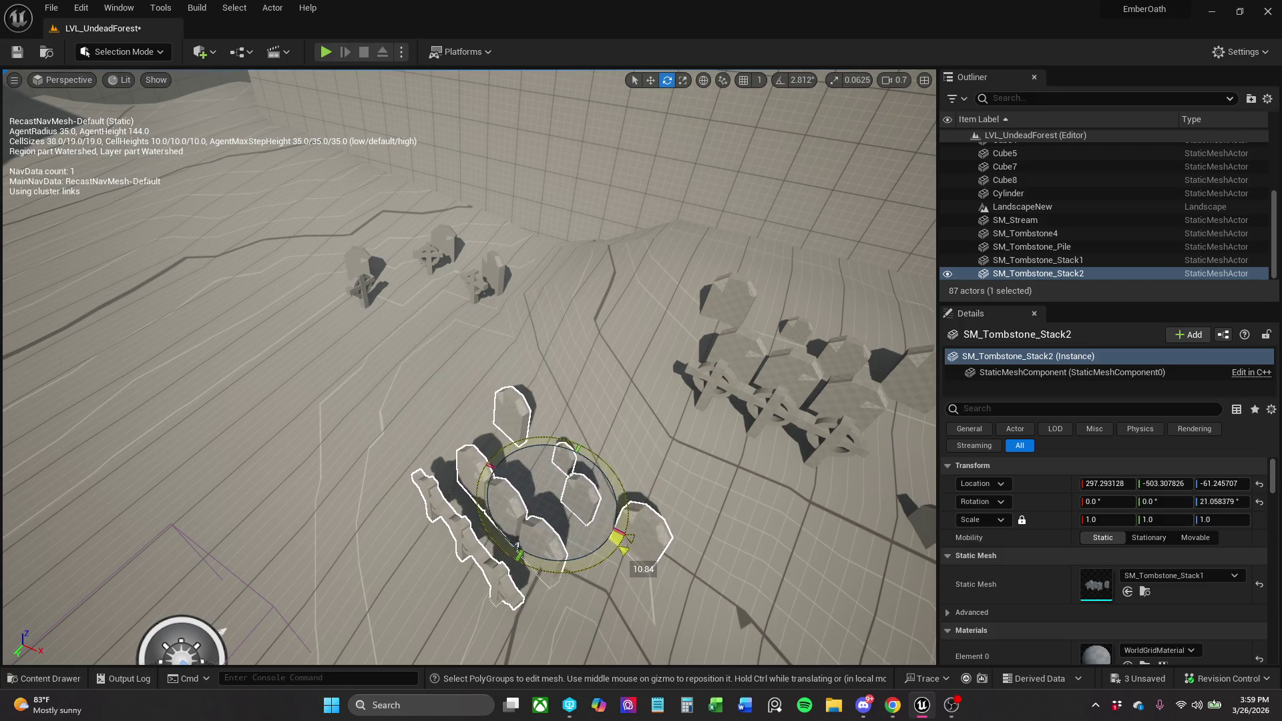
key(w)
drag(555, 478, 554, 479)
mouse_move(181, 641)
mouse_down()
mouse_move(487, 572)
mouse_move(460, 515)
mouse_move(494, 372)
mouse_move(486, 342)
mouse_move(498, 345)
mouse_up()
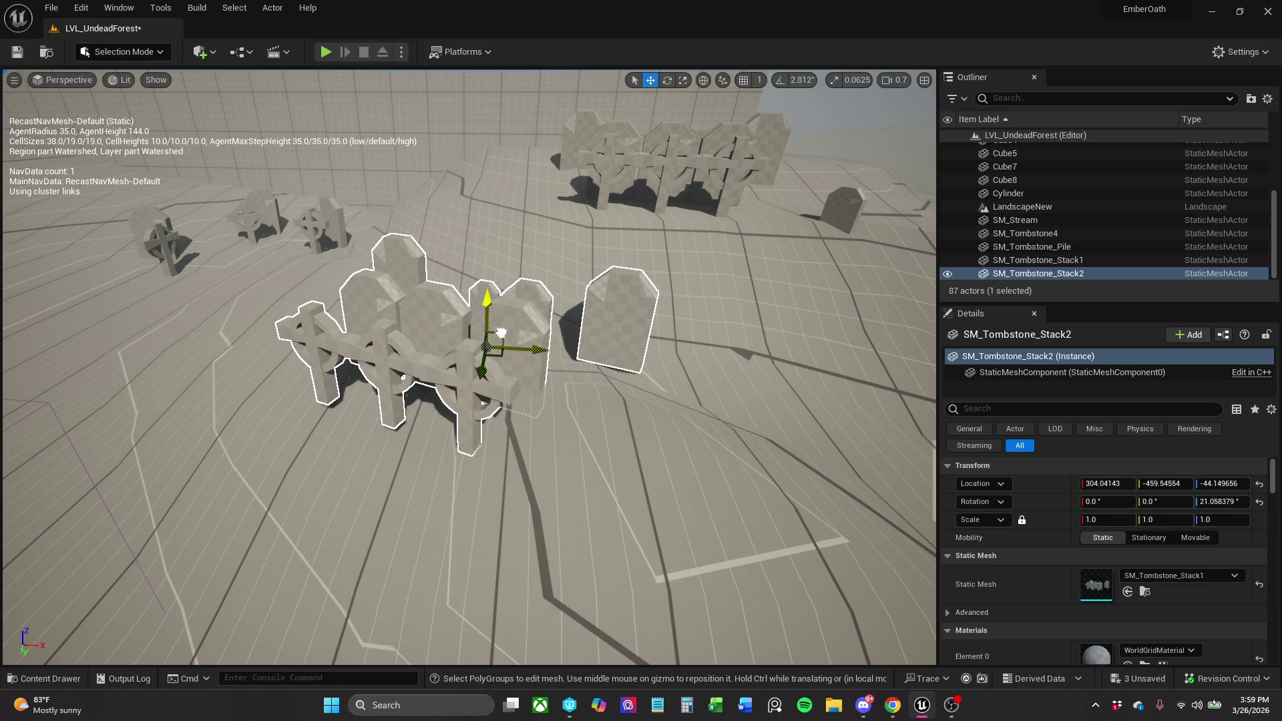
drag(529, 324, 529, 324)
drag(502, 372, 502, 372)
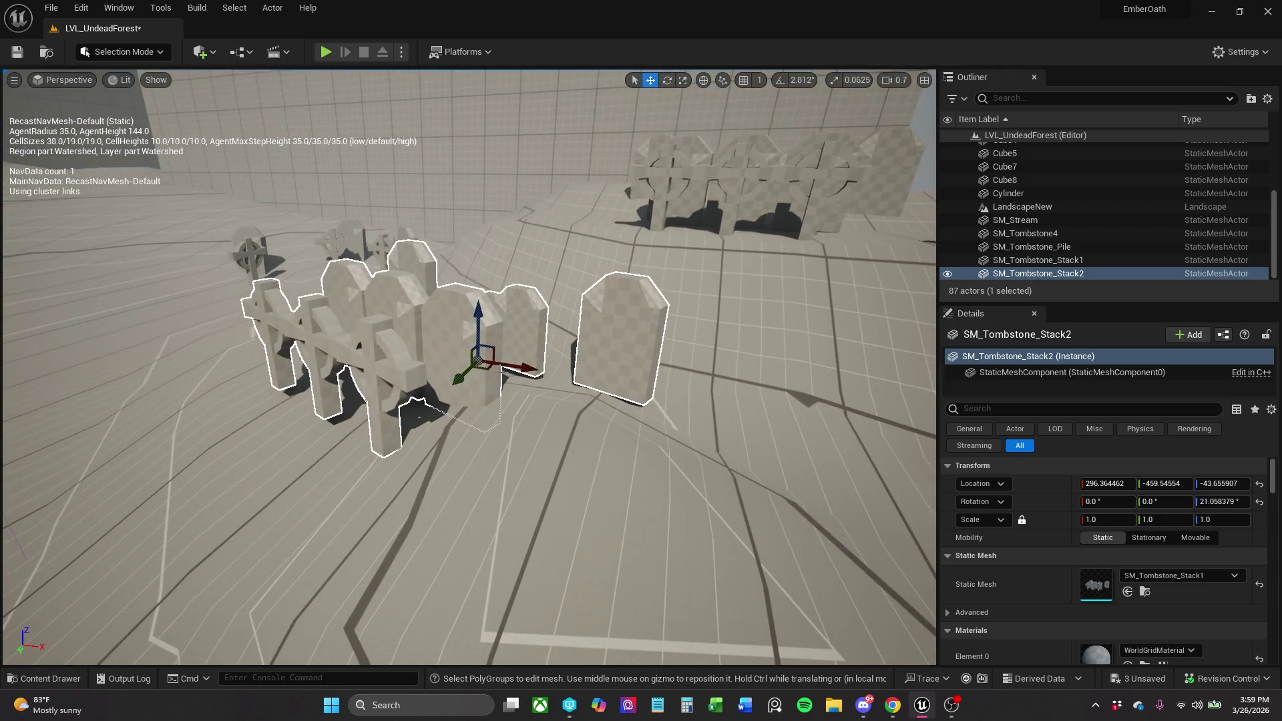
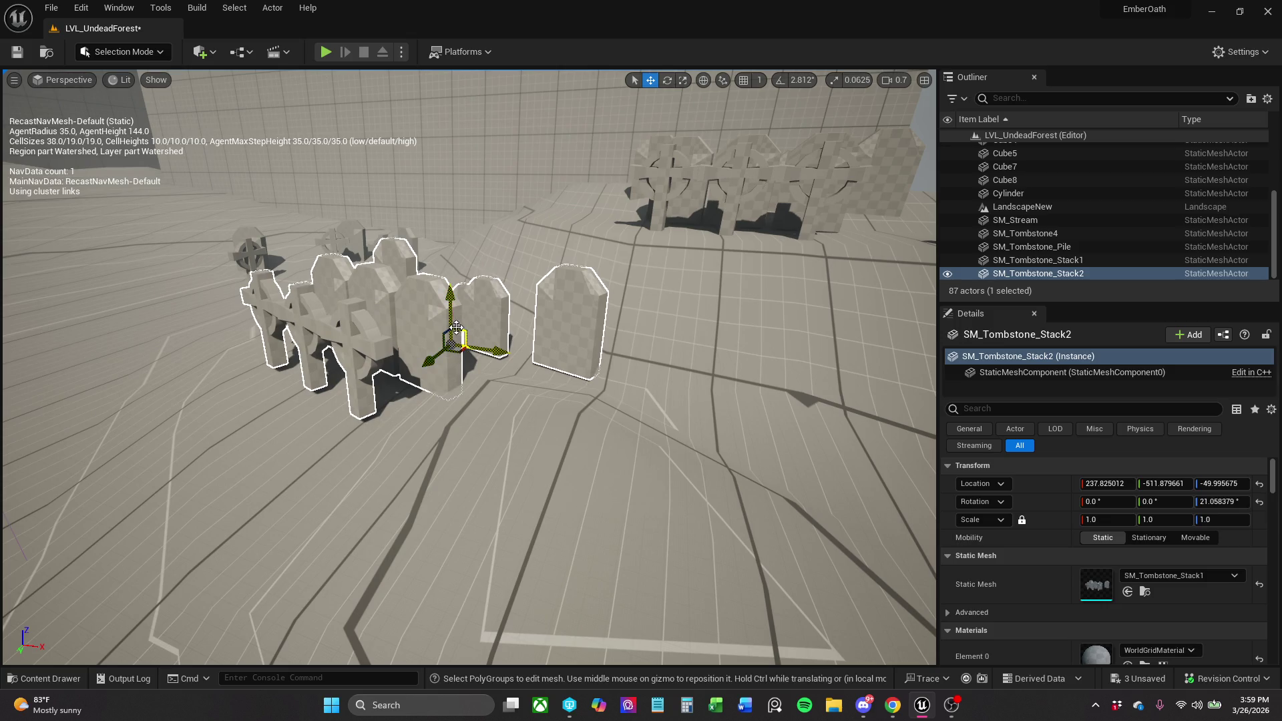
Sink SM_Tombstone_Stack2 lower into the ground and shift it across the slope.
drag(452, 317, 452, 328)
key(f)
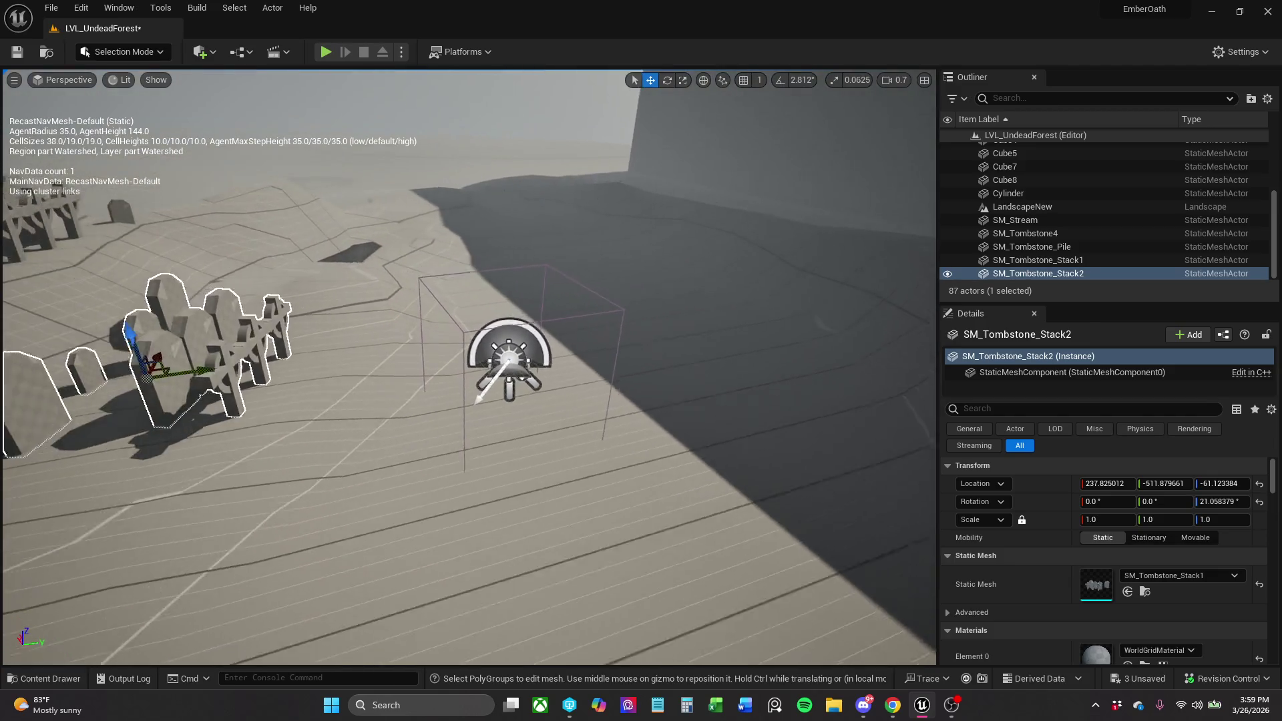
drag(334, 364, 304, 361)
key(f)
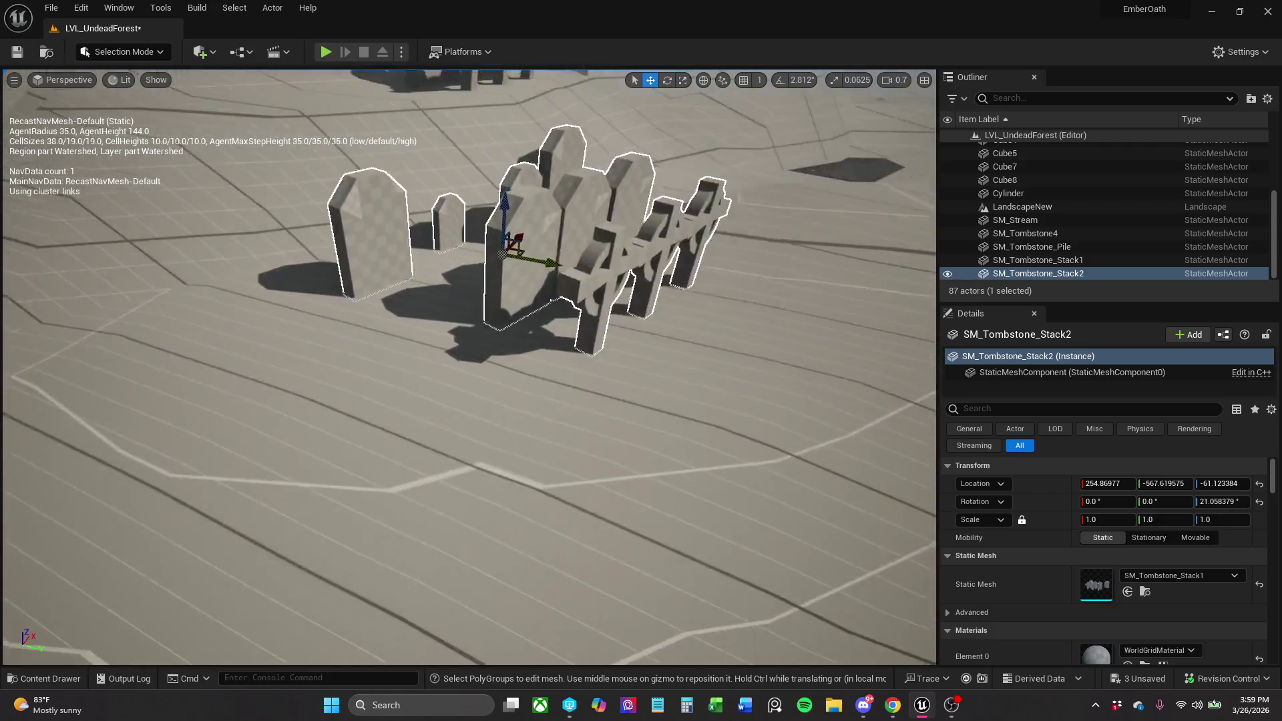
Check the stack's new placement, save the level, and start a play-test.
key(w)
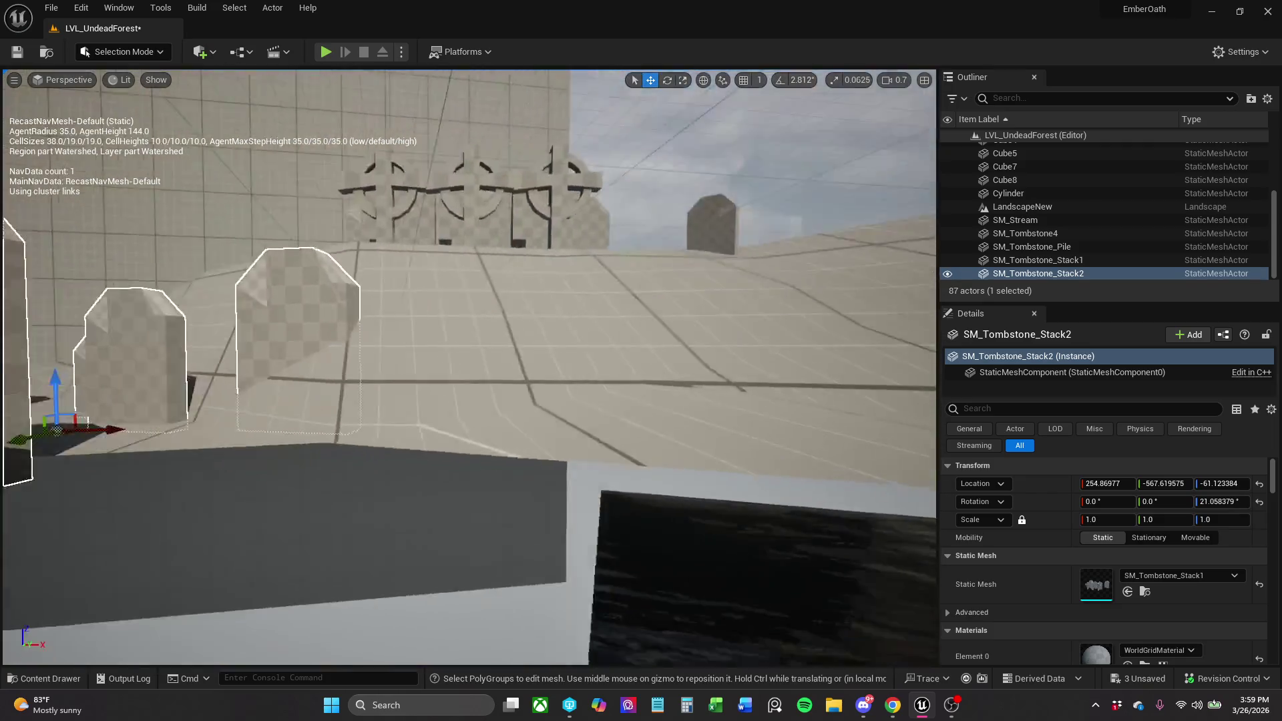
key(f)
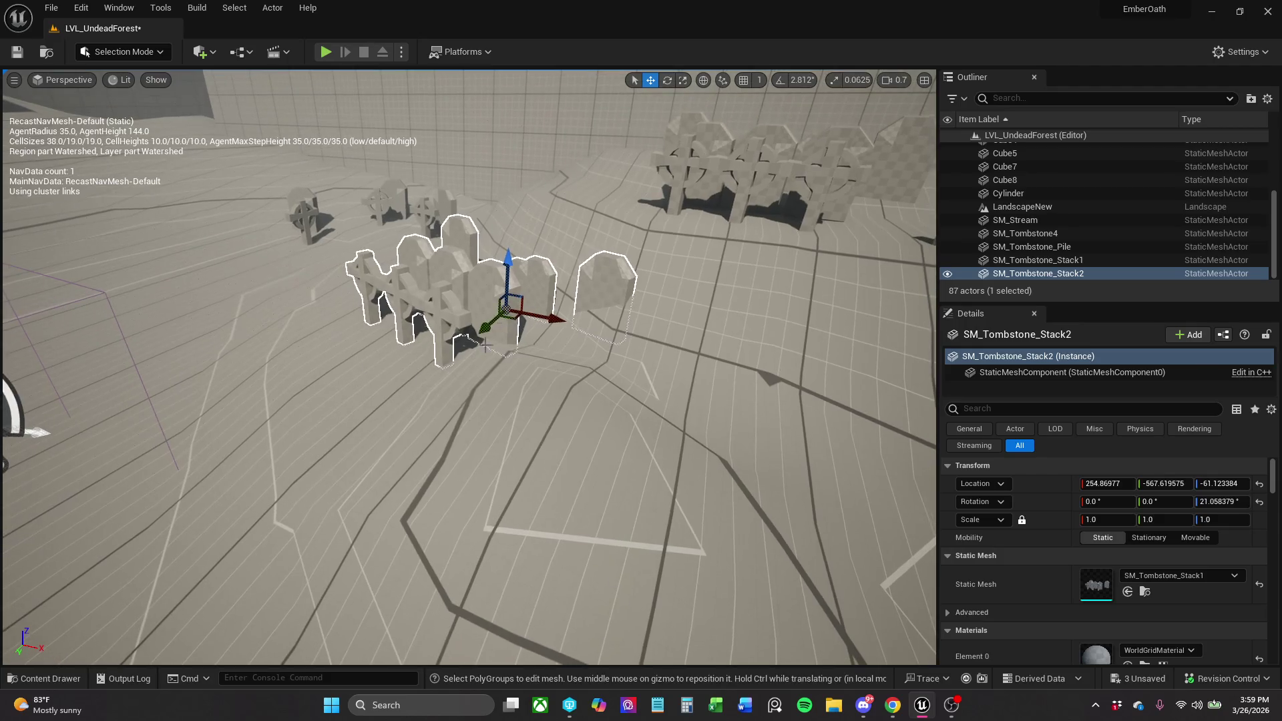
click(18, 51)
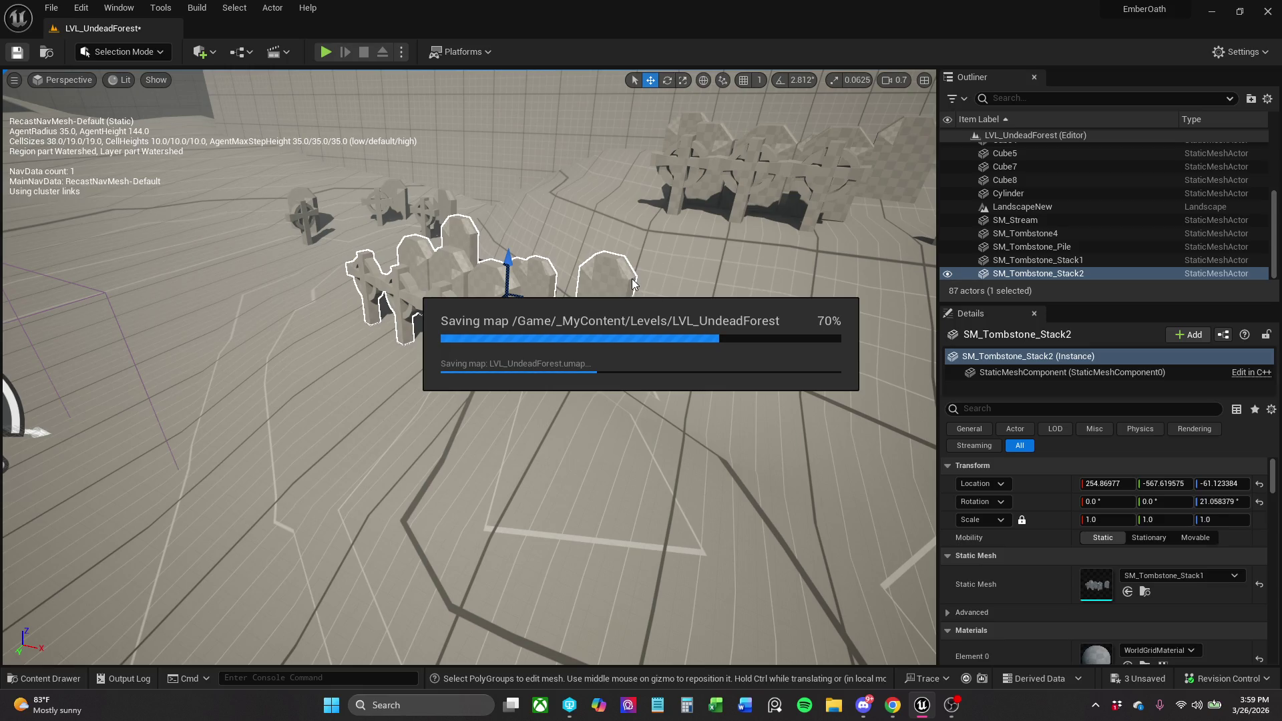
click(327, 52)
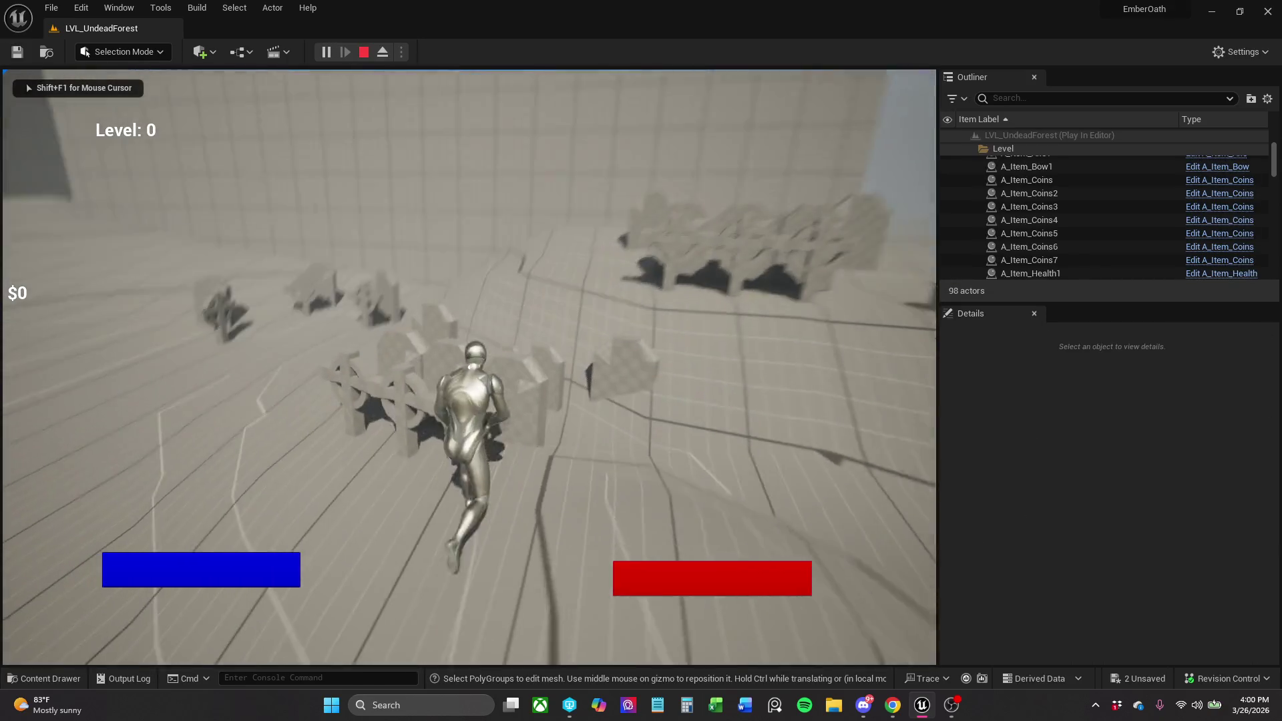
key(s)
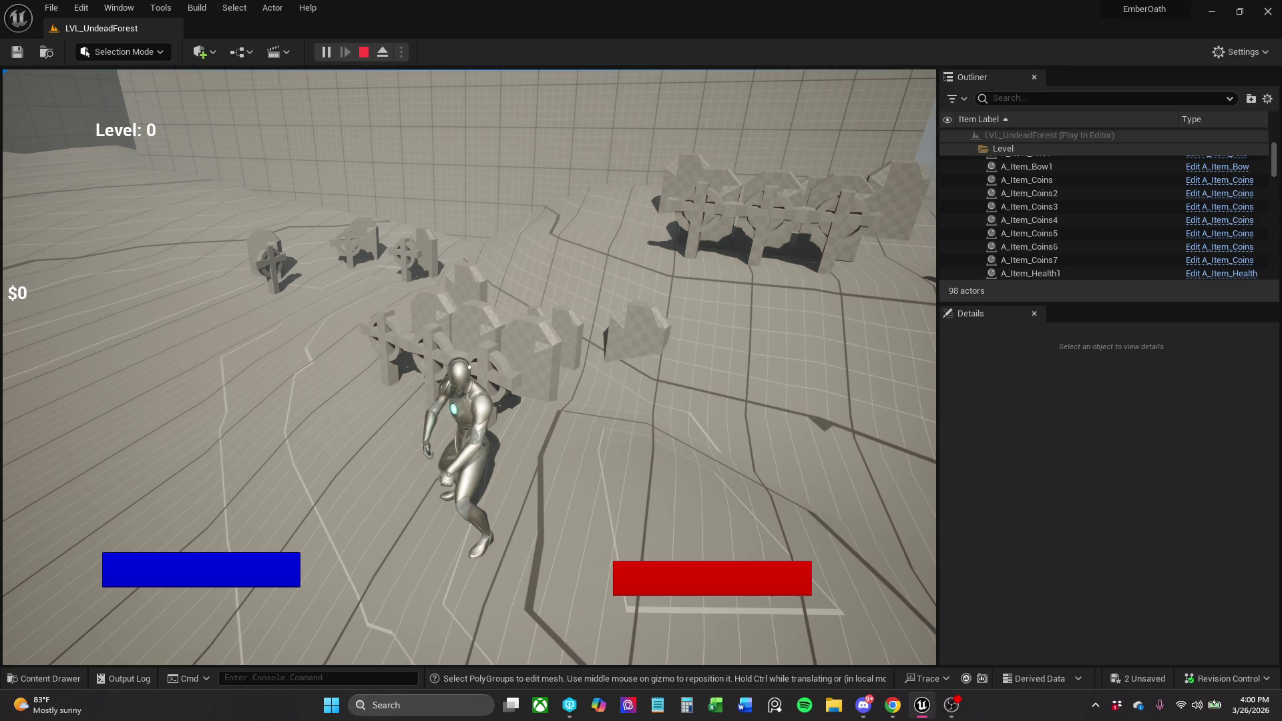
key(w)
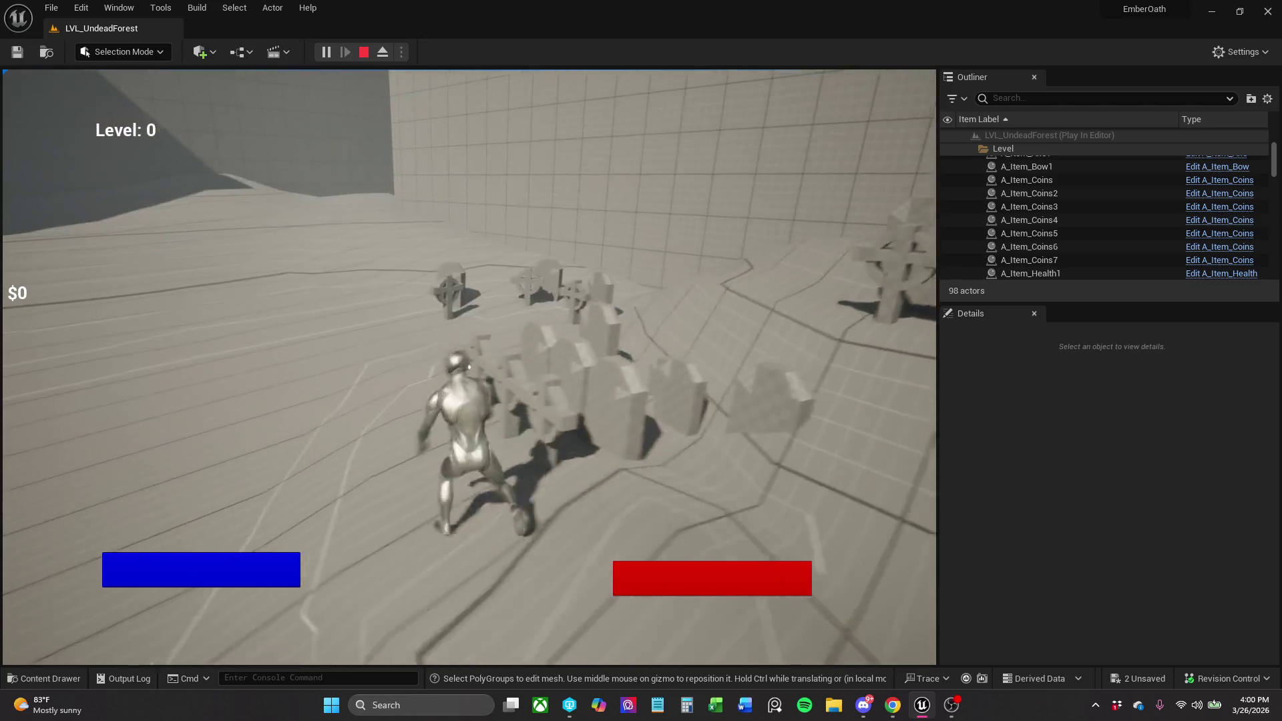
key(s)
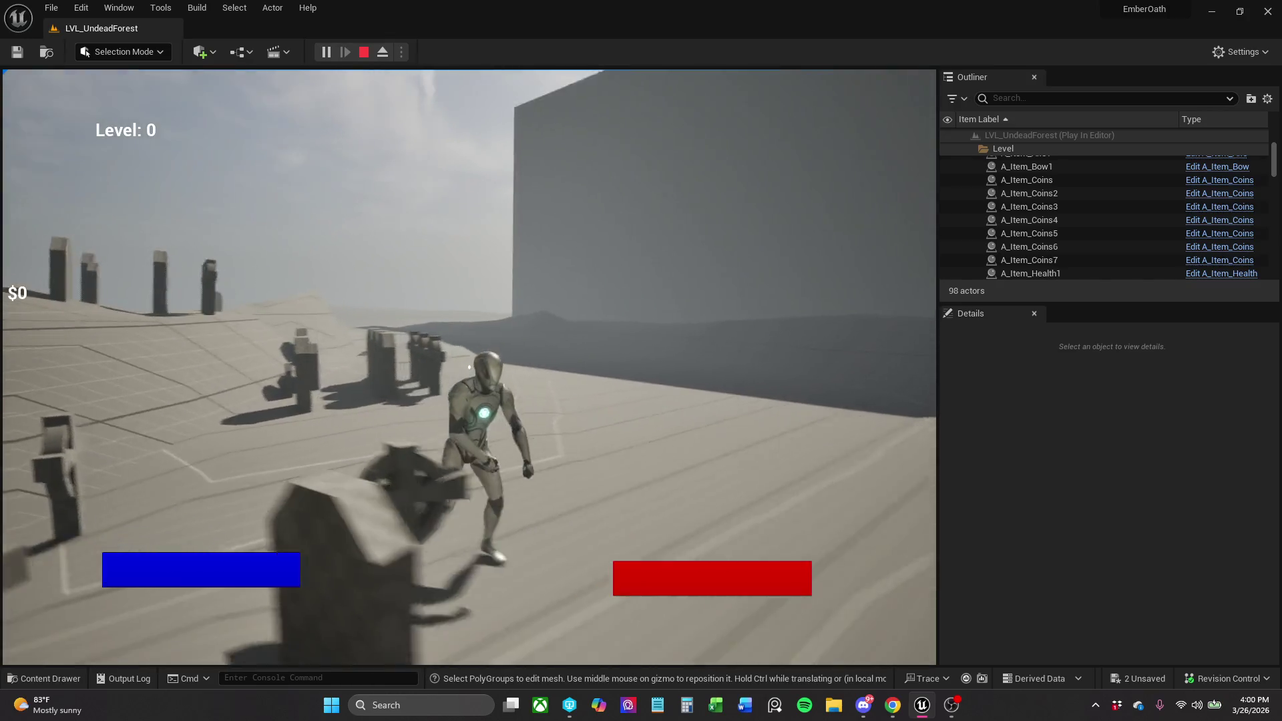
key(Escape)
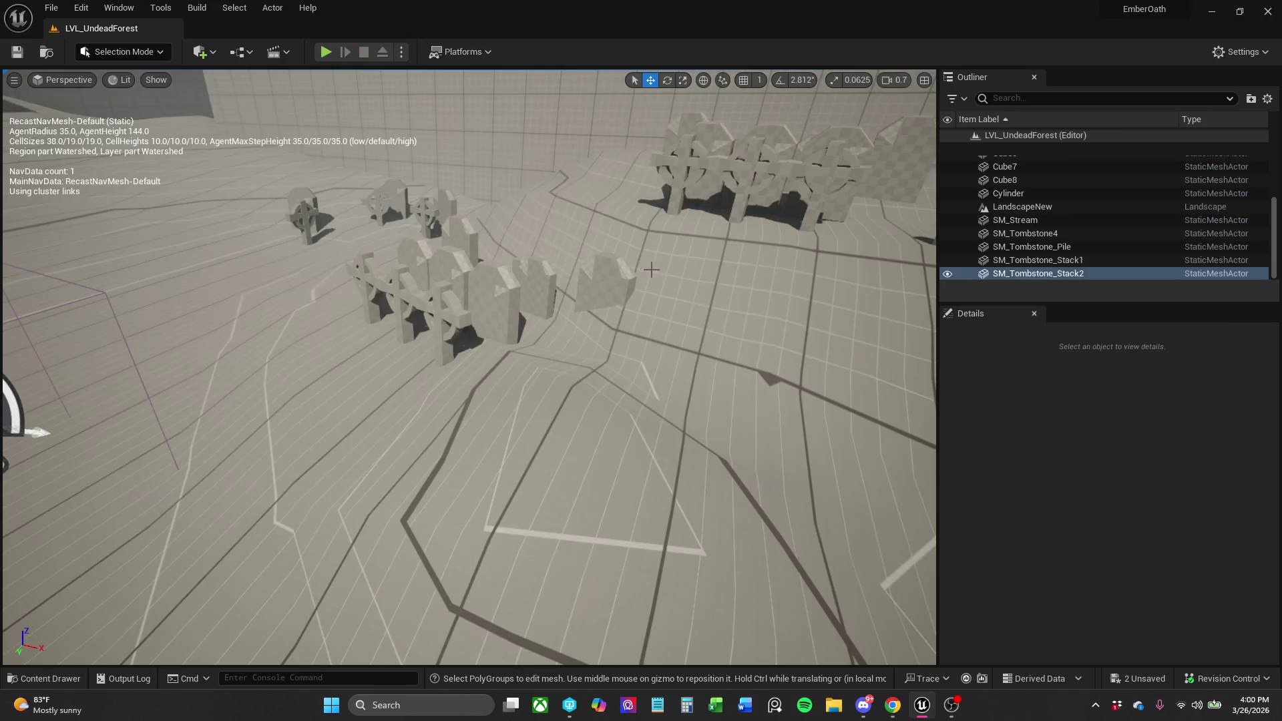
Slide Cube7 across the floor to -2192.5, 2249.0, save, and start a play-test.
click(551, 303)
mouse_move(711, 356)
mouse_down()
mouse_move(711, 414)
mouse_move(681, 384)
mouse_up()
mouse_move(430, 179)
mouse_down()
mouse_move(415, 172)
mouse_move(420, 190)
mouse_up()
key(f)
mouse_move(515, 208)
mouse_down()
mouse_move(515, 244)
mouse_move(515, 208)
mouse_up()
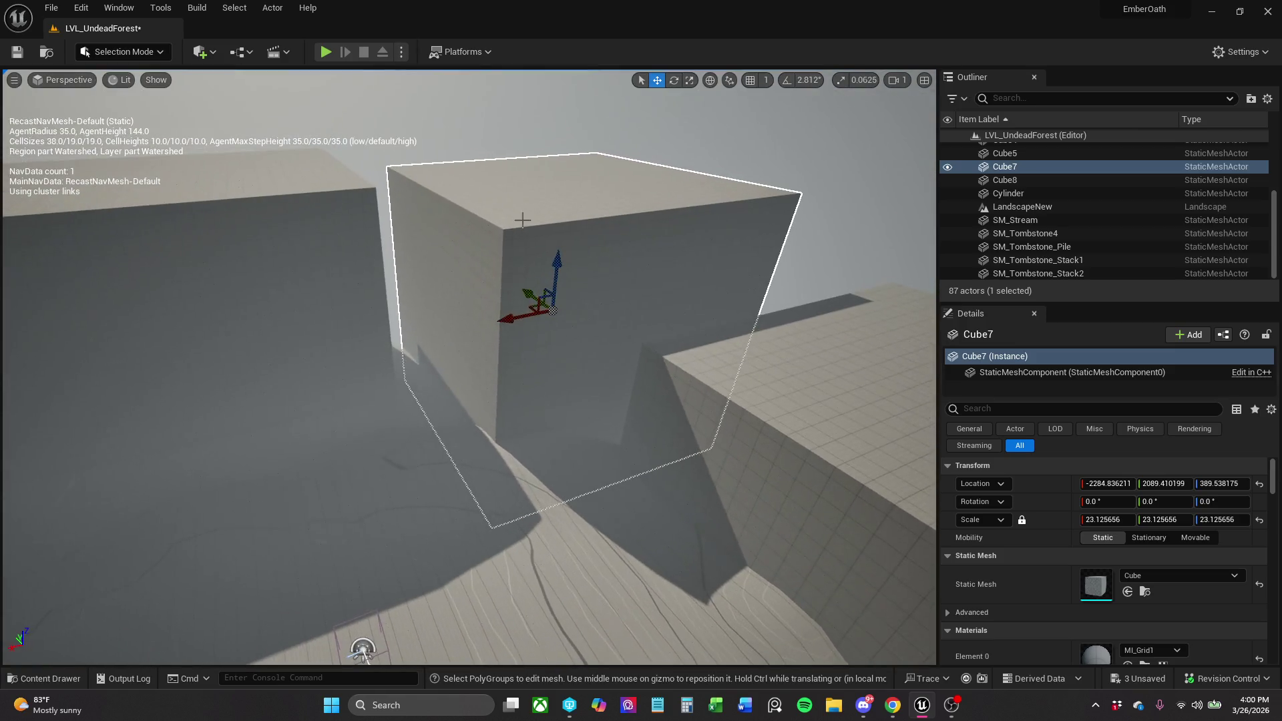
drag(530, 308, 518, 304)
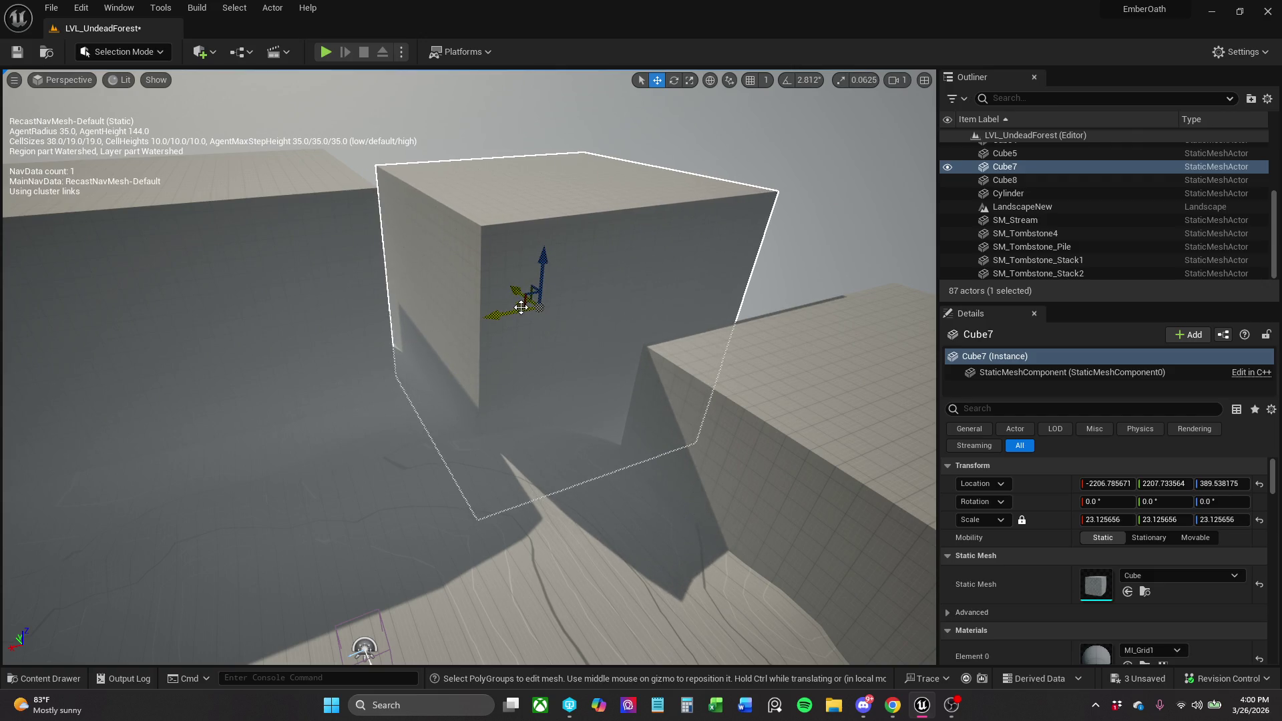
drag(521, 305, 513, 301)
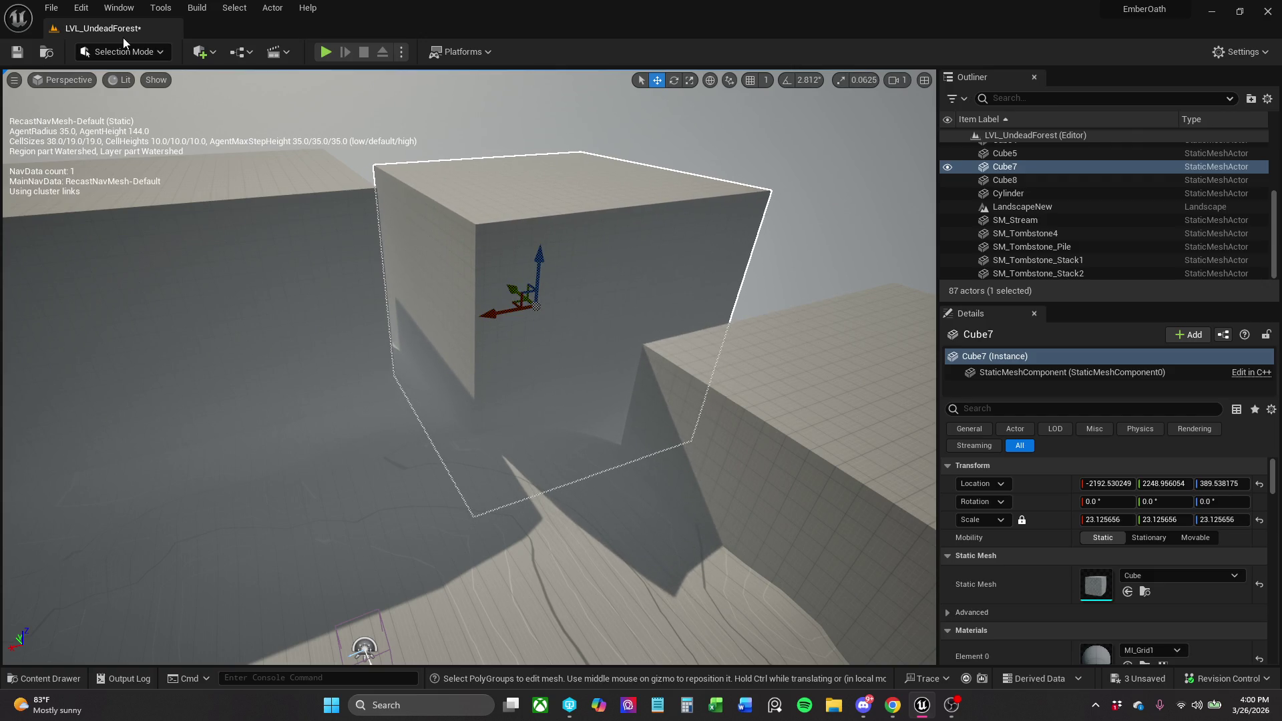
click(13, 56)
click(327, 52)
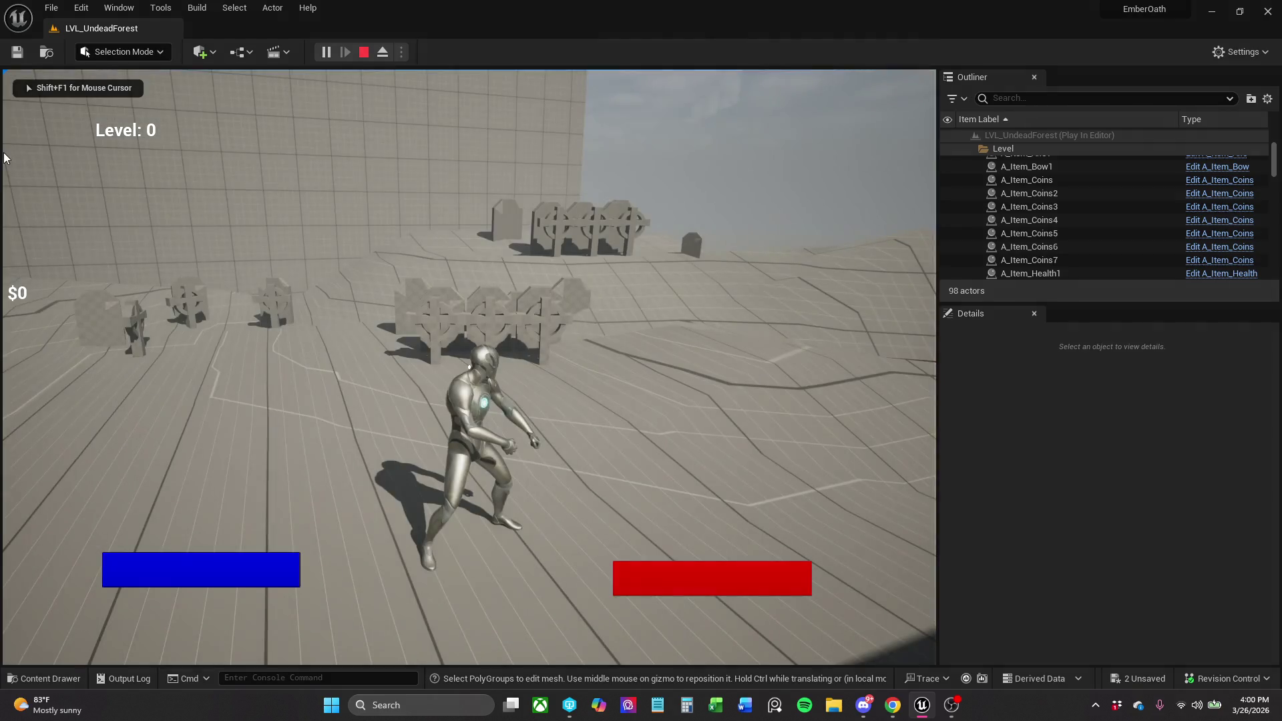
Stop the play-test and move Cube5 to -3149.2, -105.1, -197.6.
key(Escape)
drag(459, 291, 459, 291)
click(467, 294)
mouse_move(557, 309)
mouse_down()
mouse_move(505, 308)
mouse_move(521, 306)
mouse_move(506, 288)
mouse_up()
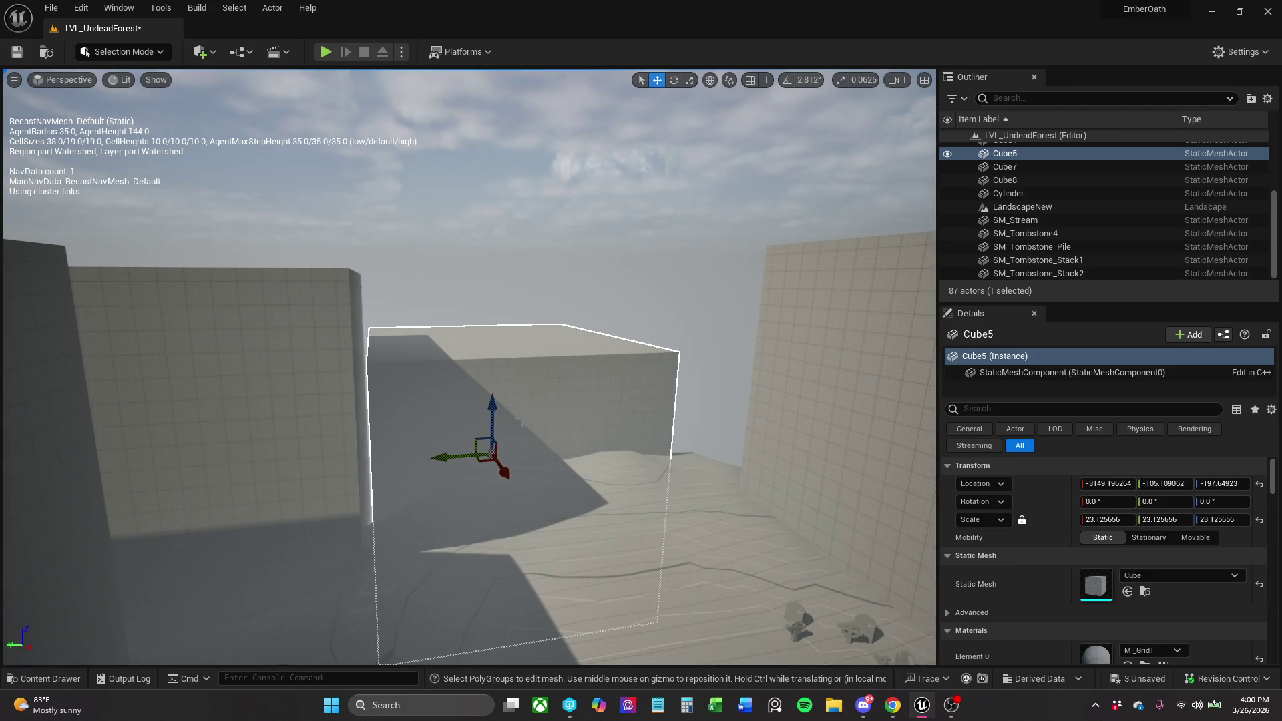
Duplicate the wall block as Cube9 and nudge Cube5 slightly lower.
mouse_move(480, 438)
mouse_down()
mouse_move(564, 389)
mouse_move(741, 364)
mouse_move(724, 363)
mouse_up()
key(ctrl+z)
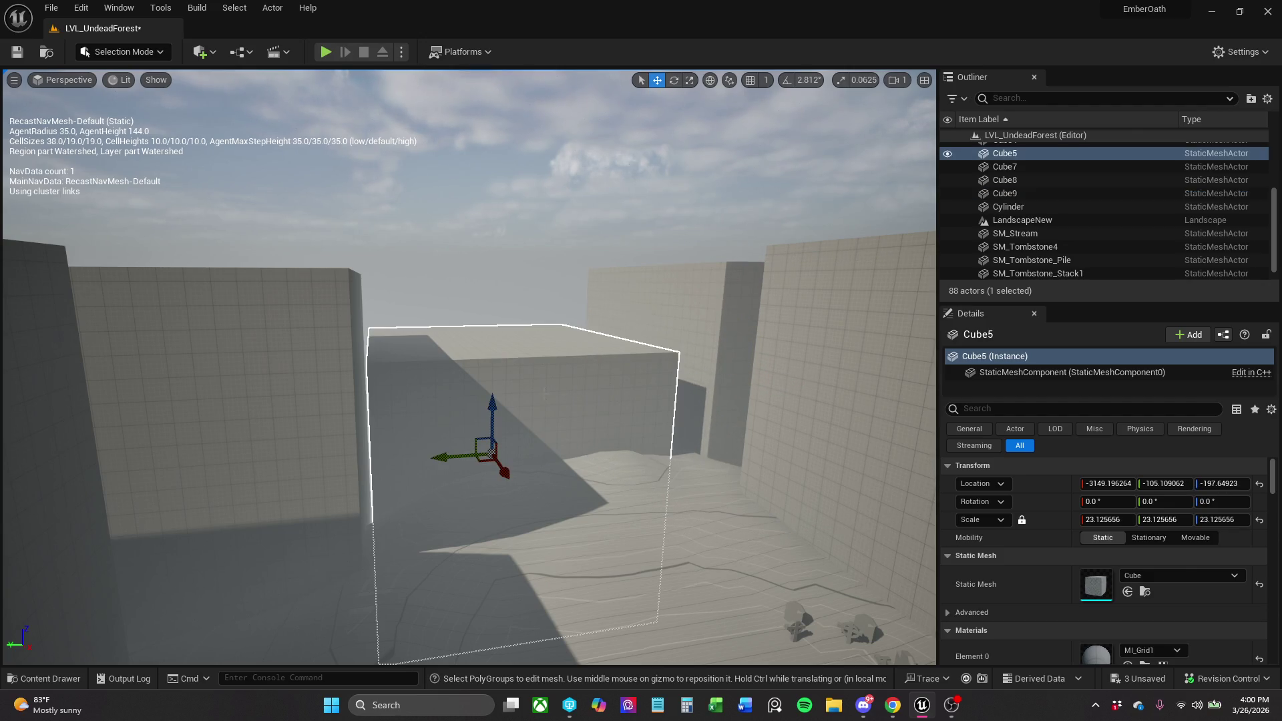
drag(480, 442, 474, 448)
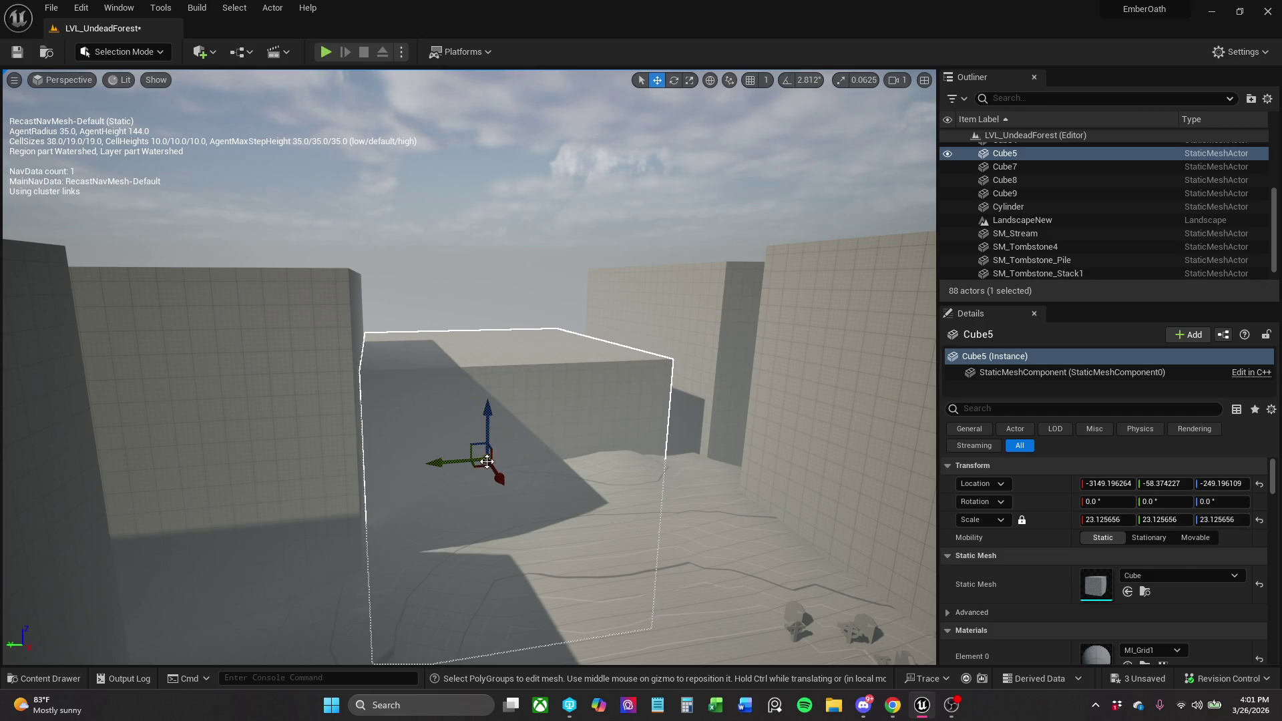
Slide Cube5 along Y to -3149.2, -25.3, -249.2, save, and start a play-test.
drag(459, 463, 456, 463)
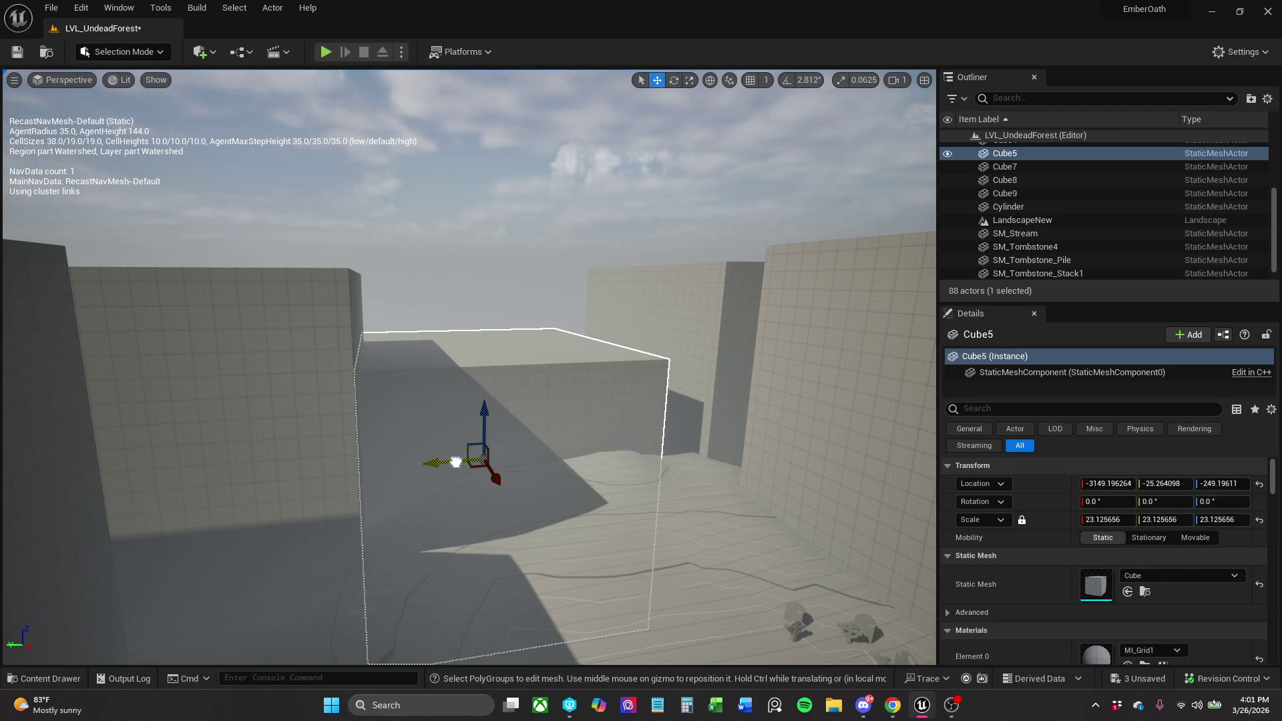
click(16, 53)
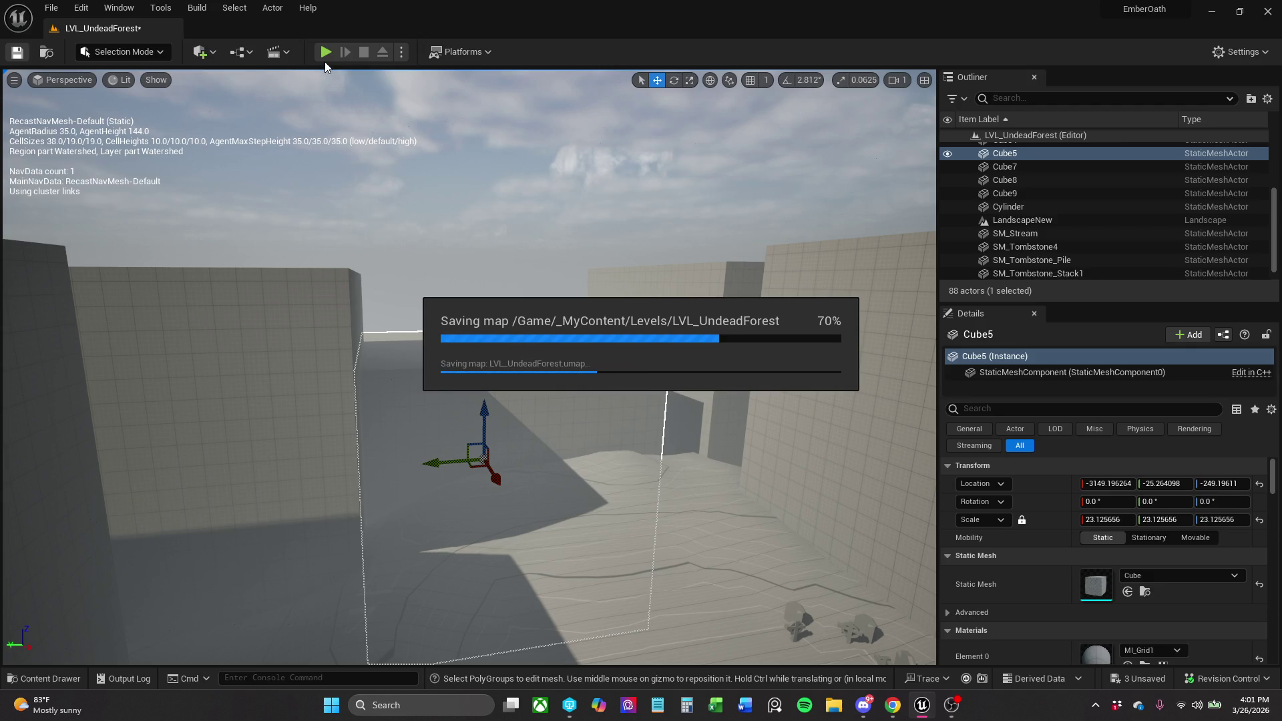
click(325, 52)
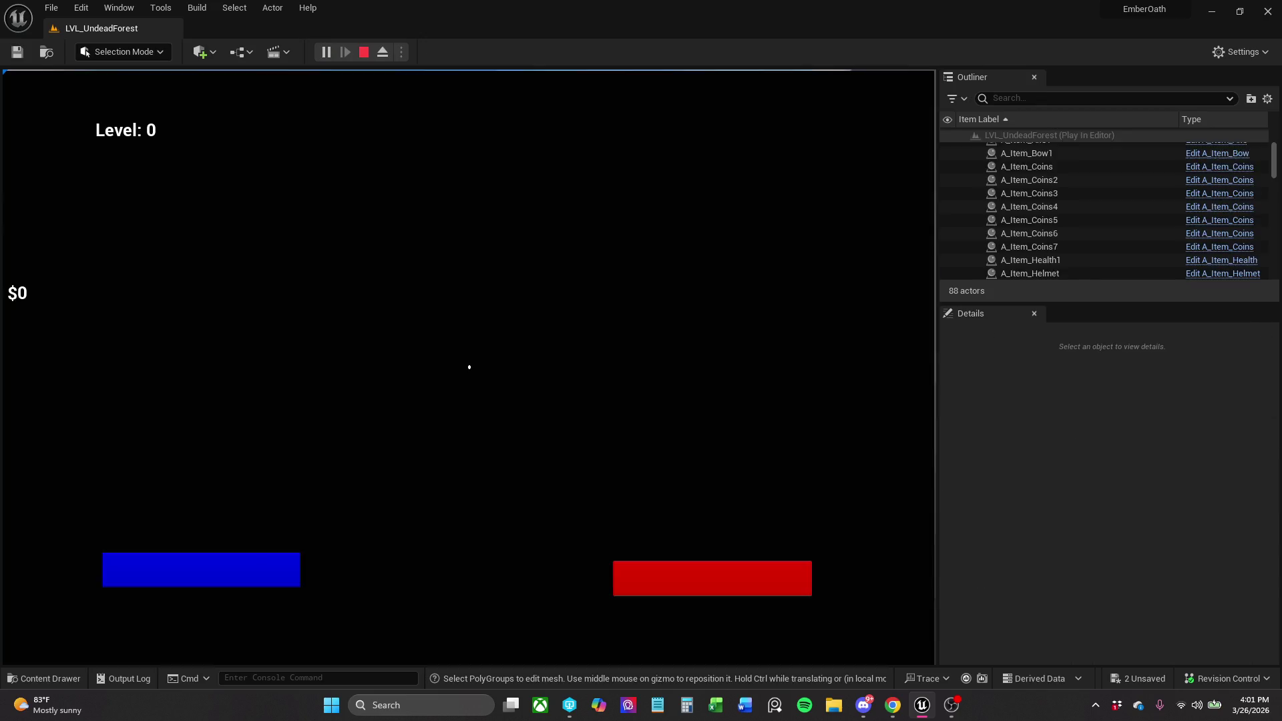
Run the character past the walls into the gravestones, then stop the play-test.
key(w)
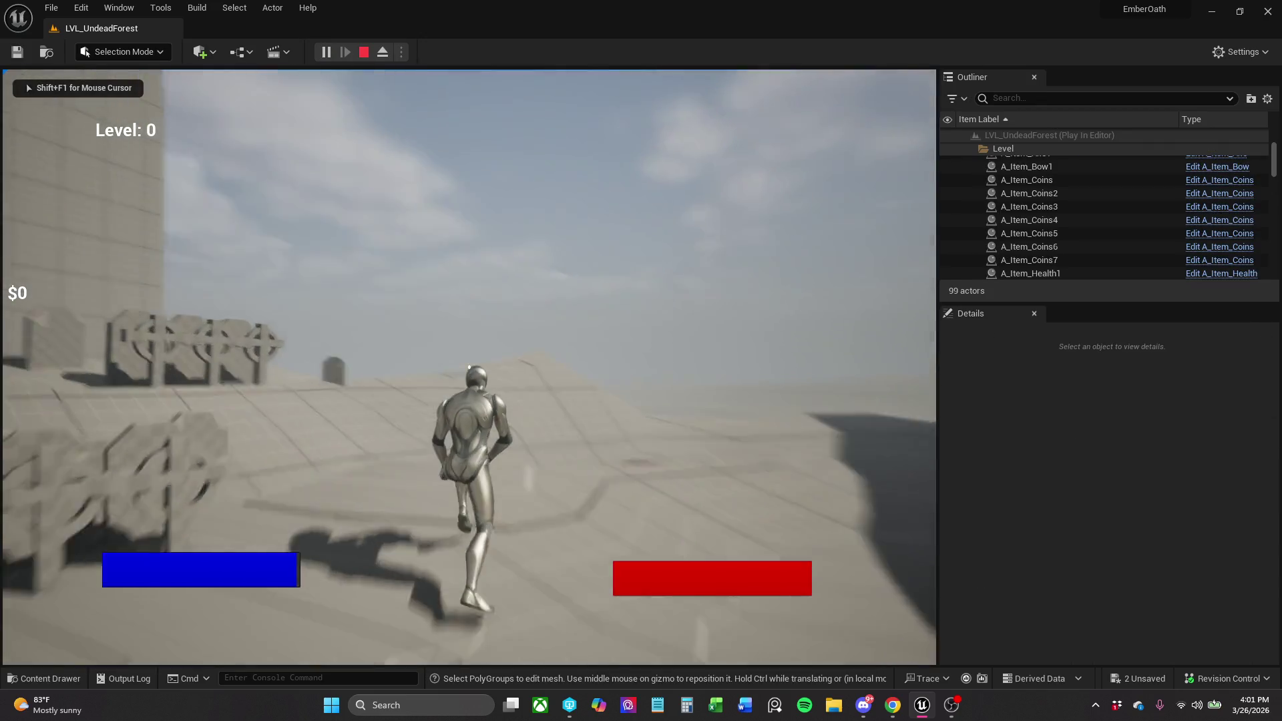
key(w)
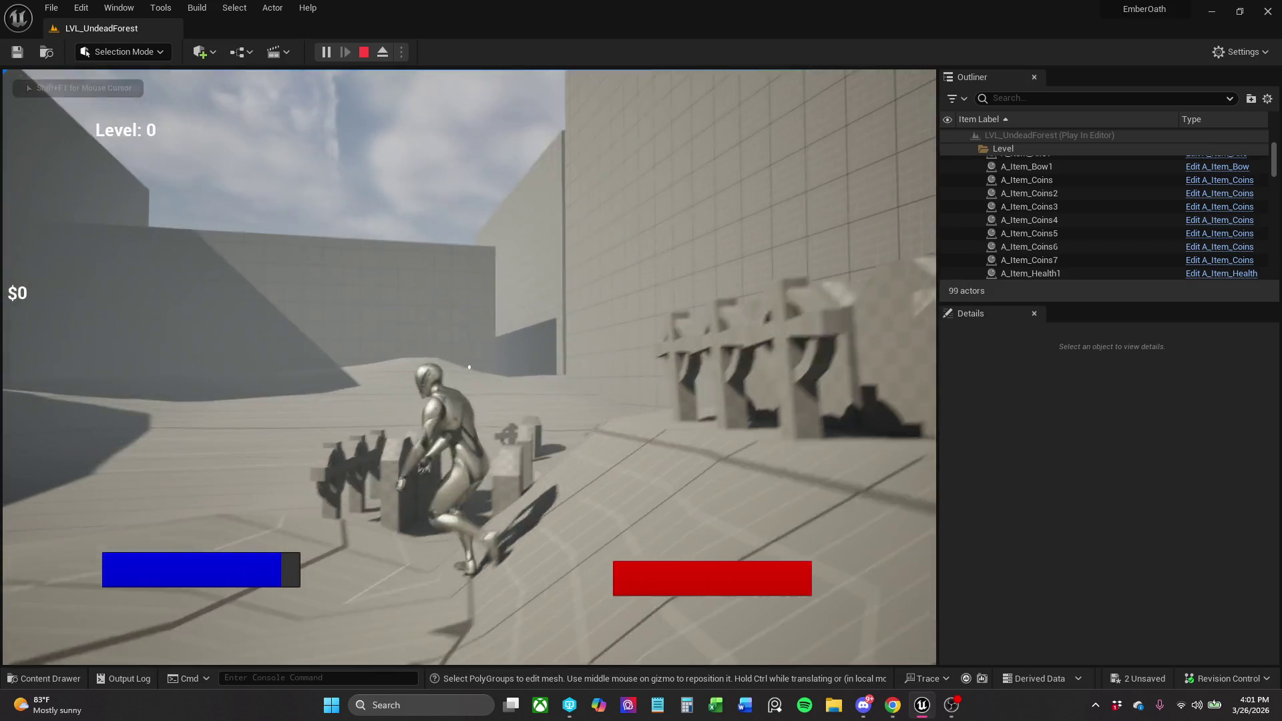
key(w)
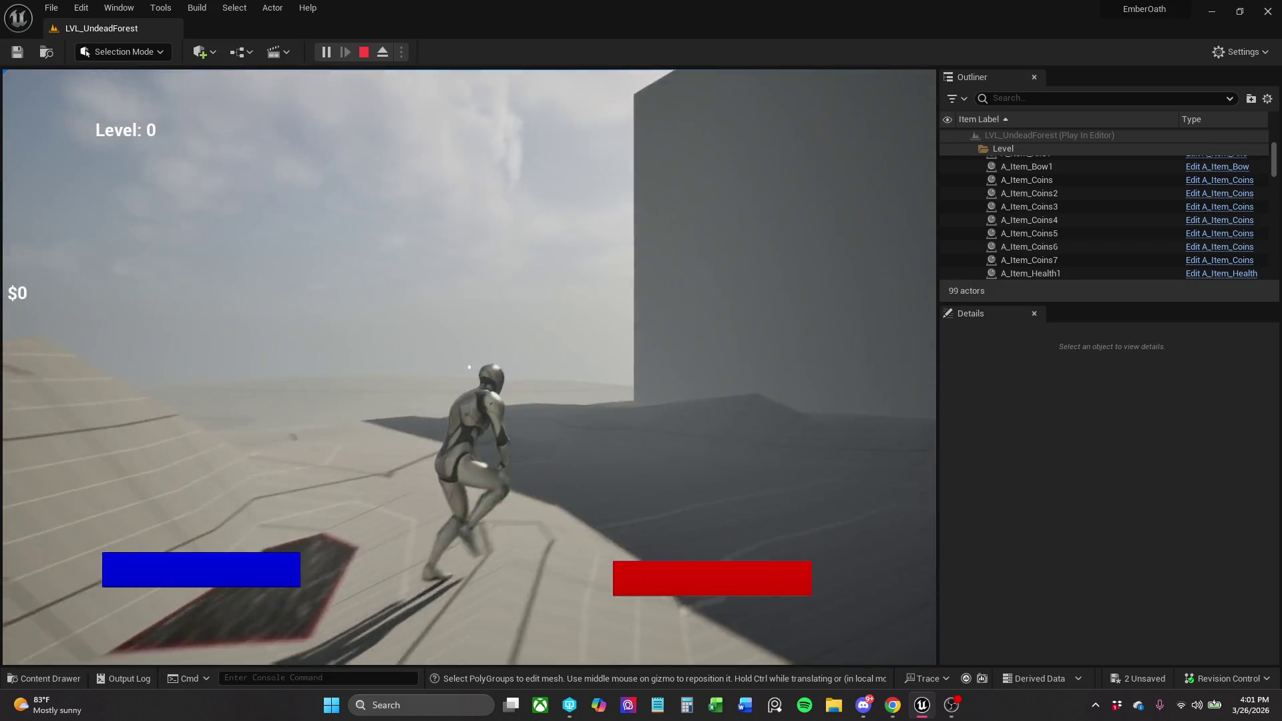
key(w)
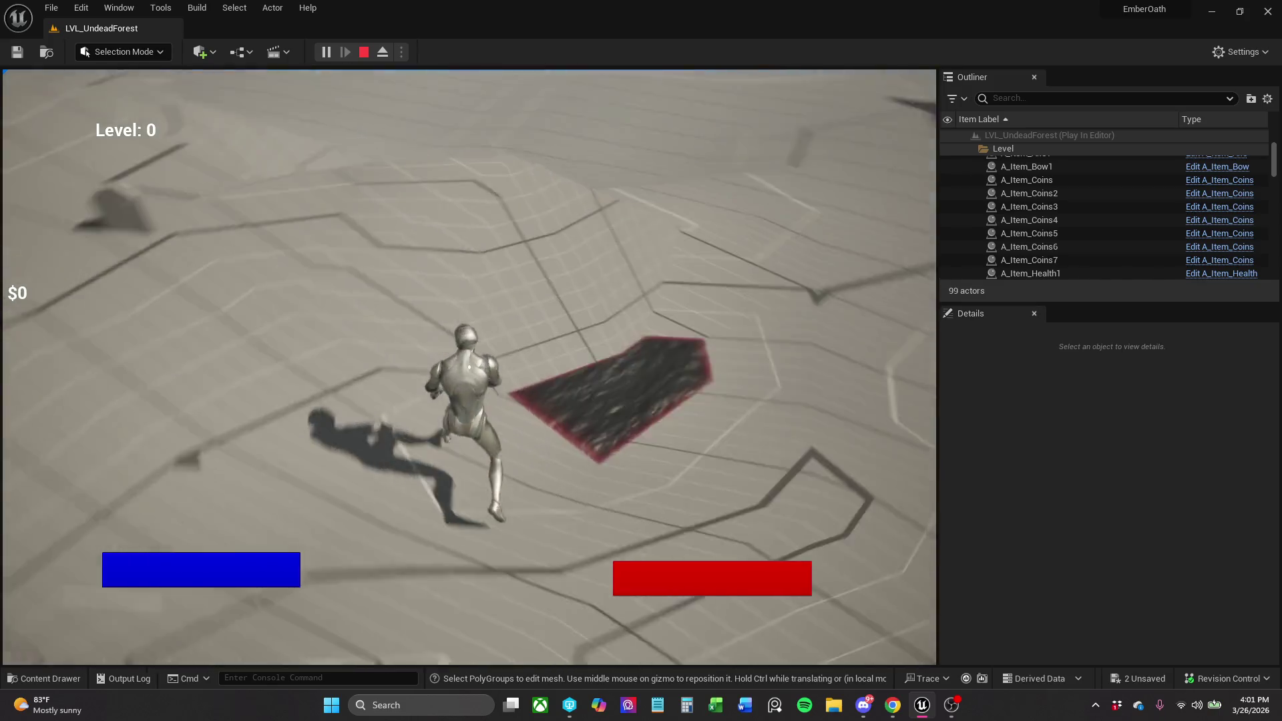
key(w)
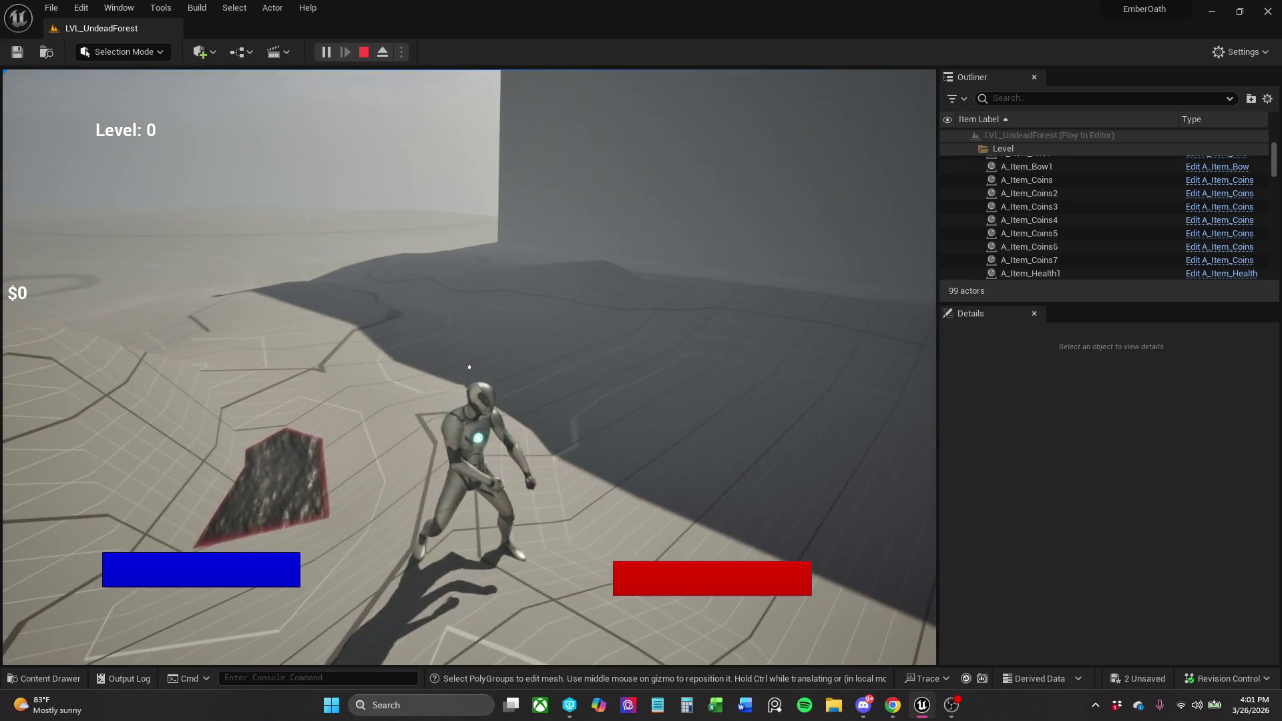
key(w)
key(w)
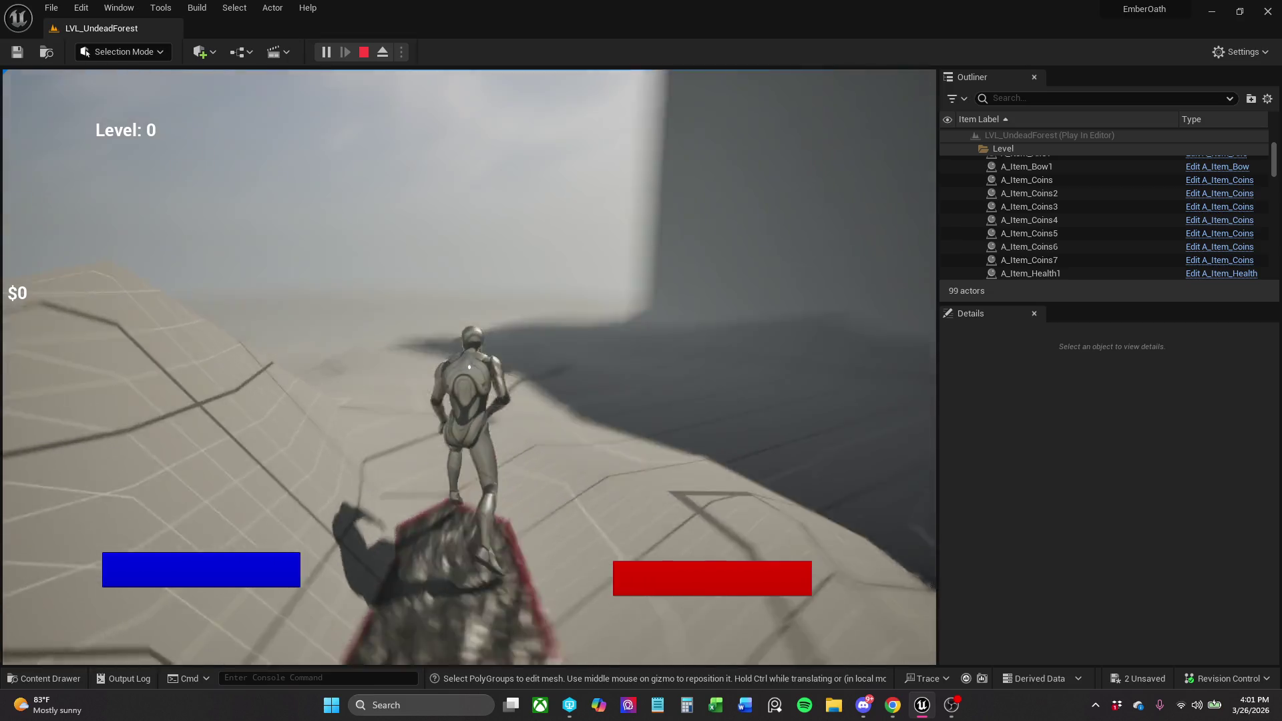
key(w)
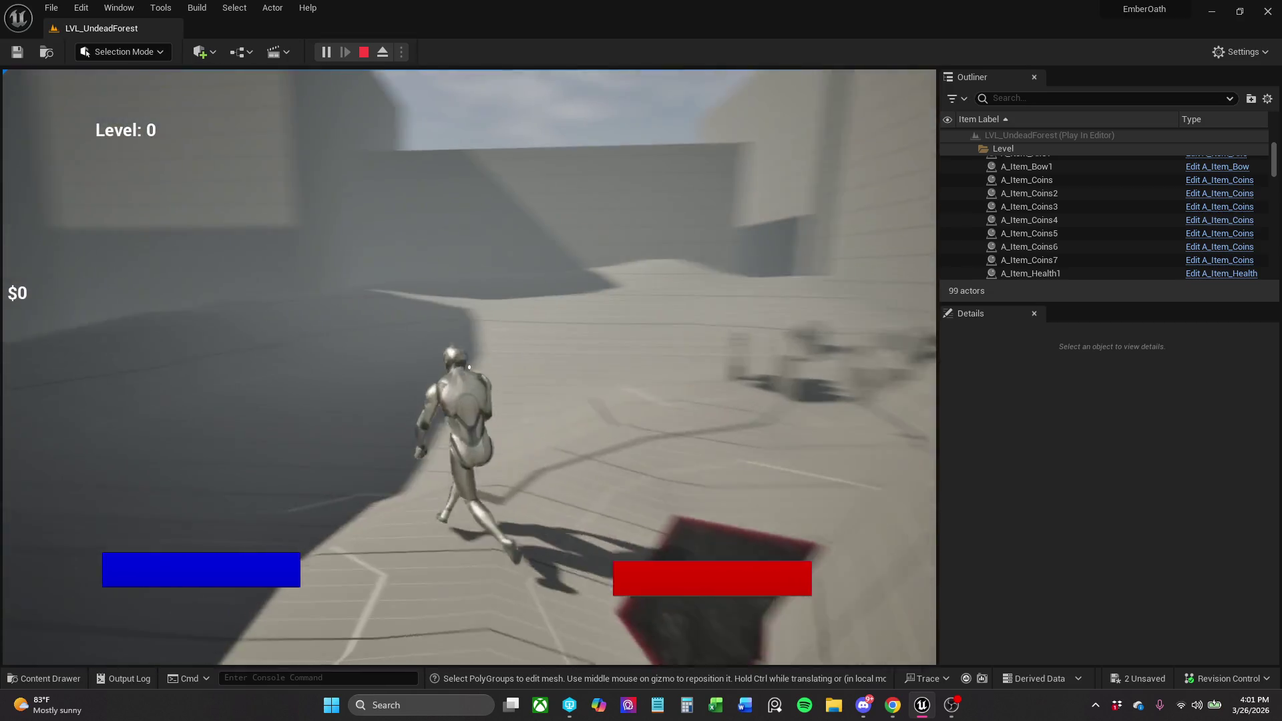
key(w)
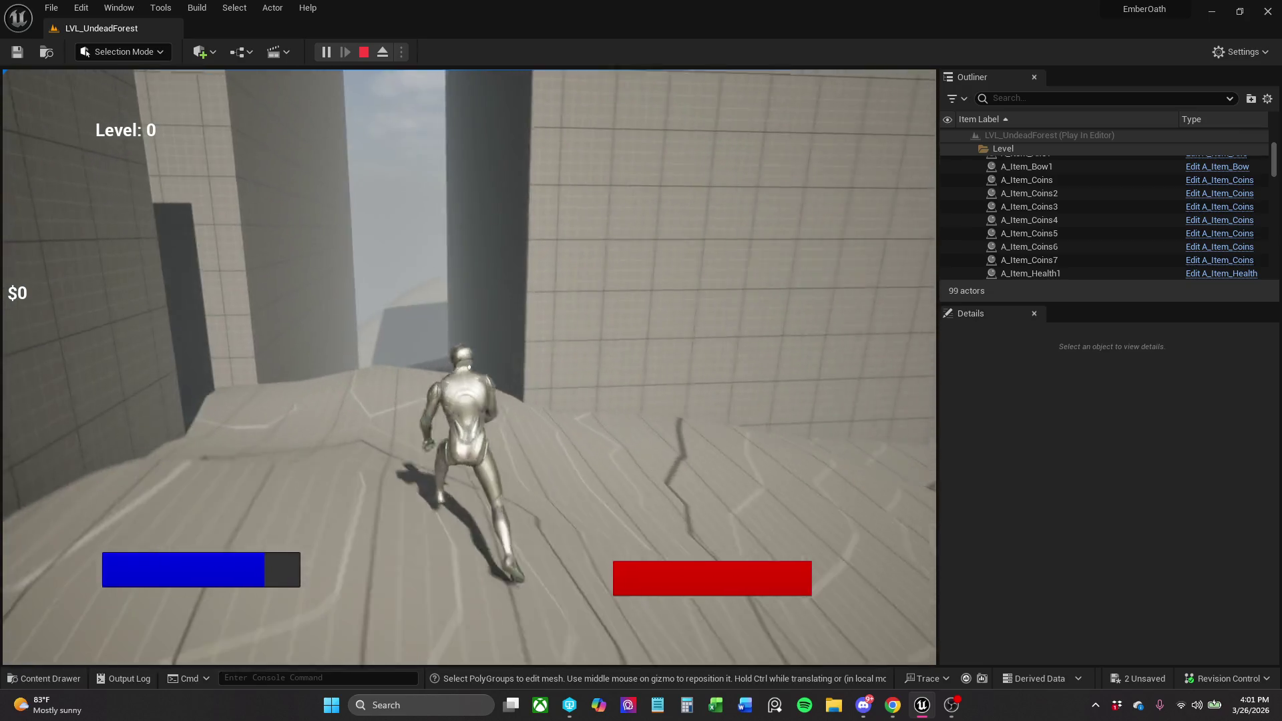
key(w)
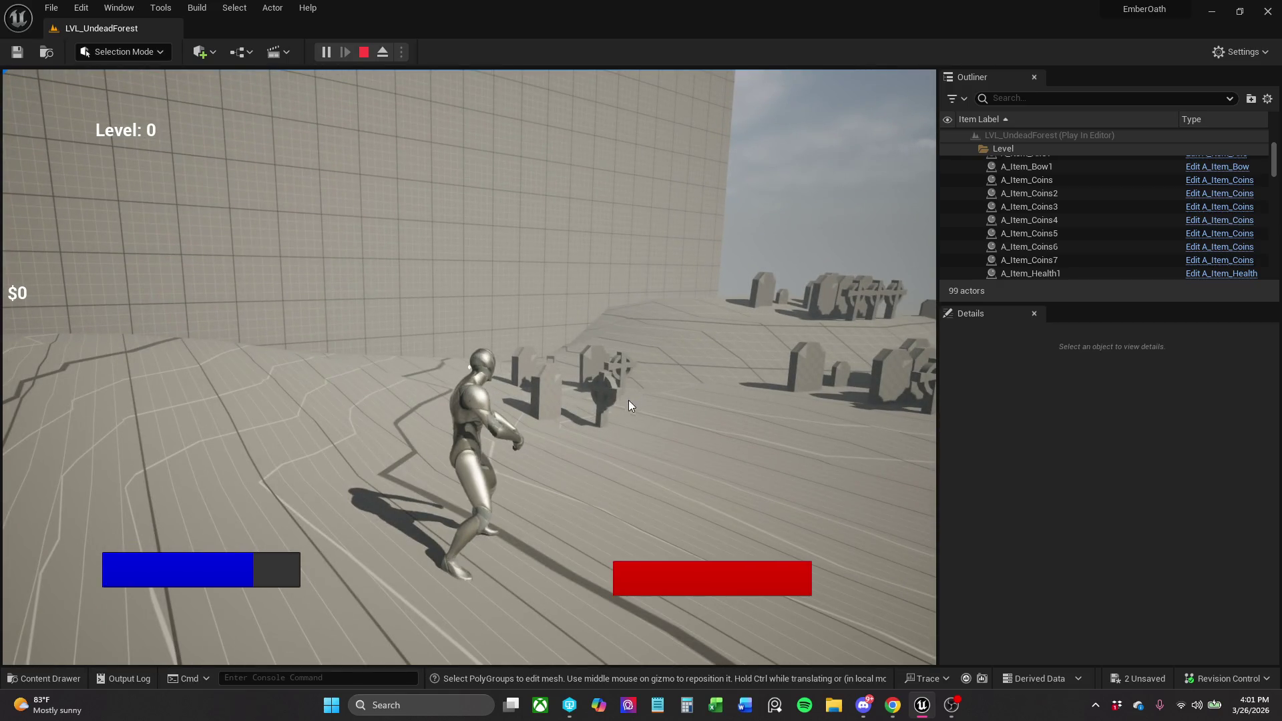
key(Escape)
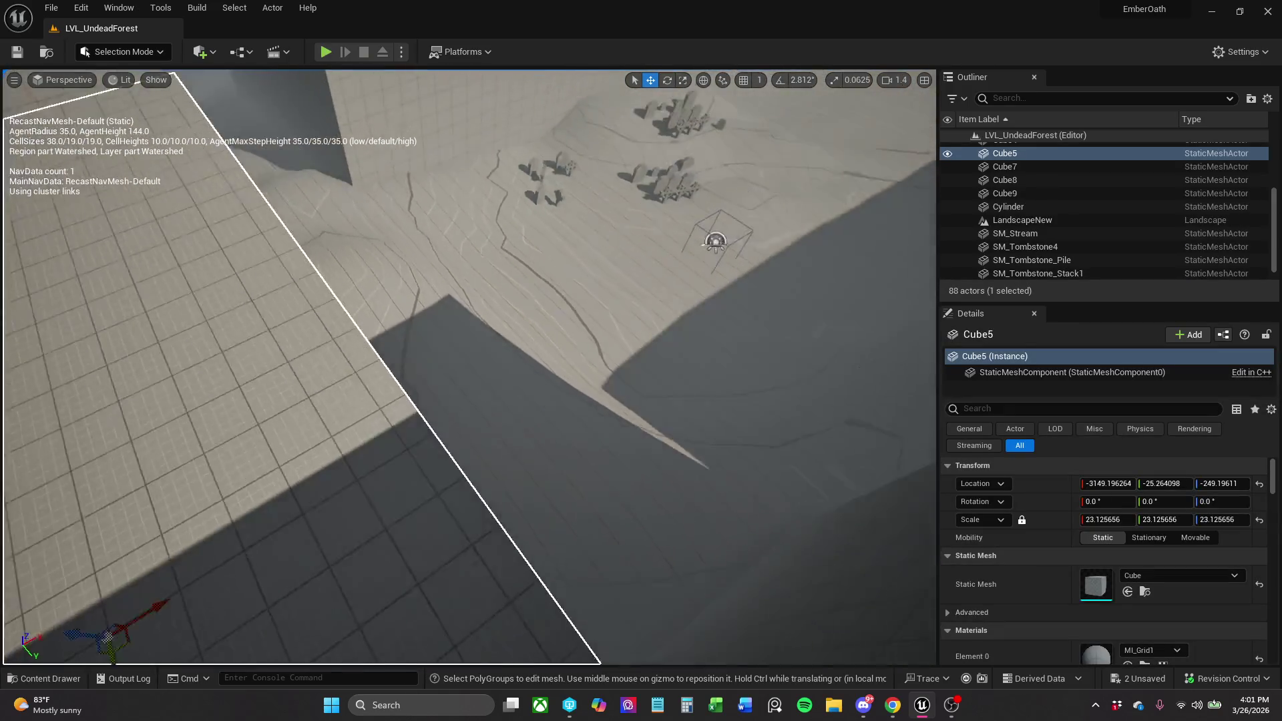
Narrow Cube4 to about 16.25 Y scale and place a copy, Cube10, further up-right.
click(400, 291)
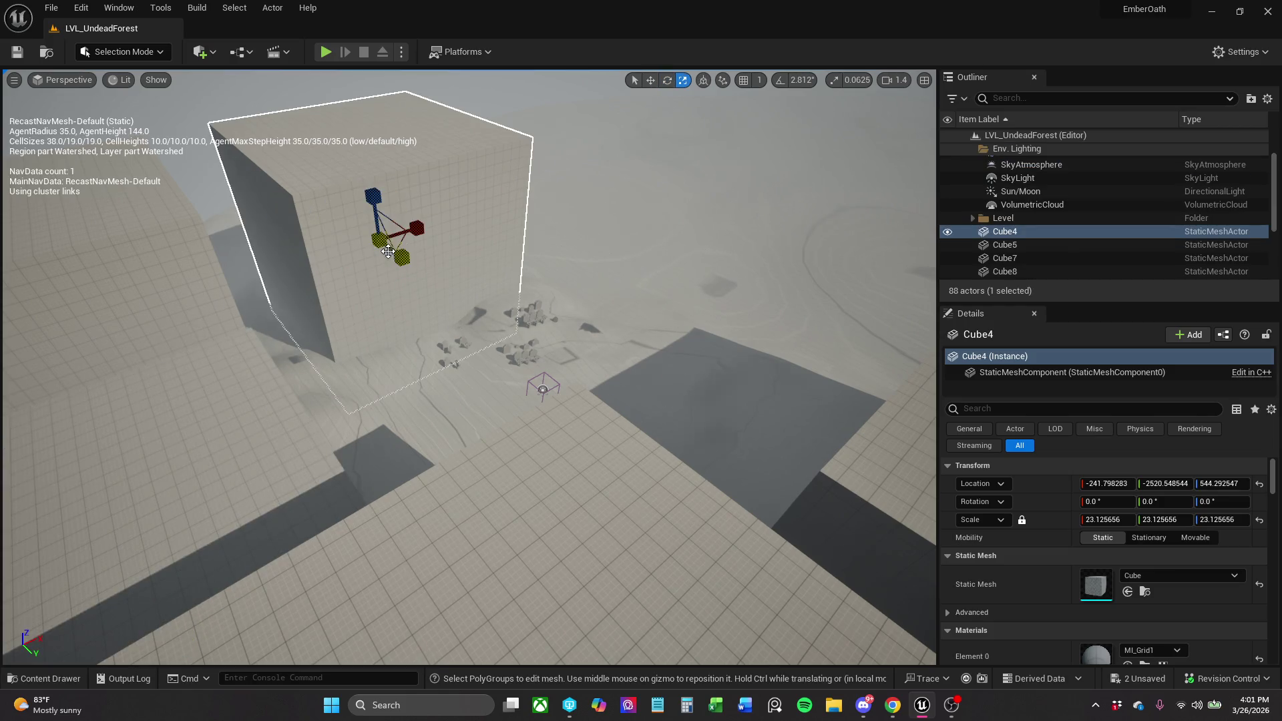
mouse_move(401, 257)
mouse_down()
mouse_move(397, 242)
mouse_move(373, 245)
mouse_move(434, 234)
mouse_move(442, 264)
mouse_move(421, 235)
mouse_up()
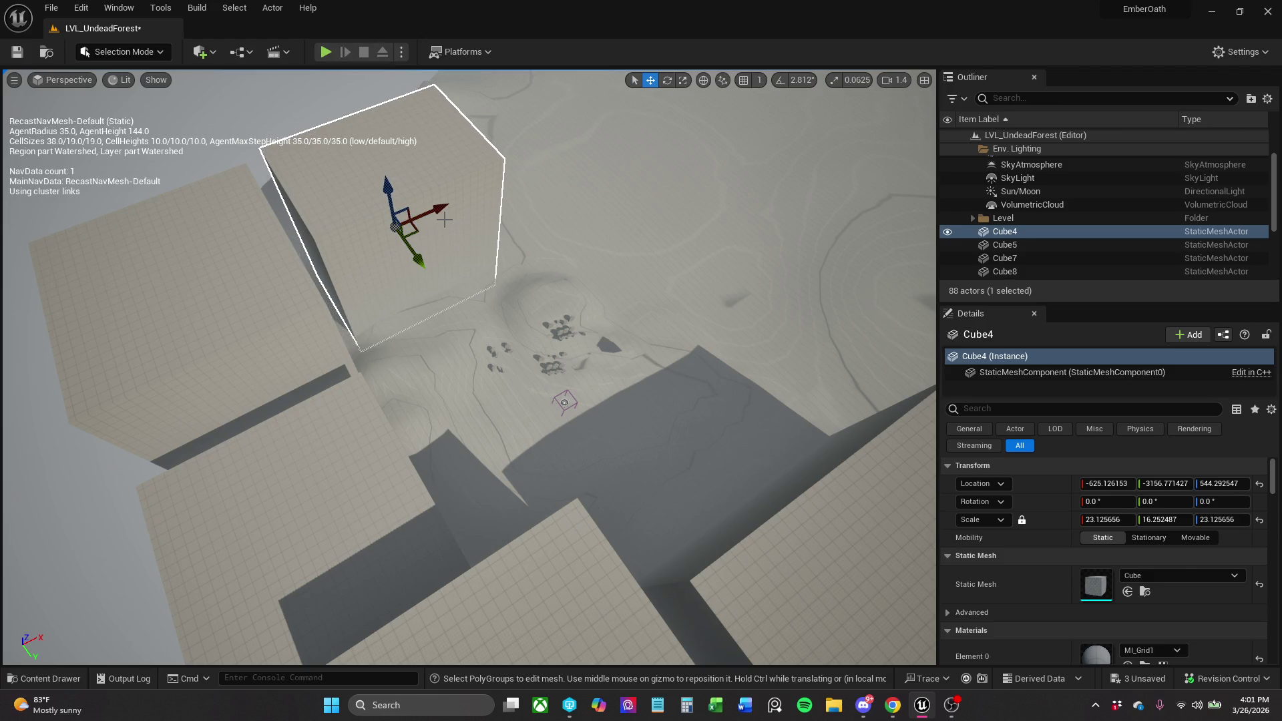
mouse_move(414, 233)
alt+mouse_down()
mouse_move(518, 179)
mouse_move(556, 142)
alt+mouse_up()
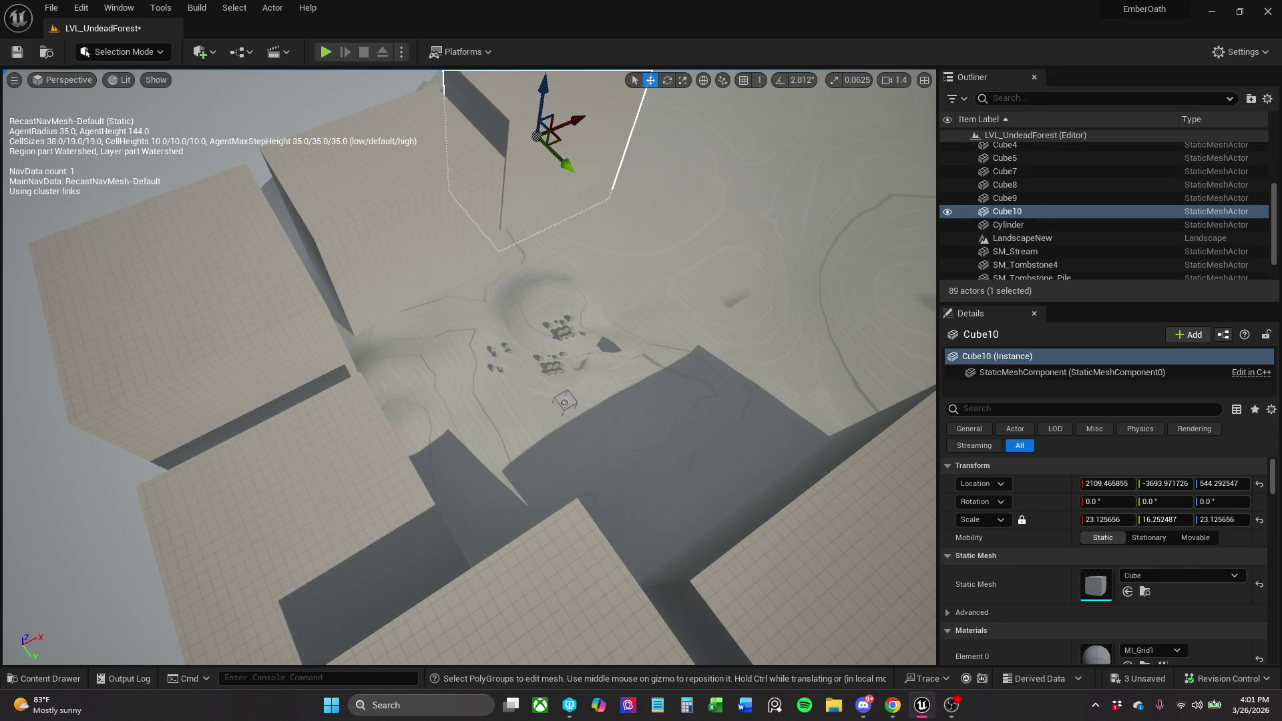
Frame Cube10, scale it up to roughly 28.7 × 21.8 × 33.1, and shift it up-left.
key(f)
scroll(585, 148, down, 3)
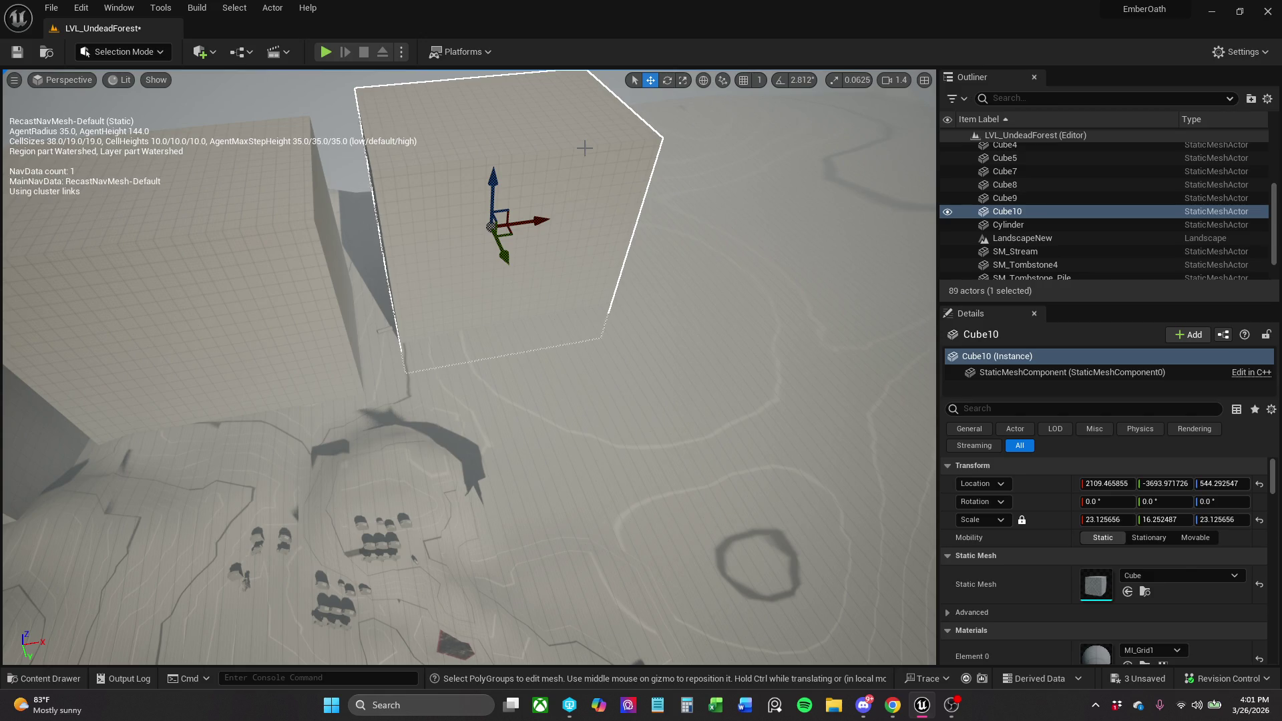
scroll(583, 198, down, 2)
key(e)
key(r)
key(w)
mouse_move(513, 308)
mouse_down()
mouse_move(463, 261)
mouse_move(469, 208)
mouse_up()
key(e)
key(r)
key(w)
key(e)
key(r)
key(w)
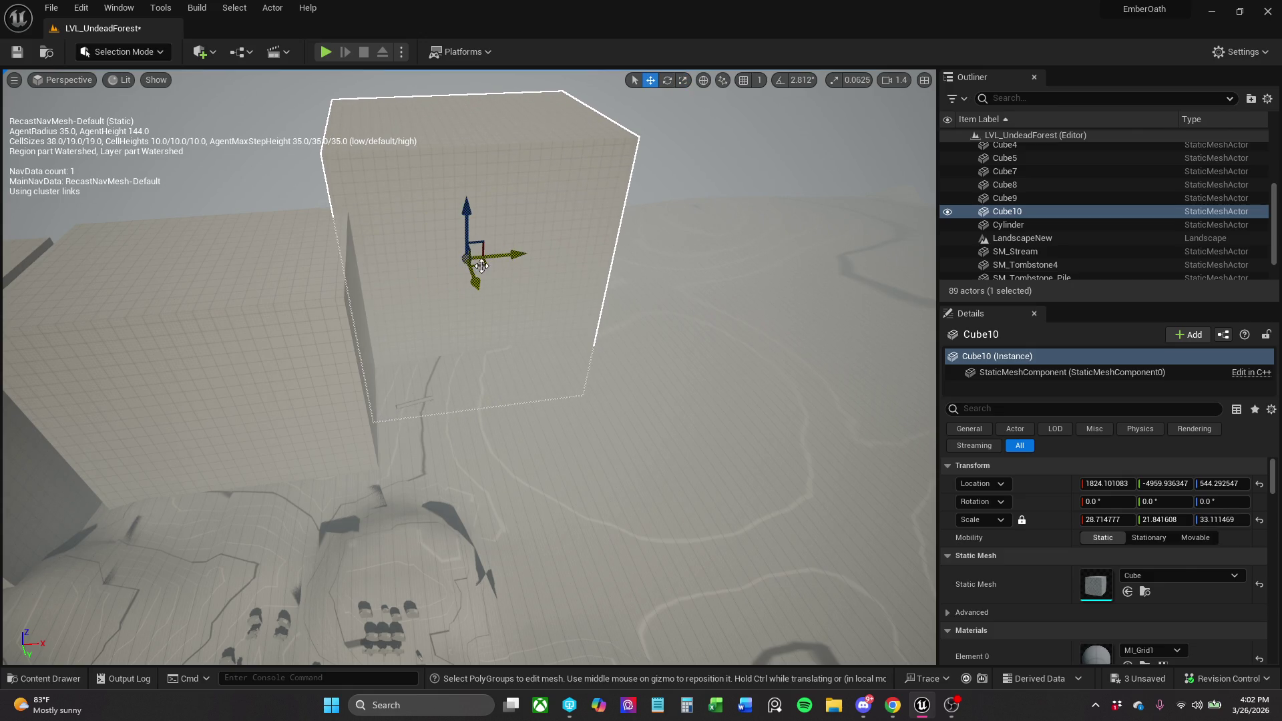
Slide Cube10 left until it stands beside the graveyard.
drag(483, 267, 509, 235)
mouse_move(497, 237)
mouse_down()
mouse_move(472, 244)
mouse_move(469, 233)
mouse_move(646, 212)
mouse_up()
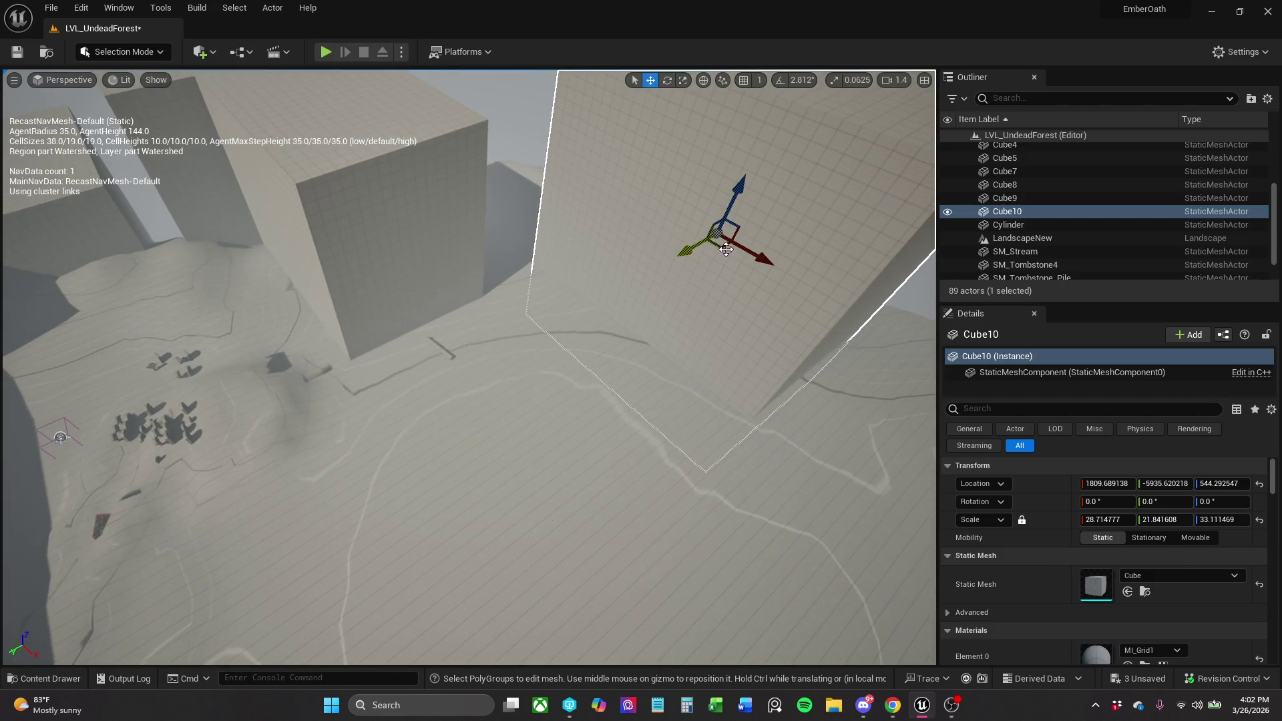
mouse_move(718, 233)
mouse_down()
mouse_move(687, 229)
mouse_move(681, 215)
mouse_move(741, 227)
mouse_up()
scroll(468, 368, down, 3)
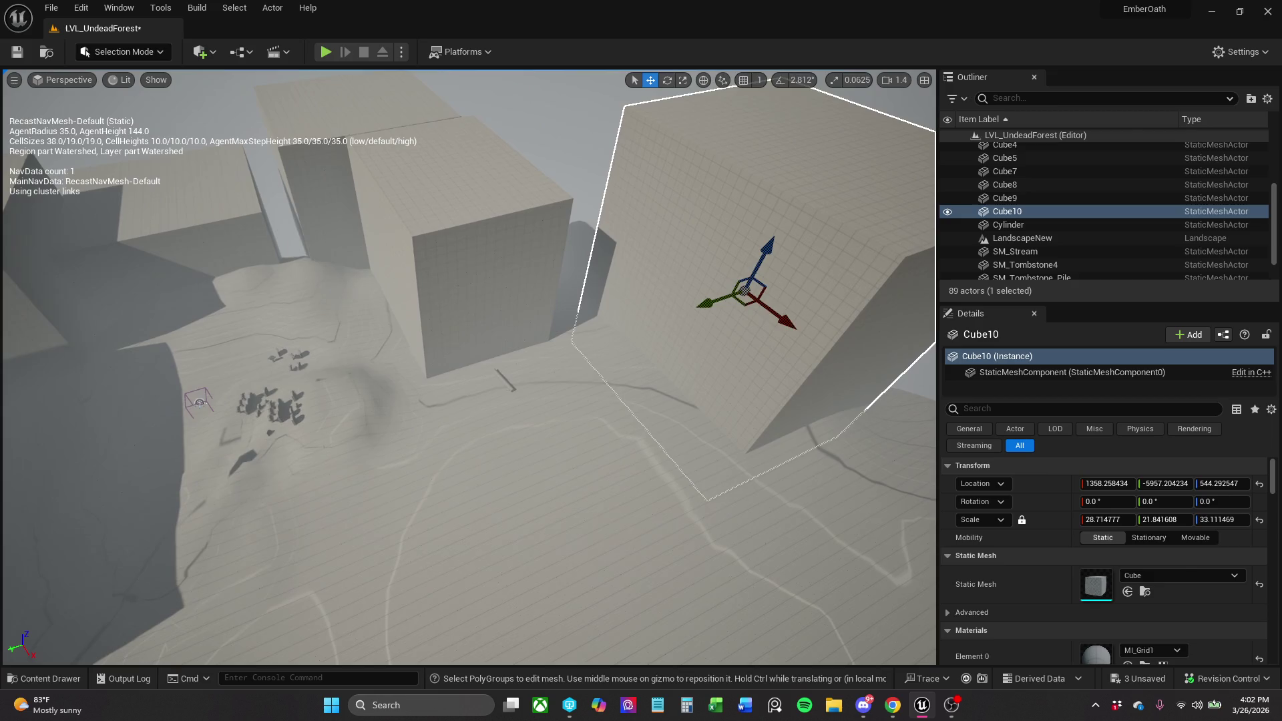
Nudge Cube10 to 1209.5, -5850.9, 544.3 and save the level.
click(18, 57)
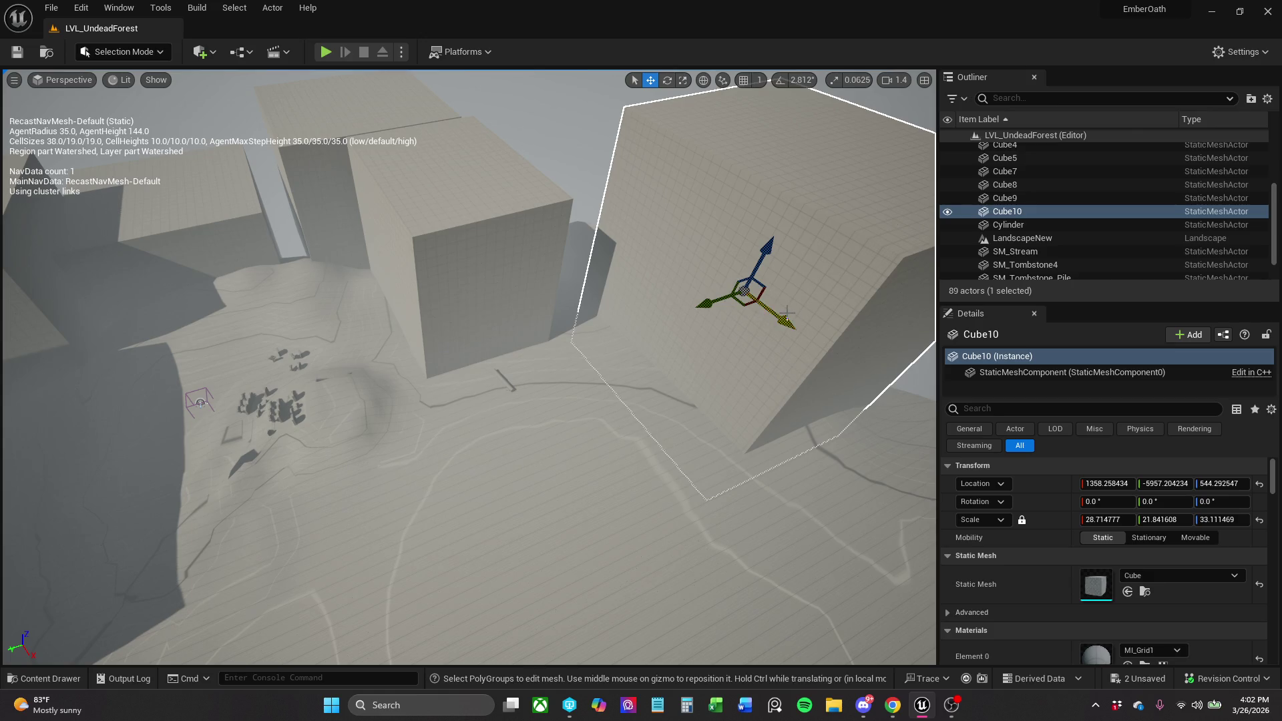
drag(748, 306, 728, 301)
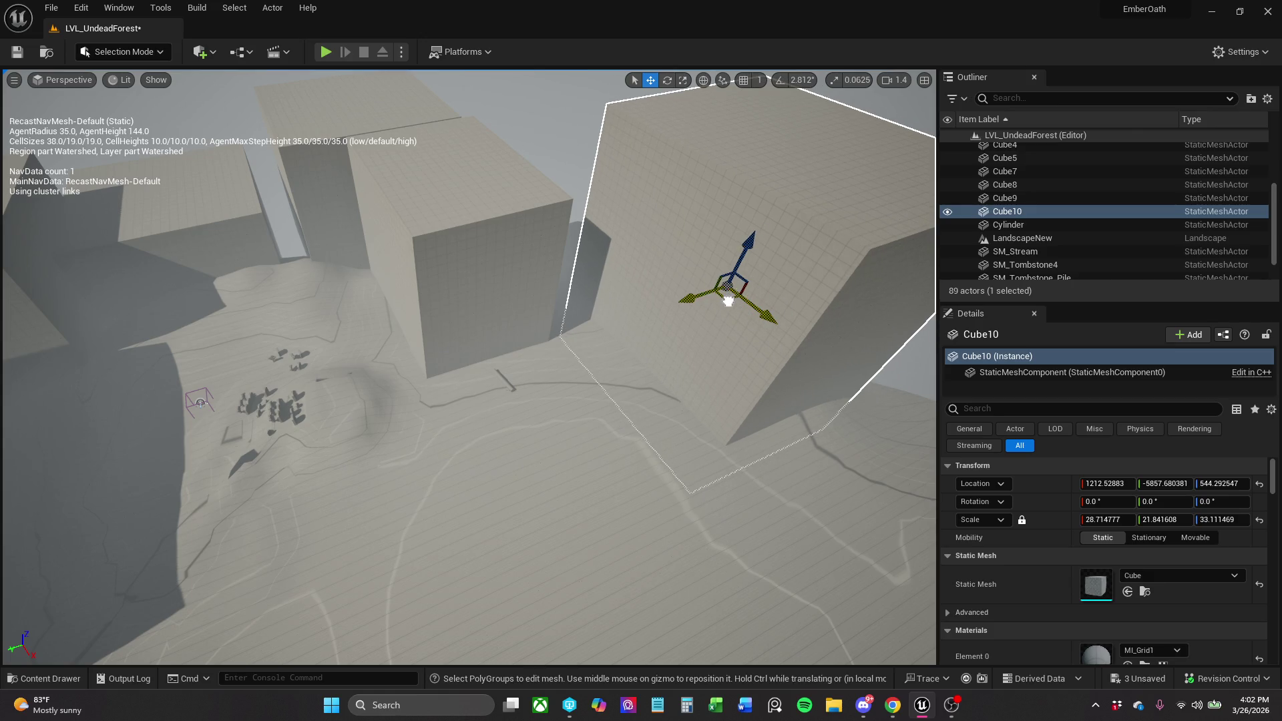
key(ctrl+s)
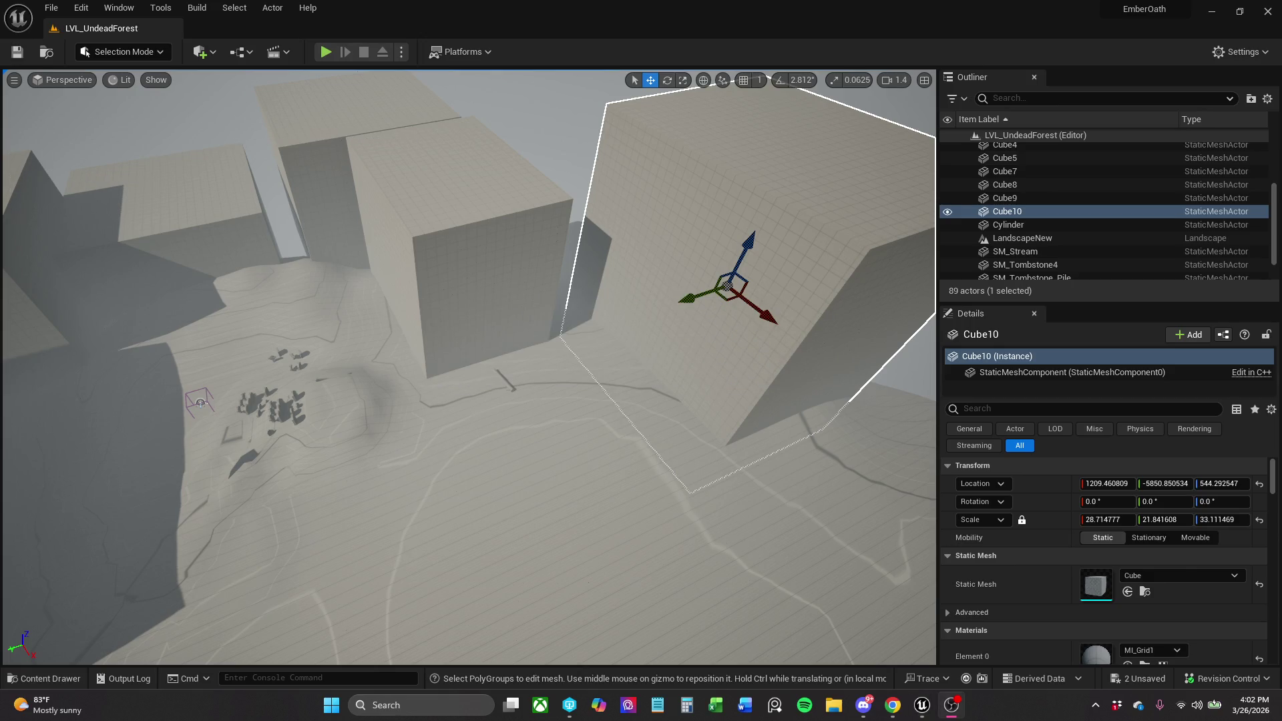
Fly the camera in toward the graveyard to inspect the placement.
key(p)
scroll(374, 350, up, 5)
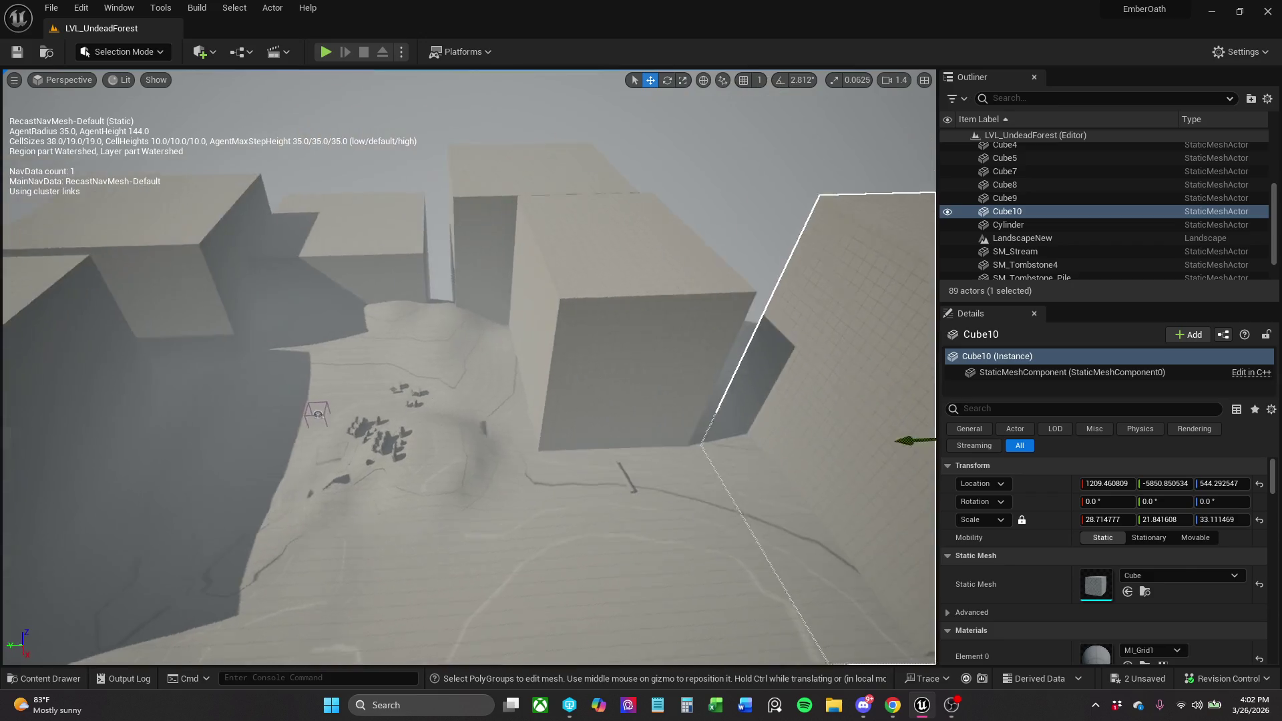
scroll(468, 367, up, 5)
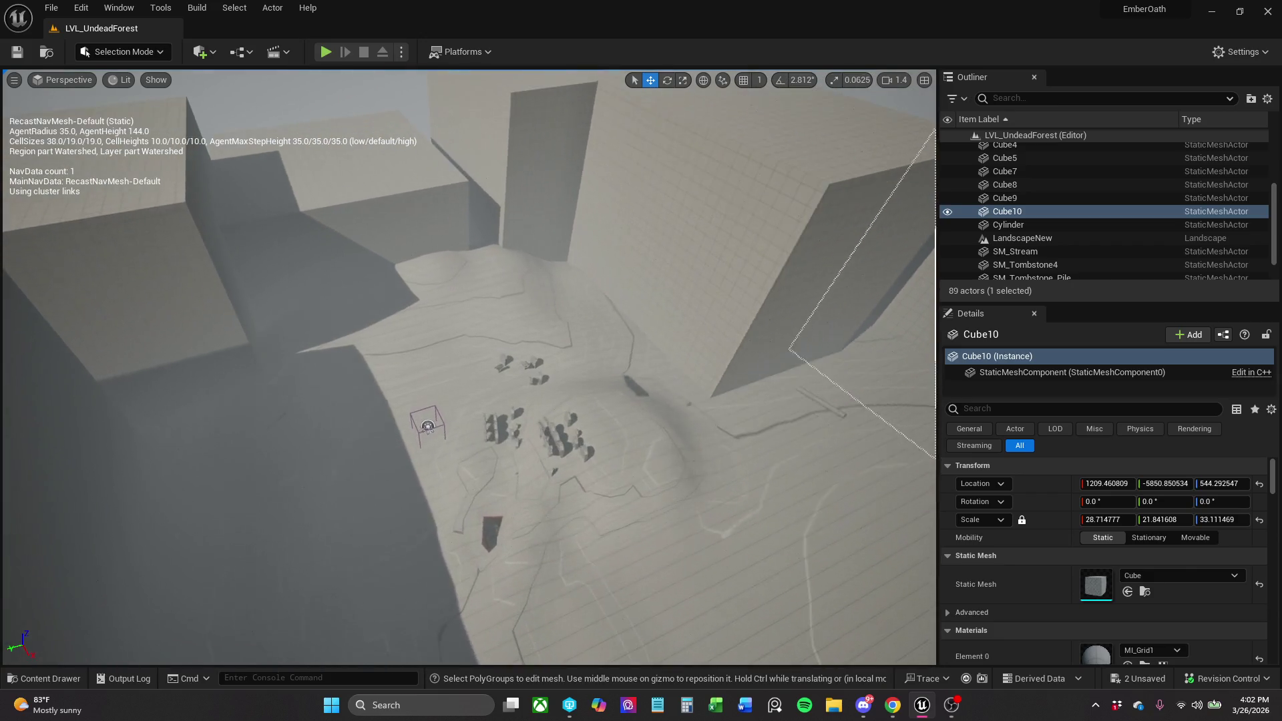
scroll(407, 323, up, 3)
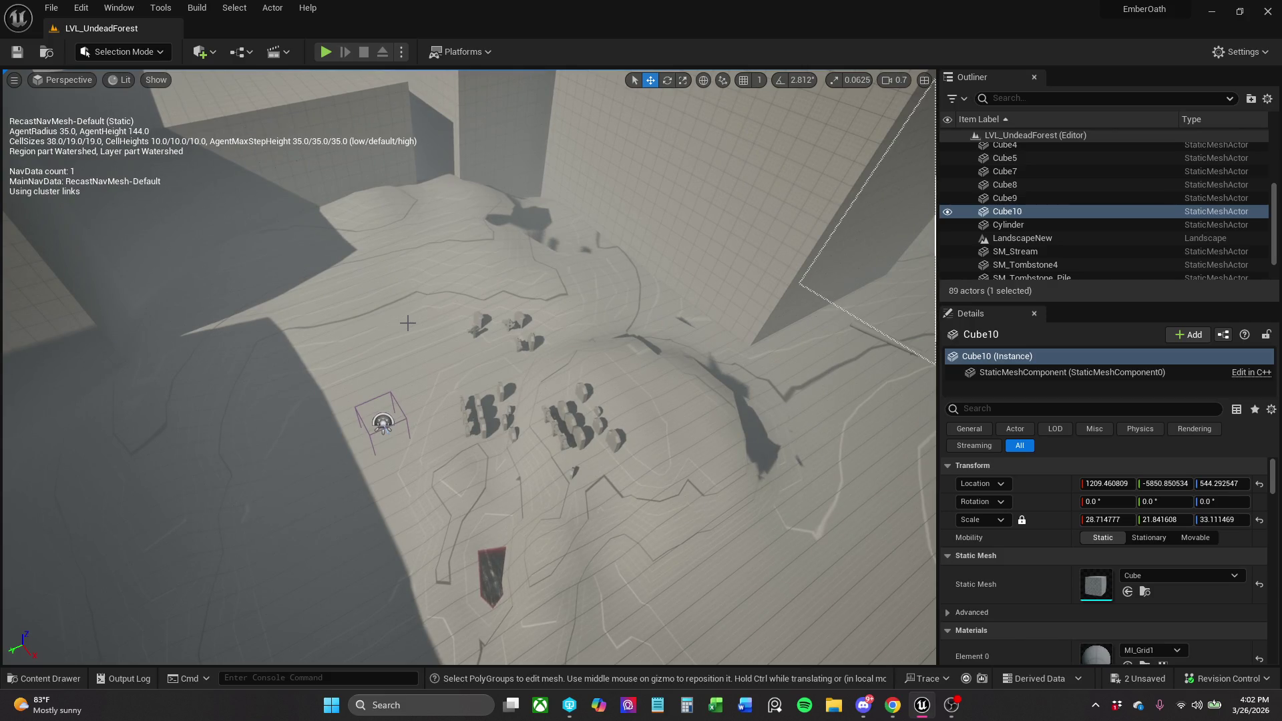
scroll(469, 367, down, 5)
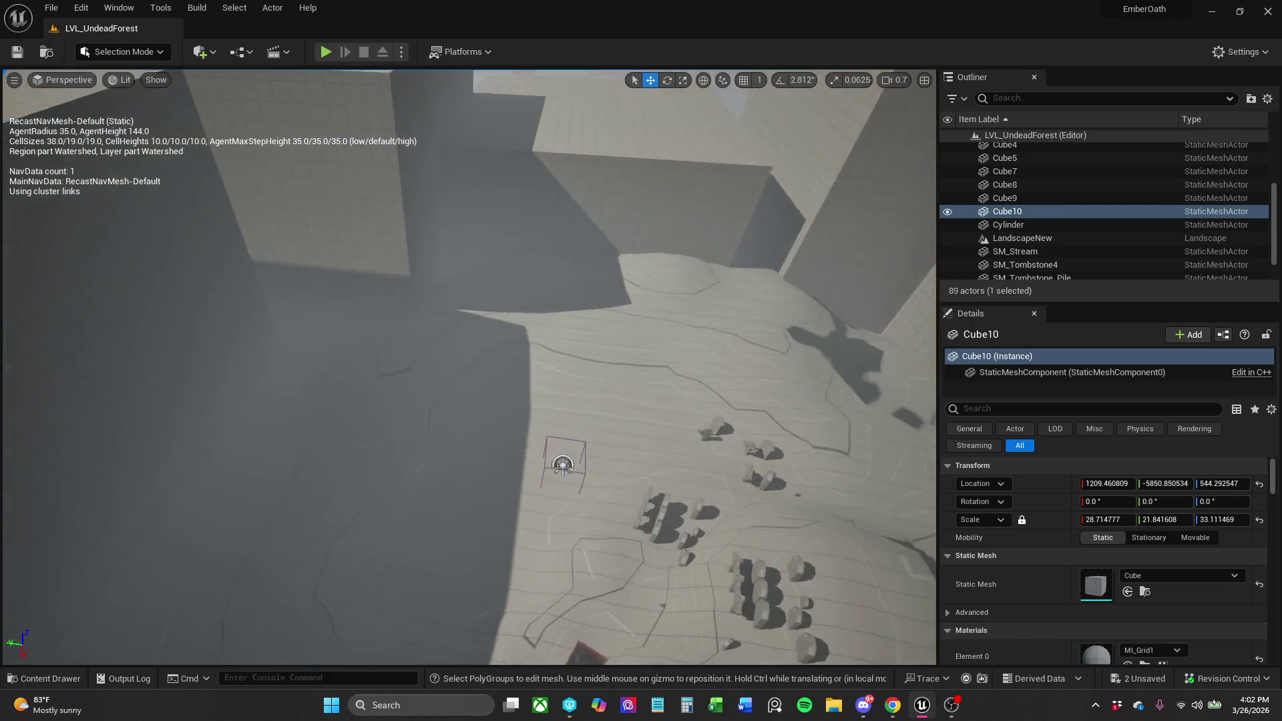
scroll(314, 311, down, 2)
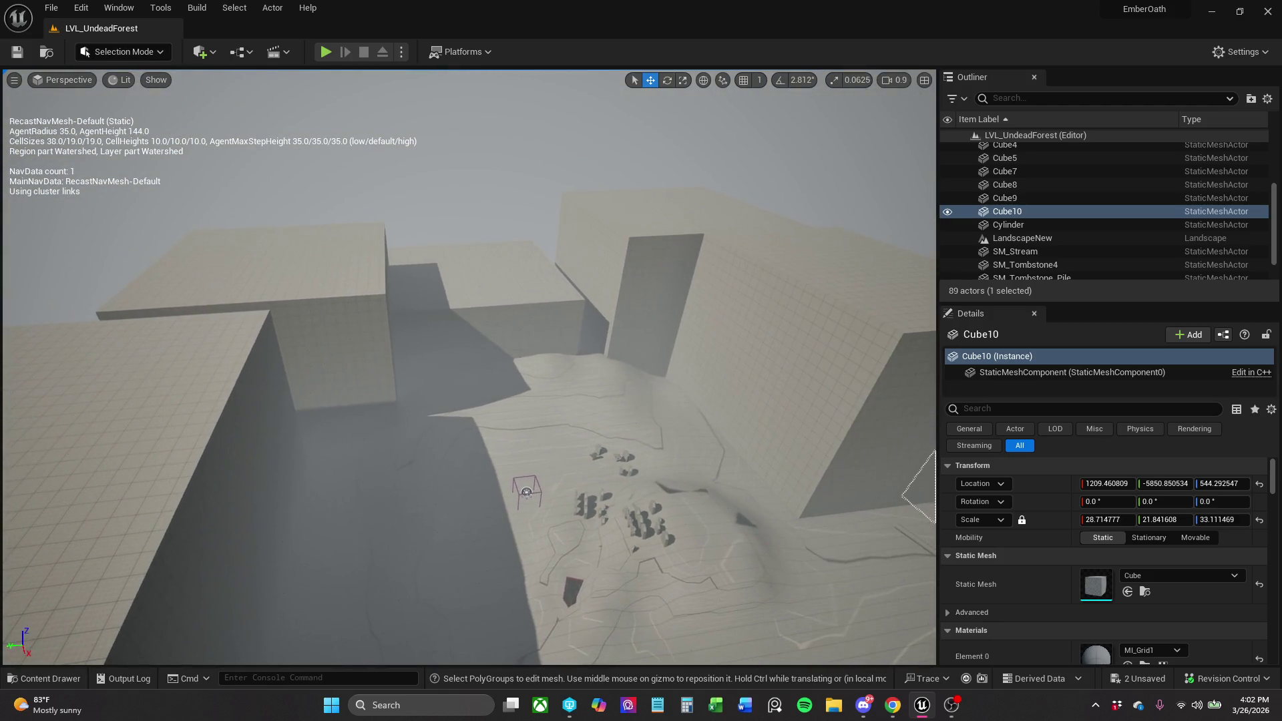
Reposition Cube7 and Cube5, lowering then raising Cube7 beside the graveyard.
click(337, 322)
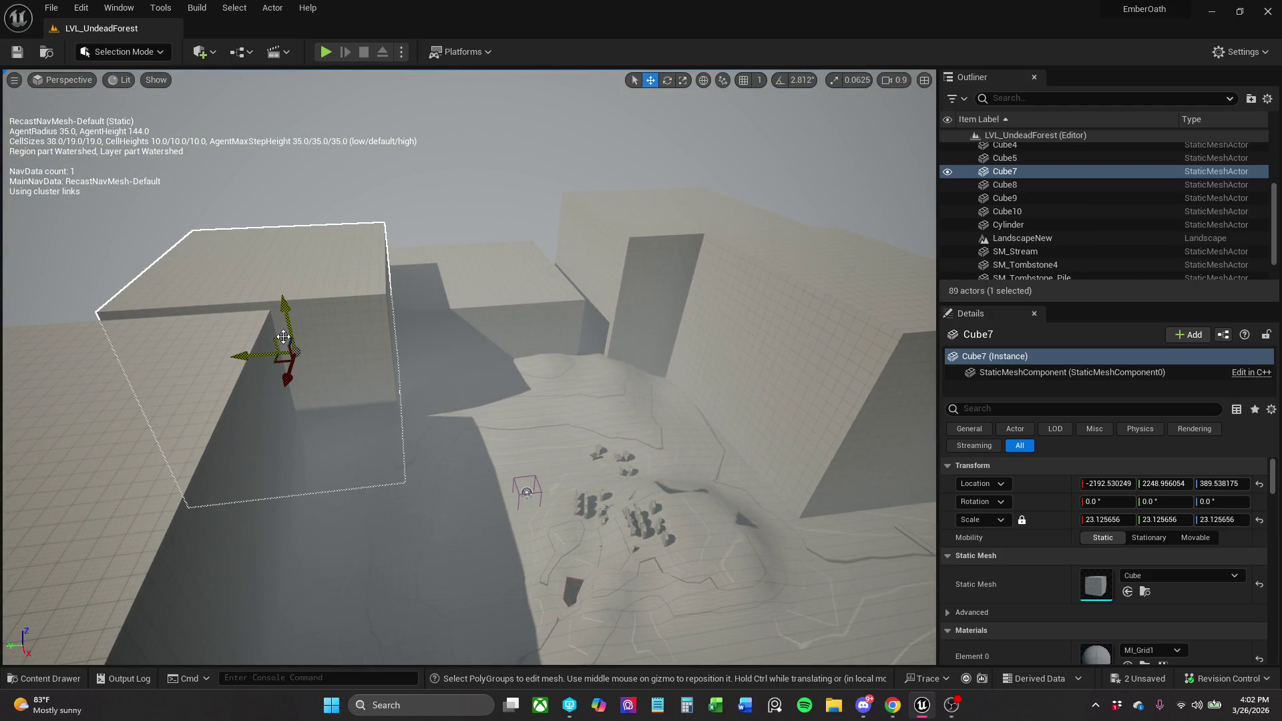
mouse_move(279, 340)
mouse_down()
mouse_move(263, 358)
mouse_move(271, 385)
mouse_up()
click(469, 316)
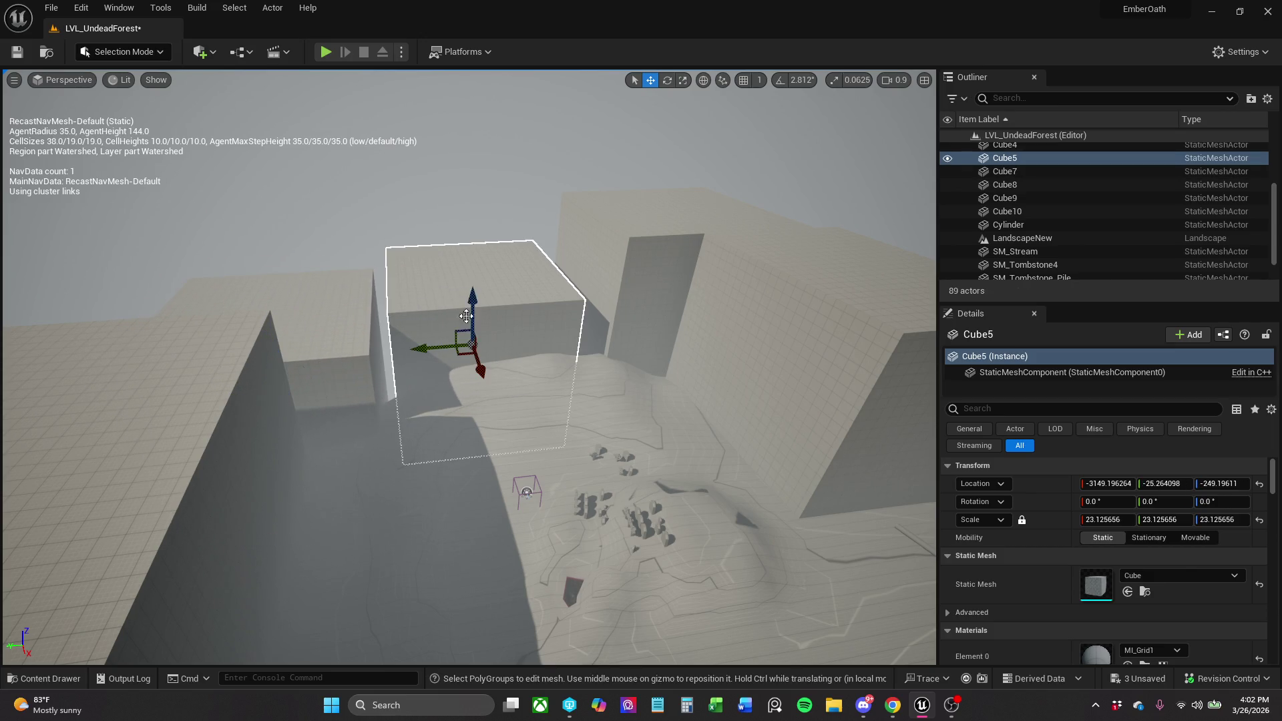
mouse_move(452, 333)
mouse_down()
mouse_move(447, 308)
mouse_move(449, 335)
mouse_up()
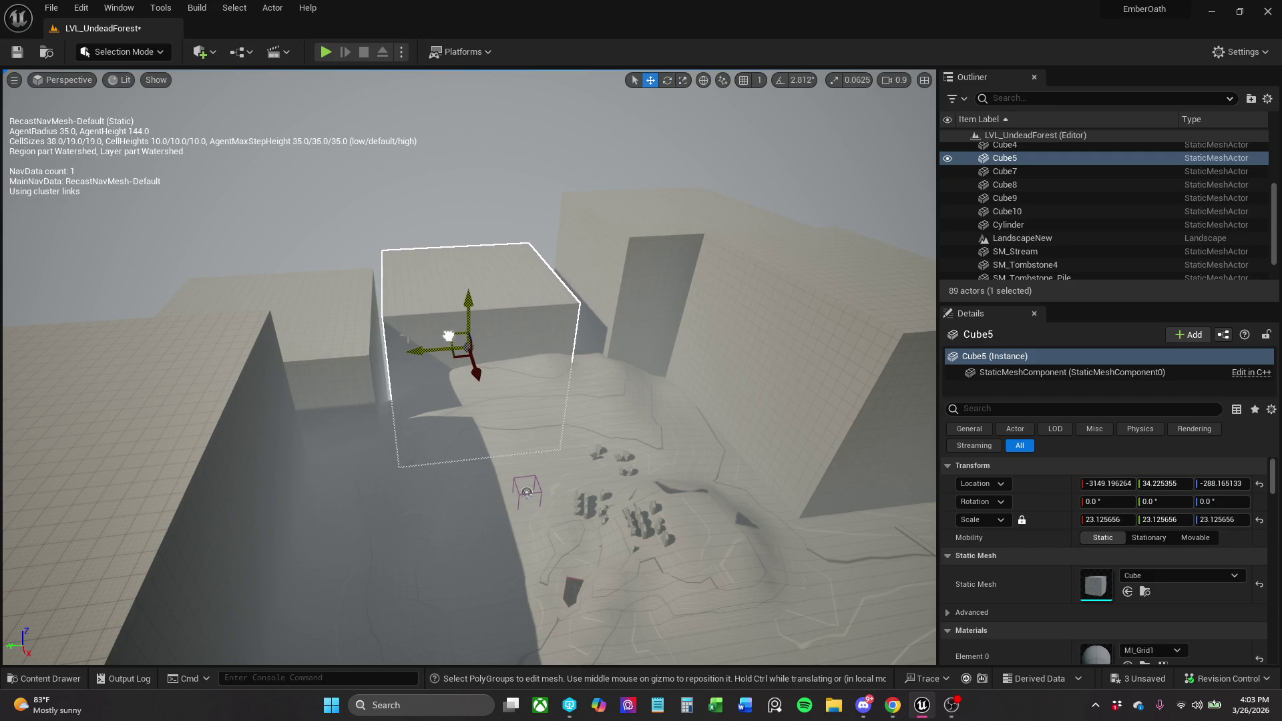
click(361, 335)
mouse_move(267, 384)
mouse_down()
mouse_move(278, 359)
mouse_move(252, 322)
mouse_move(269, 338)
mouse_up()
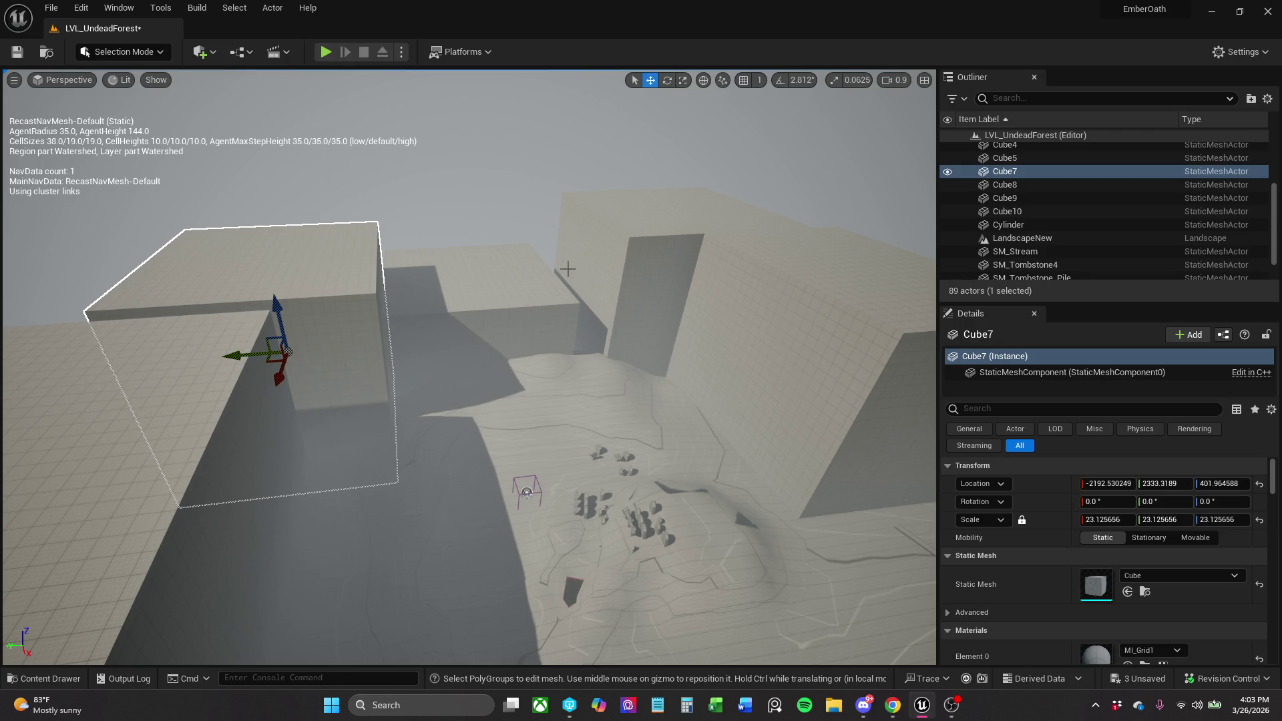
Slide Cube5 along Y, move Cube9 to -3107.6, -2553.4, 473.9, and save.
click(467, 348)
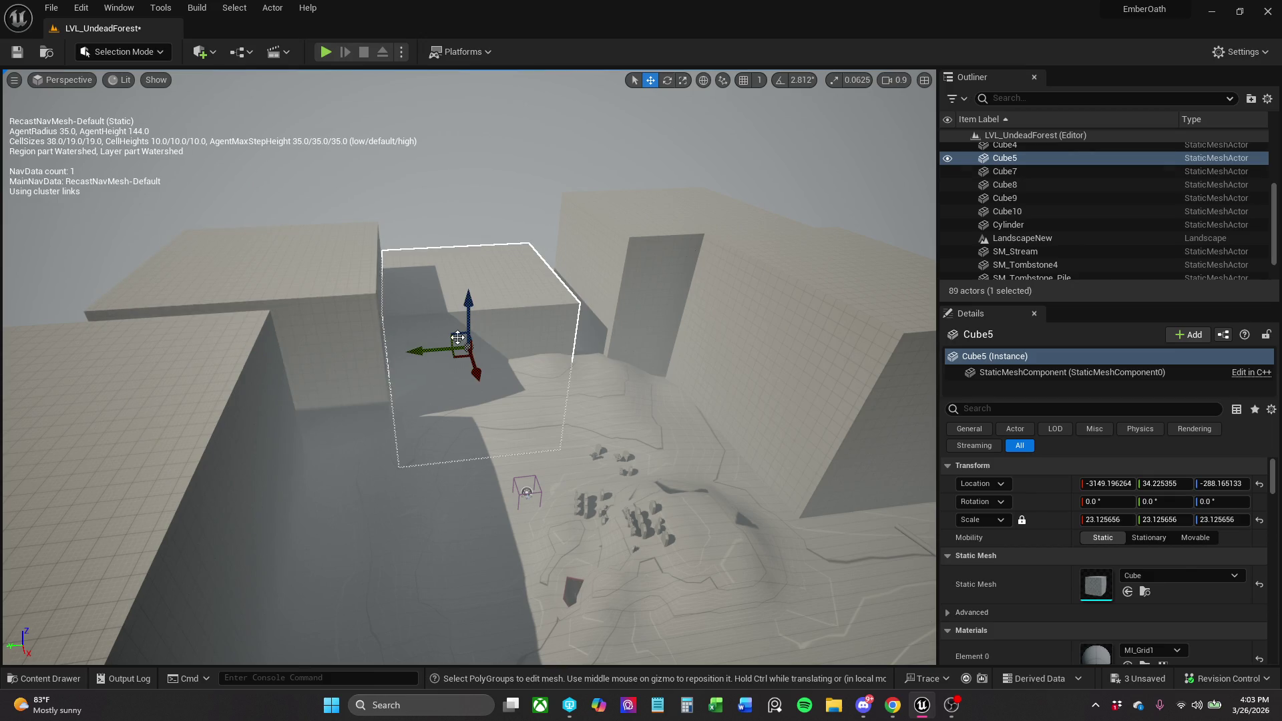
mouse_move(438, 349)
mouse_down()
mouse_move(385, 355)
mouse_move(410, 361)
mouse_move(443, 342)
mouse_up()
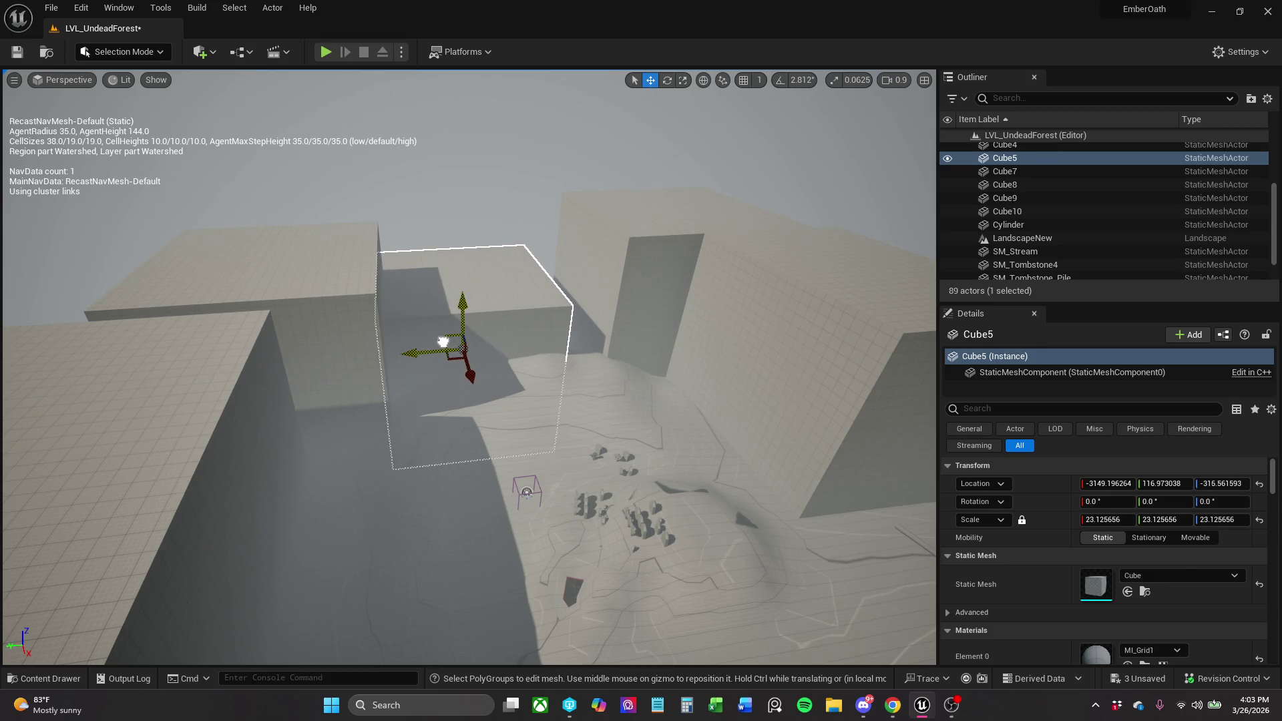
click(617, 281)
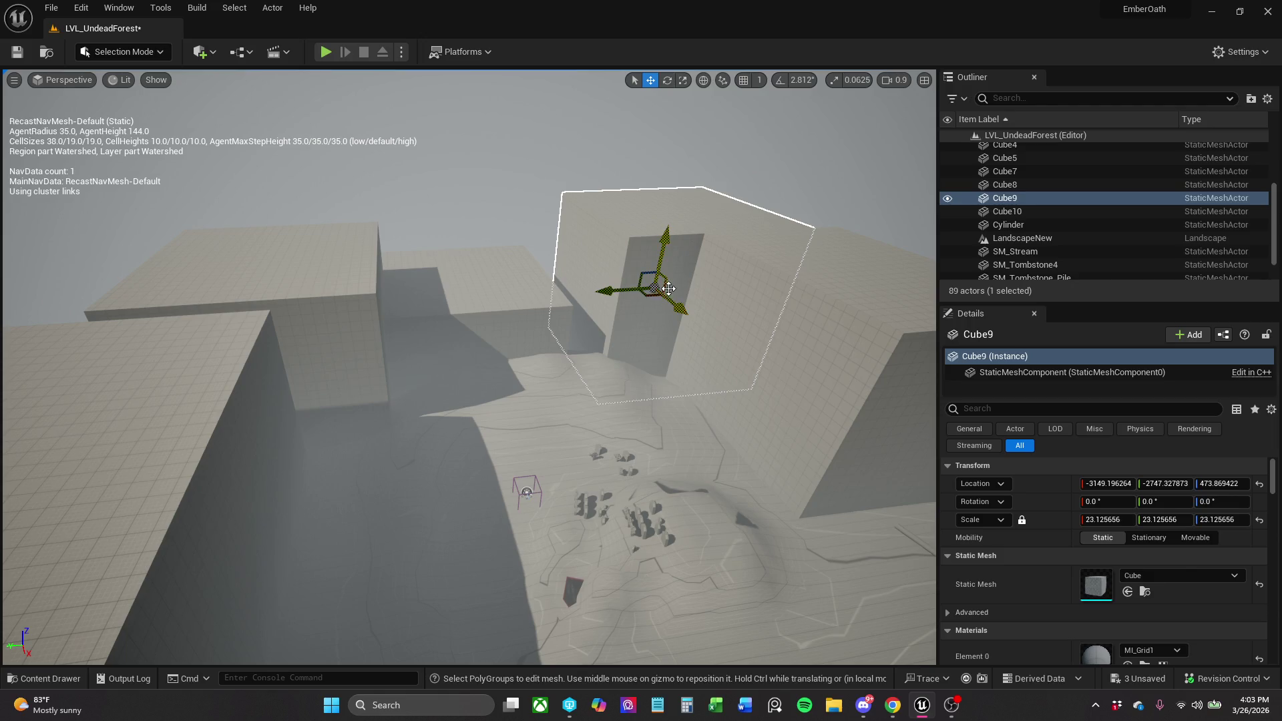
drag(645, 292, 631, 295)
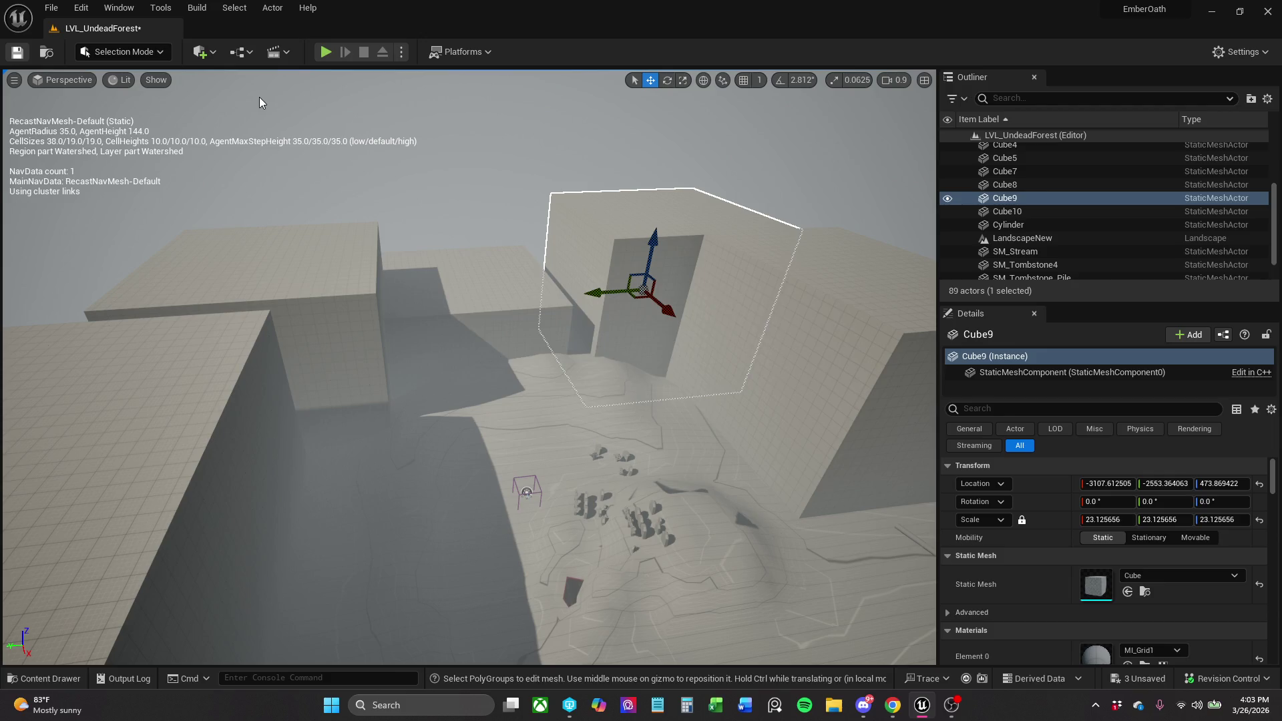
key(ctrl+s)
click(124, 81)
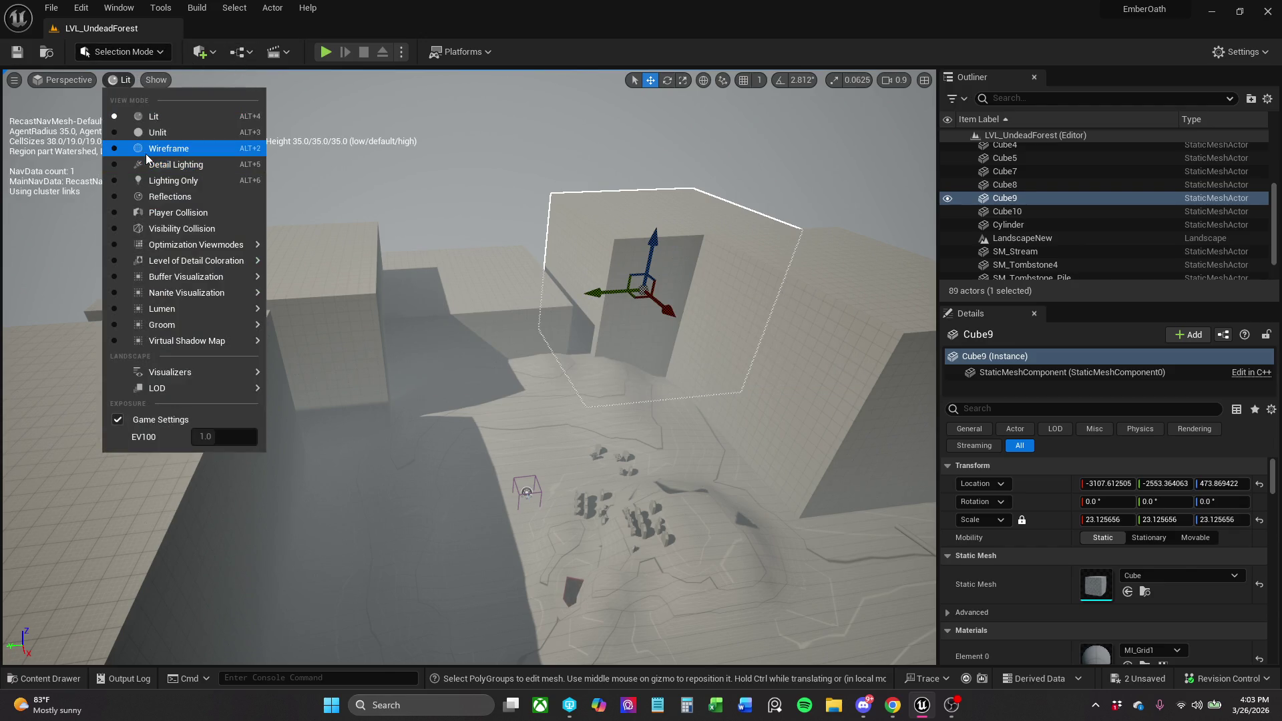
Preview the terrain in Player Collision view, then return to the Lit view.
click(195, 215)
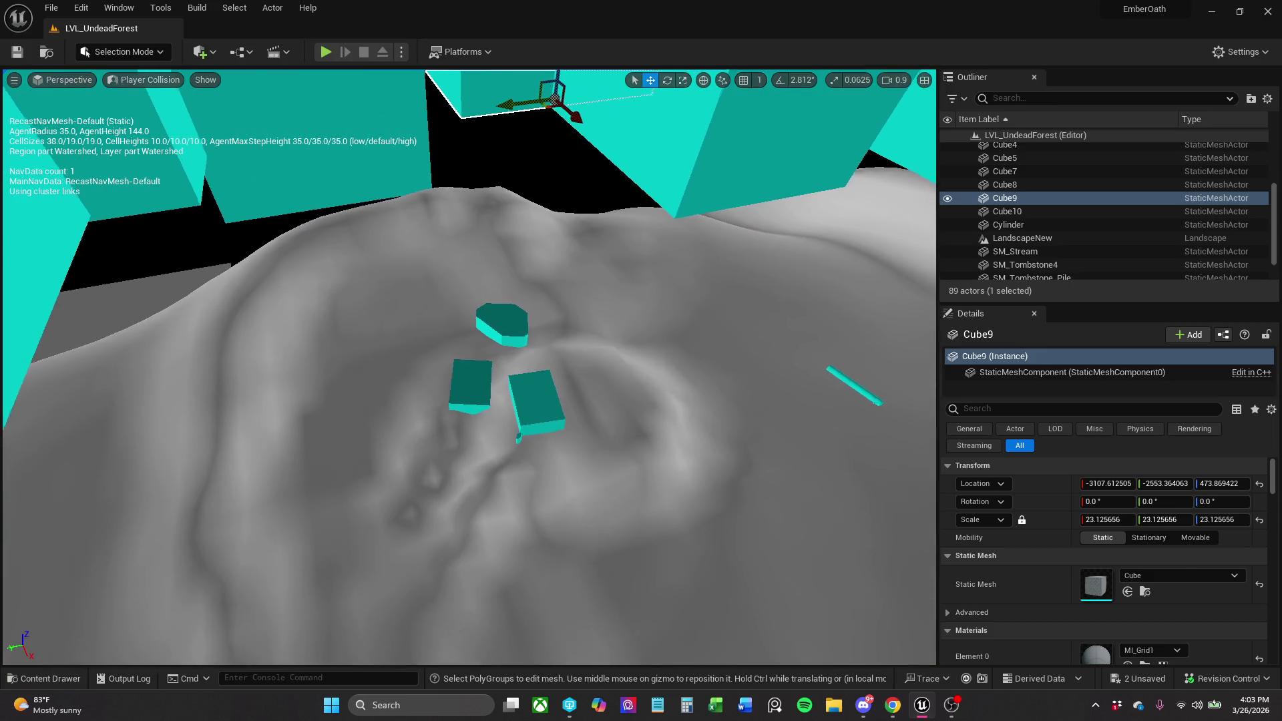
mouse_move(474, 334)
mouse_down()
mouse_move(478, 259)
mouse_move(408, 122)
mouse_up()
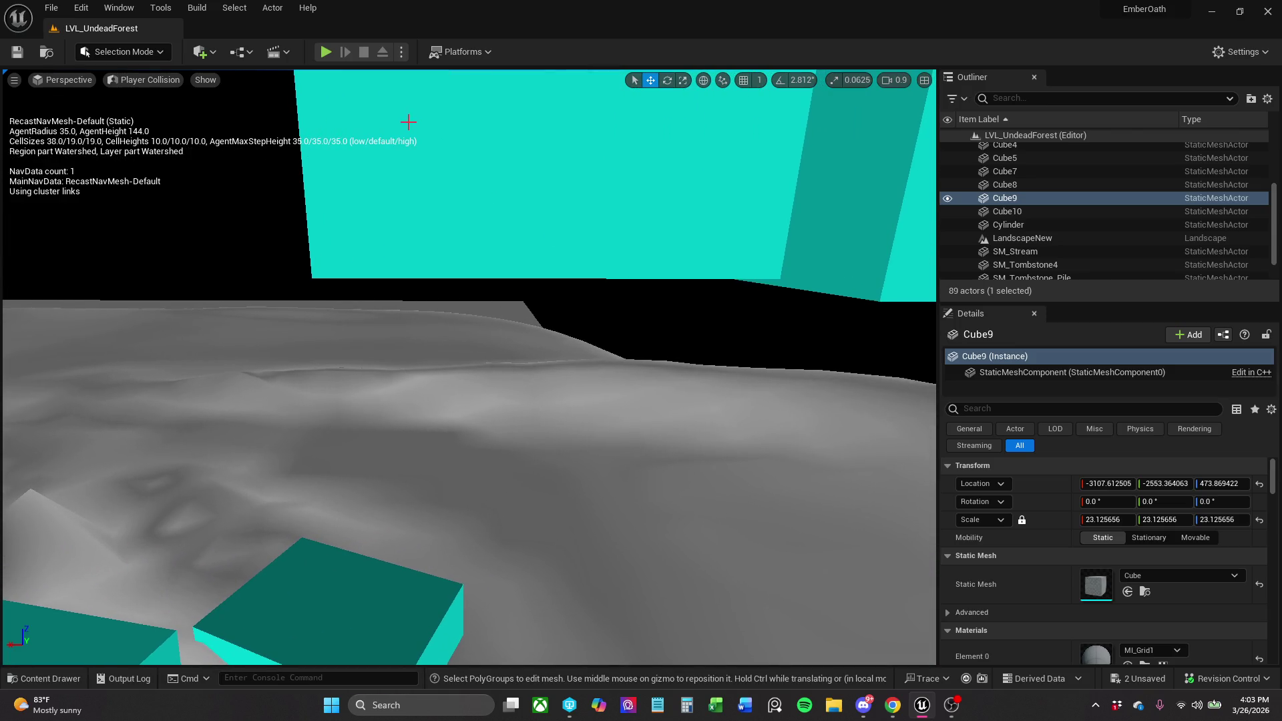
click(154, 80)
click(158, 115)
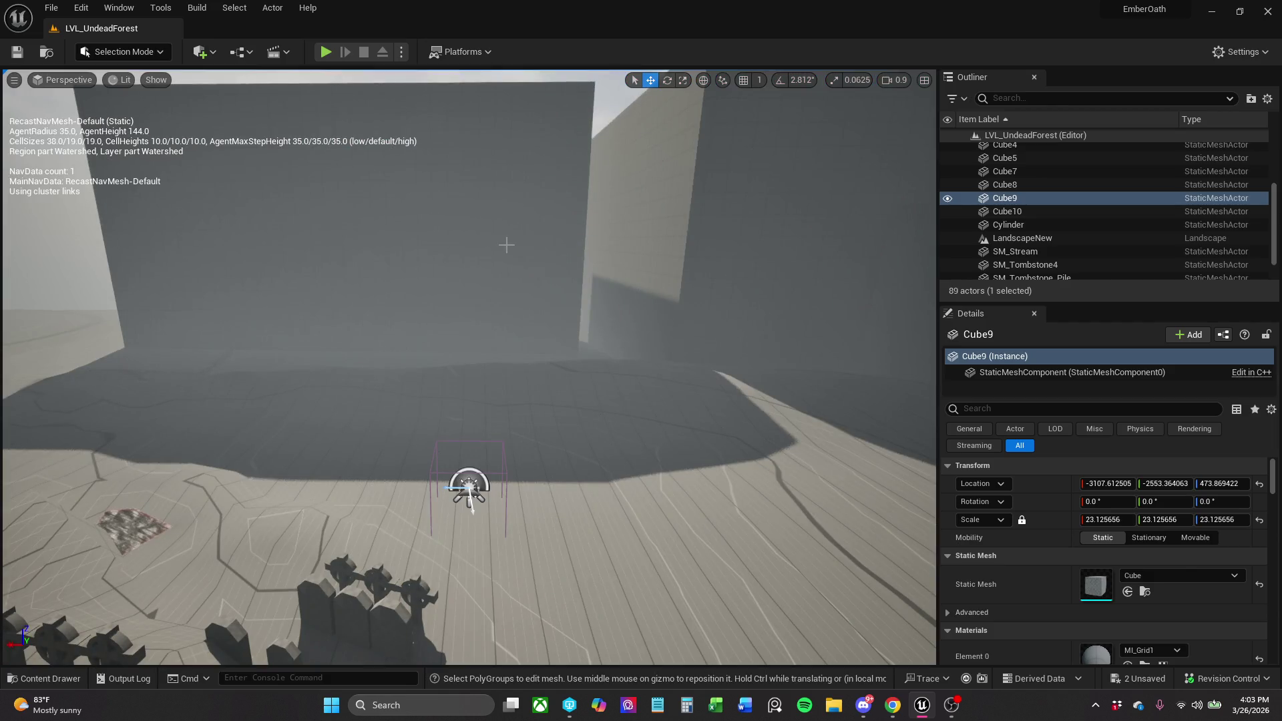
Switch to Landscape mode and back to Selection mode.
click(155, 51)
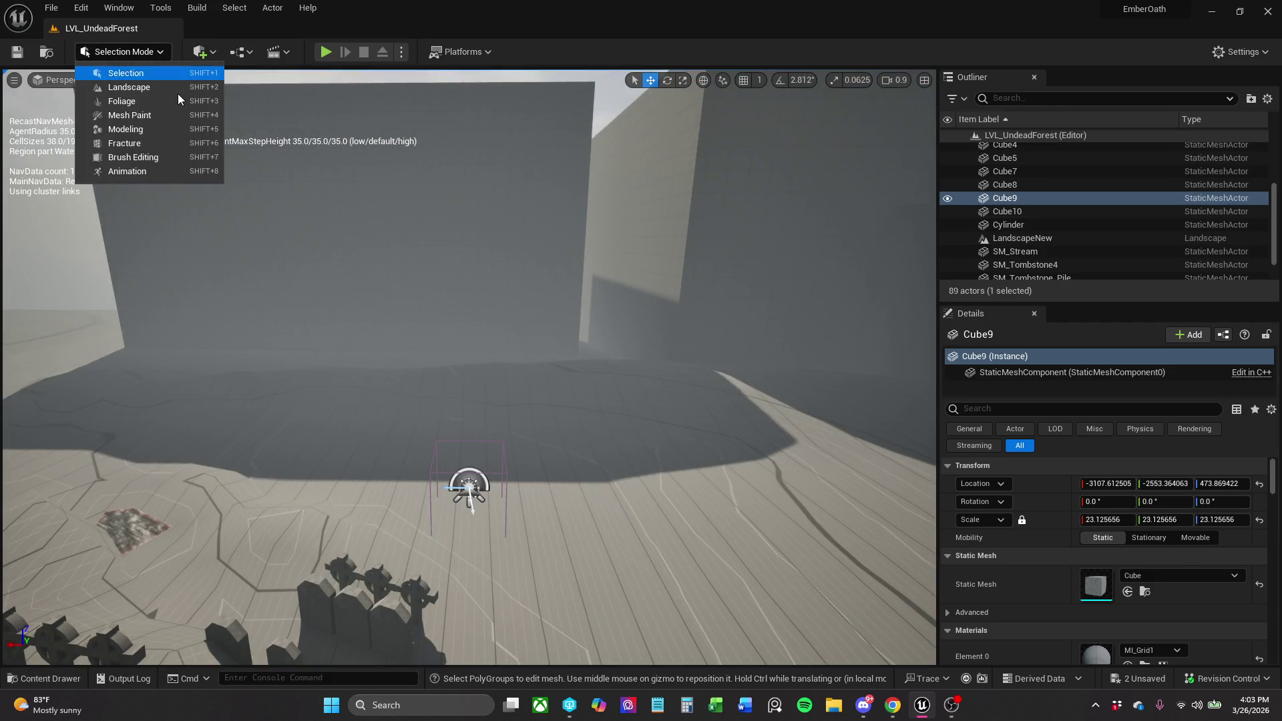
click(147, 90)
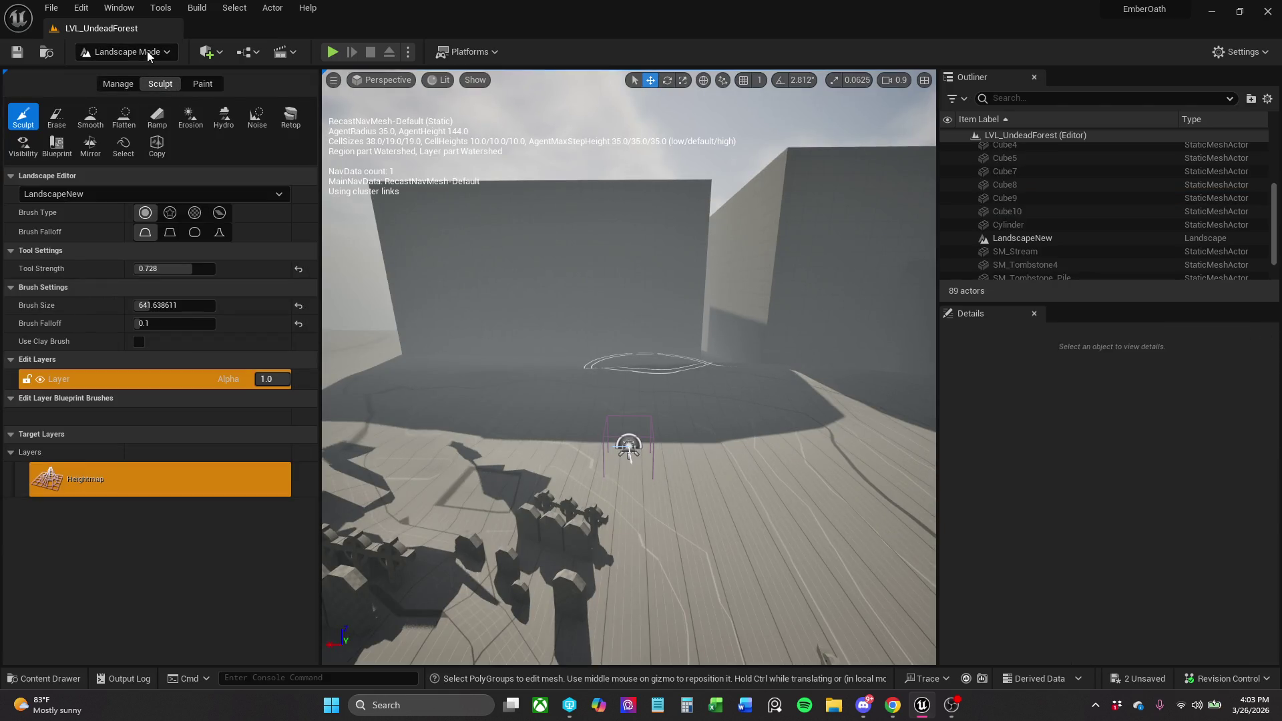
click(147, 50)
click(168, 74)
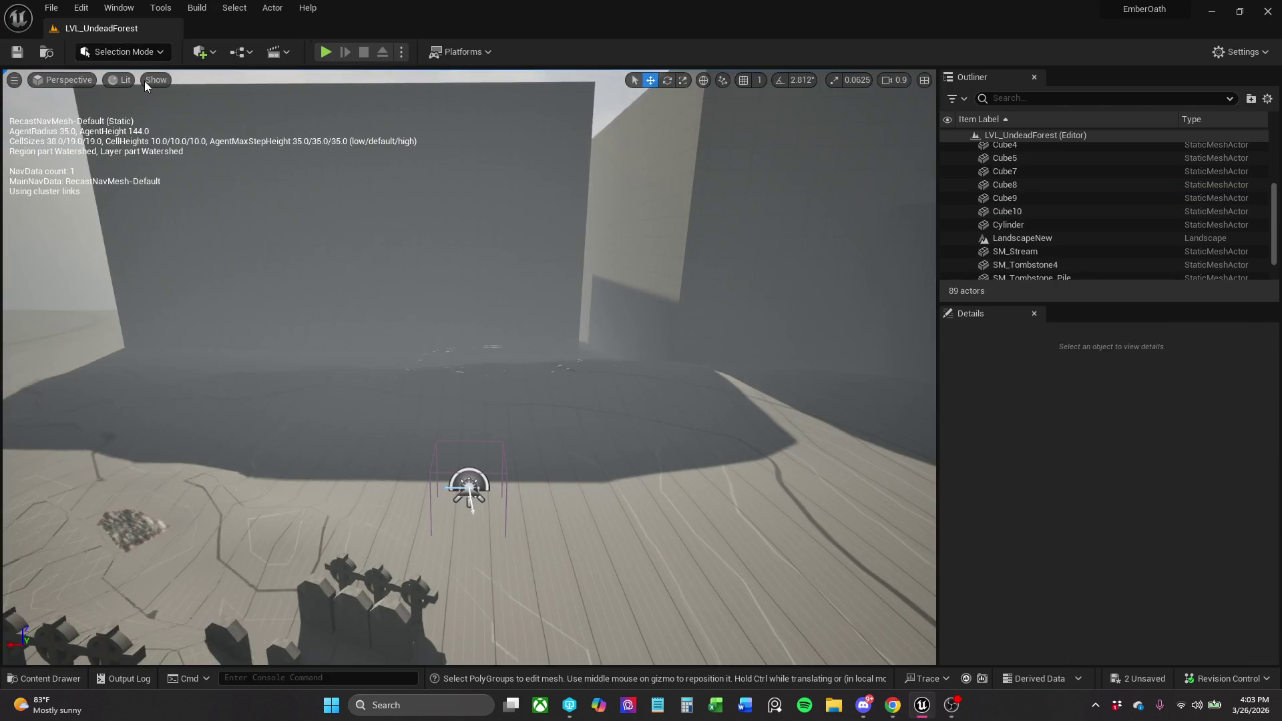
Set the viewport to Player Collision and start Play In Editor.
click(122, 79)
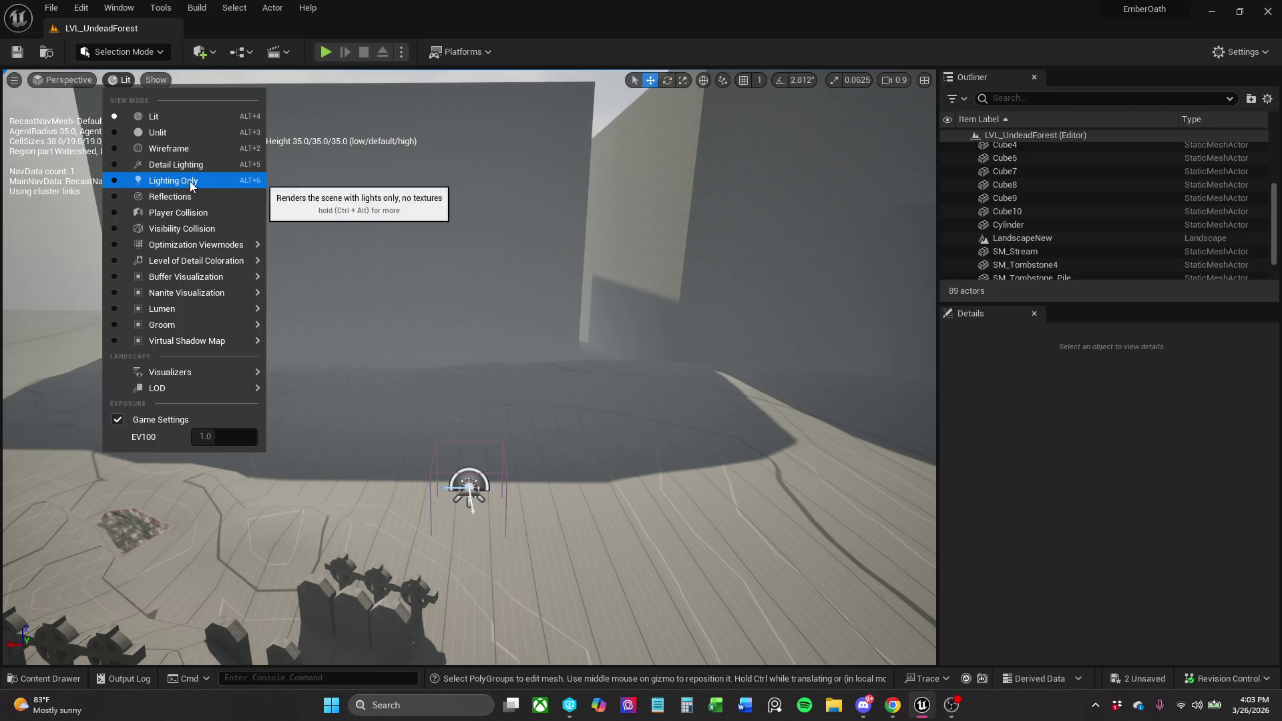
click(195, 217)
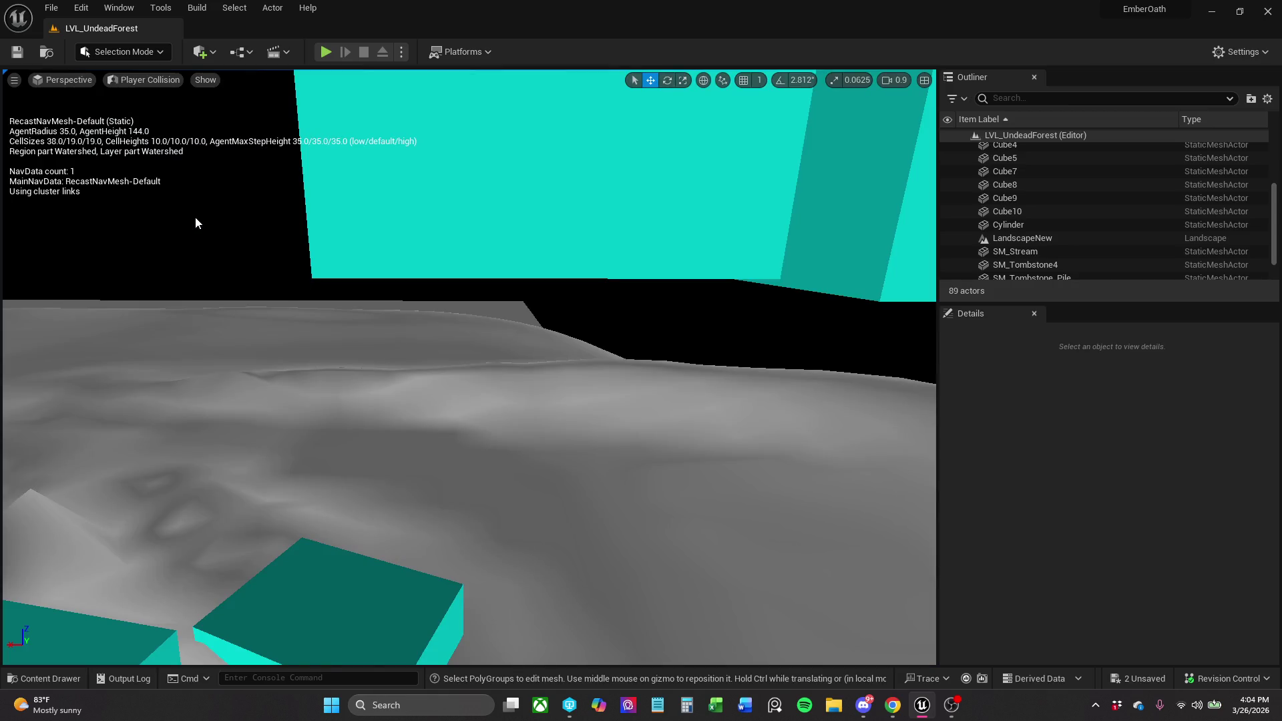
click(138, 82)
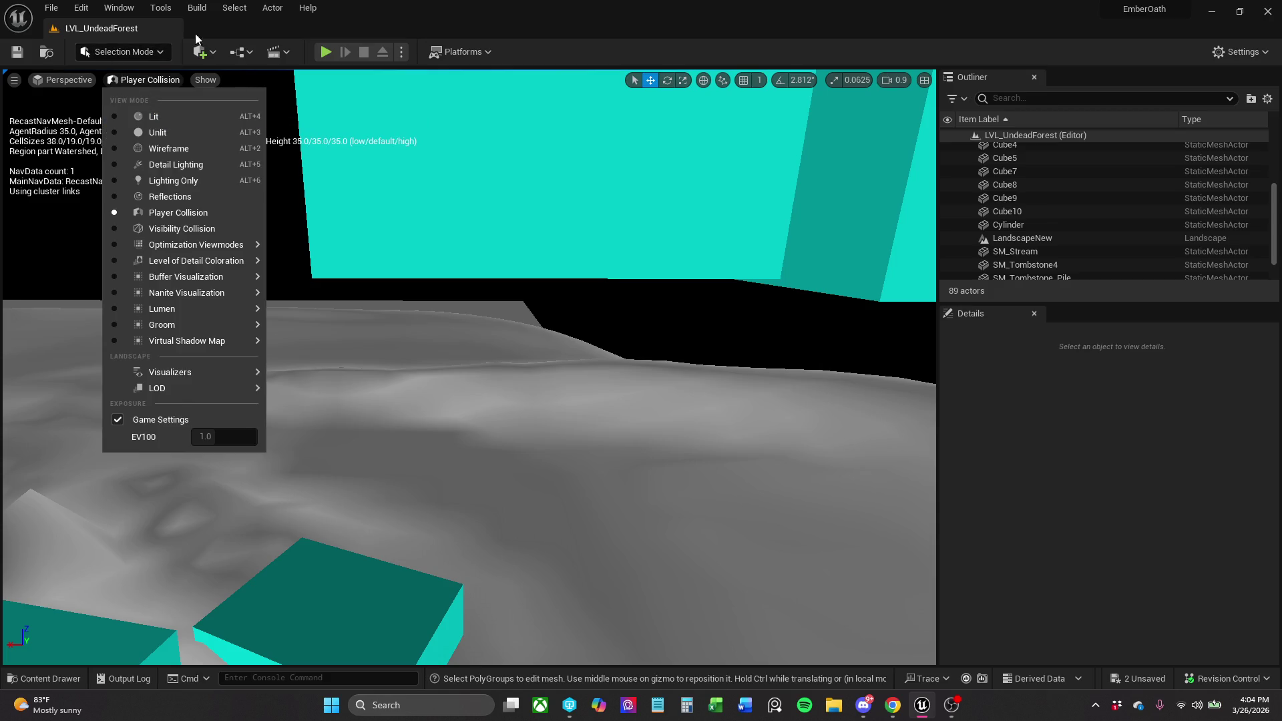
click(323, 54)
click(331, 55)
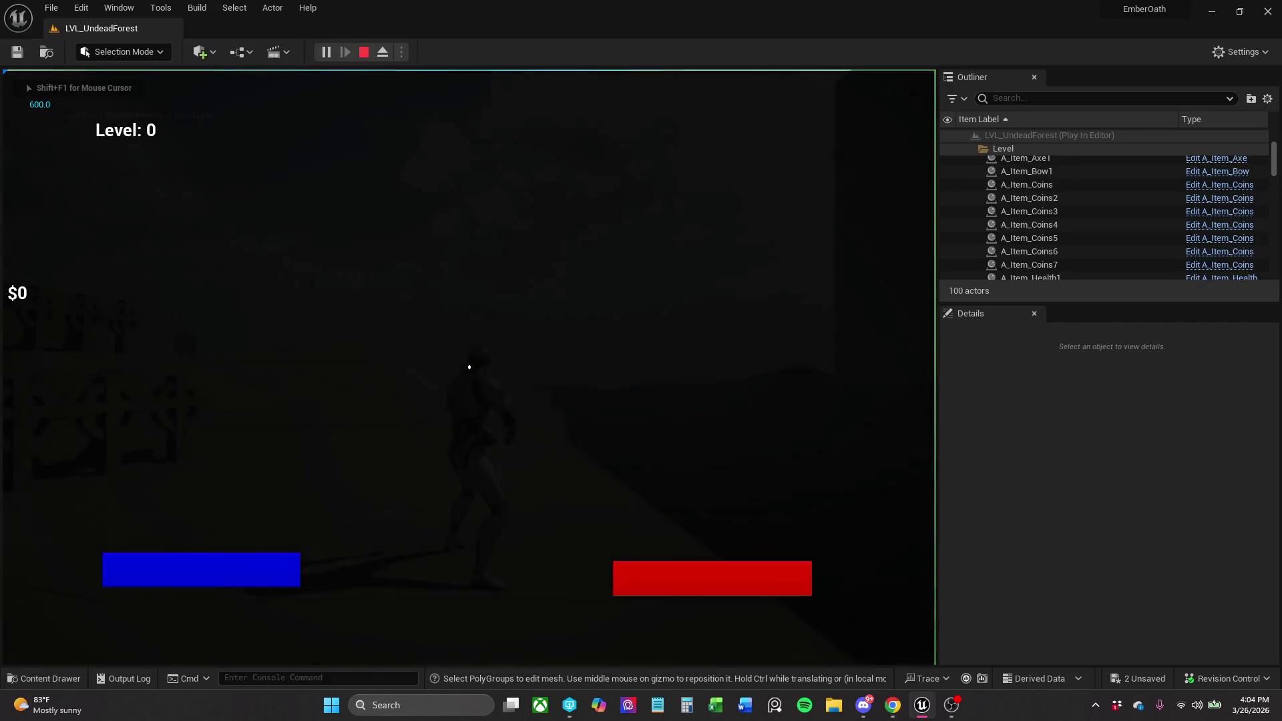
Sprint the character across the terrain to the grid wall, then stop Play In Editor.
key(shift+w)
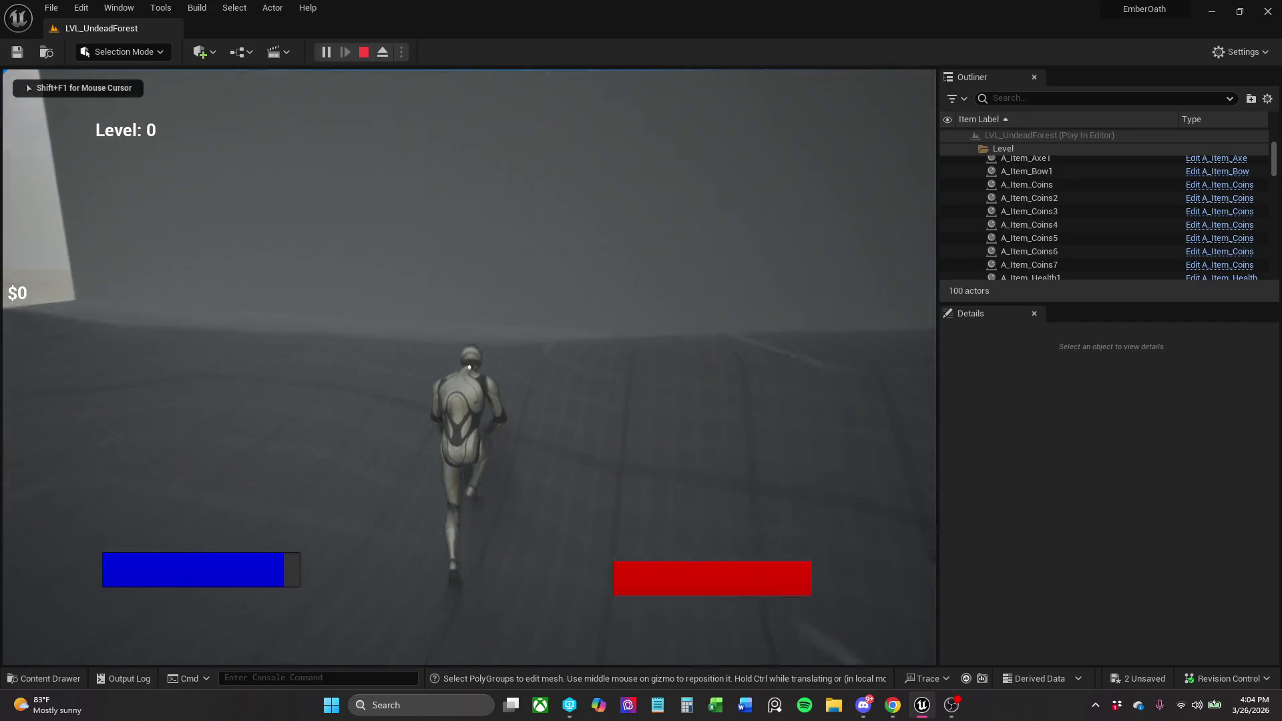
key(shift+w)
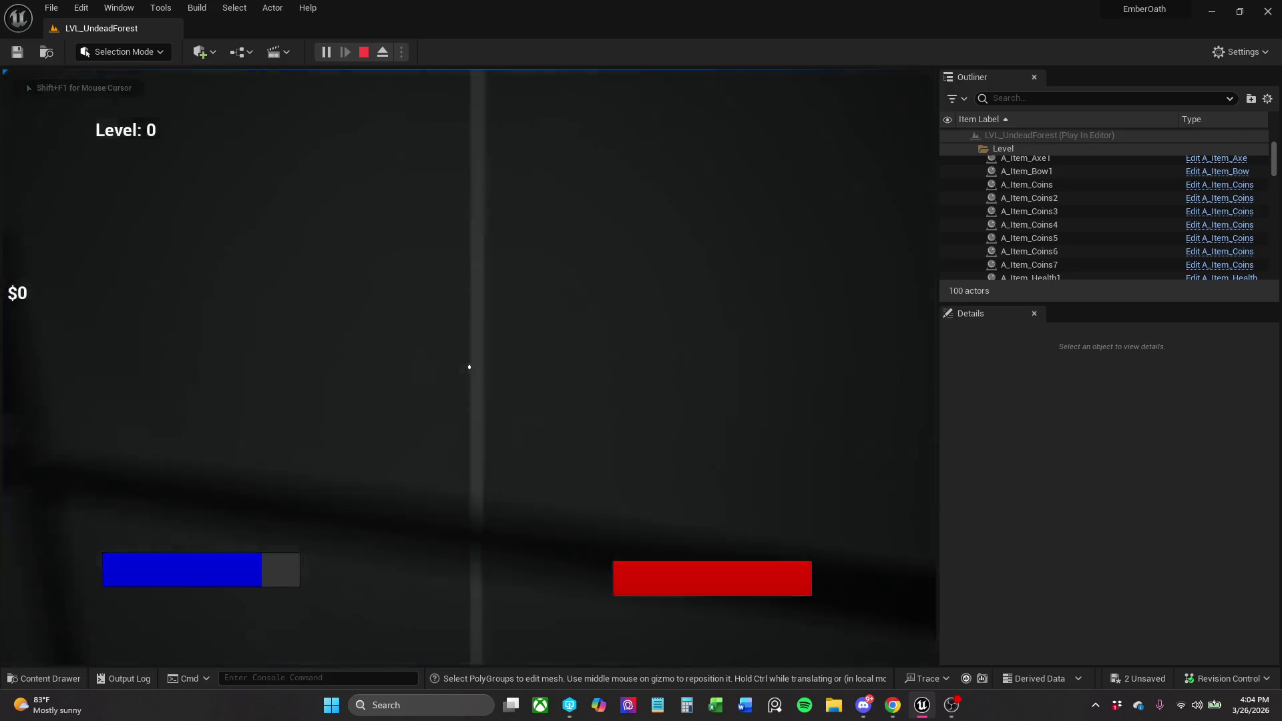
key(shift+w)
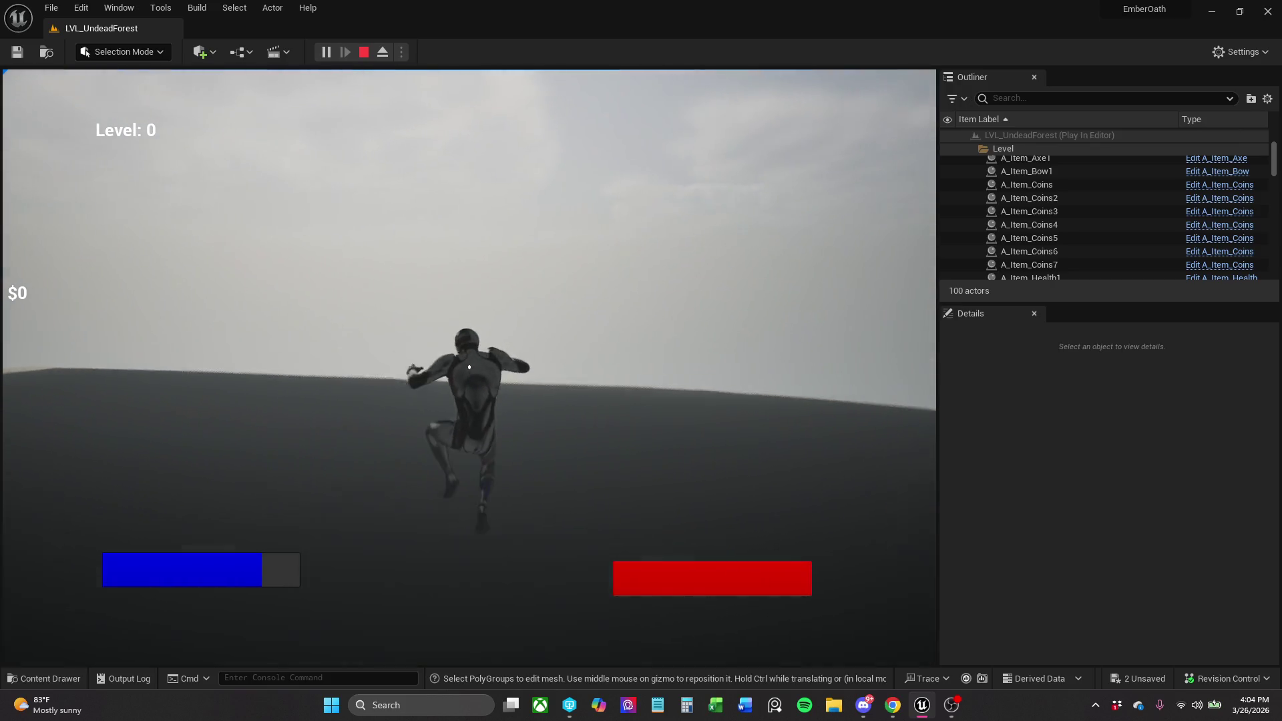
key(shift+w)
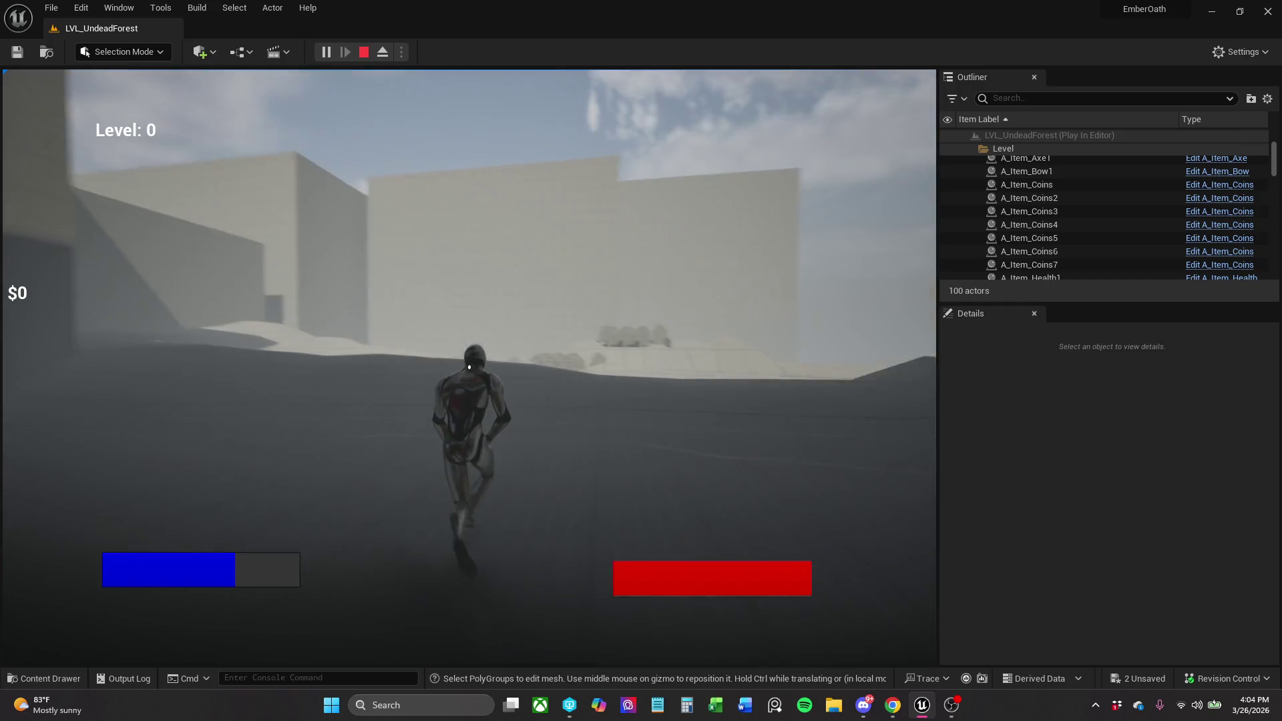
key(w)
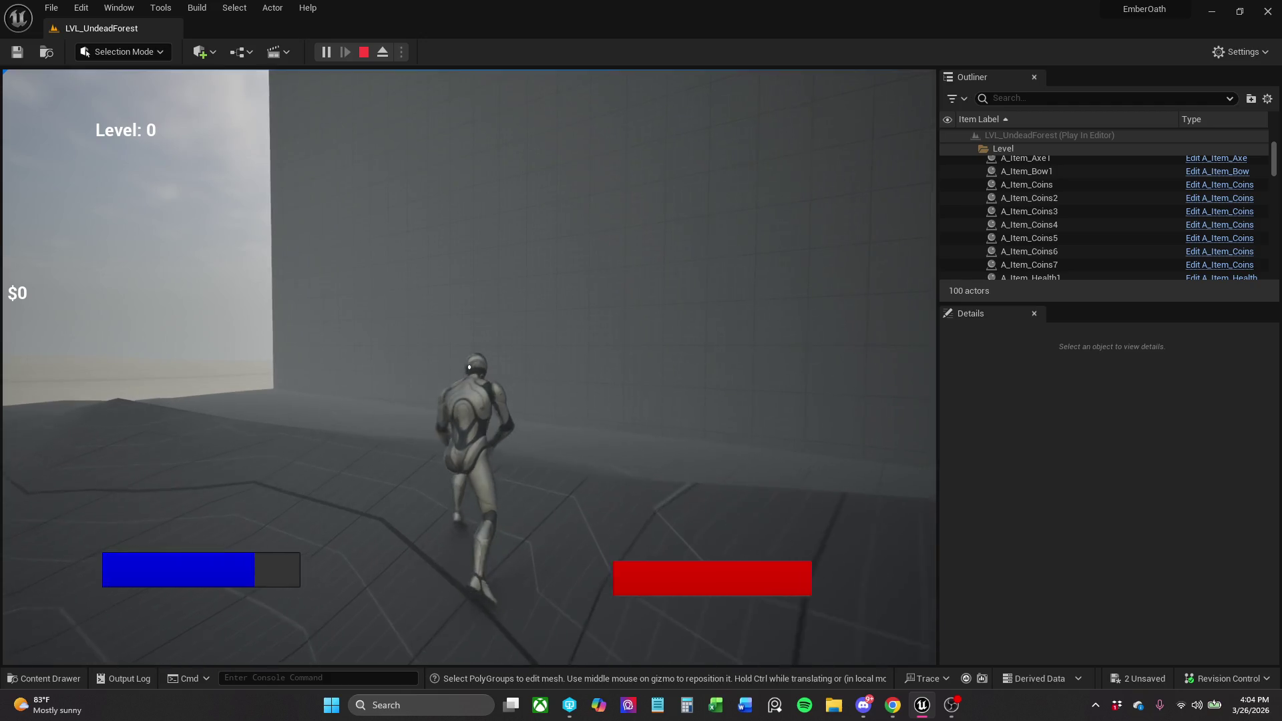
key(a)
key(w)
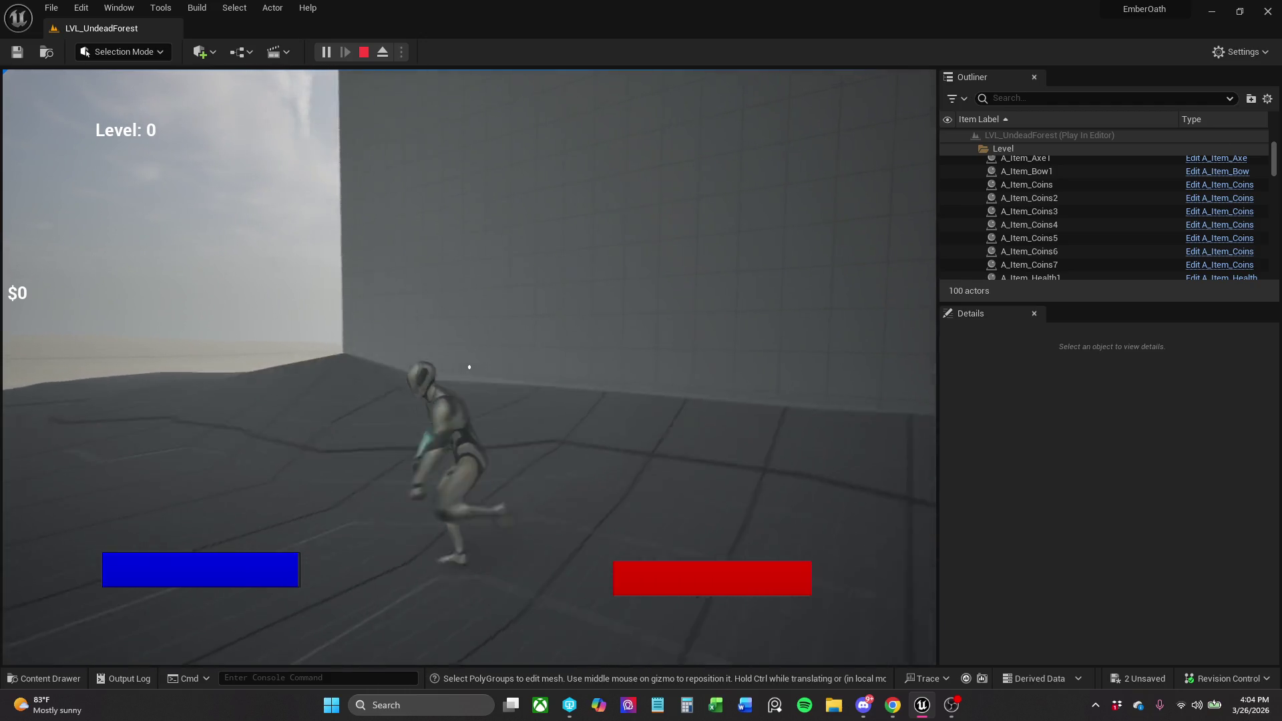
key(shift+w)
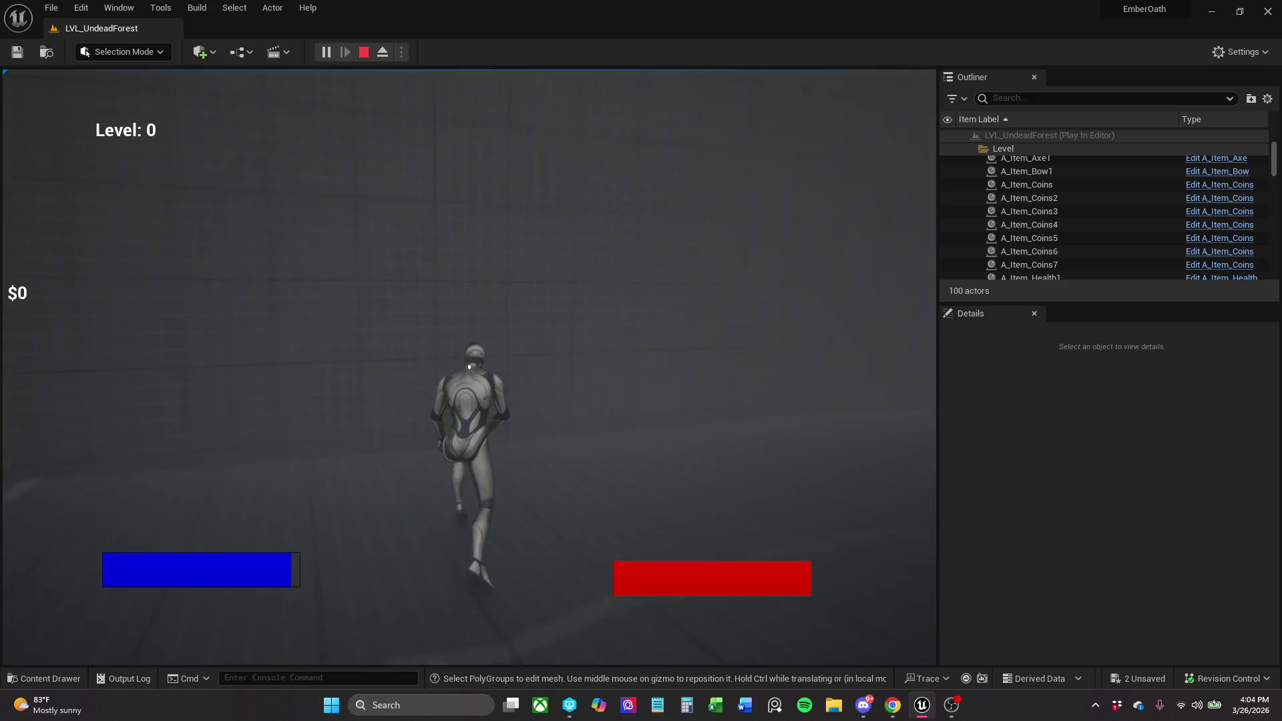
key(Escape)
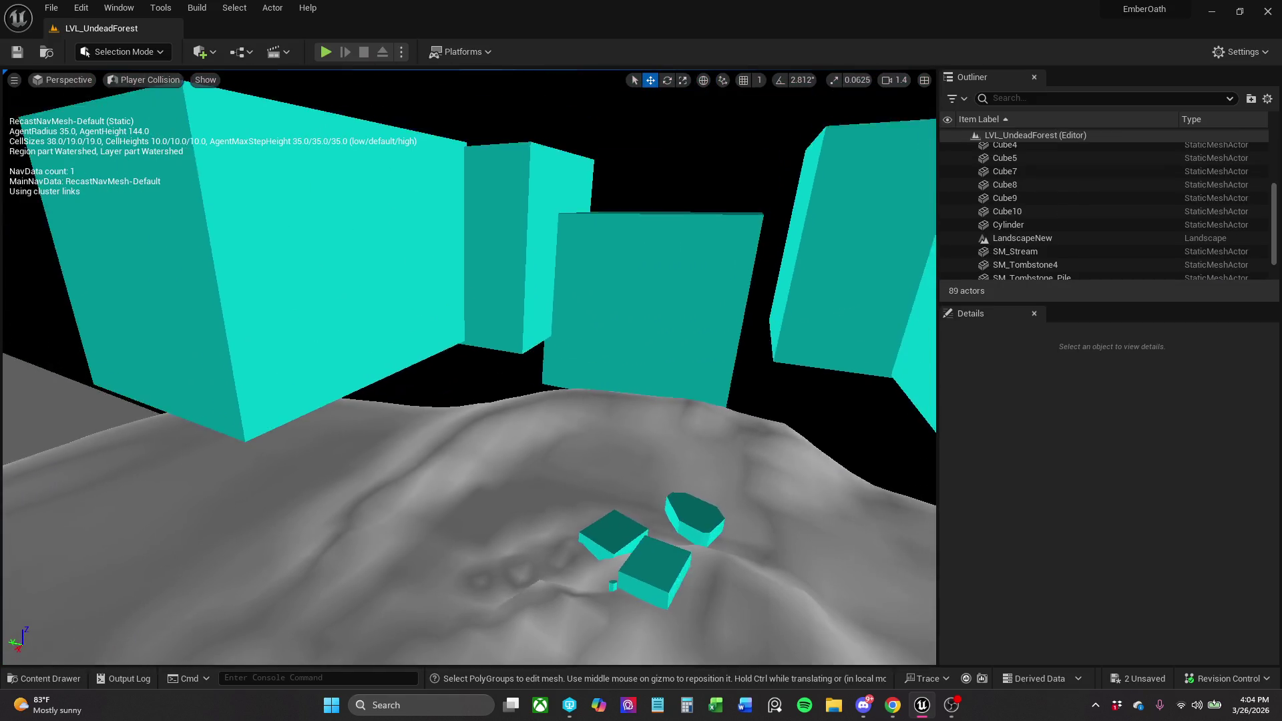
Lower and then raise the Cube8 wall, toggling between Lit and Player Collision view modes.
click(346, 309)
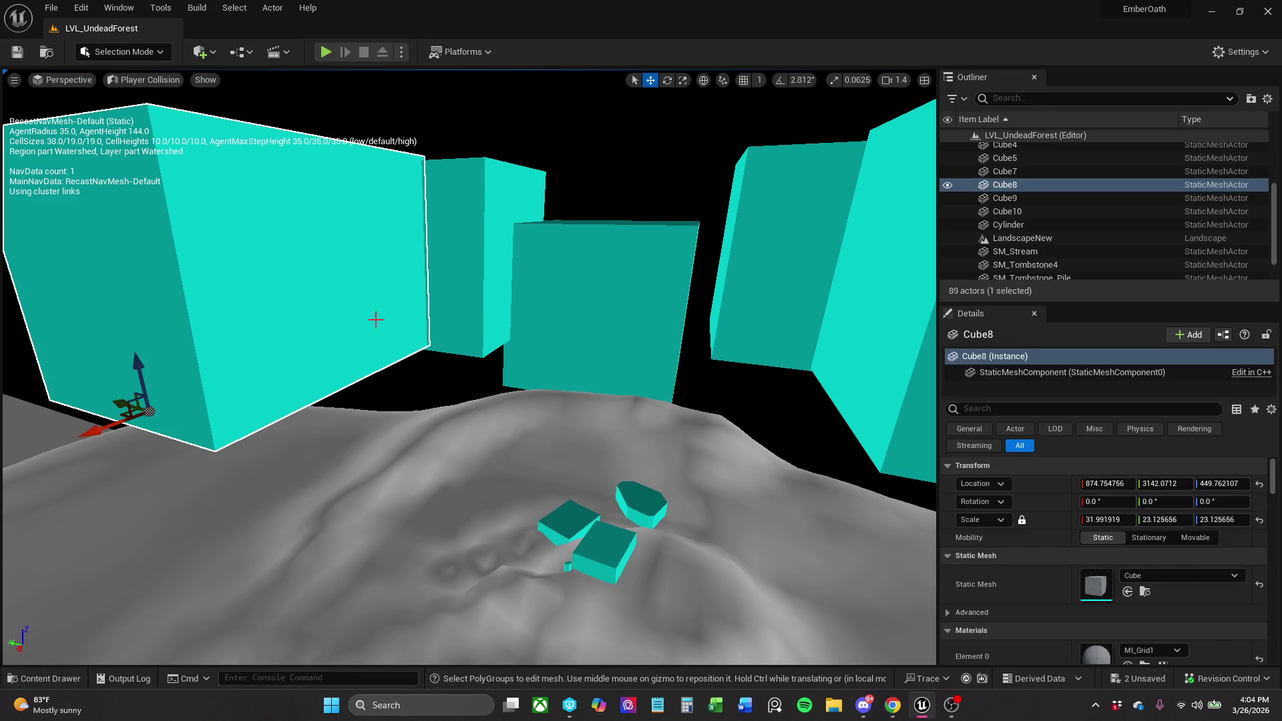
mouse_move(139, 372)
mouse_down()
mouse_move(140, 408)
mouse_move(140, 389)
mouse_up()
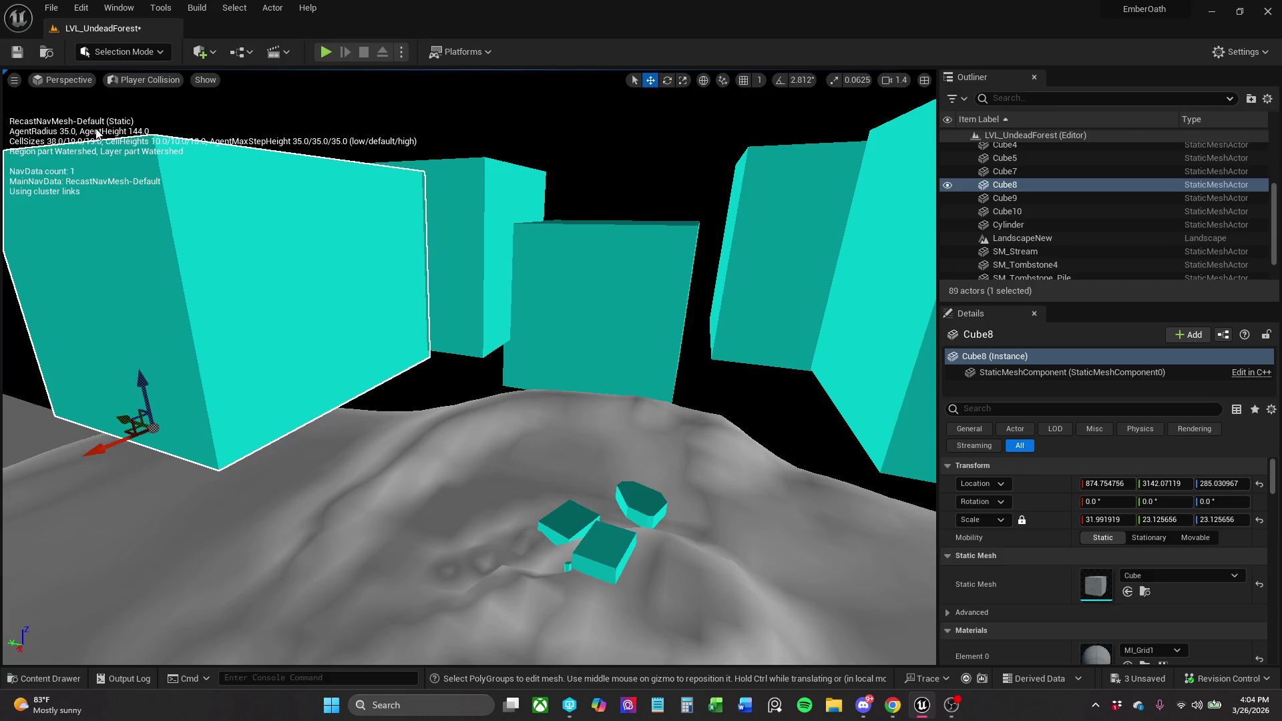
click(148, 79)
click(160, 115)
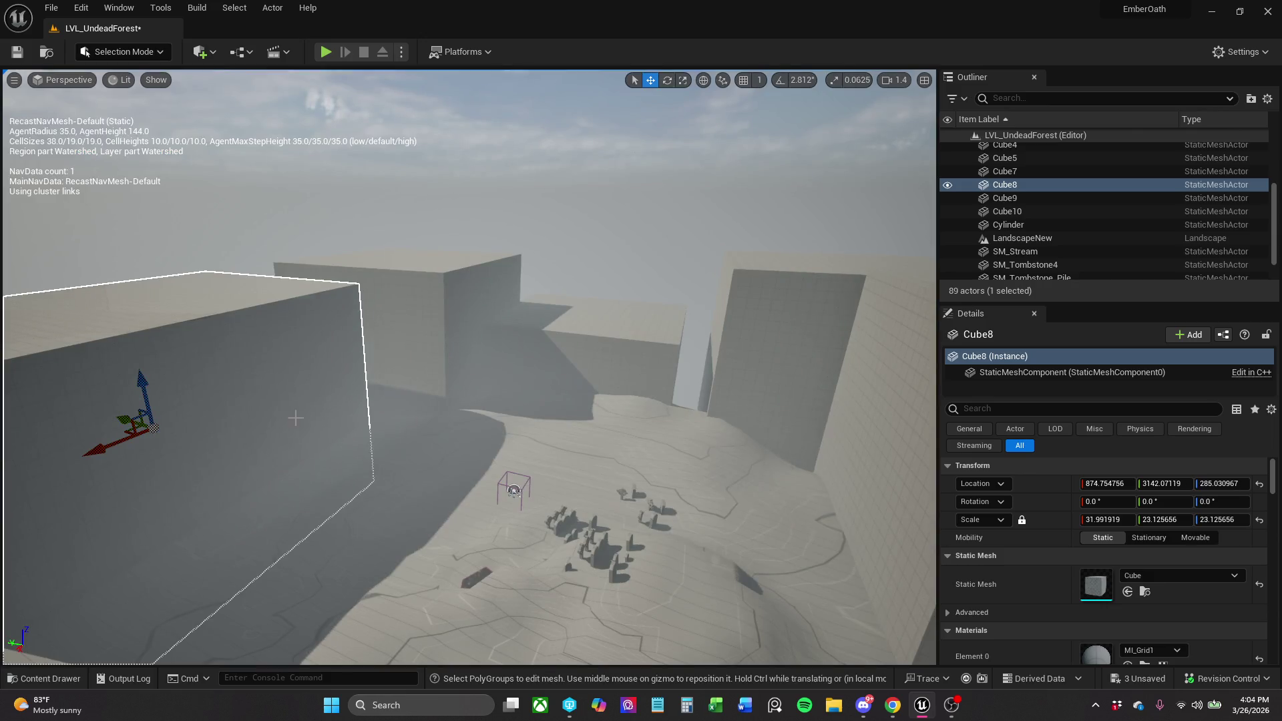
drag(141, 386, 135, 228)
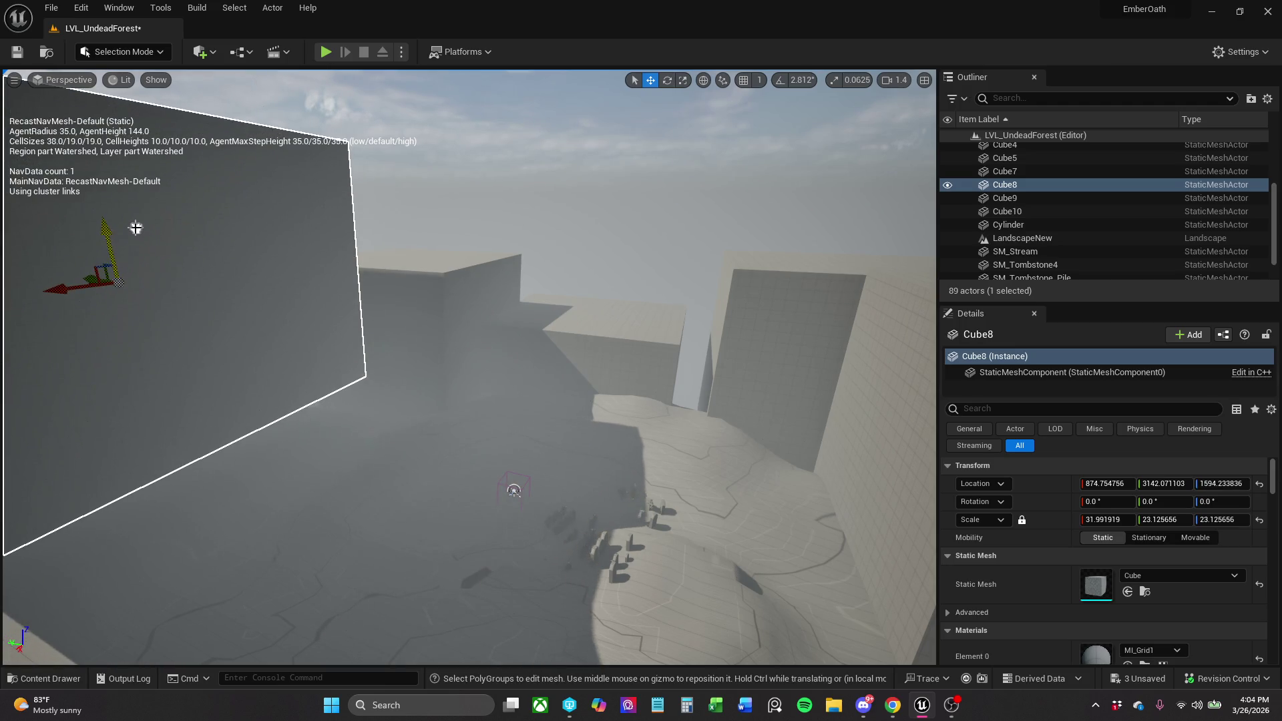
click(113, 81)
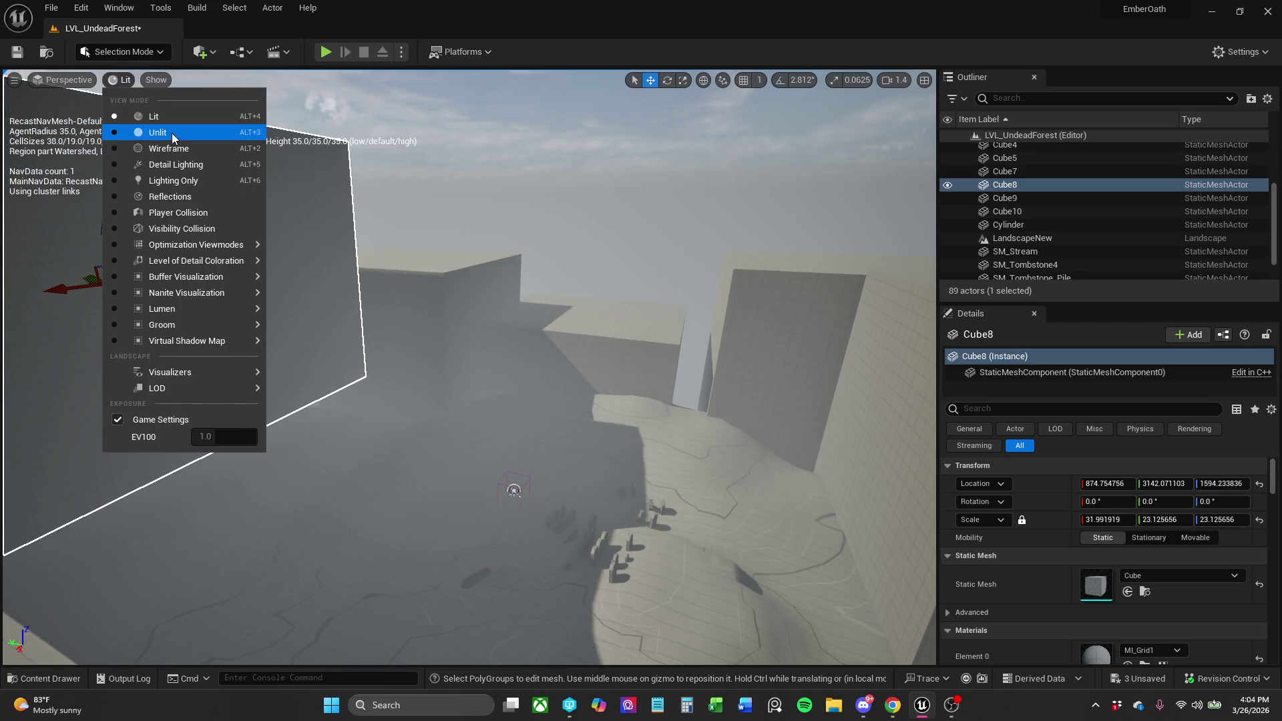
click(198, 213)
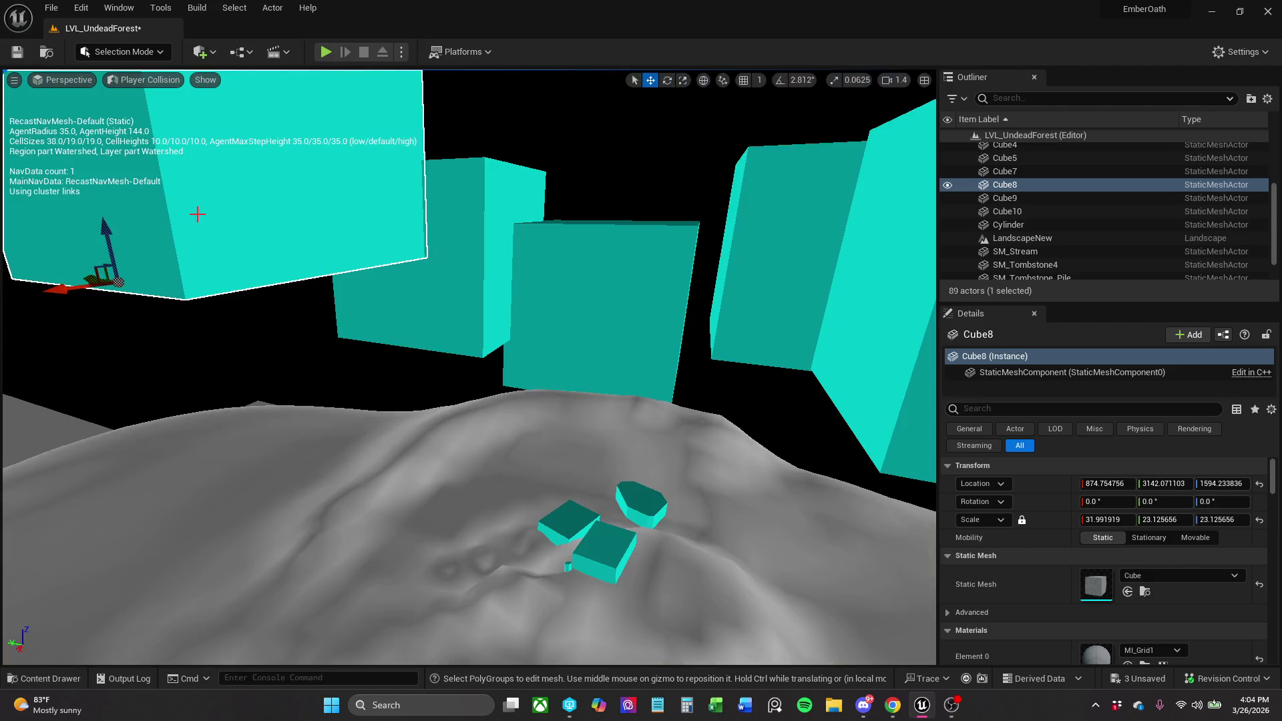
Set Cube8 onto the landscape, lift it slightly off the ground and slide it sideways.
drag(256, 222, 215, 165)
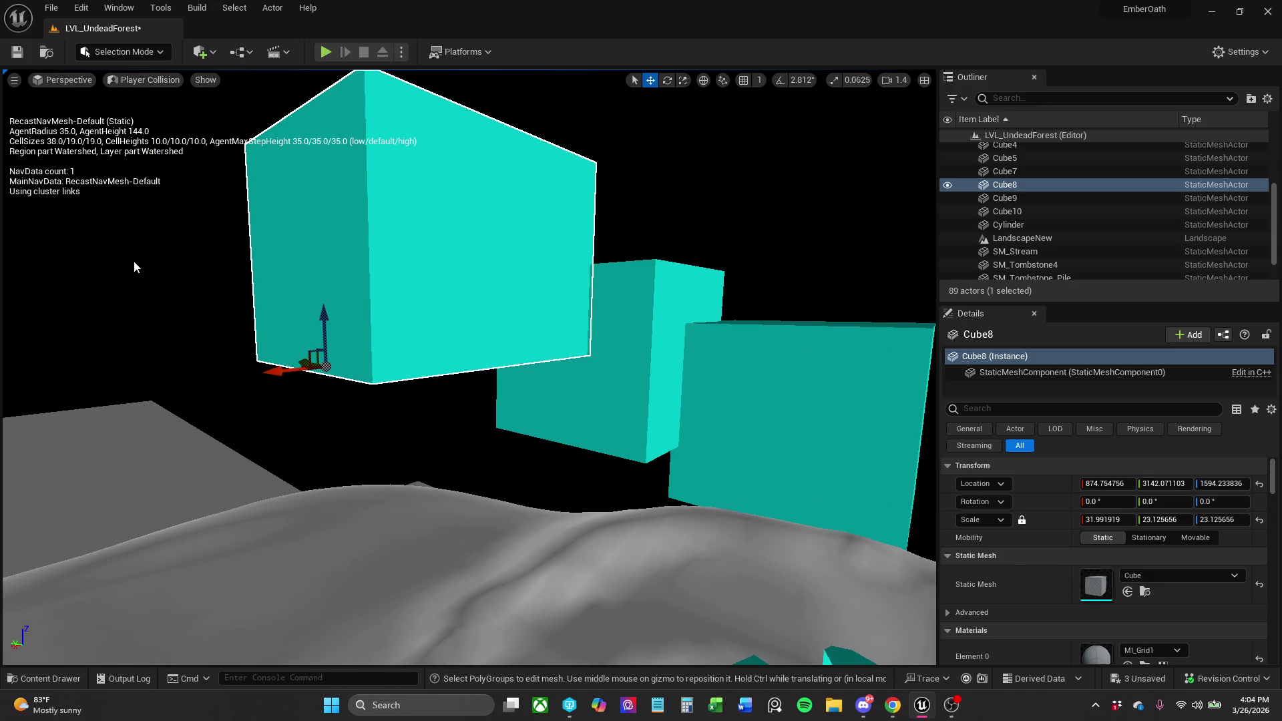
mouse_move(326, 321)
mouse_down()
mouse_move(315, 519)
mouse_move(320, 501)
mouse_up()
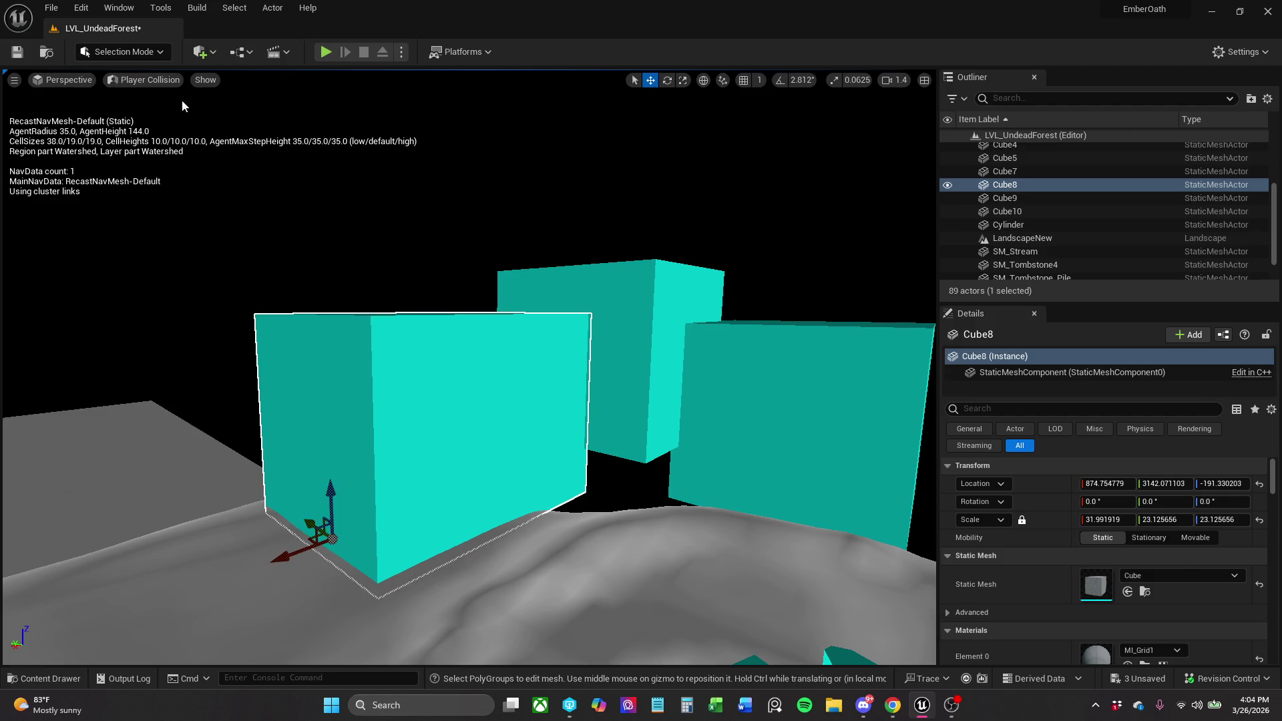
click(167, 80)
click(170, 121)
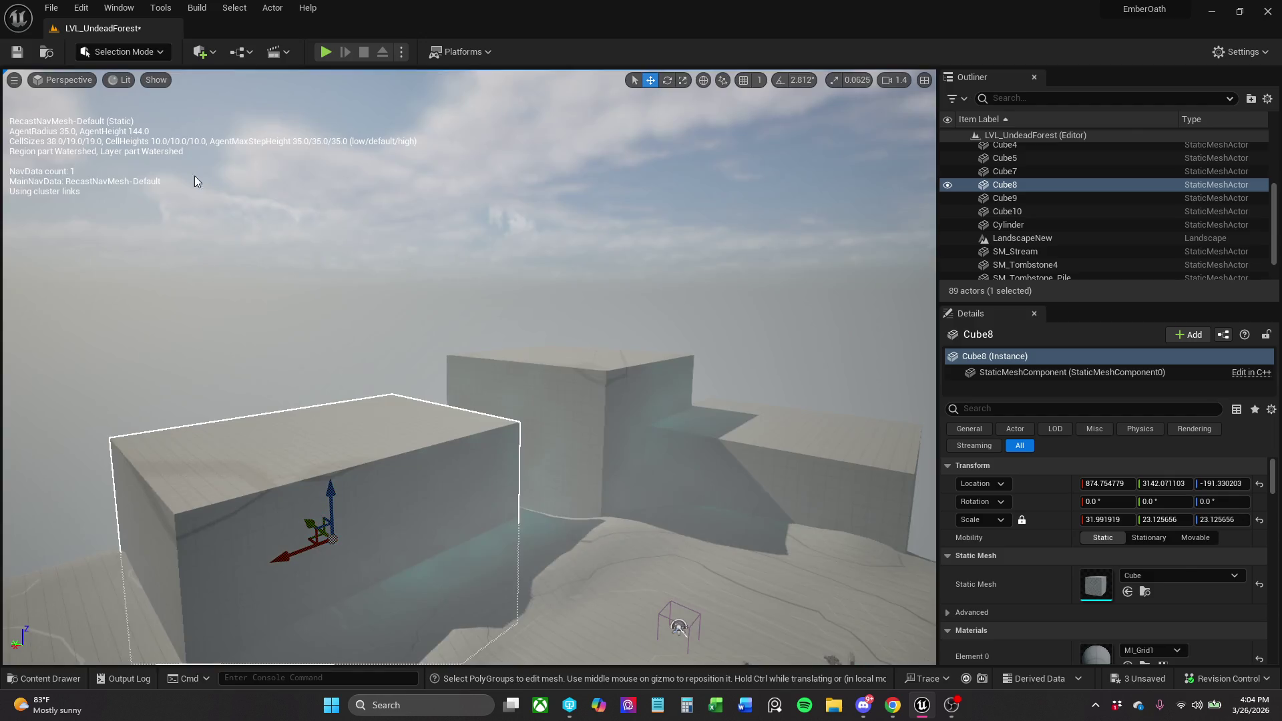
drag(332, 502, 334, 464)
mouse_move(308, 512)
mouse_down()
mouse_move(444, 515)
mouse_move(754, 386)
mouse_up()
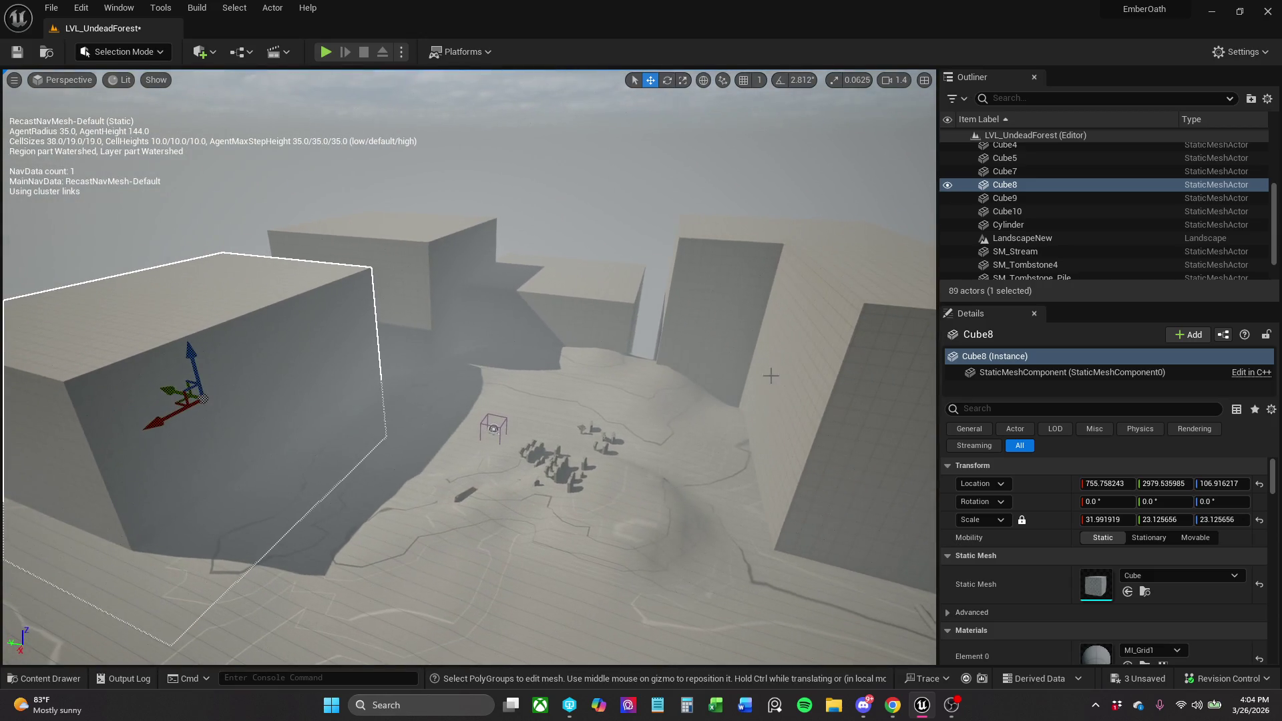
Shift the tall Cube9 block across the ground plane.
click(713, 292)
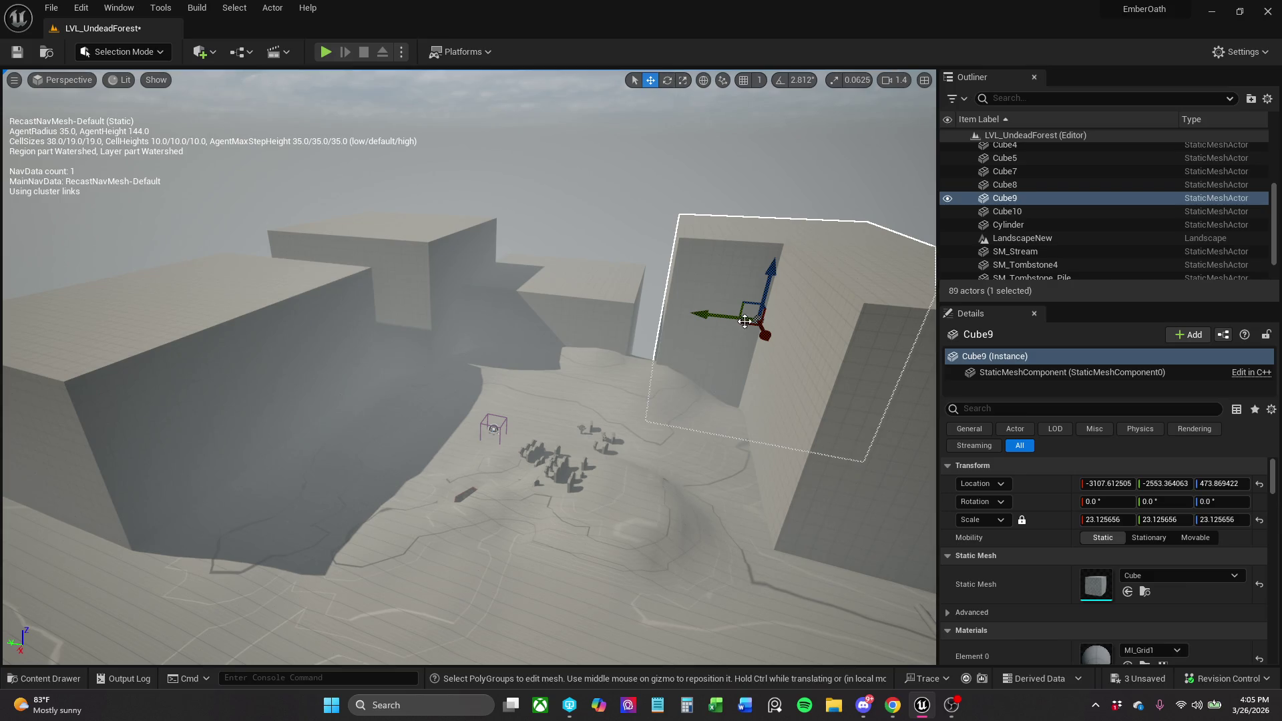
drag(745, 324, 729, 328)
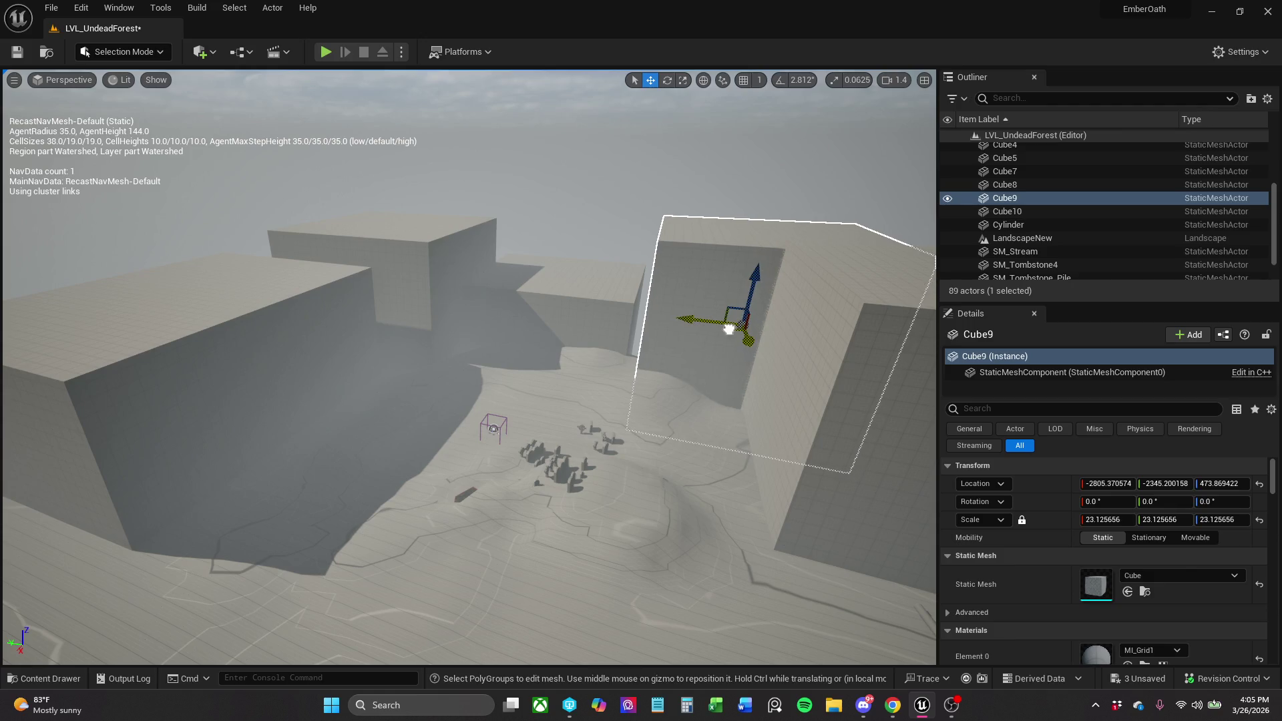
scroll(725, 338, up, 2)
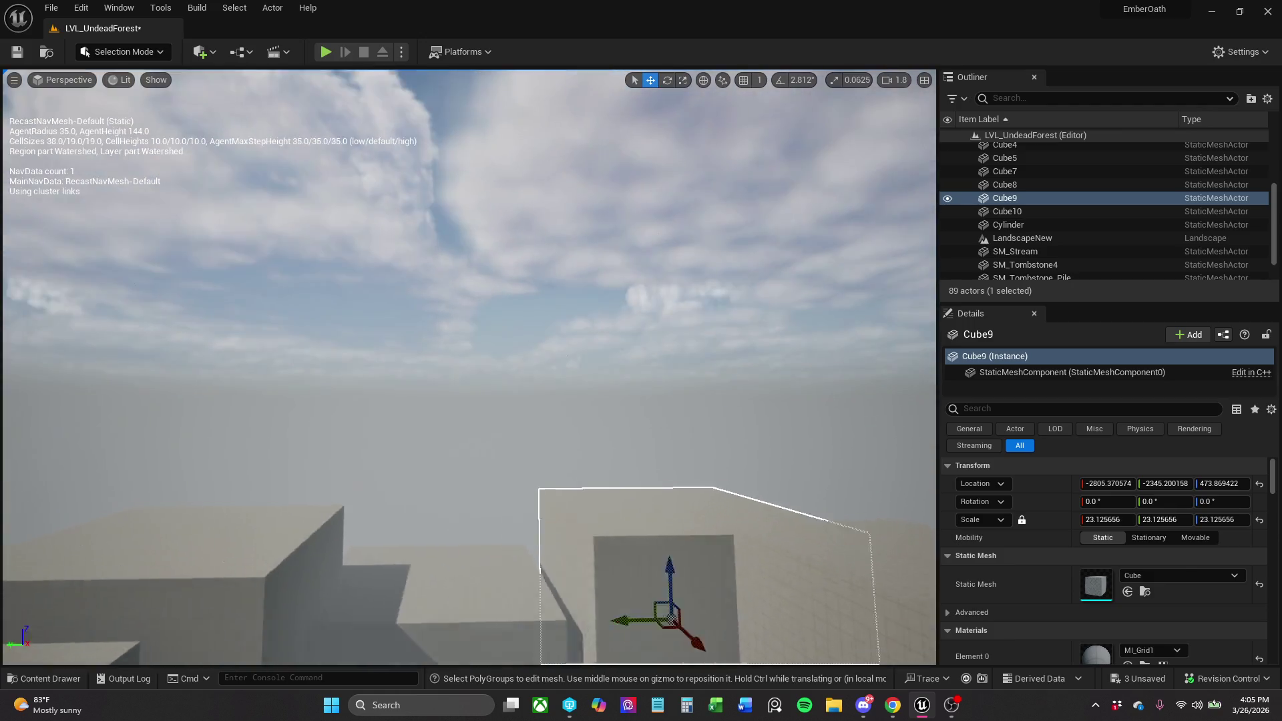
key(e)
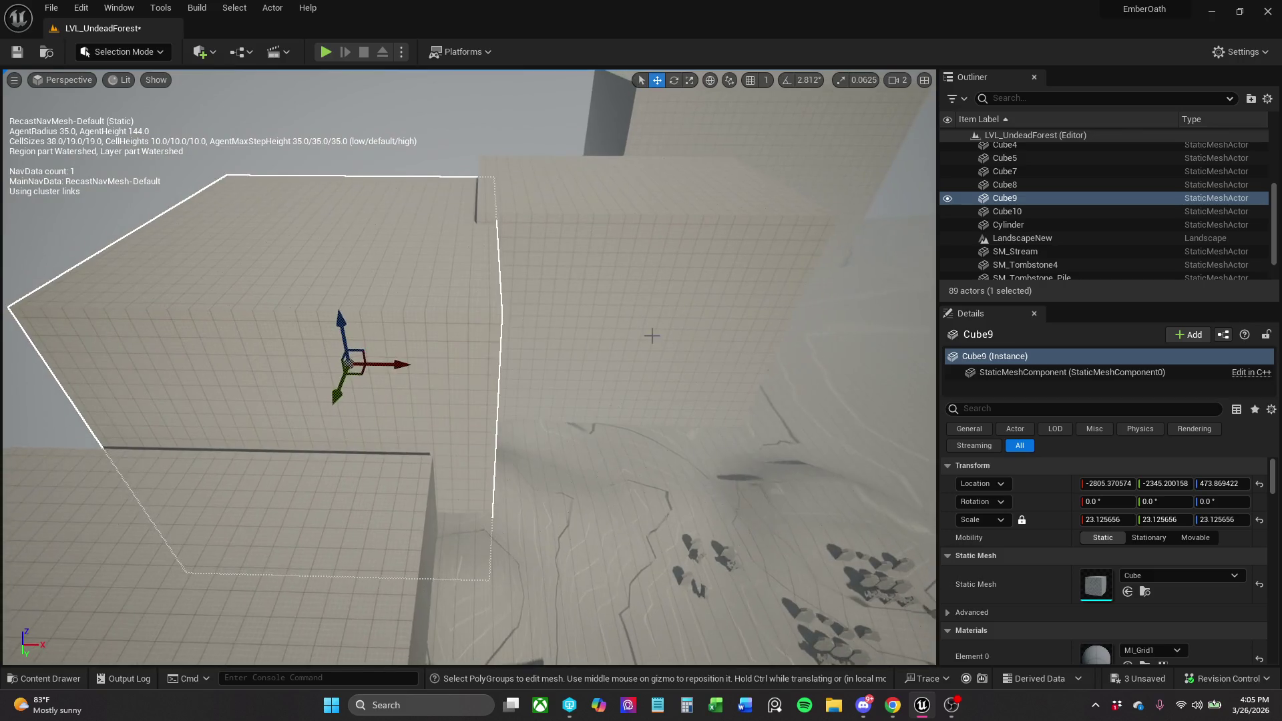
Scale Cube10 wider to about 16.3 × 41.0 × 33.1 and rotate it about 54°.
click(616, 308)
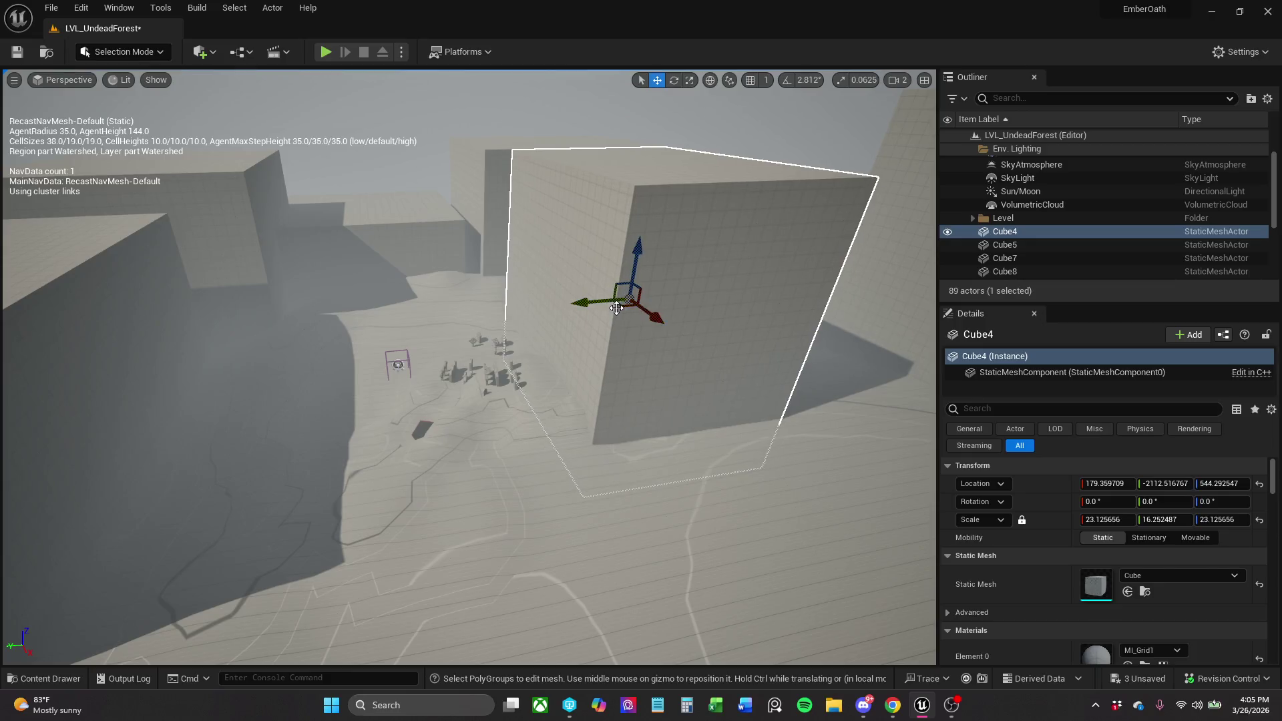
mouse_move(573, 323)
mouse_down()
mouse_move(573, 254)
mouse_move(560, 364)
mouse_move(558, 344)
mouse_move(528, 356)
mouse_move(599, 350)
mouse_move(584, 353)
mouse_up()
click(558, 342)
key(e)
key(r)
key(e)
key(r)
key(e)
mouse_move(595, 361)
mouse_down()
mouse_move(615, 364)
mouse_move(524, 364)
mouse_move(601, 384)
mouse_move(569, 378)
mouse_up()
key(r)
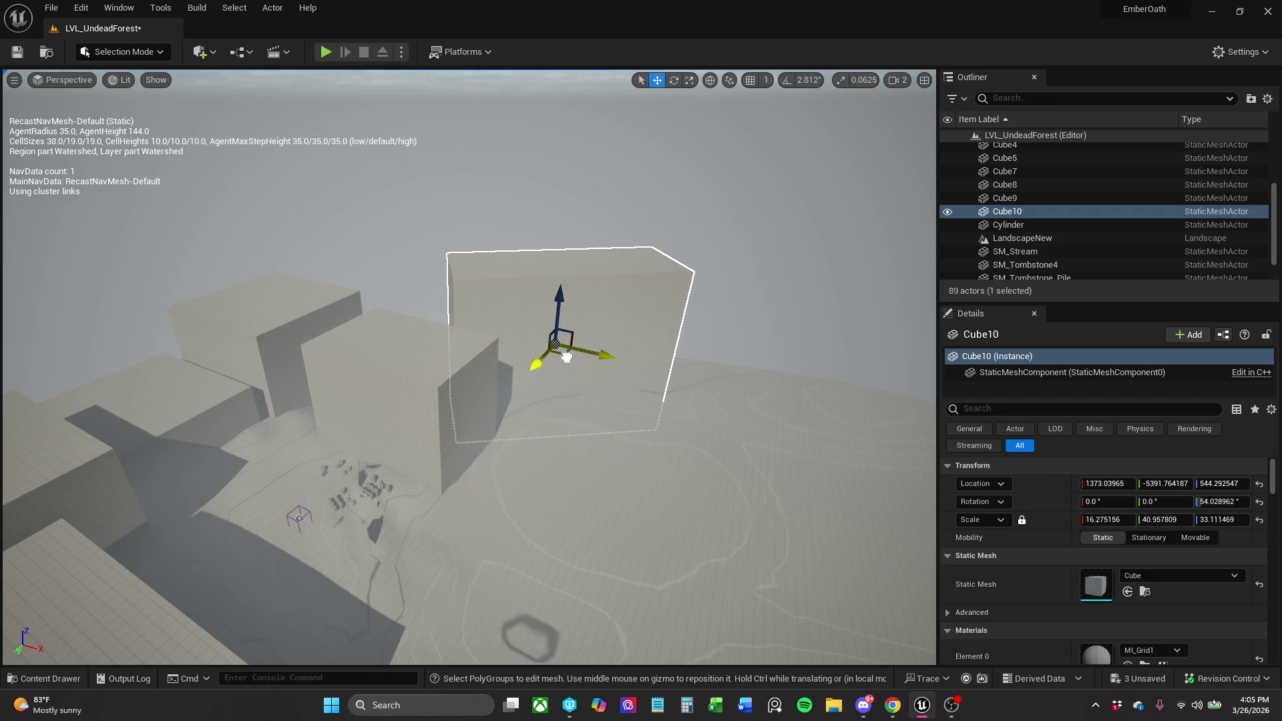
Rotate Cube10 back to about 43° and move it to a new spot.
scroll(567, 357, up, 6)
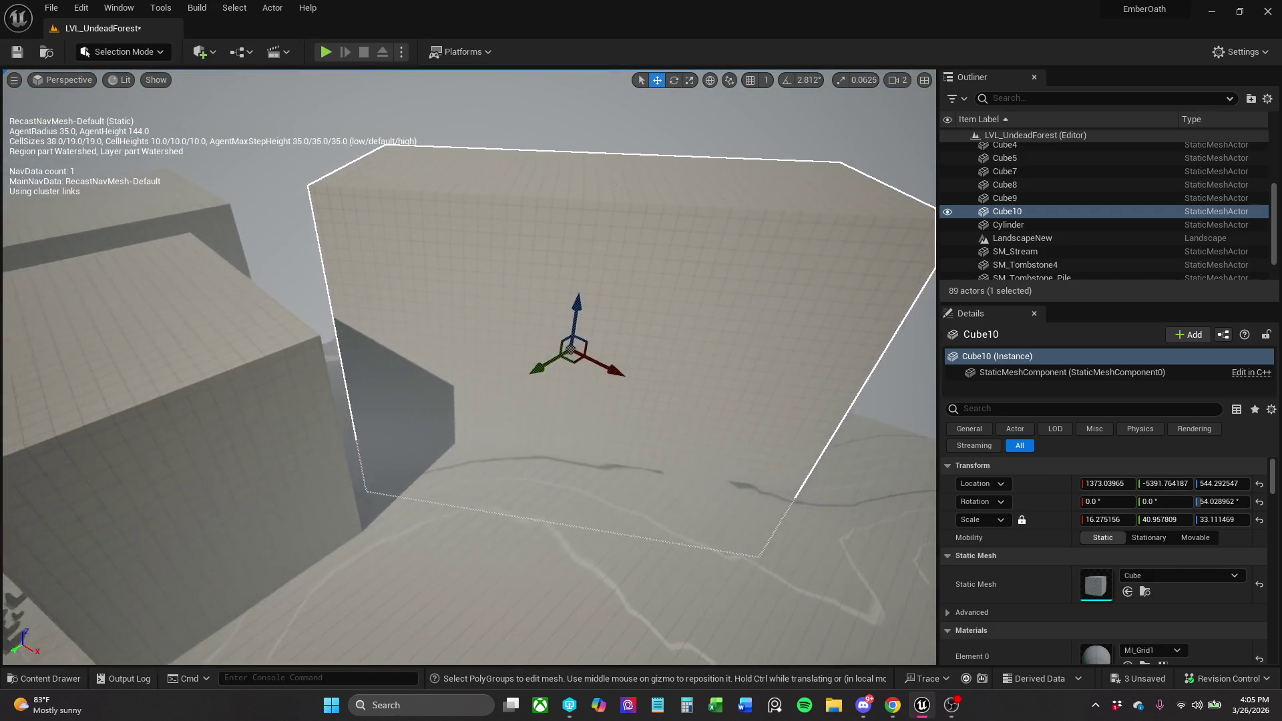
drag(556, 364, 541, 364)
mouse_move(628, 384)
mouse_down()
mouse_move(581, 391)
mouse_move(530, 358)
mouse_move(578, 499)
mouse_up()
drag(555, 379, 555, 379)
drag(812, 413, 800, 445)
key(f)
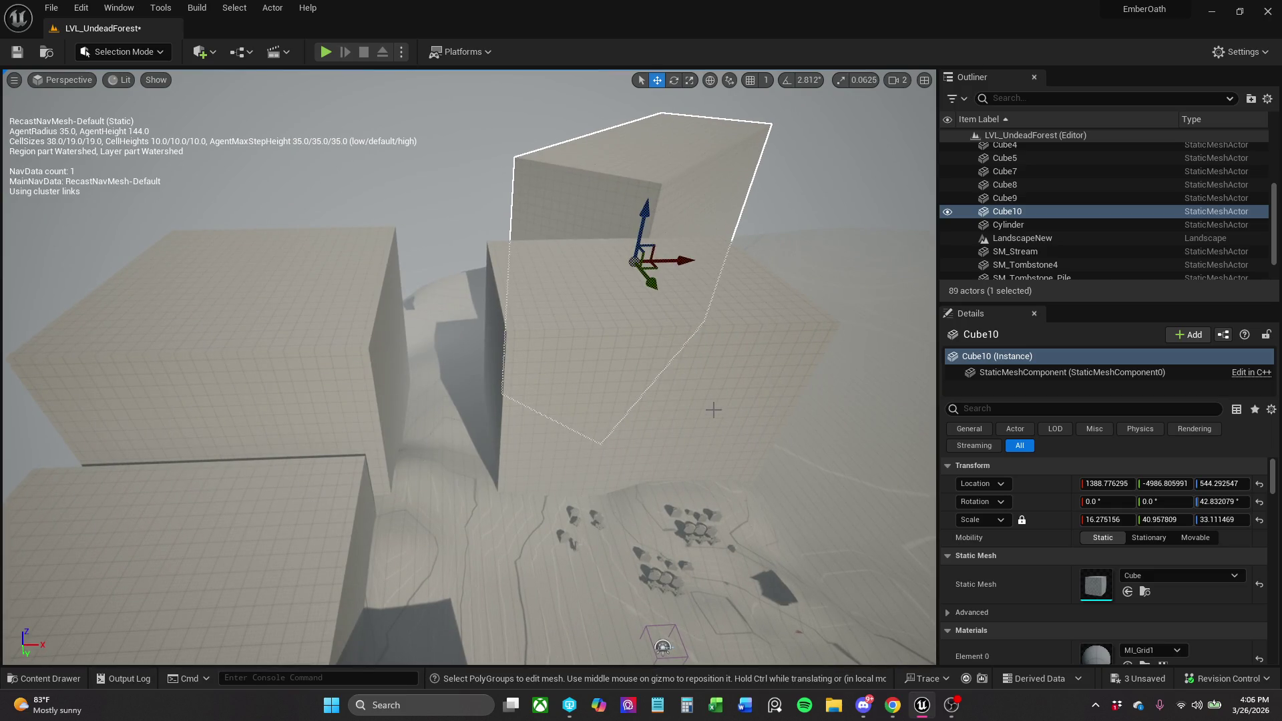
Slide Cube4 and Cube10 left together, then move Cube10 alone right and slightly down.
ctrl+click(687, 271)
drag(663, 386, 541, 382)
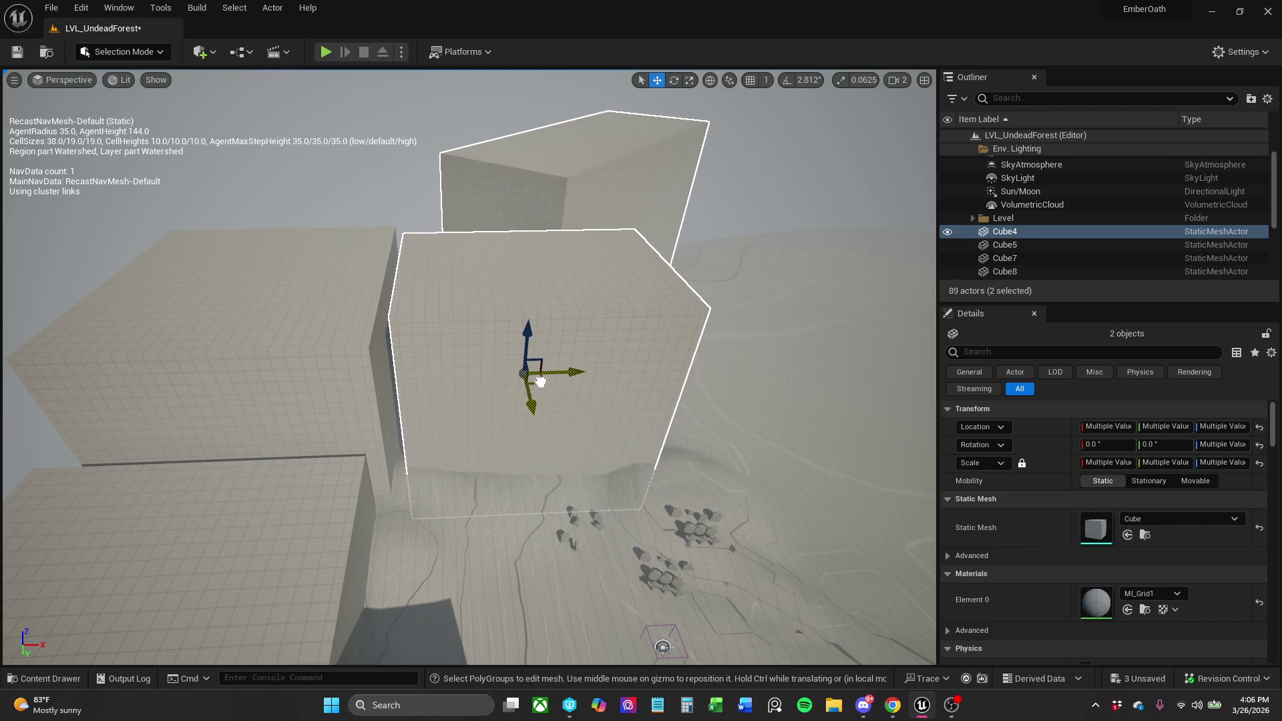
click(582, 191)
mouse_move(597, 262)
mouse_down()
mouse_move(691, 267)
mouse_move(698, 285)
mouse_move(685, 279)
mouse_move(723, 295)
mouse_up()
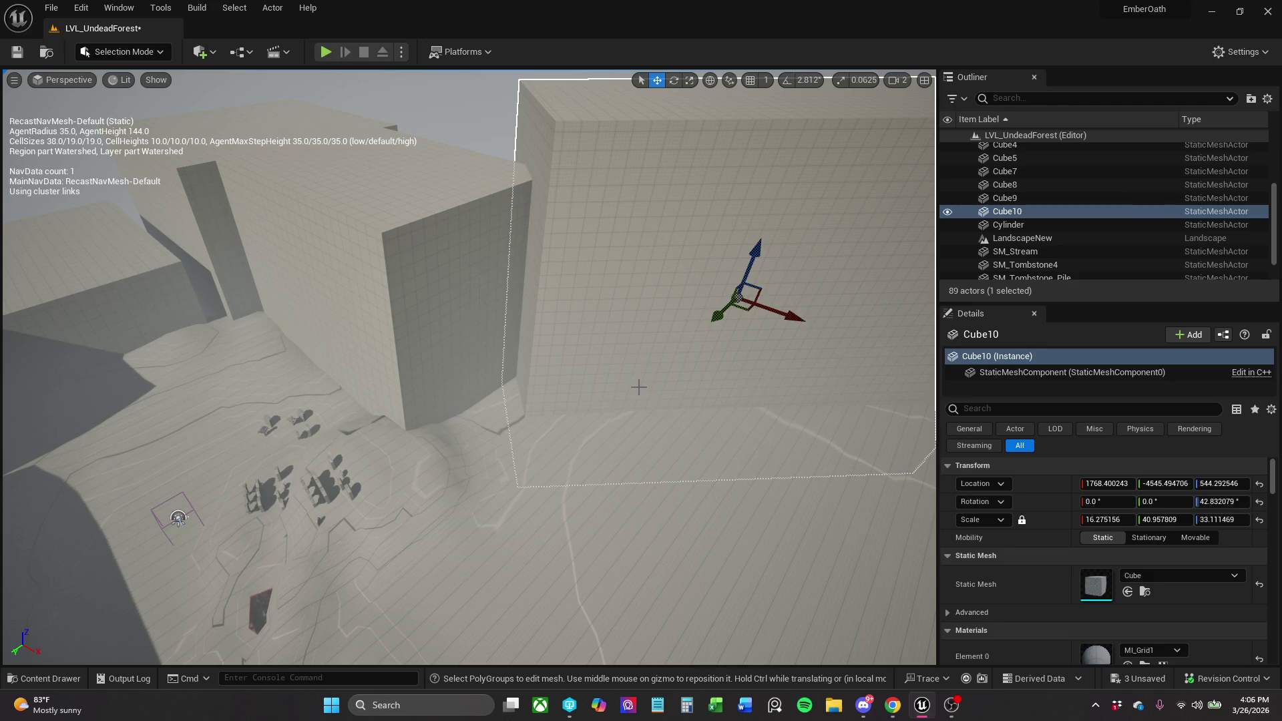
drag(723, 294, 933, 361)
drag(561, 547, 562, 548)
click(175, 308)
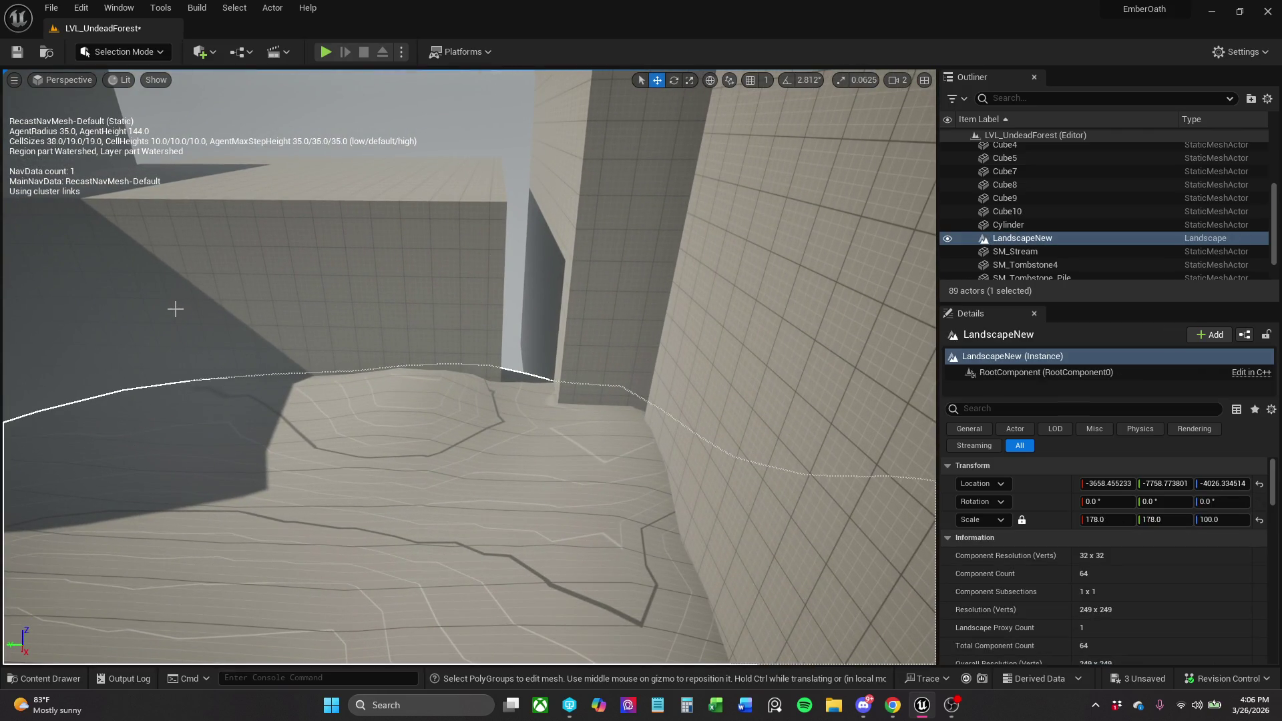
Sculpt a trial mound in Landscape mode, undo it, and launch a play-in-editor test.
click(133, 58)
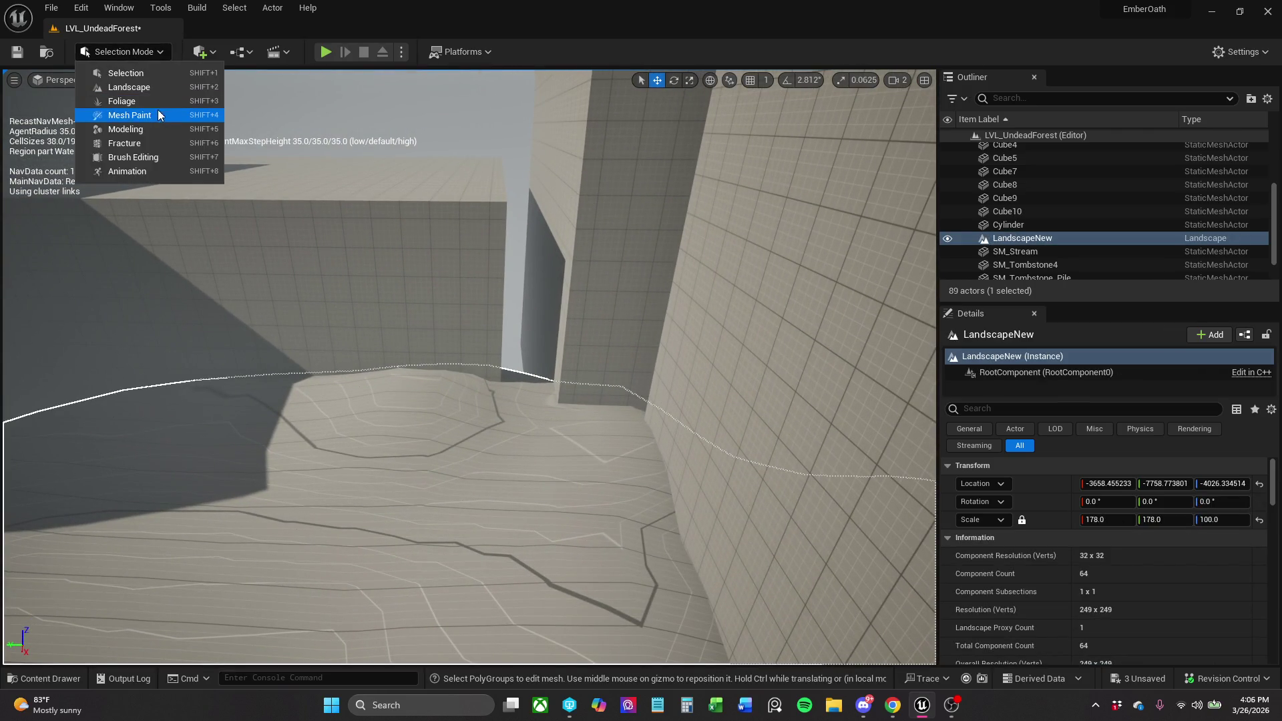
click(155, 90)
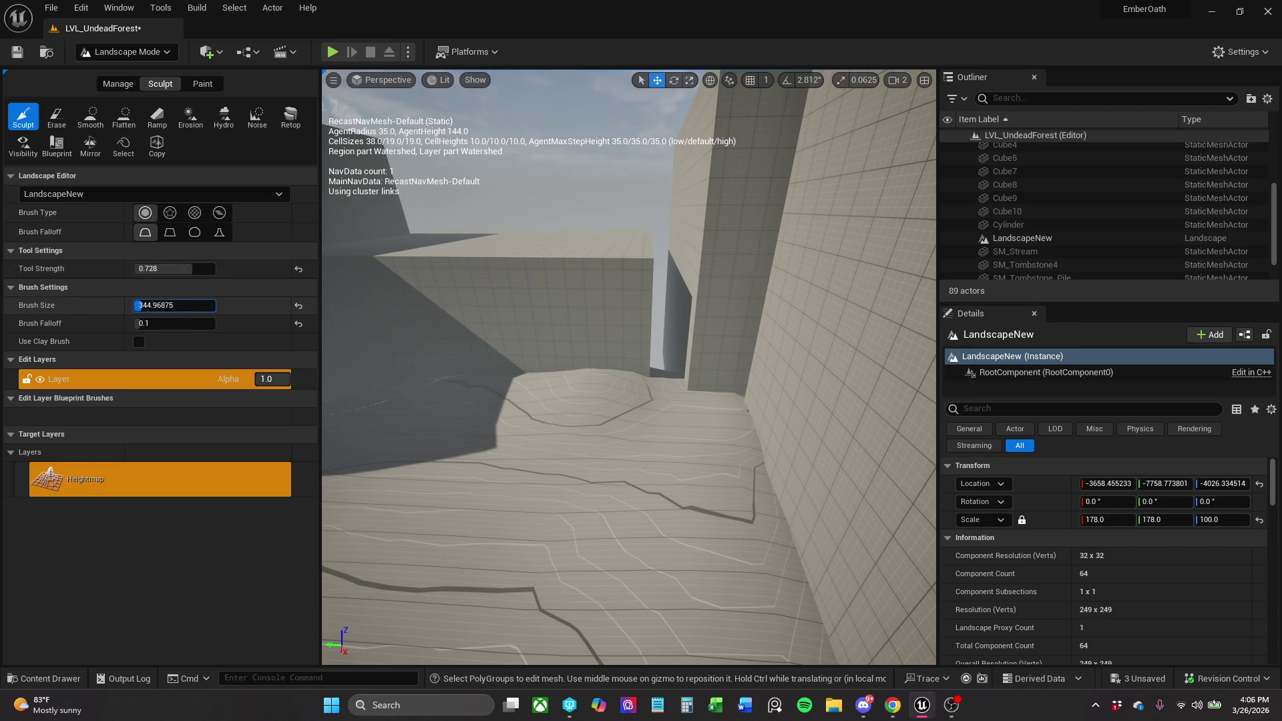
mouse_move(739, 518)
mouse_down()
mouse_move(714, 478)
mouse_move(601, 458)
mouse_move(588, 470)
mouse_move(858, 499)
mouse_move(688, 443)
mouse_up()
mouse_move(801, 449)
mouse_down()
mouse_move(829, 454)
mouse_move(841, 434)
mouse_move(762, 474)
mouse_up()
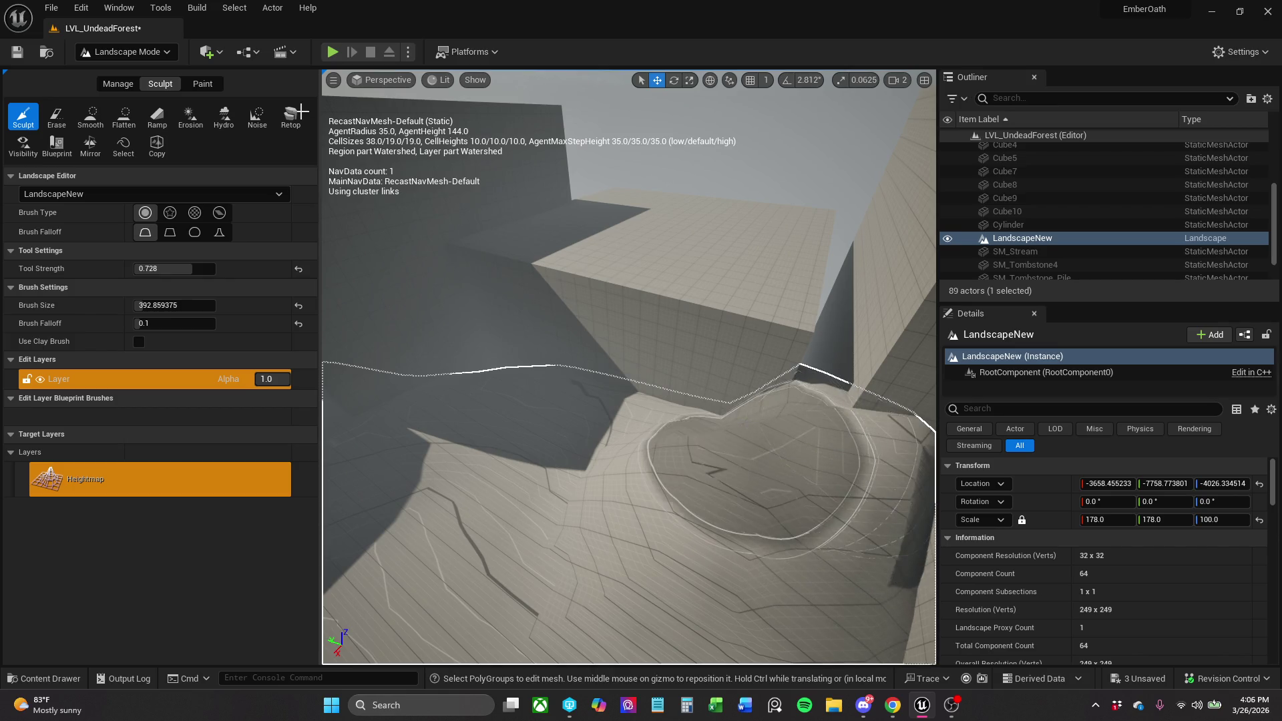
key(ctrl+z)
key(alt+p)
click(143, 54)
Back in Selection mode, resume the game, run and climb the wall, then stop with Esc.
click(154, 70)
click(133, 124)
mouse_move(469, 367)
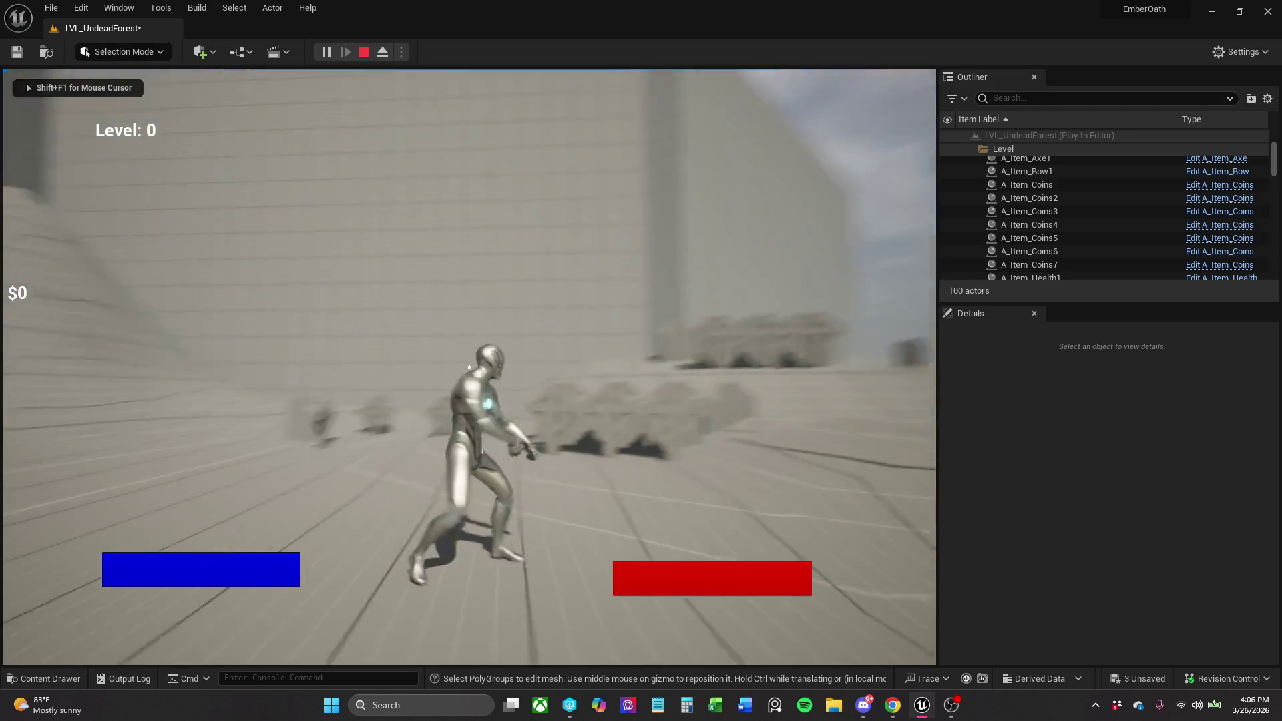
key(w)
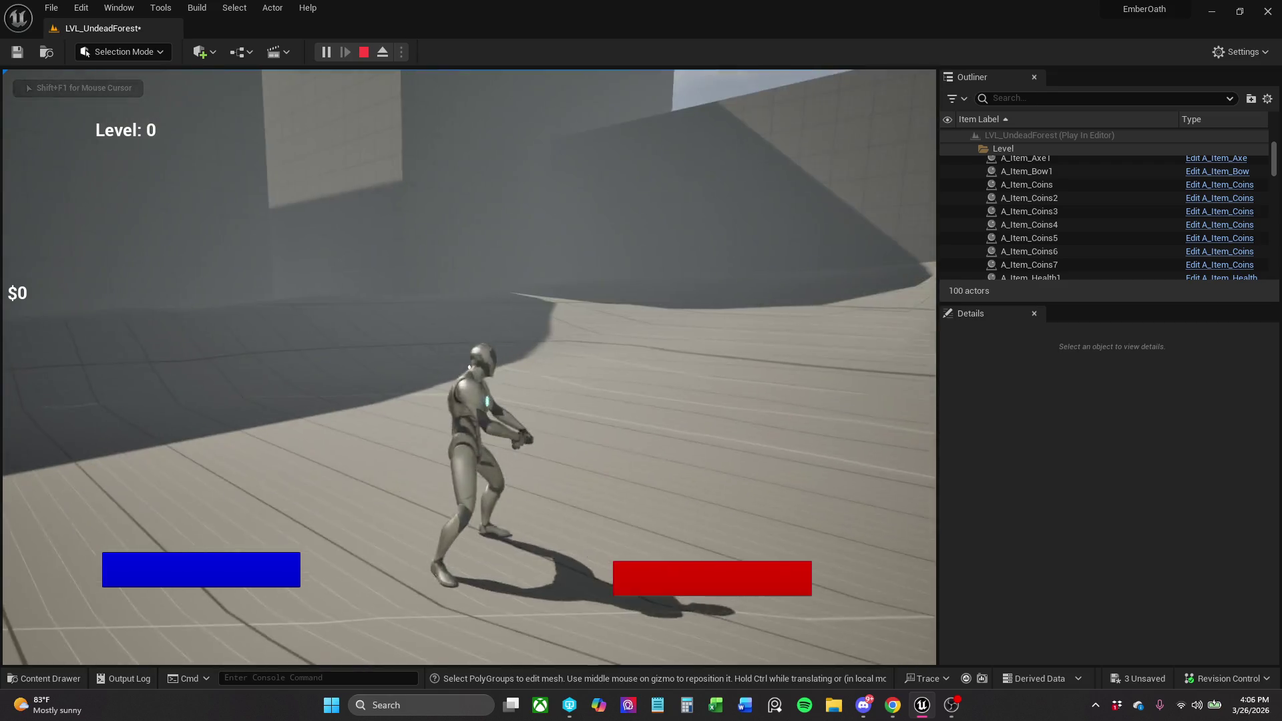
key(space)
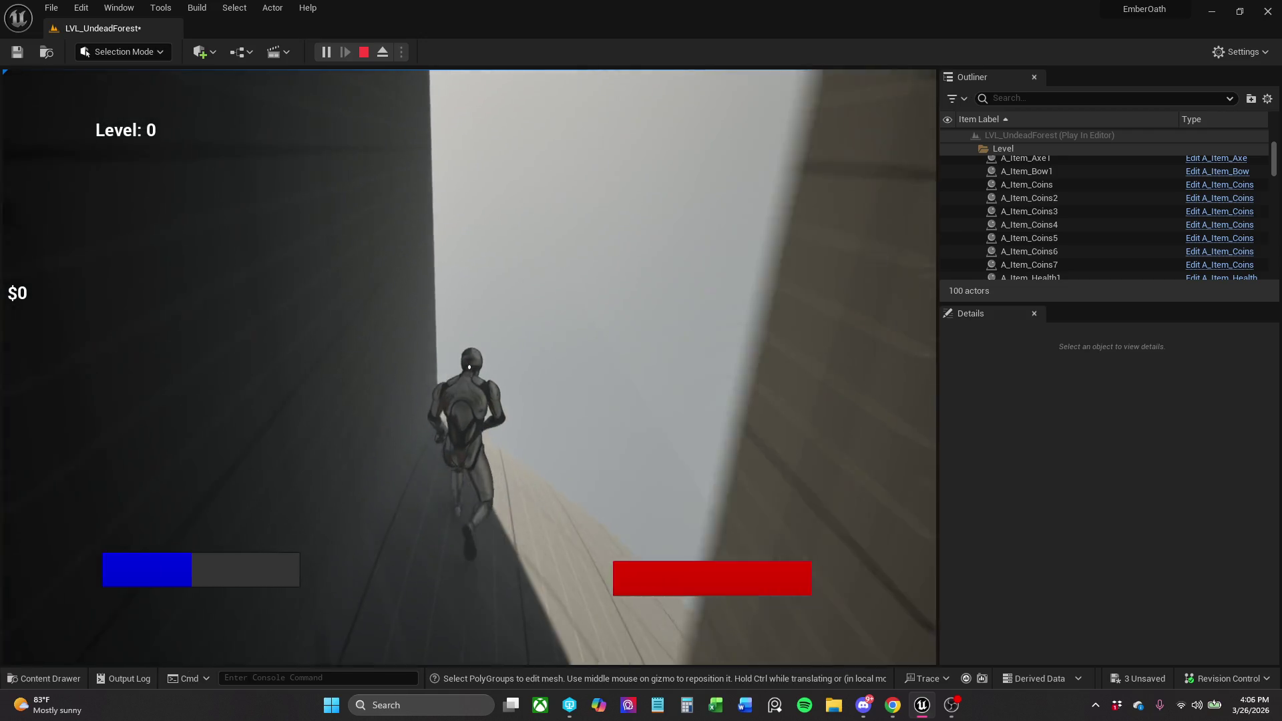
key(space)
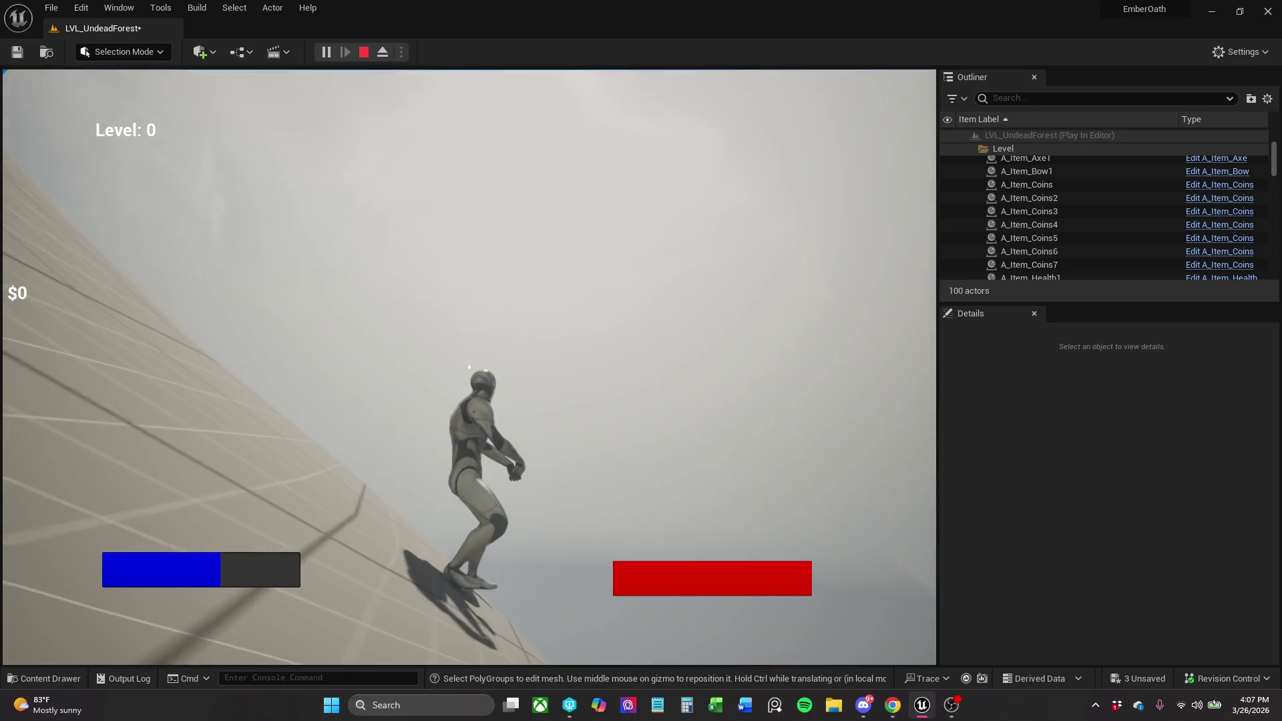
key(Escape)
mouse_move(467, 367)
mouse_down()
mouse_move(460, 441)
mouse_move(427, 434)
mouse_up()
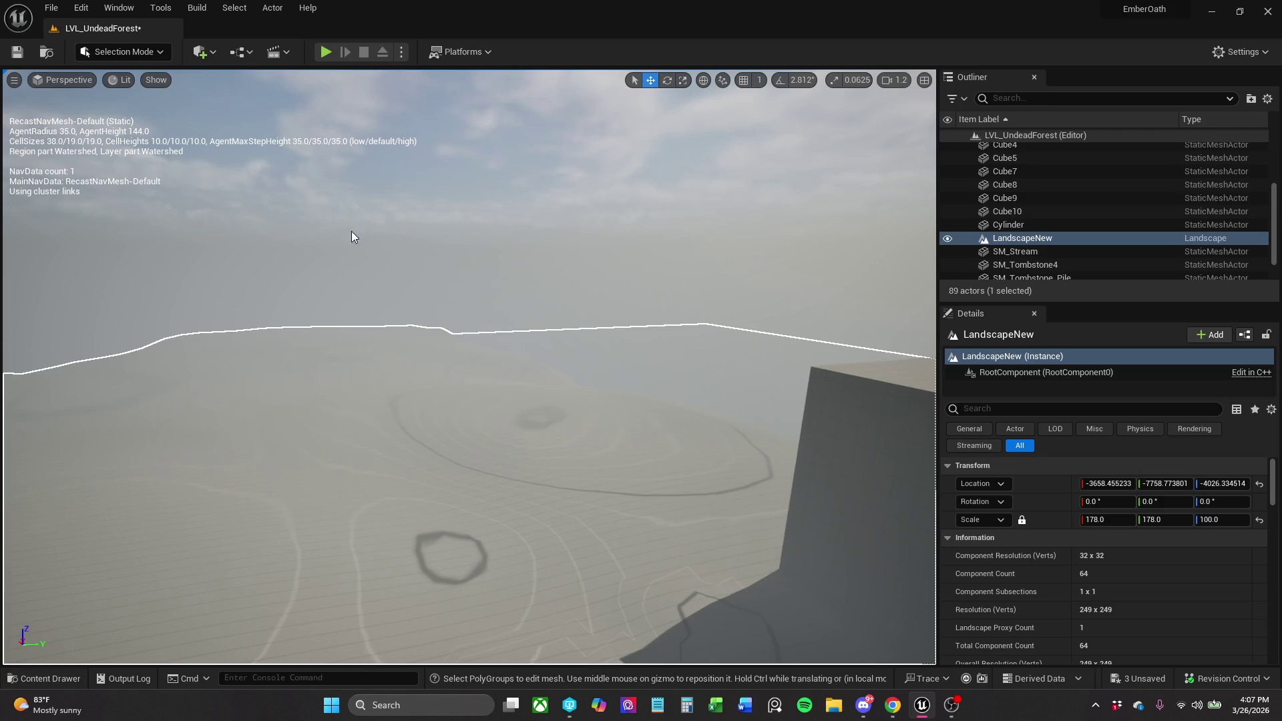
Raise a ridge of terrain against the tall block's base using the Landscape Sculpt tool.
click(514, 285)
mouse_move(514, 285)
mouse_down()
mouse_move(488, 314)
mouse_move(532, 278)
mouse_up()
drag(380, 250, 380, 250)
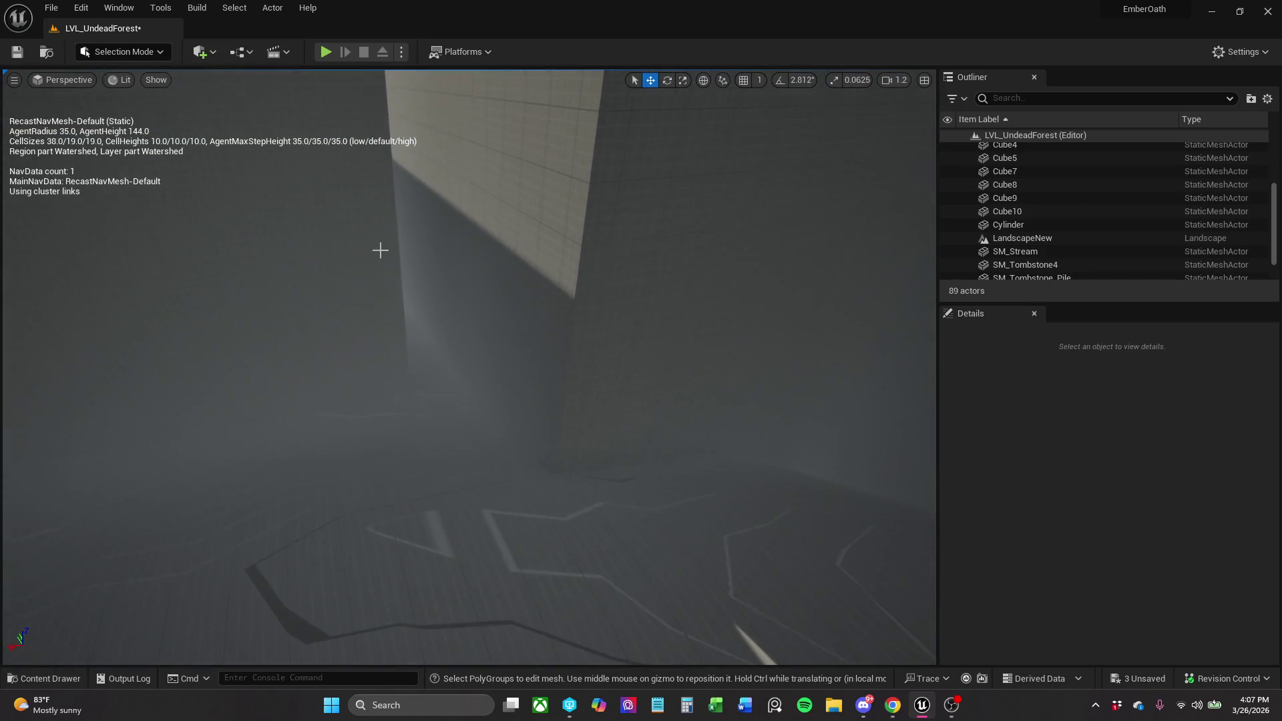
click(380, 481)
click(143, 49)
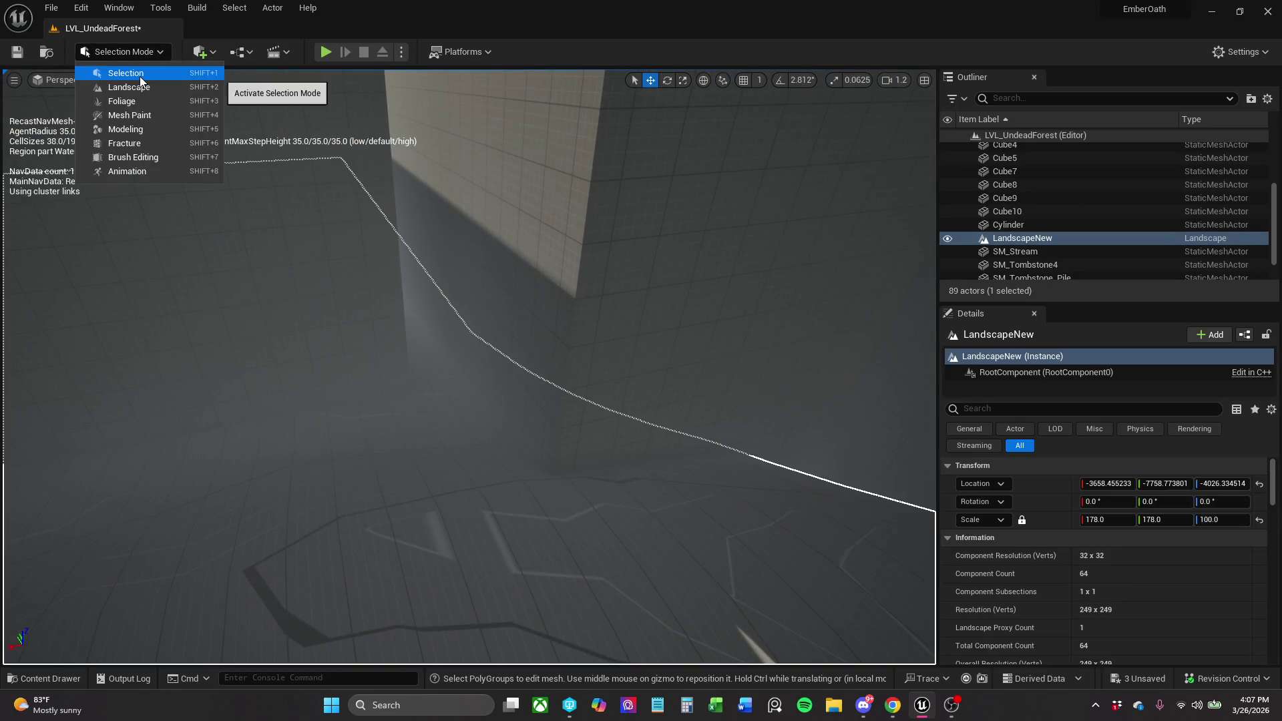
click(139, 90)
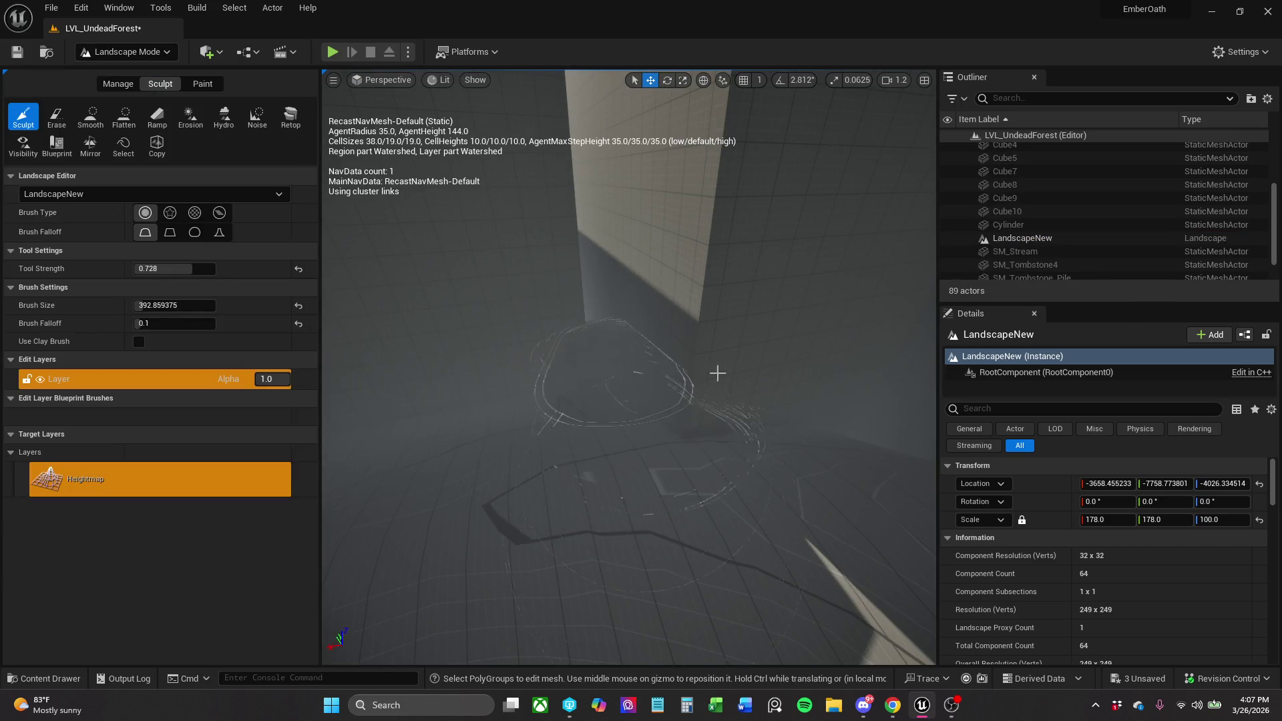
drag(688, 402, 573, 368)
mouse_move(590, 417)
mouse_down()
mouse_move(695, 394)
mouse_move(654, 400)
mouse_move(682, 394)
mouse_up()
mouse_move(643, 436)
mouse_down()
mouse_move(658, 428)
mouse_move(643, 436)
mouse_up()
mouse_move(516, 334)
mouse_down()
mouse_move(604, 400)
mouse_move(704, 415)
mouse_move(614, 427)
mouse_move(768, 367)
mouse_move(587, 387)
mouse_move(576, 336)
mouse_move(747, 323)
mouse_move(850, 366)
mouse_move(767, 386)
mouse_move(607, 294)
mouse_move(641, 381)
mouse_up()
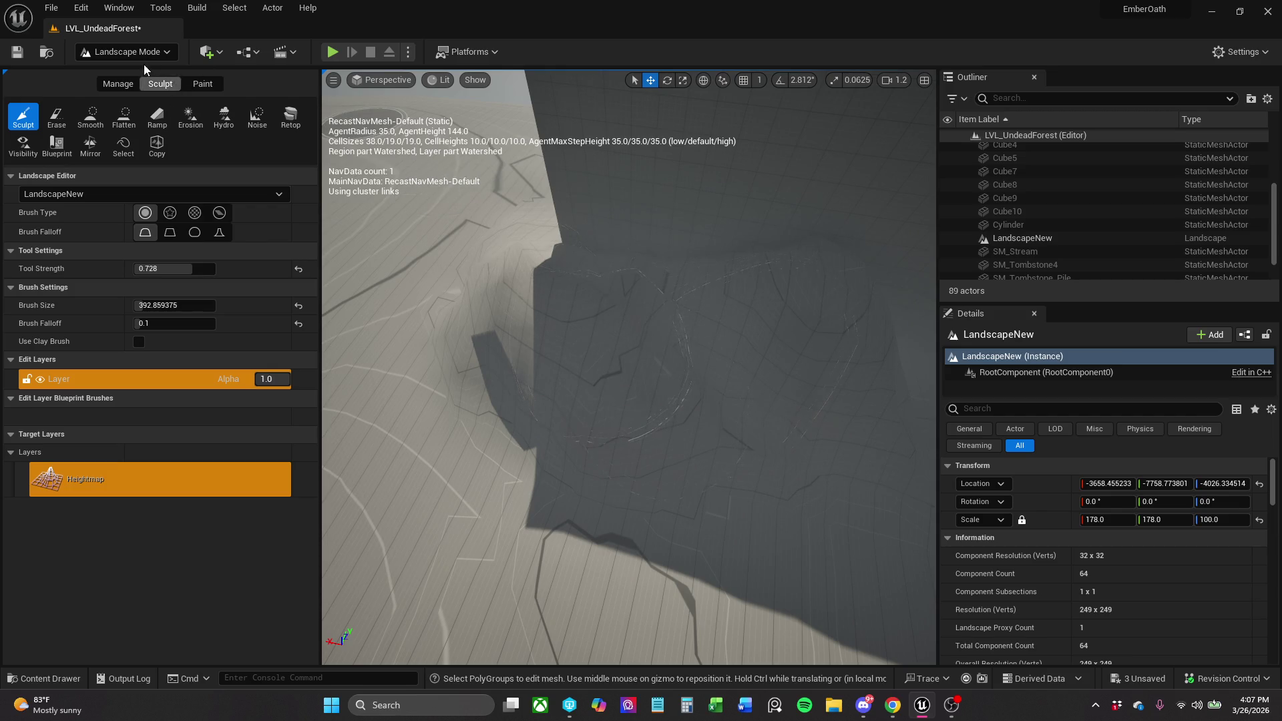
Return to Selection mode and save the LVL_UndeadForest level.
click(130, 53)
click(117, 68)
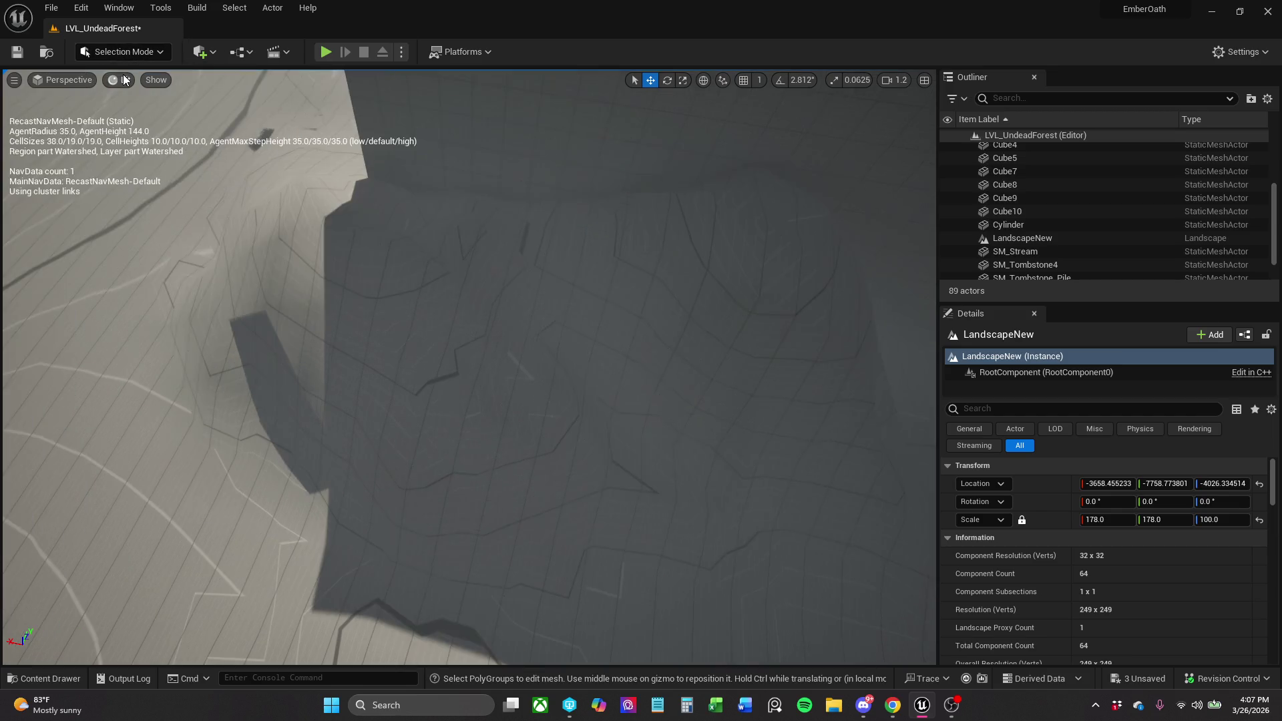
click(18, 52)
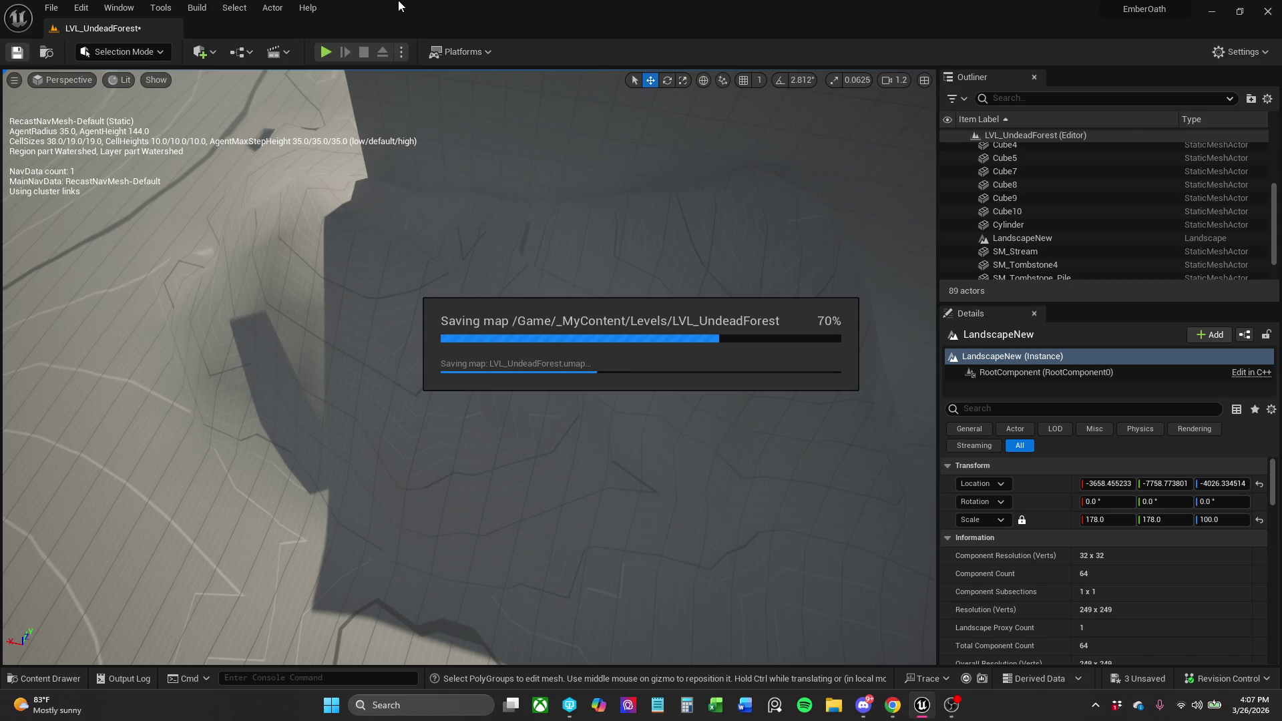
click(325, 51)
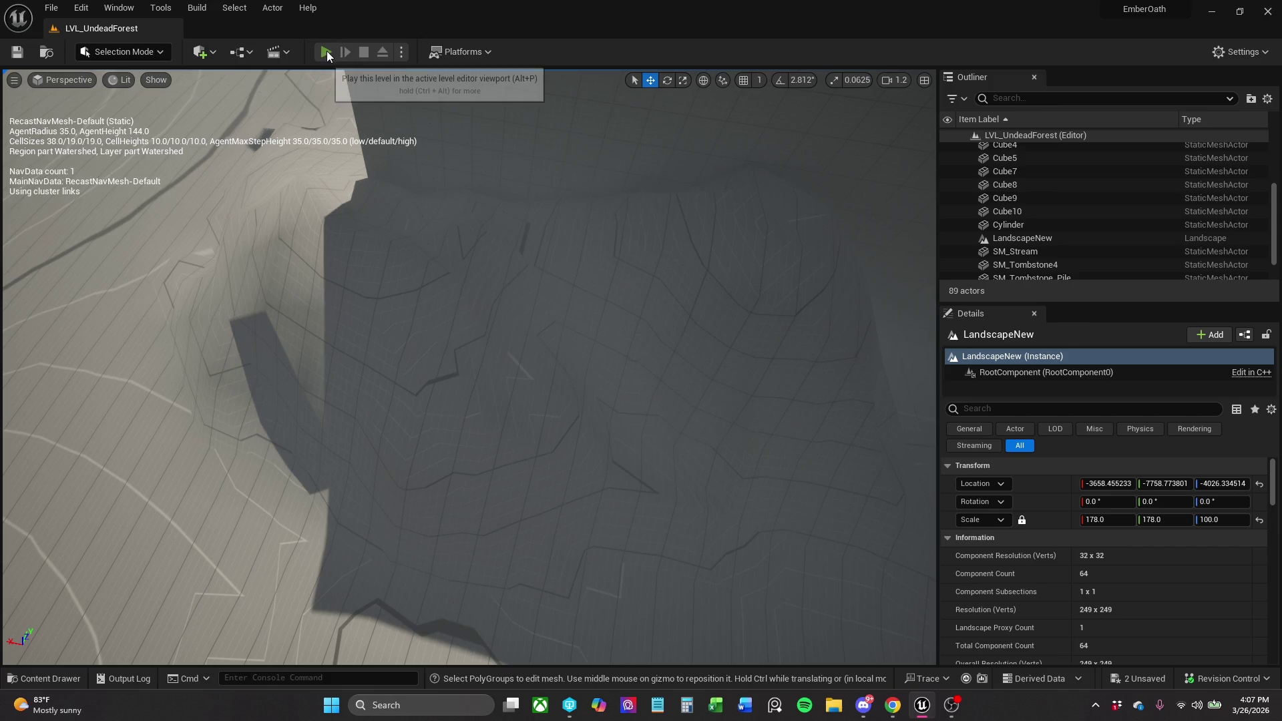
Run the character over the new mound and up the tall wall, then stop with Esc.
key(w)
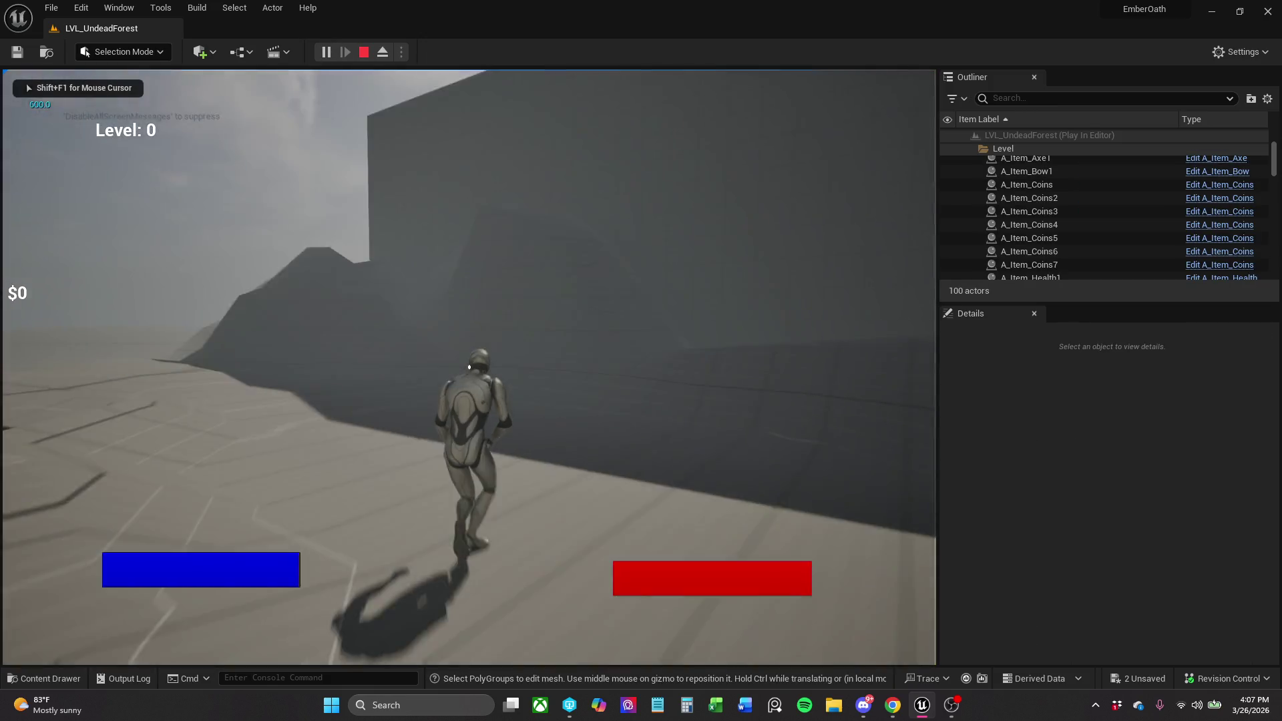
key(w)
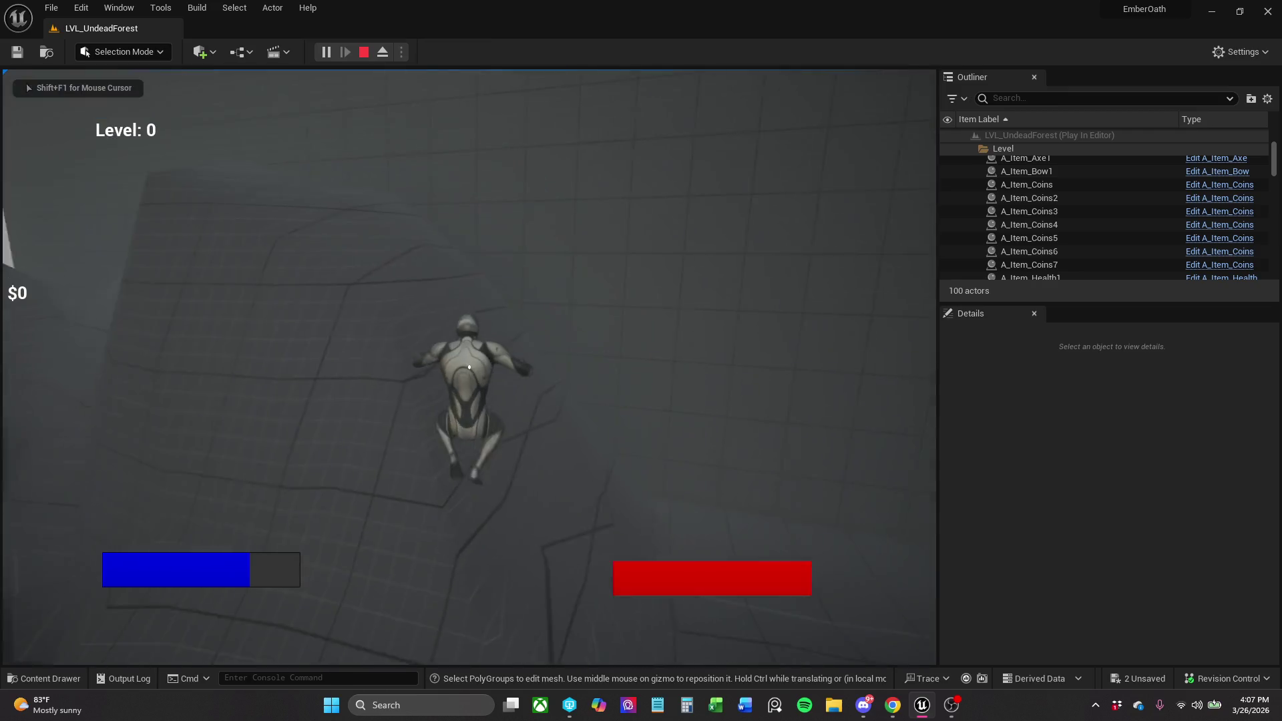
key(w)
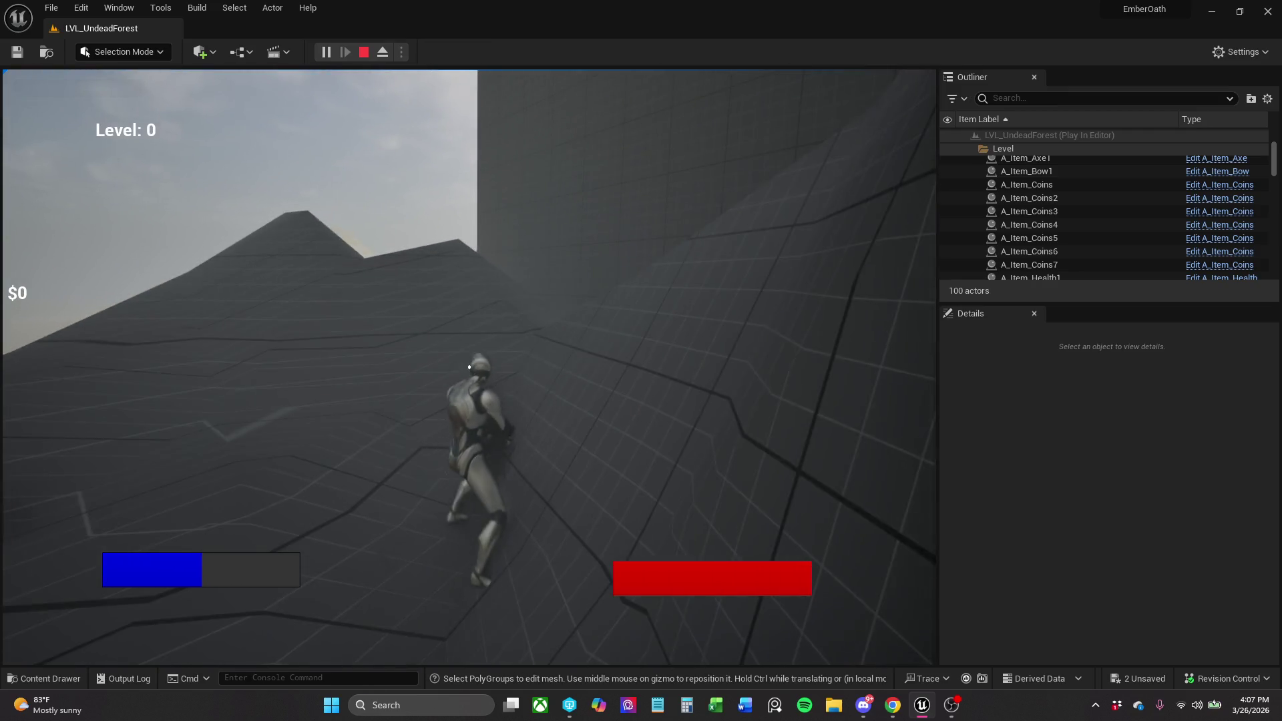
key(w)
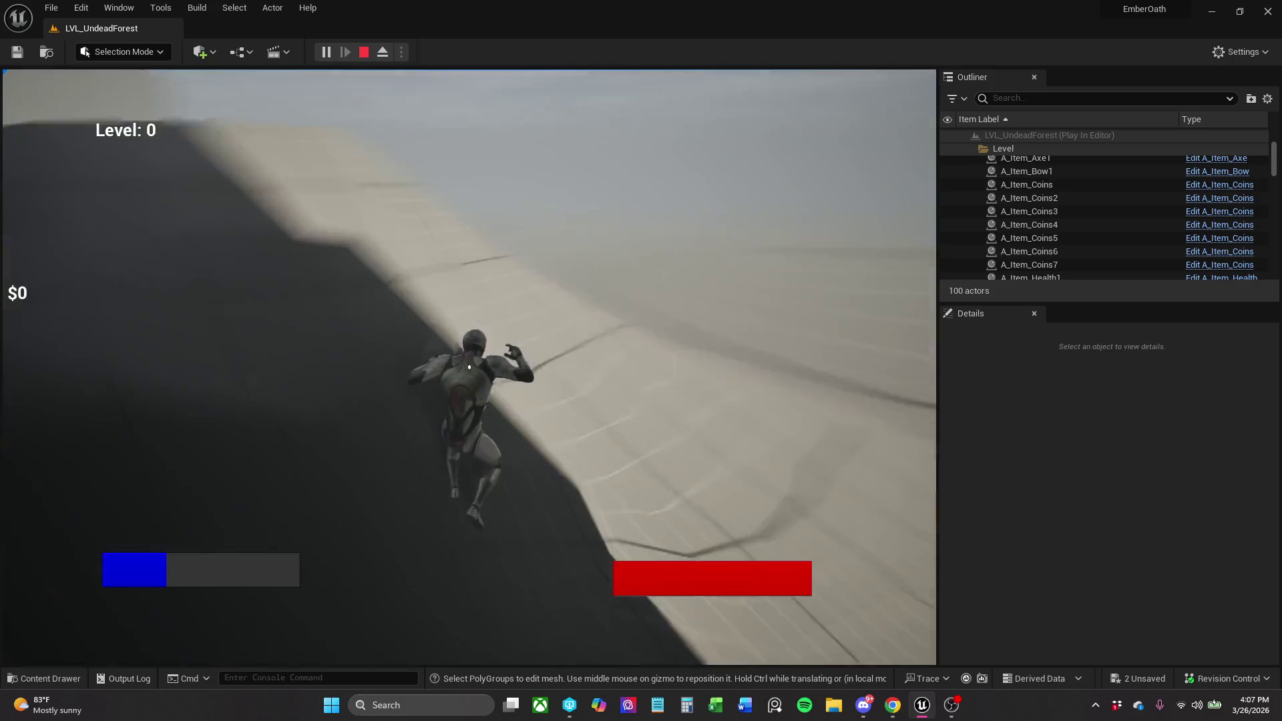
key(w)
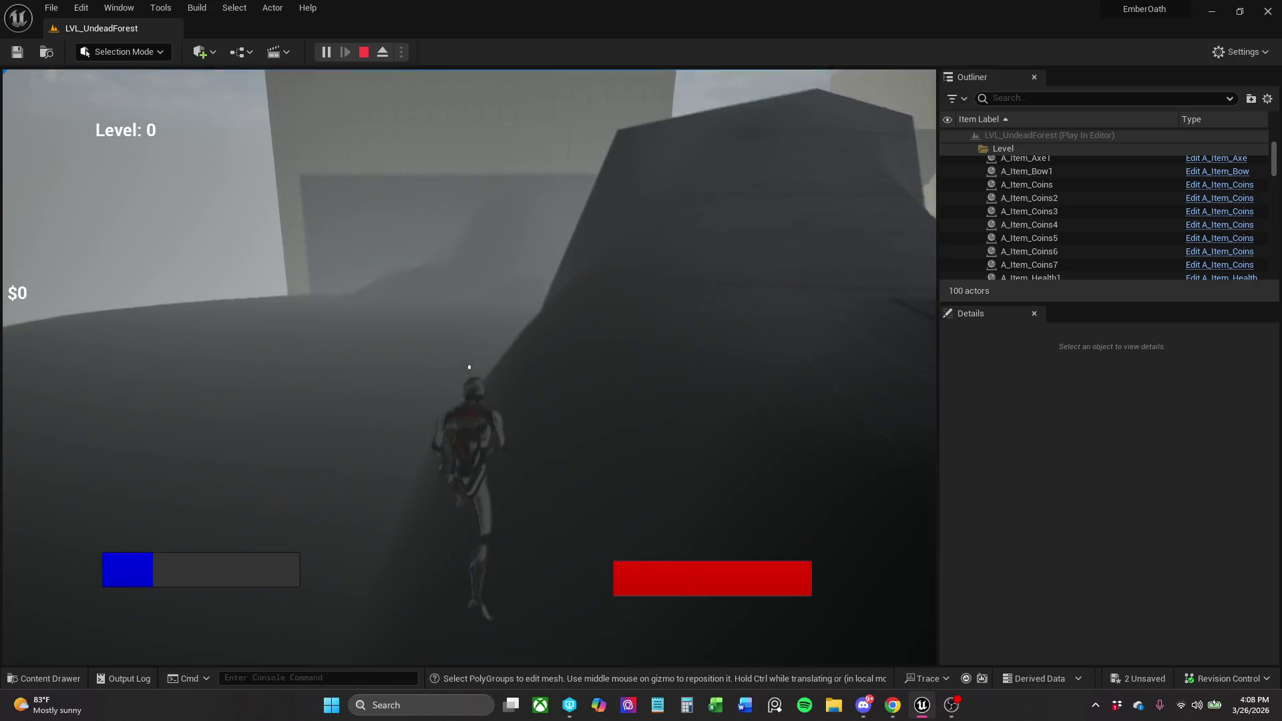
key(Escape)
drag(467, 367, 467, 367)
drag(443, 323, 444, 323)
click(448, 321)
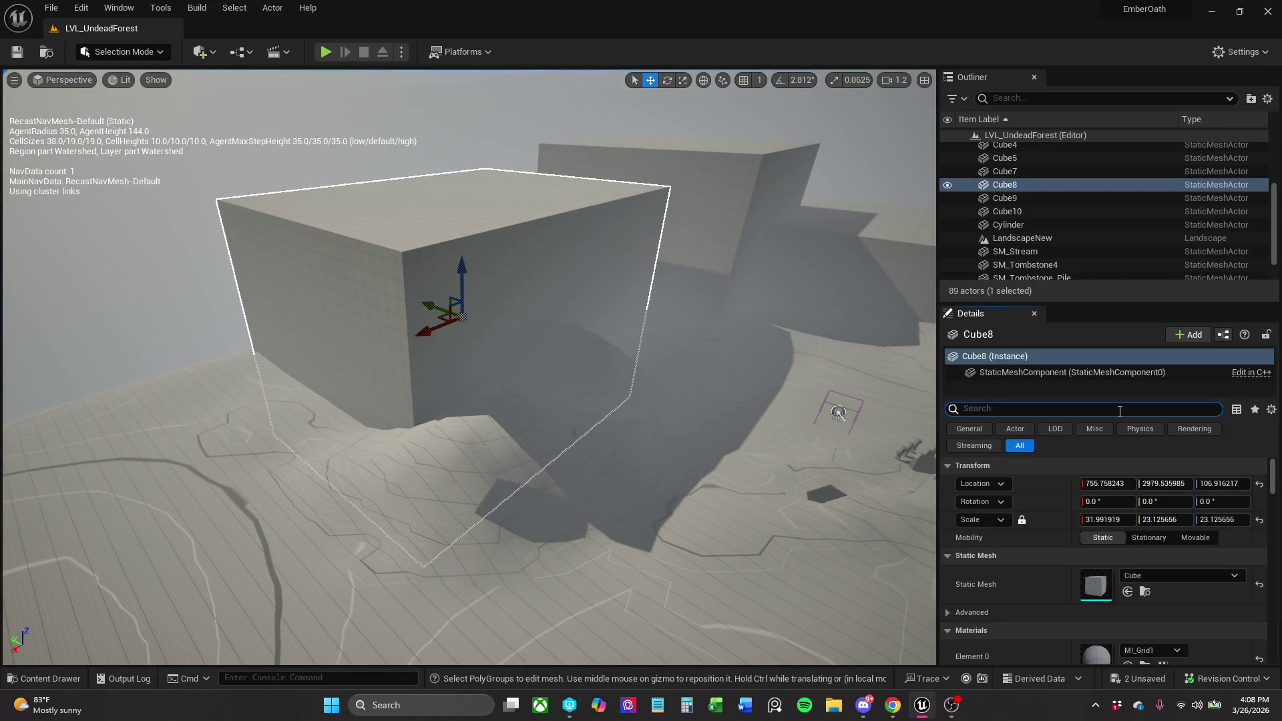
Filter the Details panel for collision and keep character step-up set to Yes.
text(coll)
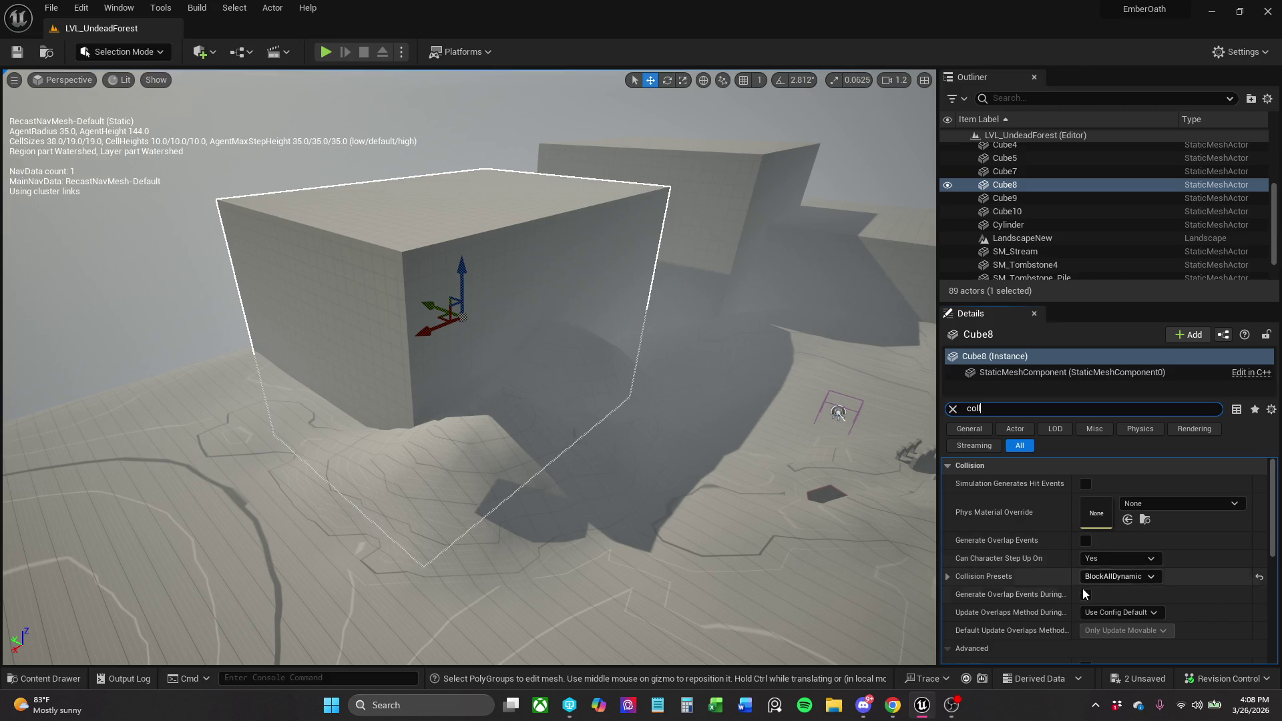
click(1100, 559)
click(1101, 559)
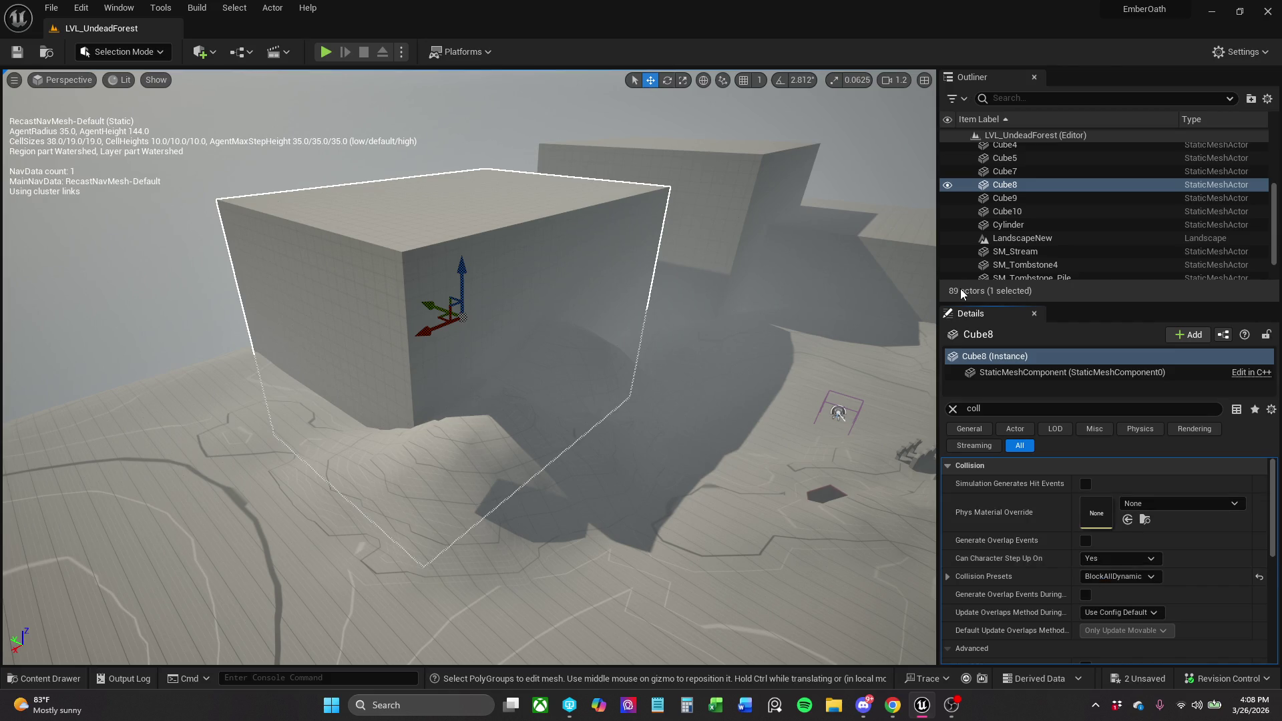
scroll(1035, 215, down, 2)
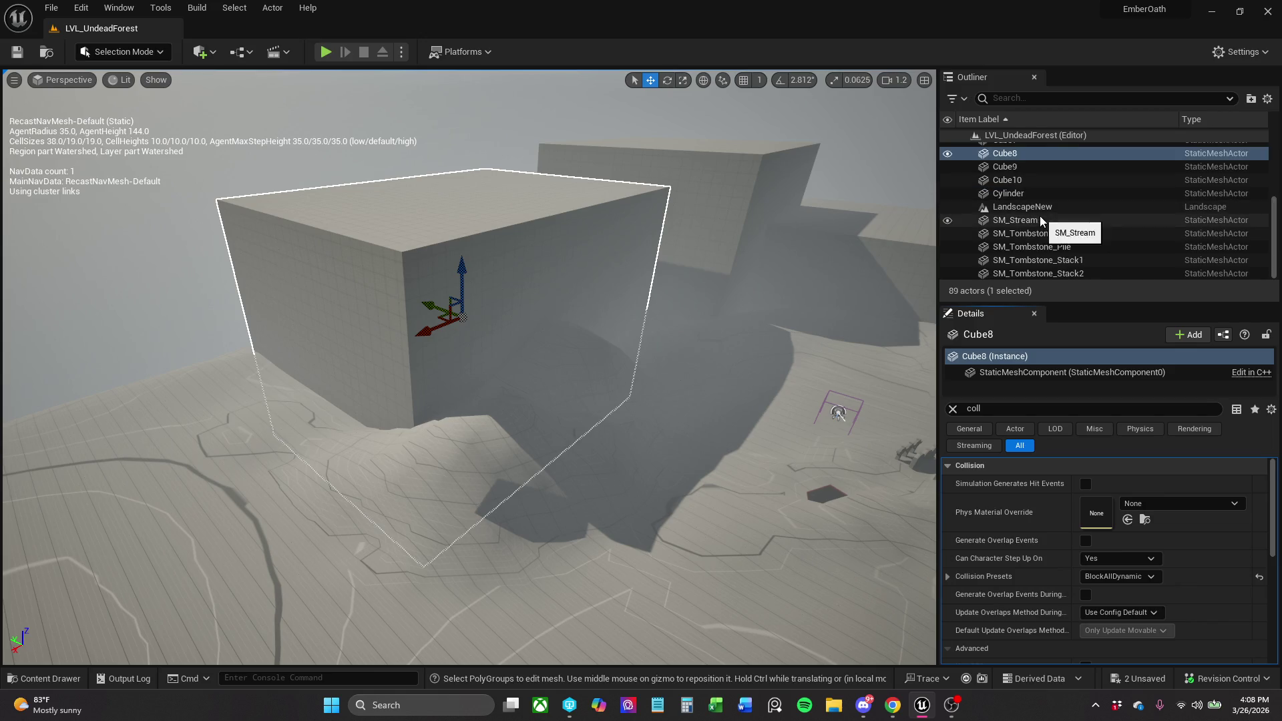
scroll(1040, 215, up, 5)
Attach Cube4 through Cylinder, SM_Stream and the tombstone meshes under LandscapeNew in the Outliner.
click(1045, 212)
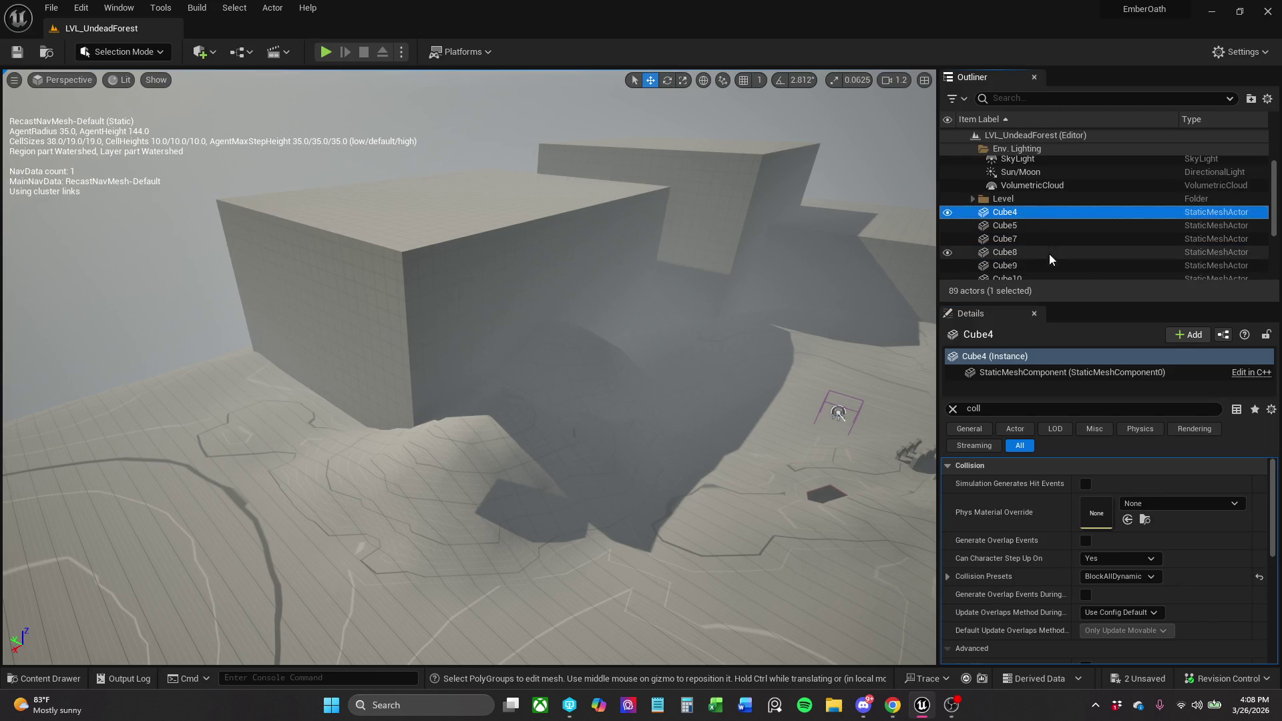
scroll(1045, 250, down, 2)
scroll(1042, 254, down, 2)
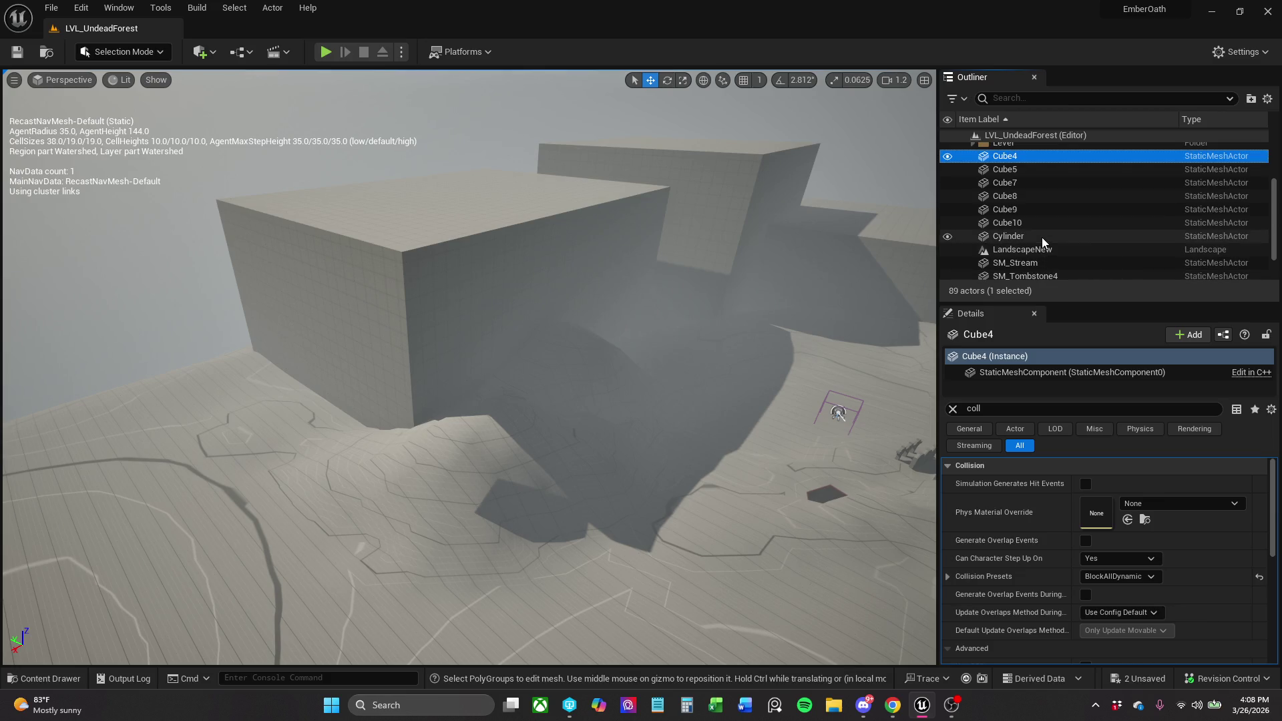
shift+click(1041, 239)
scroll(1048, 253, down, 3)
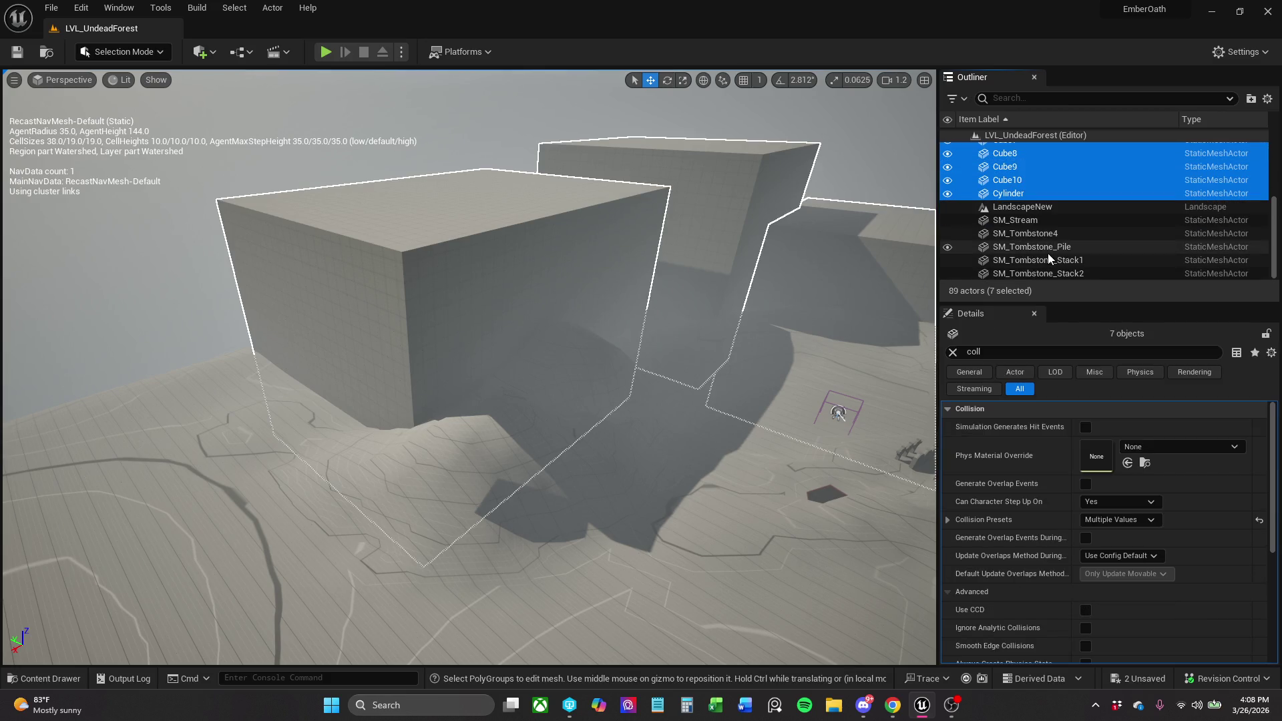
ctrl+click(1045, 223)
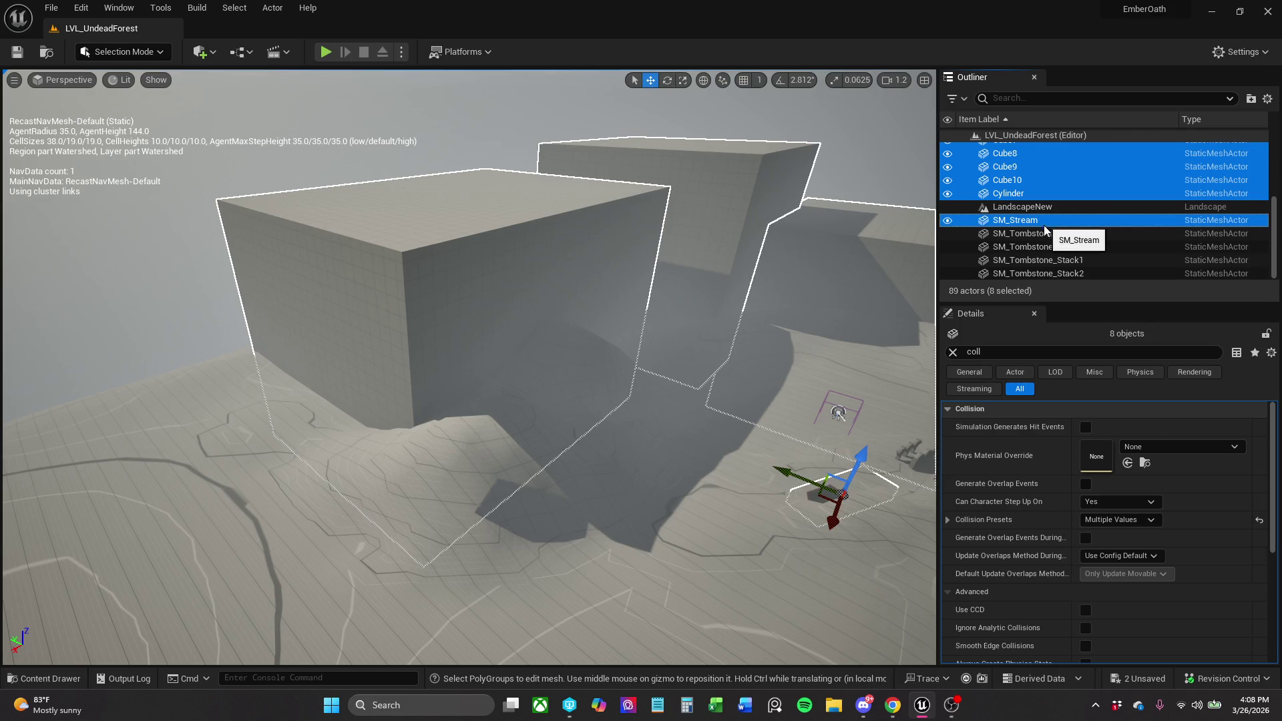
shift+click(1085, 274)
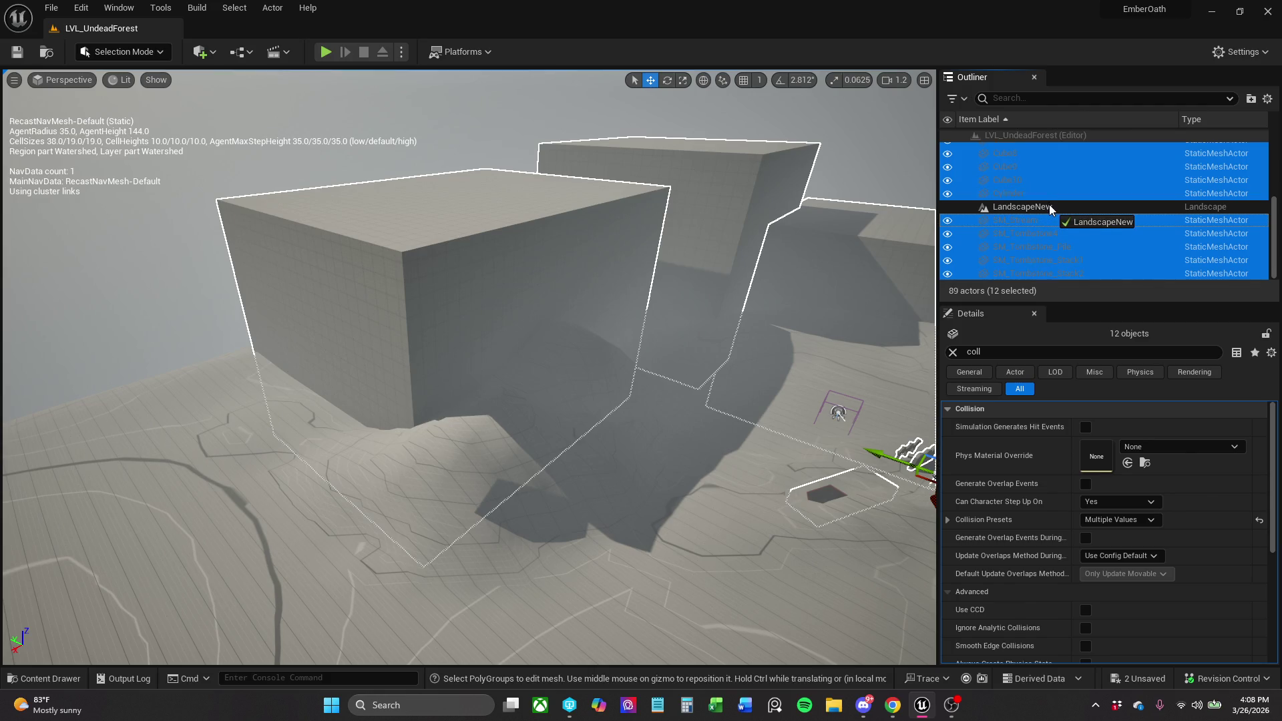
drag(1049, 205, 1049, 205)
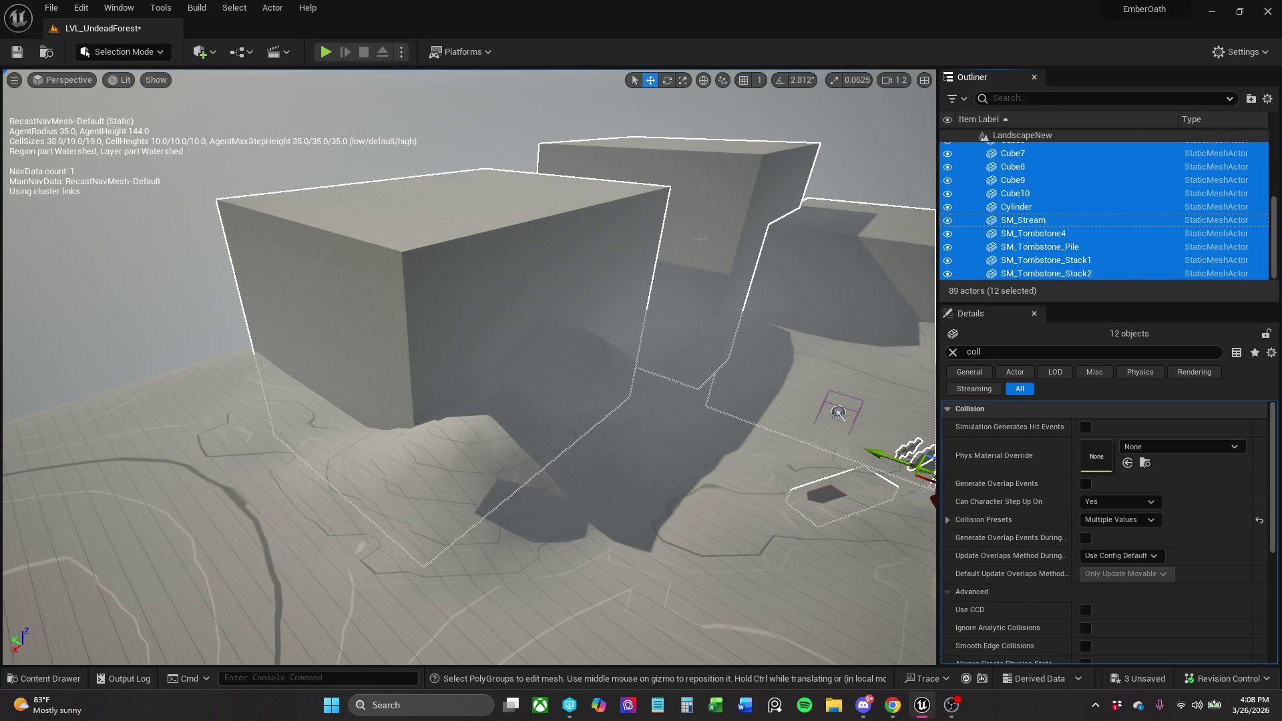
scroll(1046, 247, up, 3)
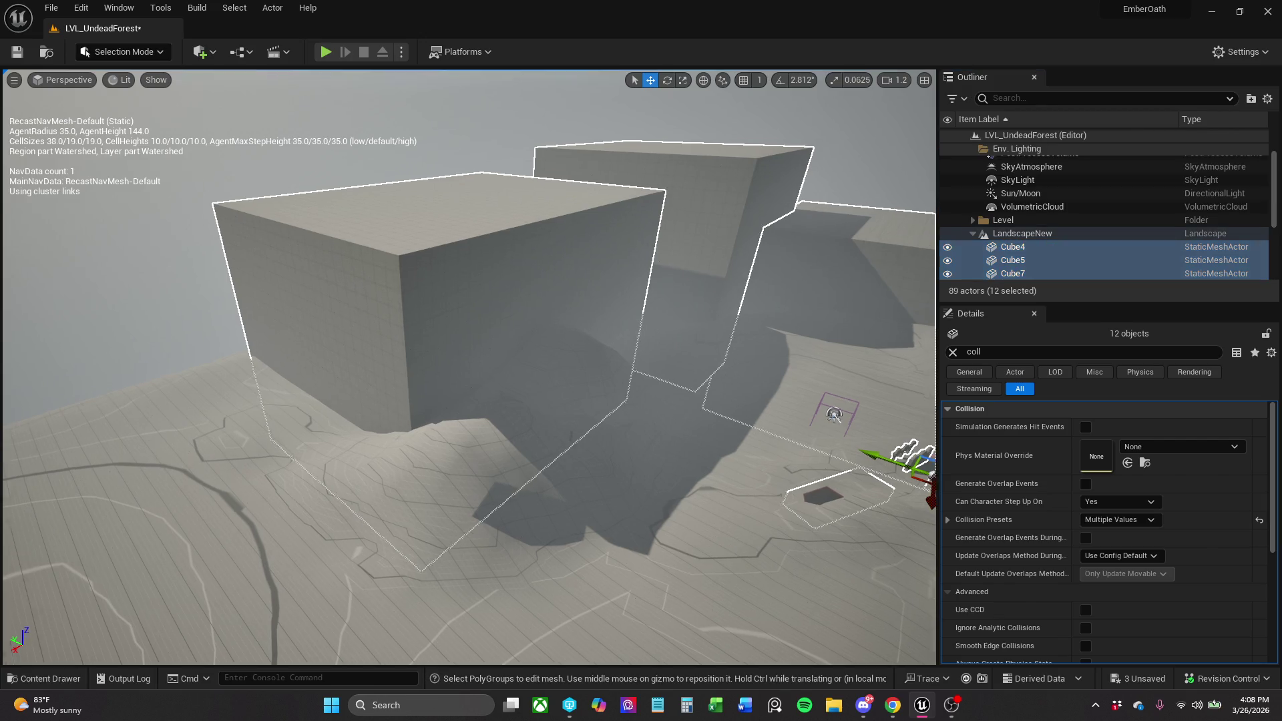
key(f)
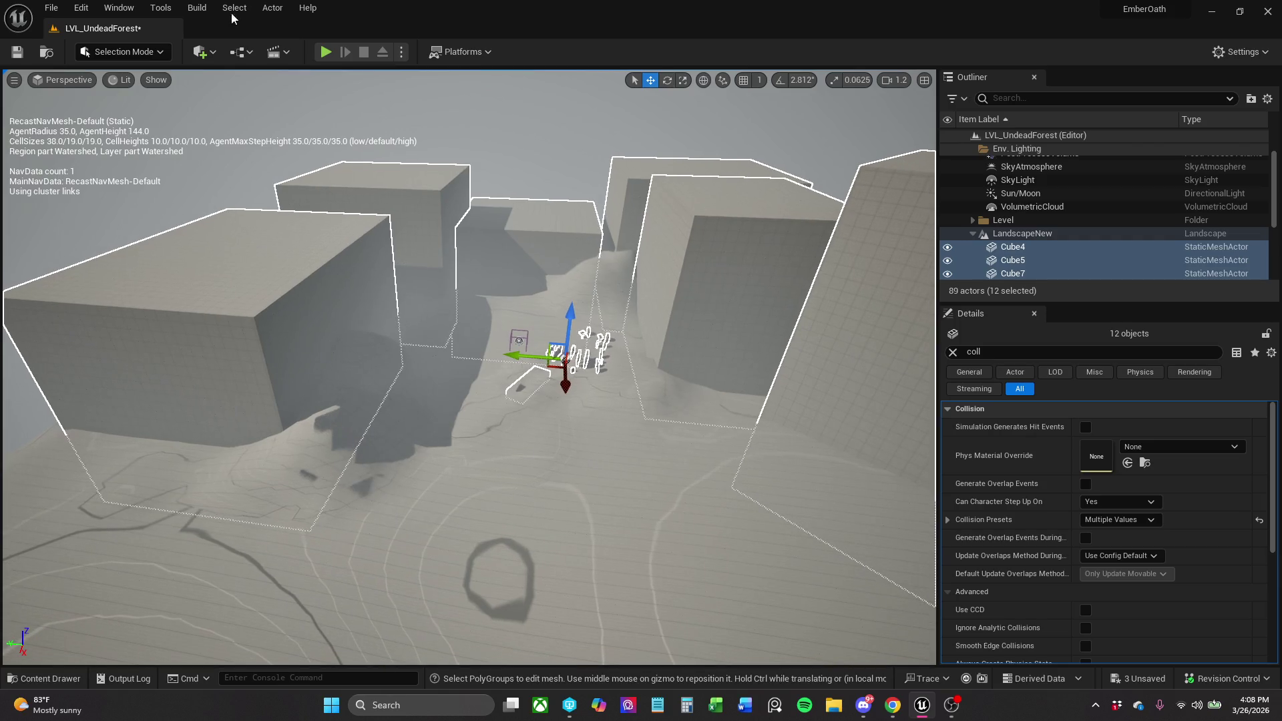
click(50, 8)
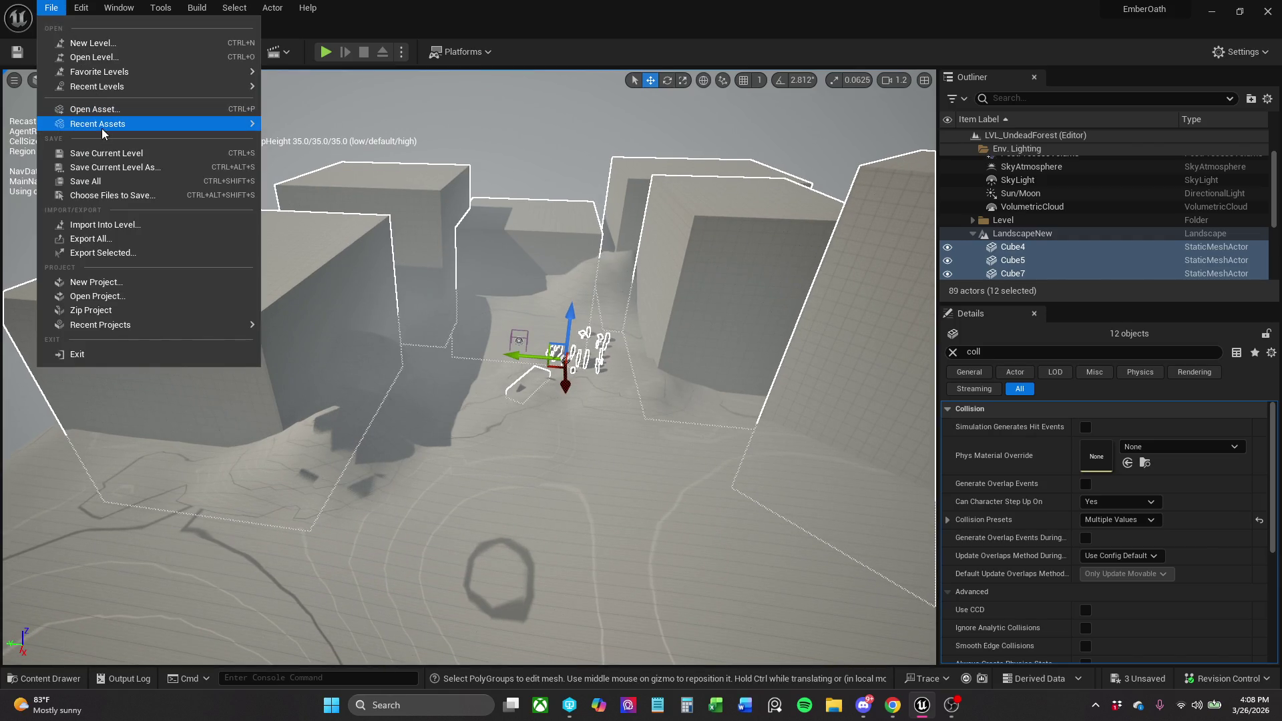
Run File > Save All, clear the Details collision filter, and do a brief playtest.
click(97, 181)
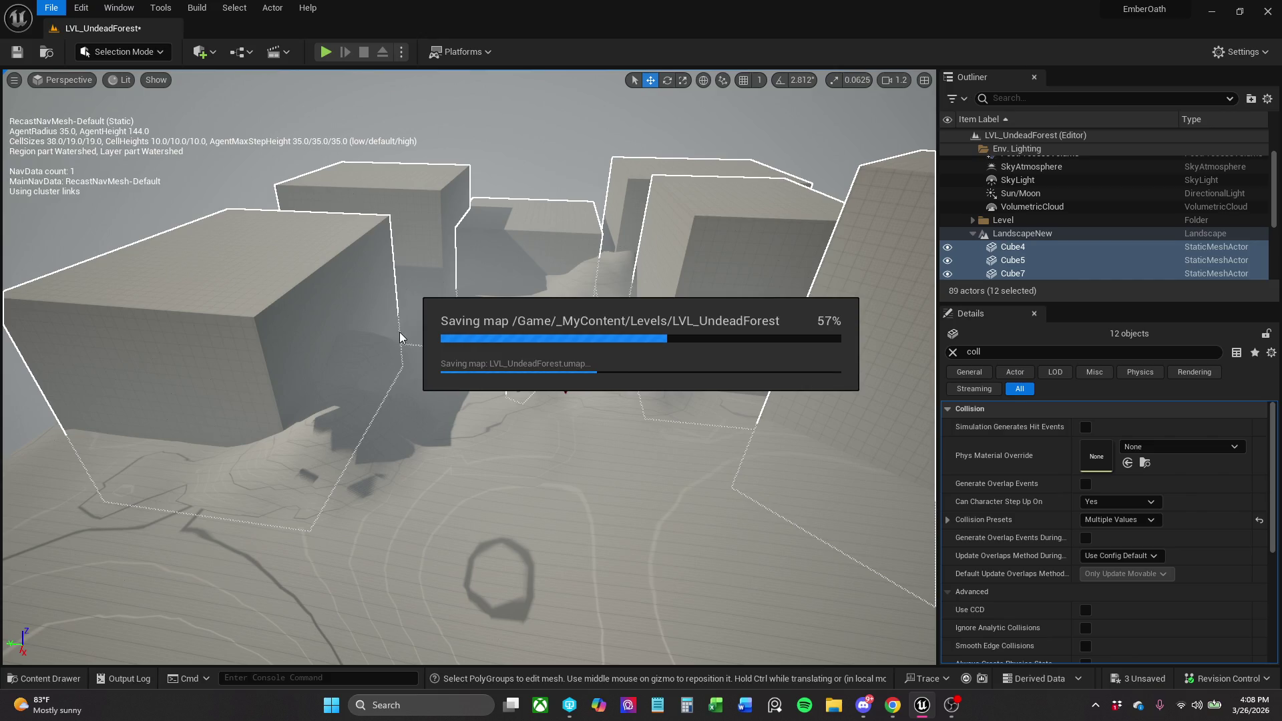
click(954, 352)
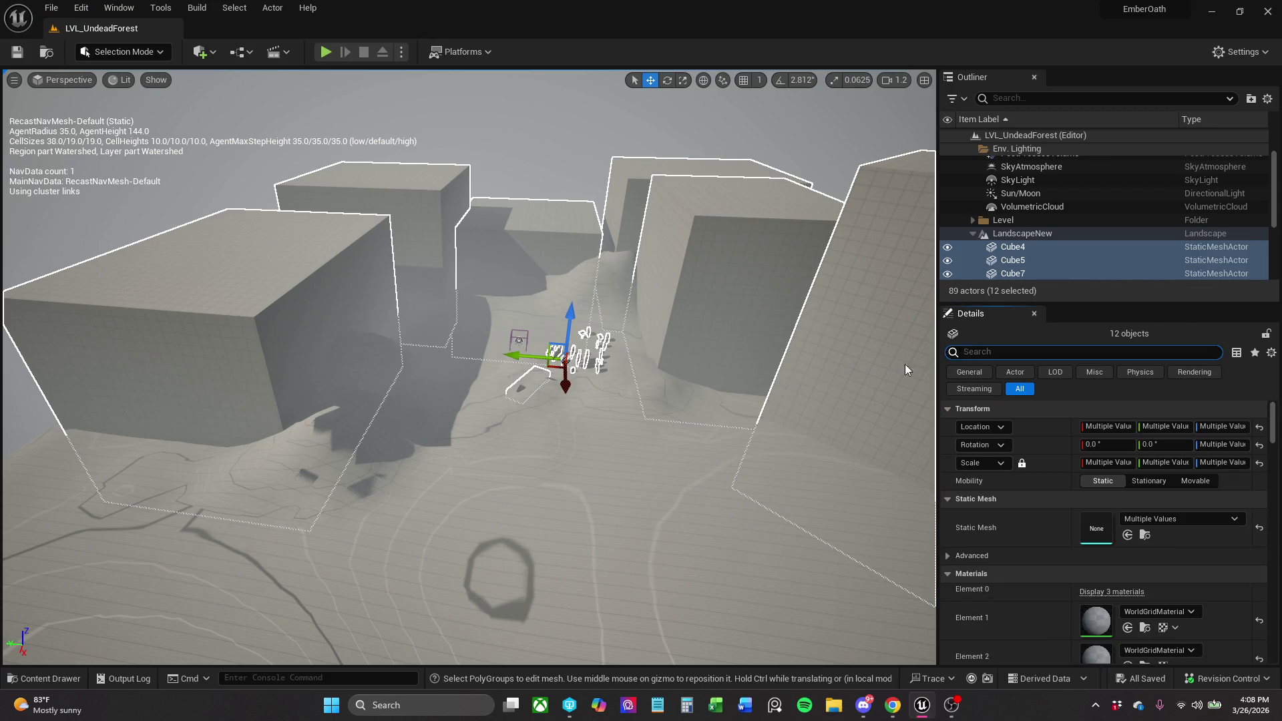
click(326, 53)
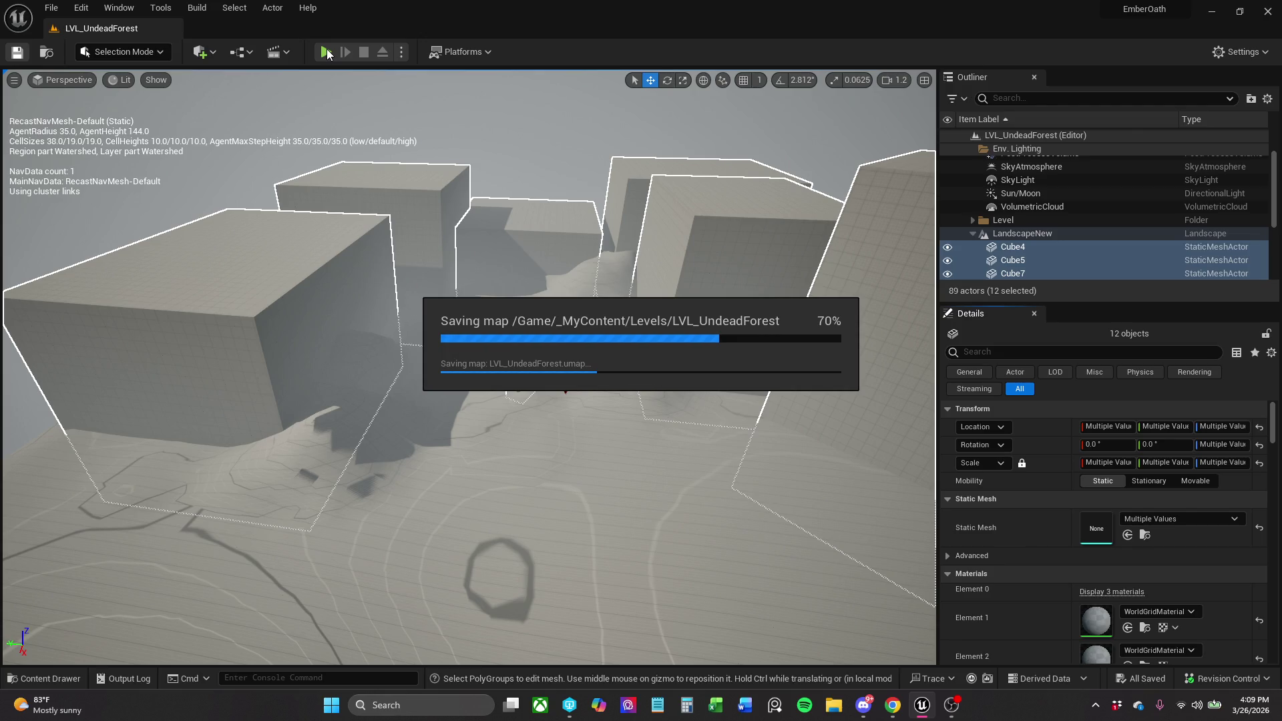
click(326, 52)
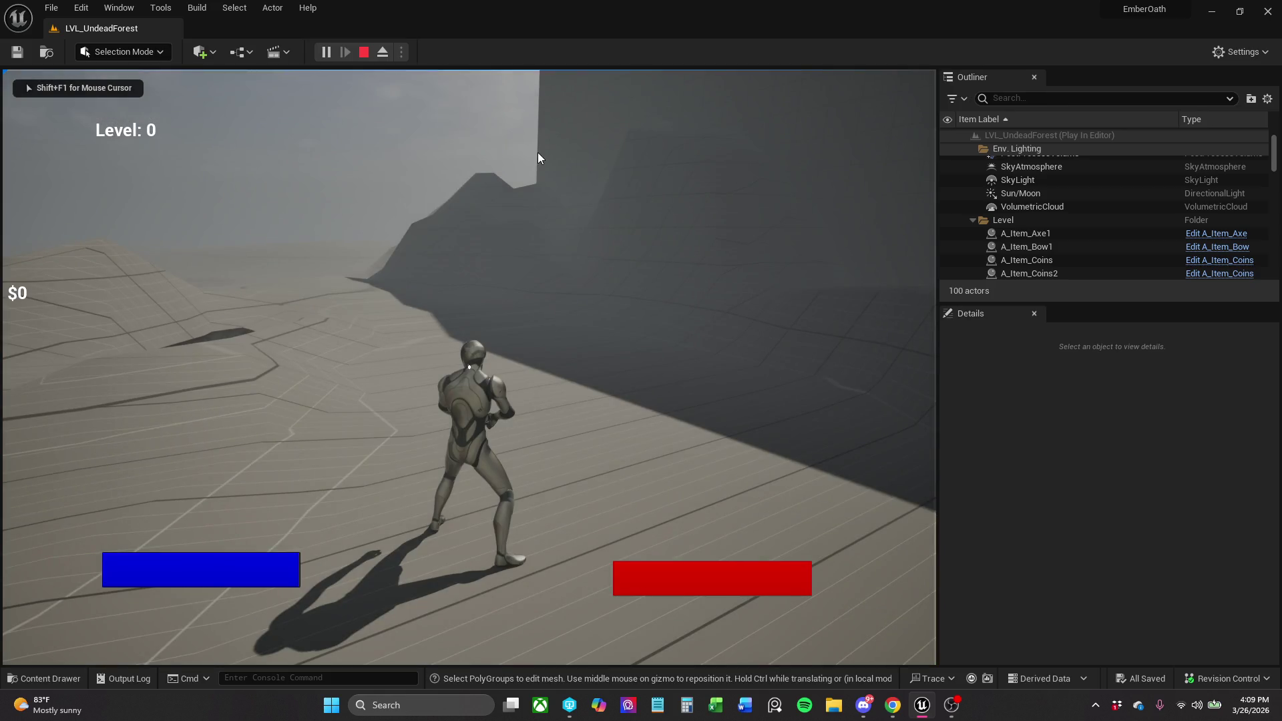
key(Escape)
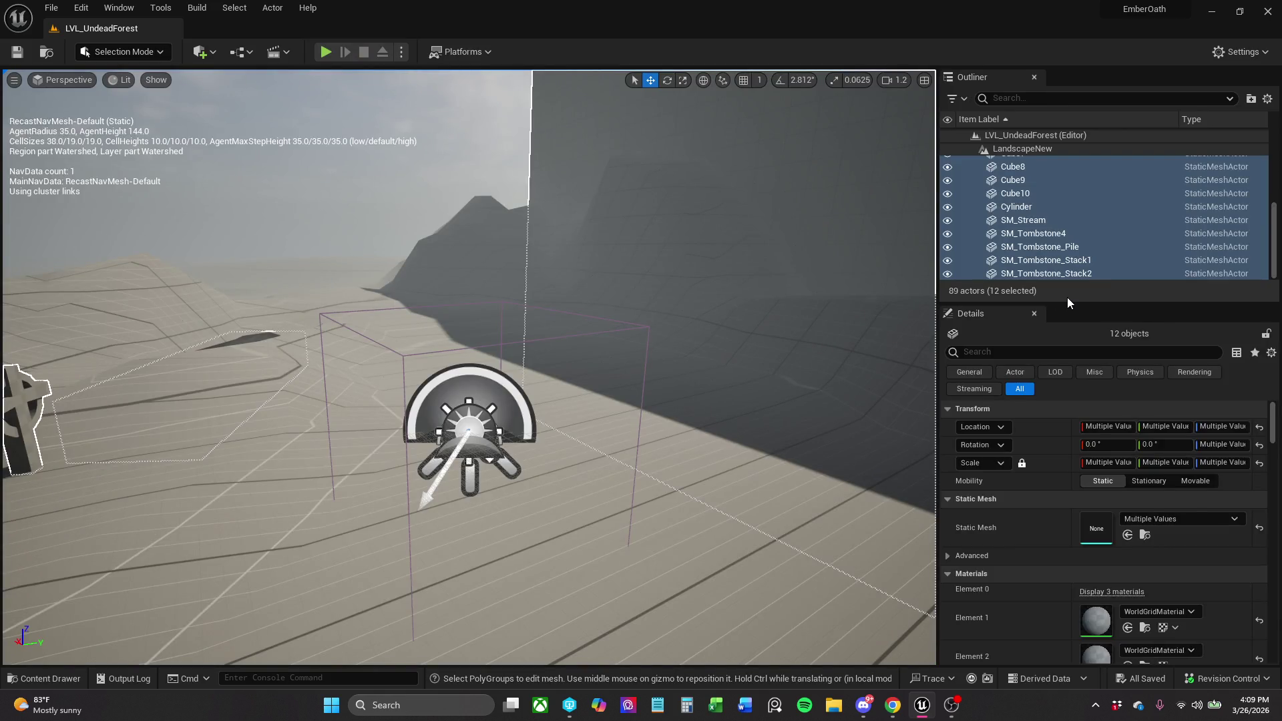
Raise a large terrain mound near the gravestones and cliff wall with the Sculpt brush.
scroll(1002, 240, up, 5)
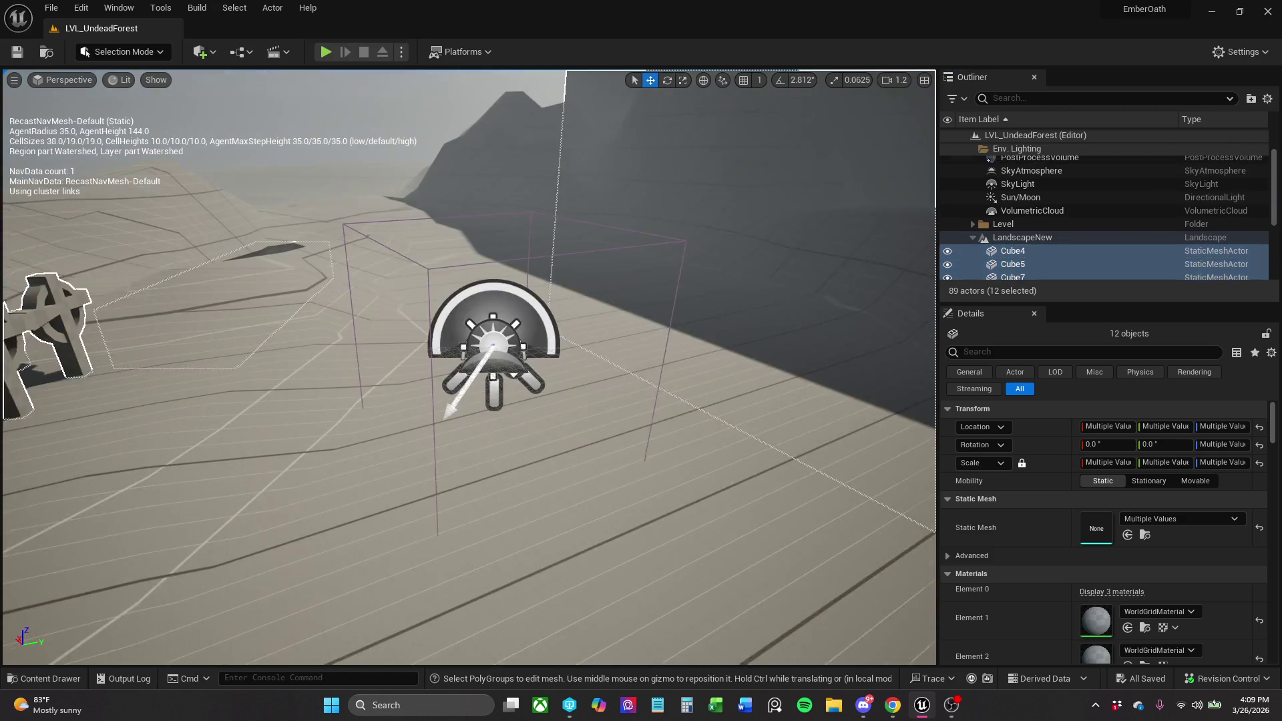
click(1022, 214)
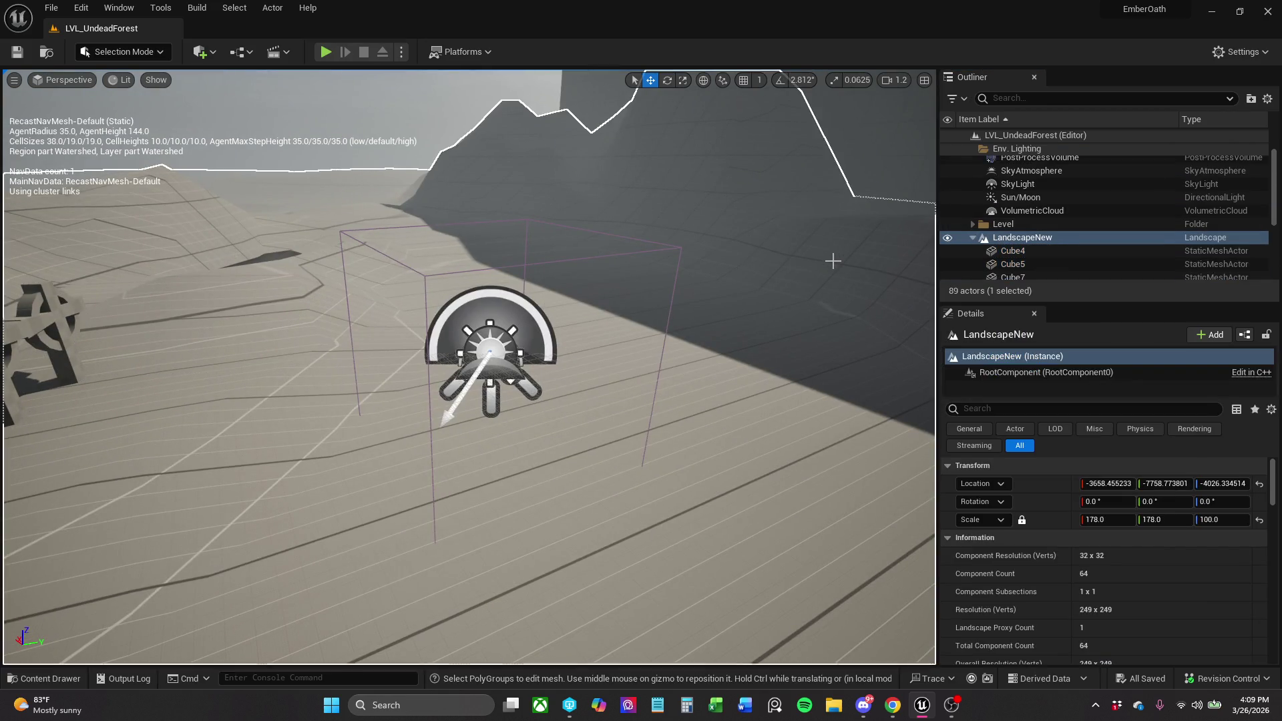
mouse_move(803, 251)
mouse_down()
mouse_move(721, 260)
mouse_move(708, 333)
mouse_move(708, 301)
mouse_up()
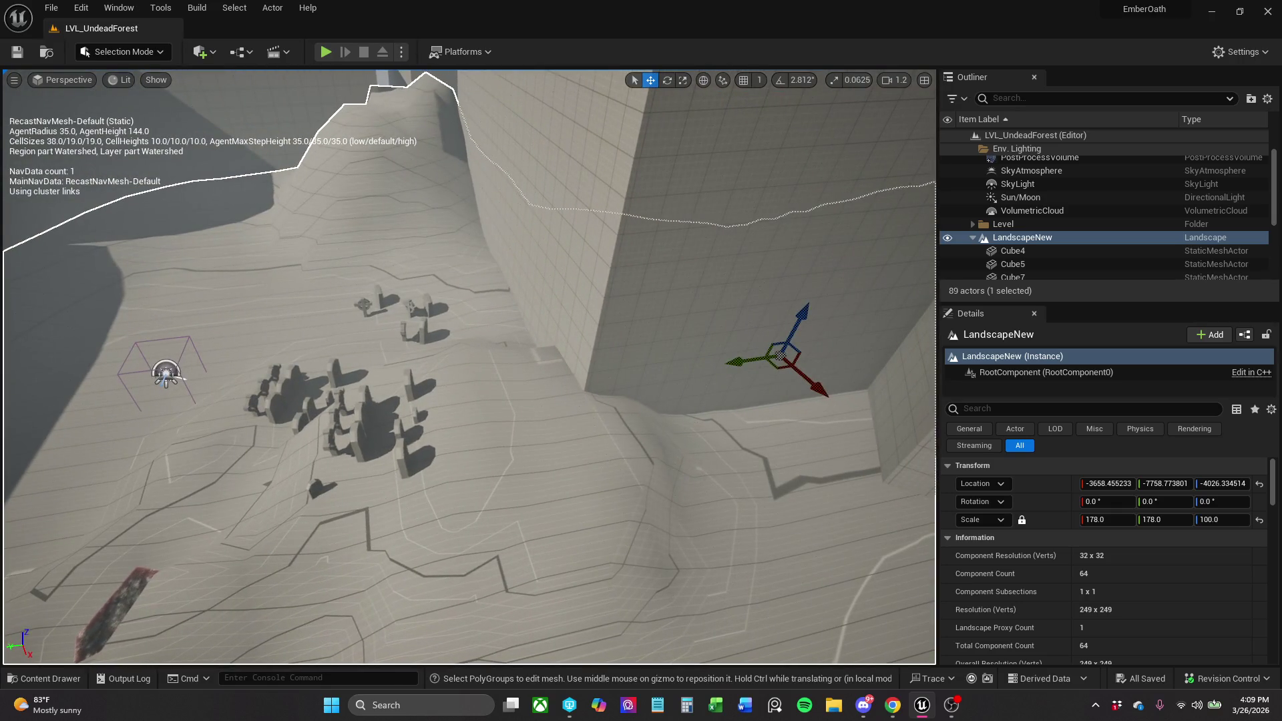
mouse_move(487, 446)
mouse_down()
mouse_move(401, 374)
mouse_move(41, 184)
mouse_up()
click(137, 58)
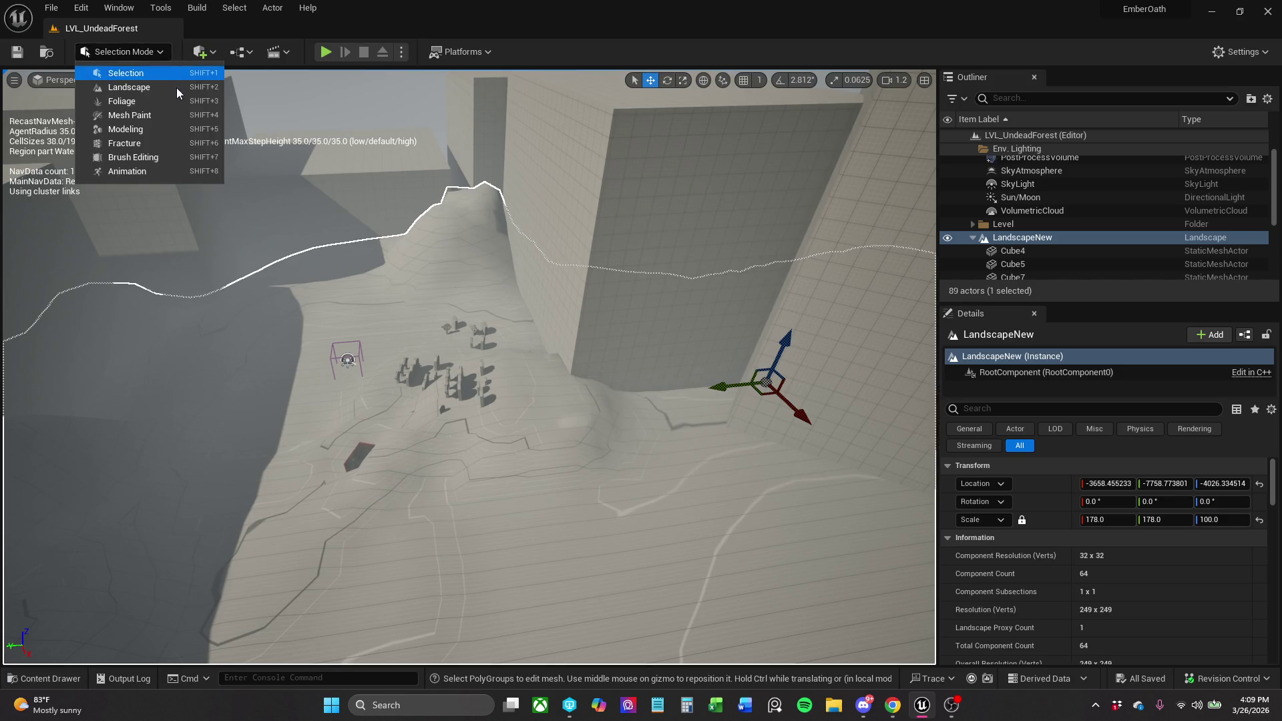
click(269, 171)
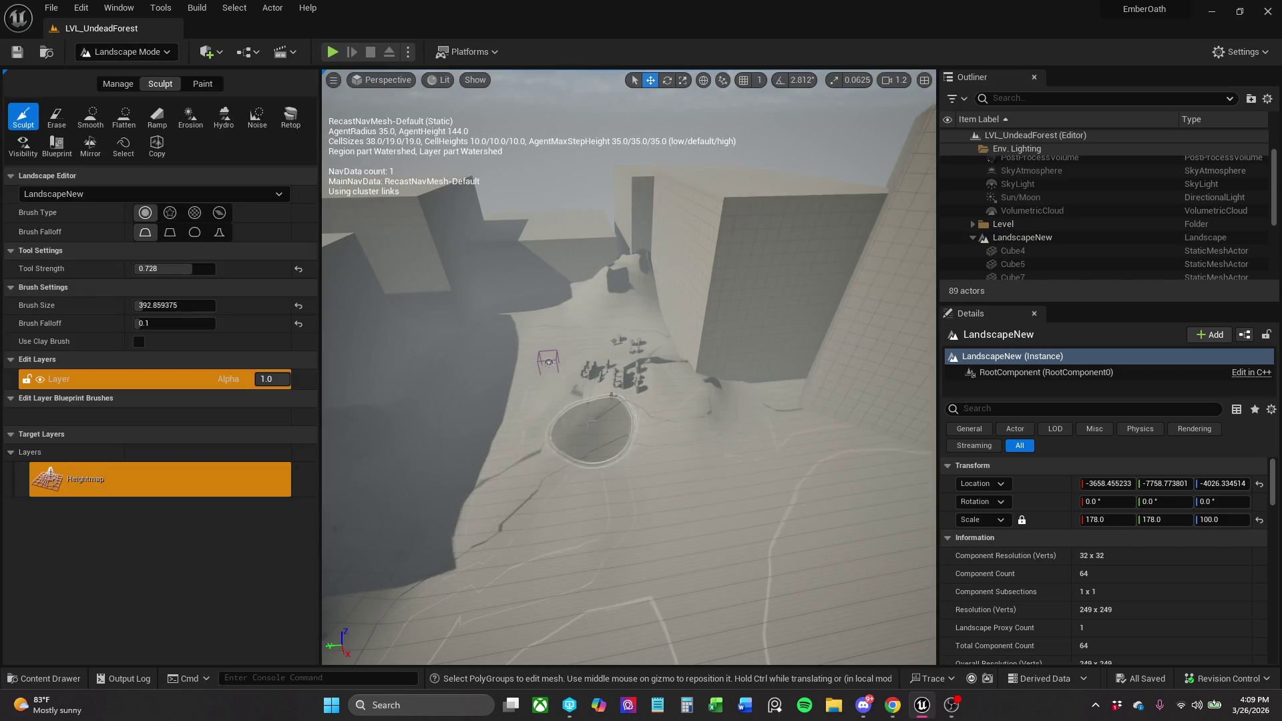
scroll(629, 367, up, 5)
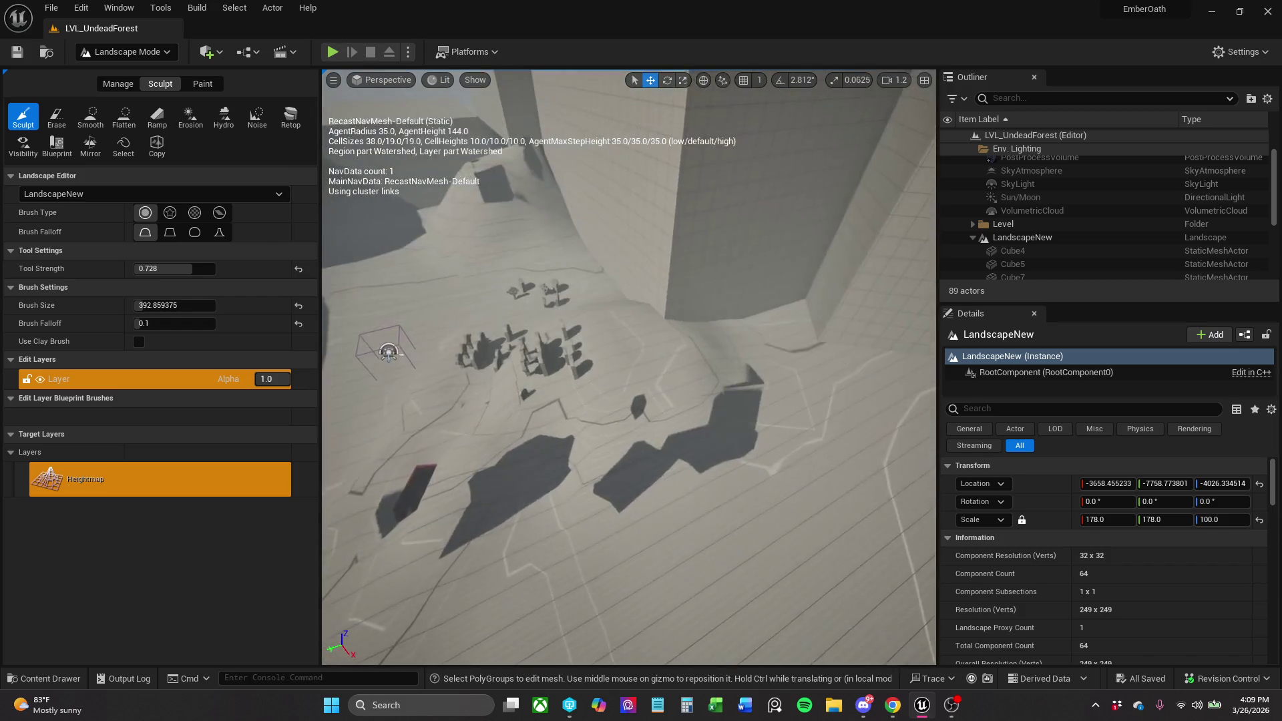
scroll(659, 459, up, 3)
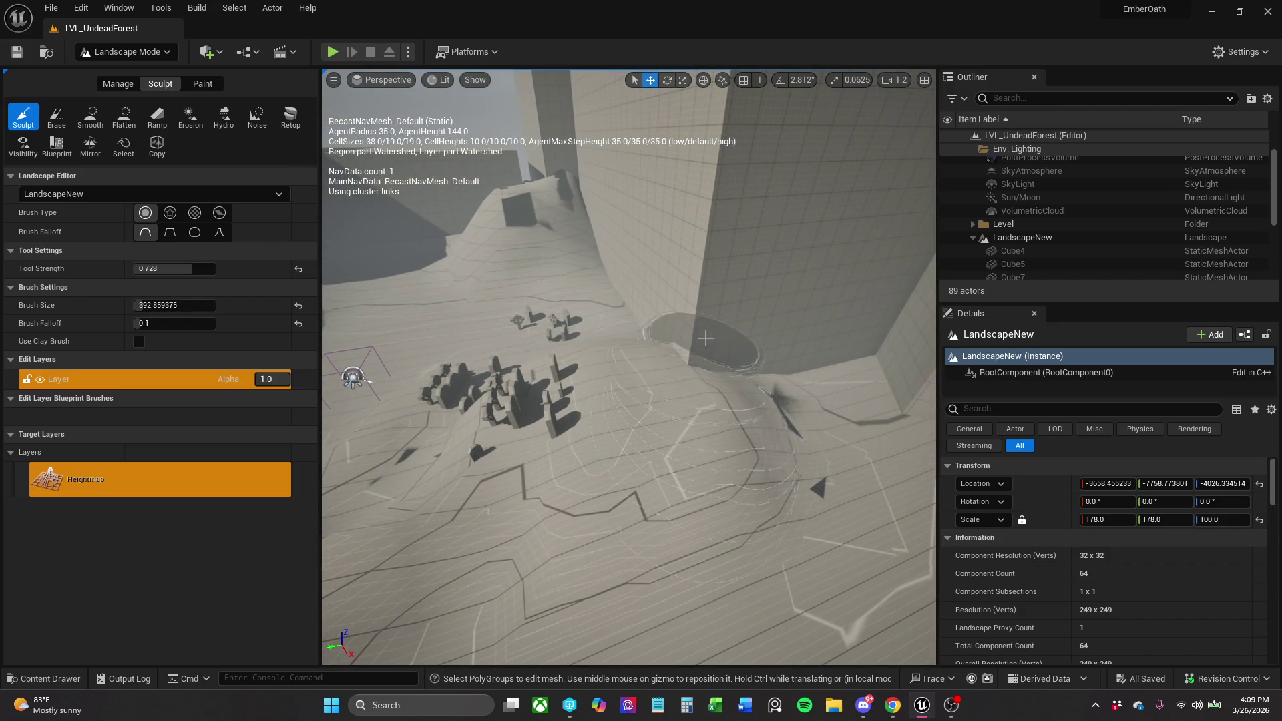
mouse_move(702, 337)
mouse_down()
mouse_move(708, 468)
mouse_move(610, 615)
mouse_move(730, 537)
mouse_move(730, 468)
mouse_move(695, 507)
mouse_move(667, 421)
mouse_up()
scroll(730, 536, up, 5)
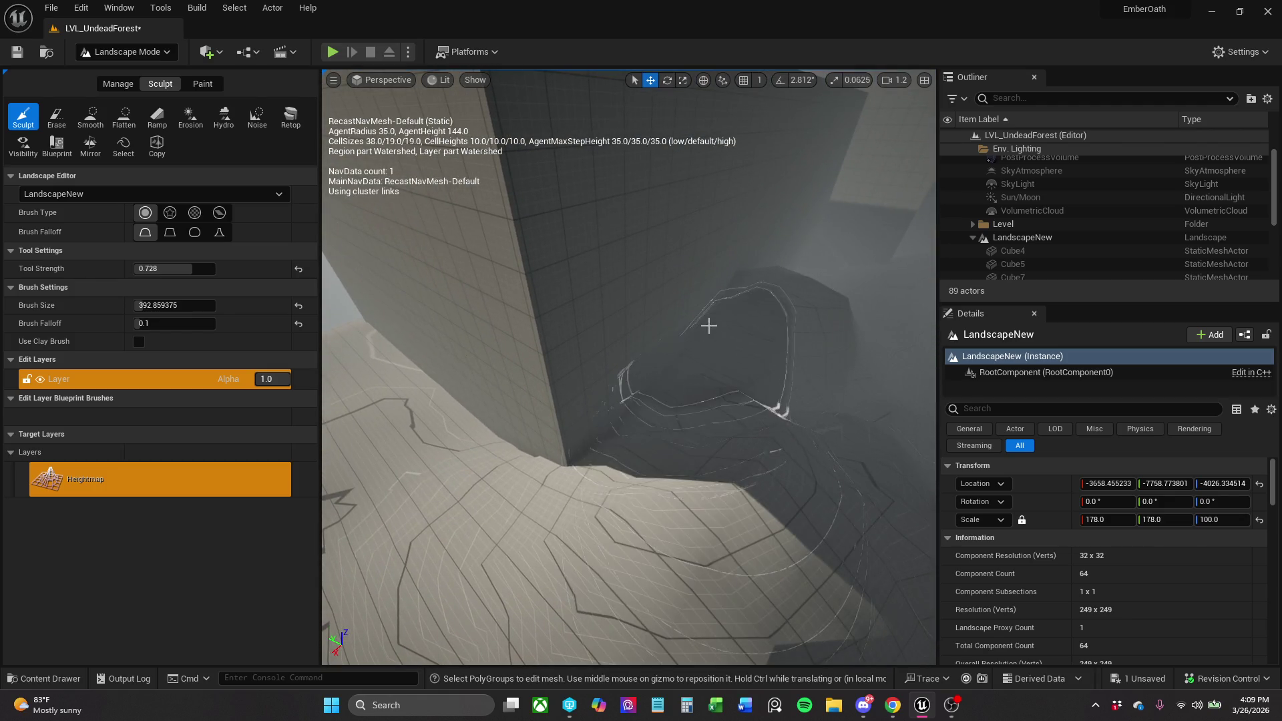
mouse_move(709, 314)
mouse_down()
mouse_move(654, 339)
mouse_move(715, 330)
mouse_move(715, 254)
mouse_move(444, 153)
mouse_up()
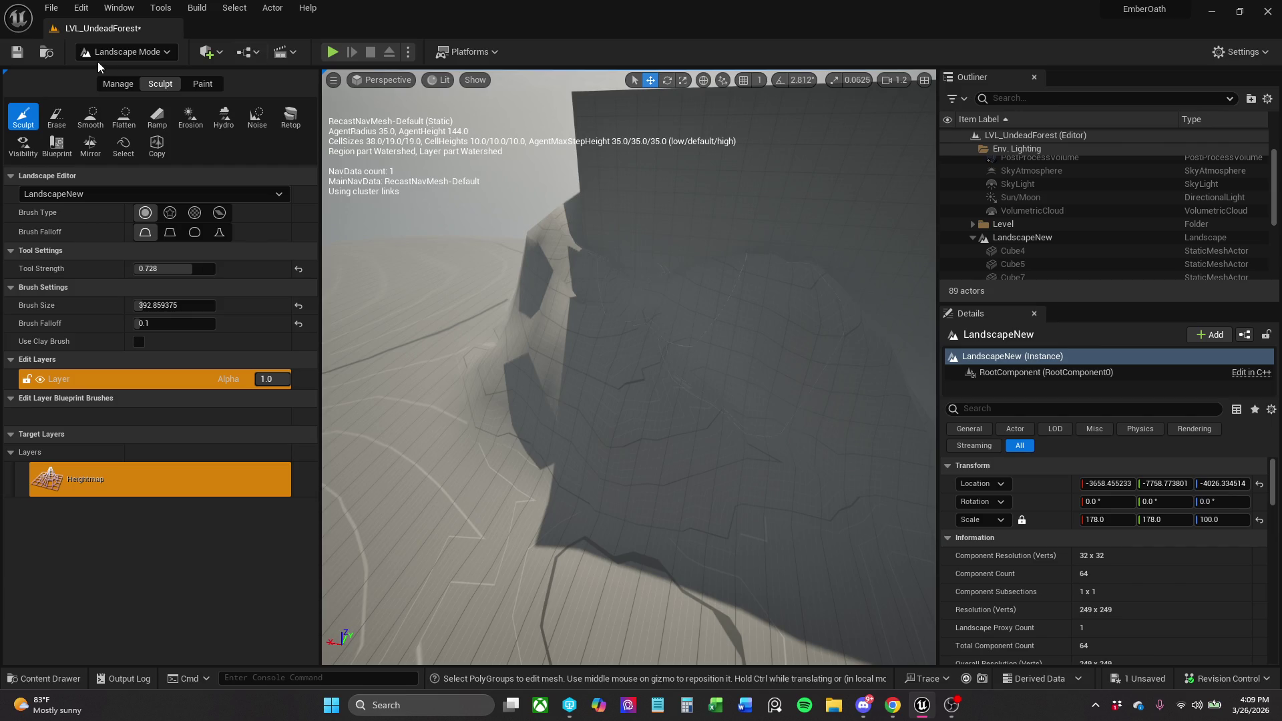
Sculpt another mound near the view centre, then return to Selection mode.
click(124, 52)
click(120, 72)
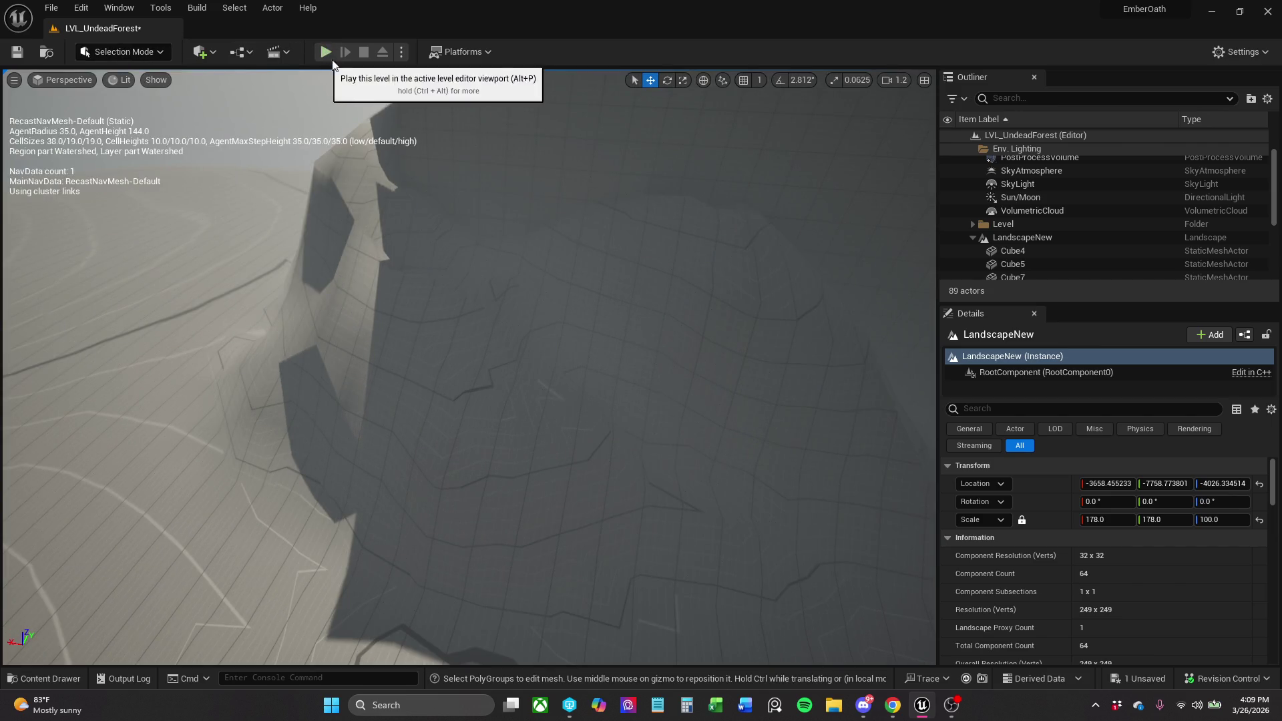
drag(428, 267, 374, 267)
mouse_move(467, 367)
mouse_down()
mouse_move(468, 301)
mouse_move(428, 301)
mouse_move(481, 301)
mouse_move(481, 347)
mouse_move(380, 347)
mouse_up()
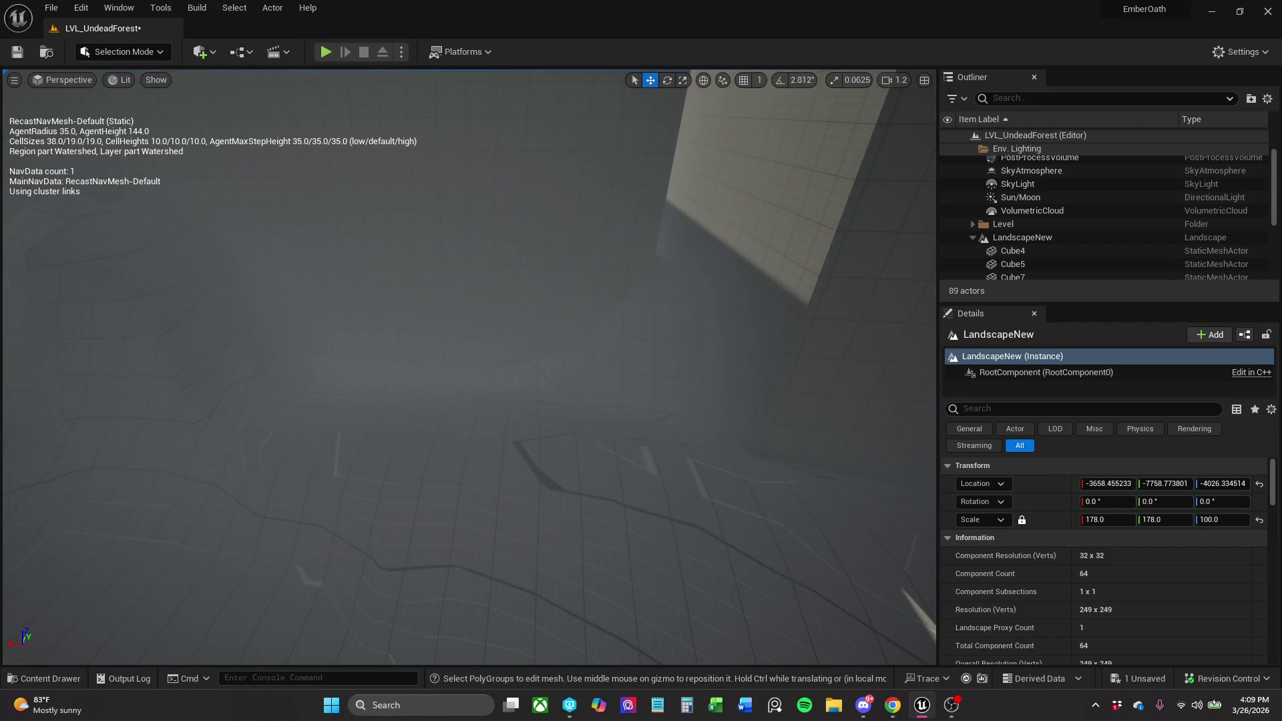
click(364, 440)
click(155, 53)
click(133, 88)
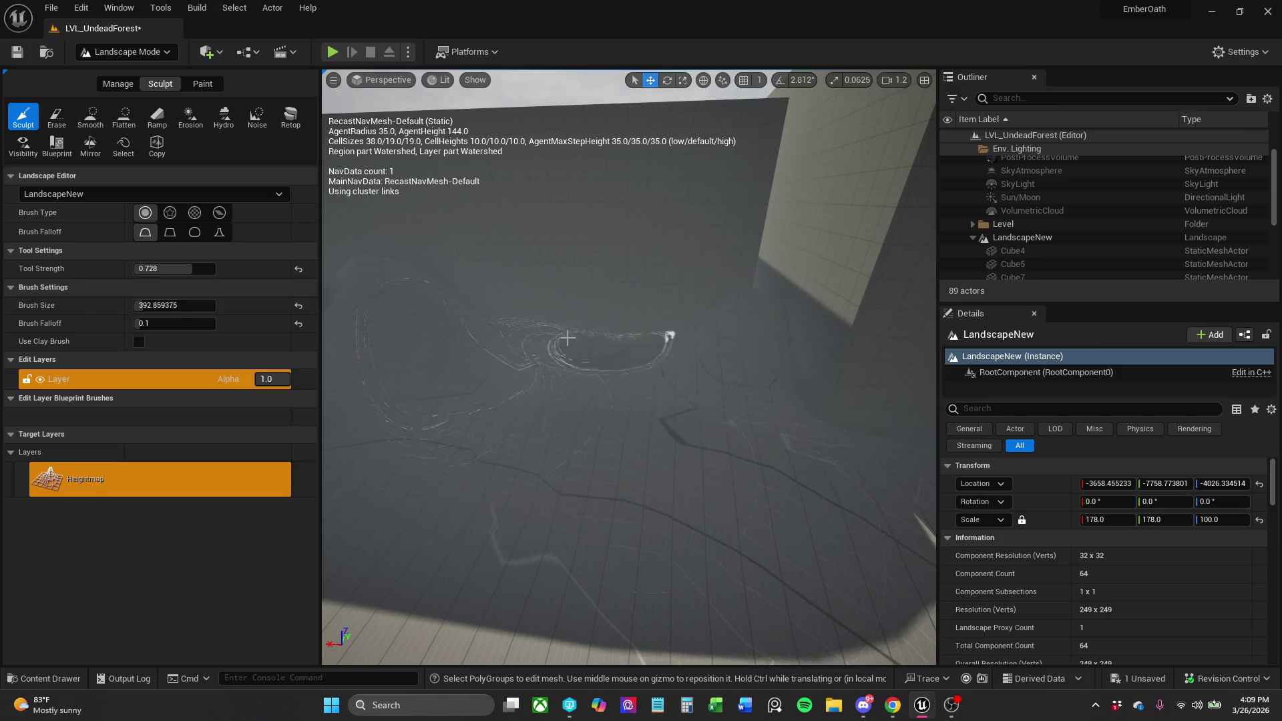
mouse_move(513, 336)
mouse_down()
mouse_move(719, 350)
mouse_move(487, 254)
mouse_up()
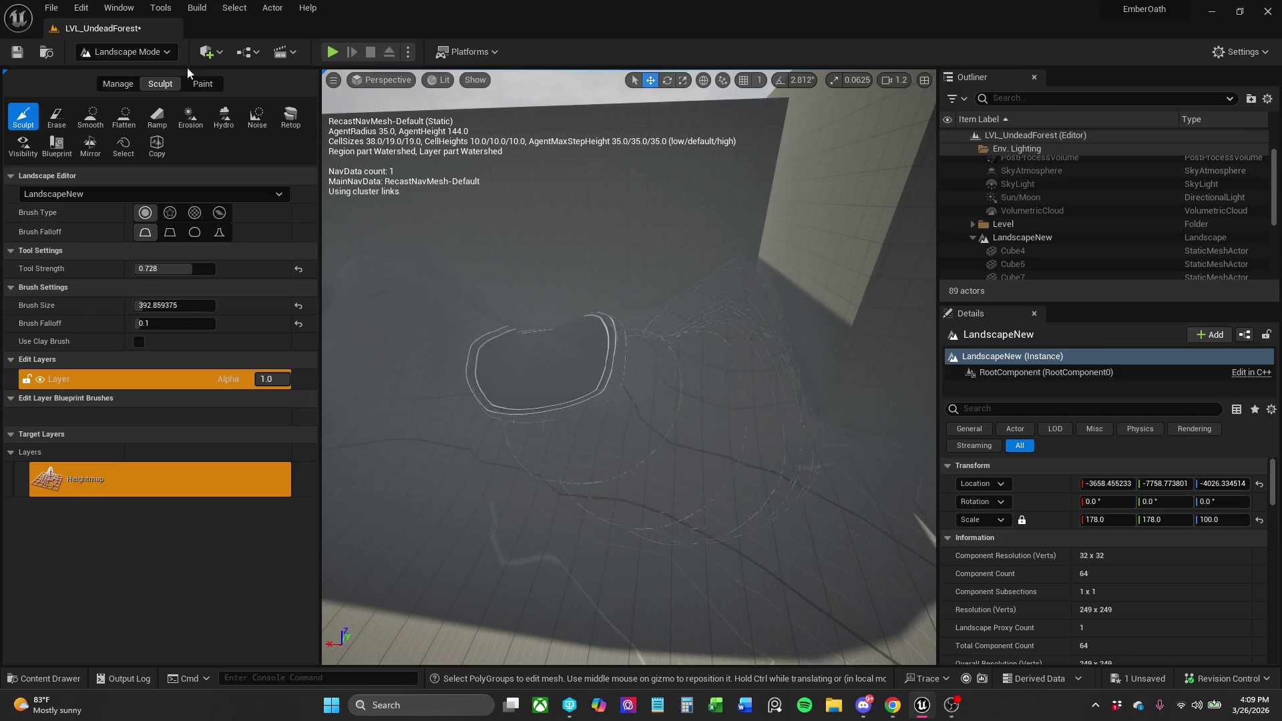
click(136, 56)
click(94, 66)
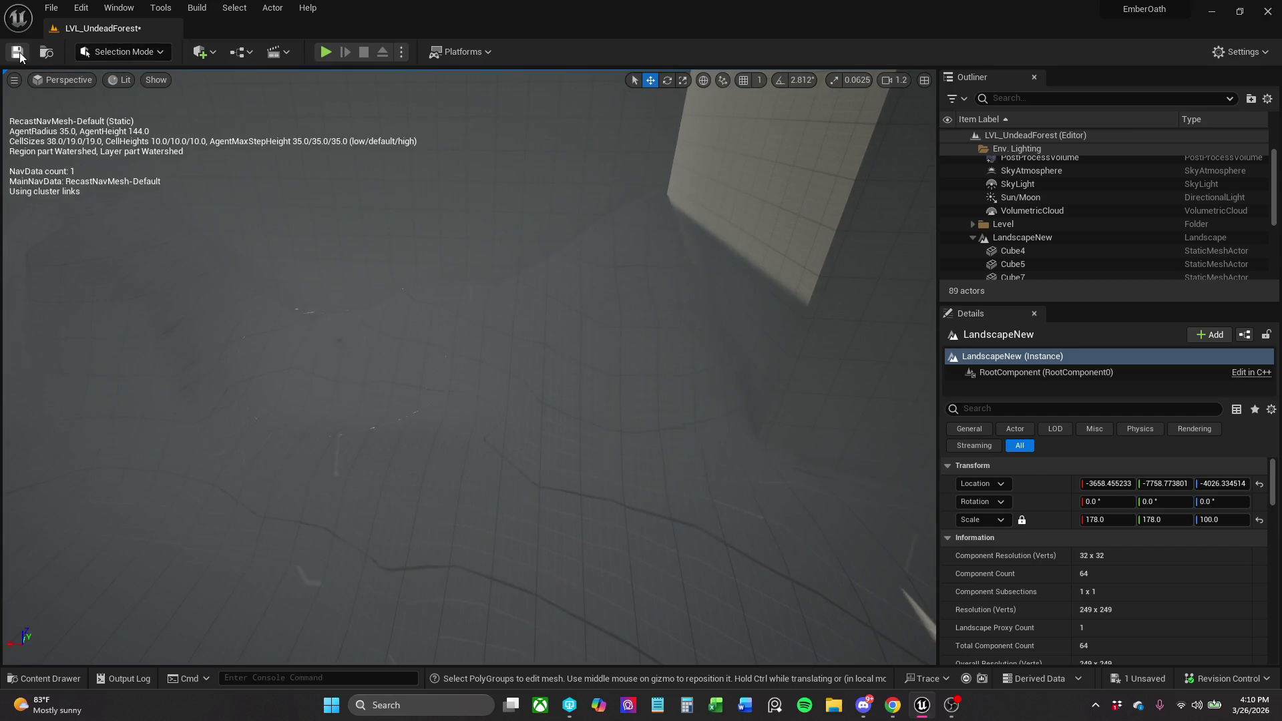
key(ctrl+s)
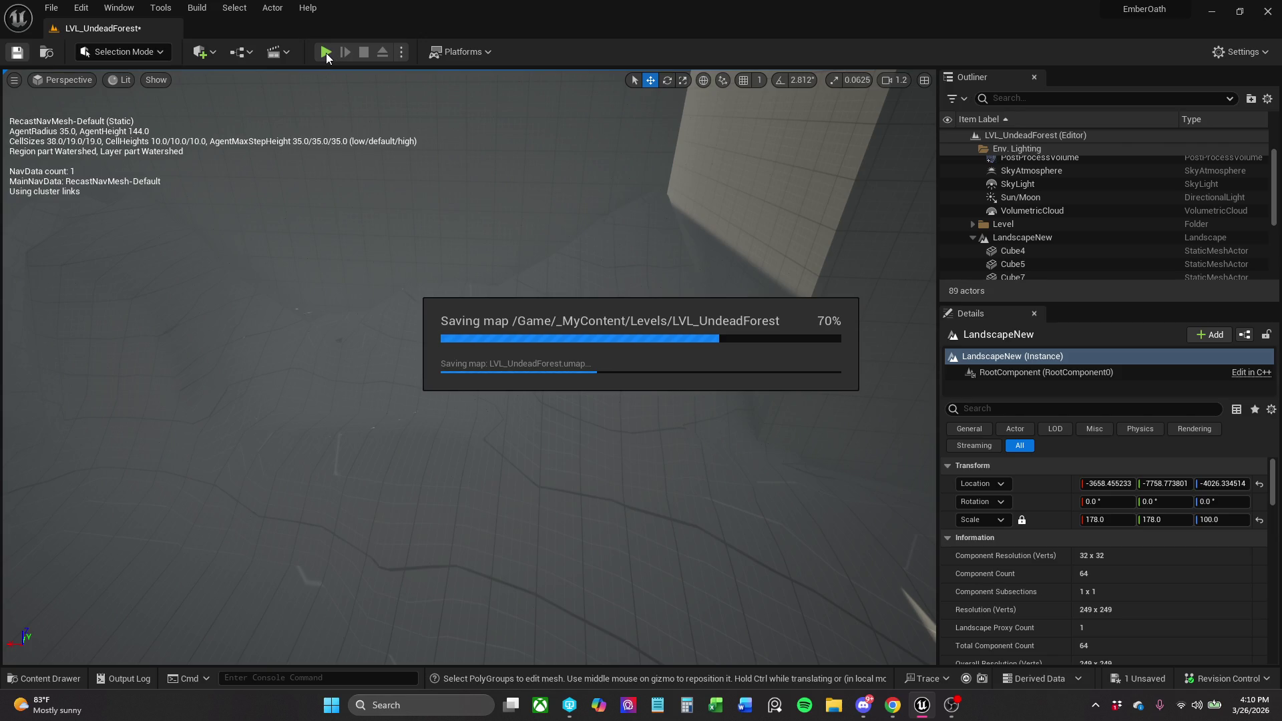
click(326, 54)
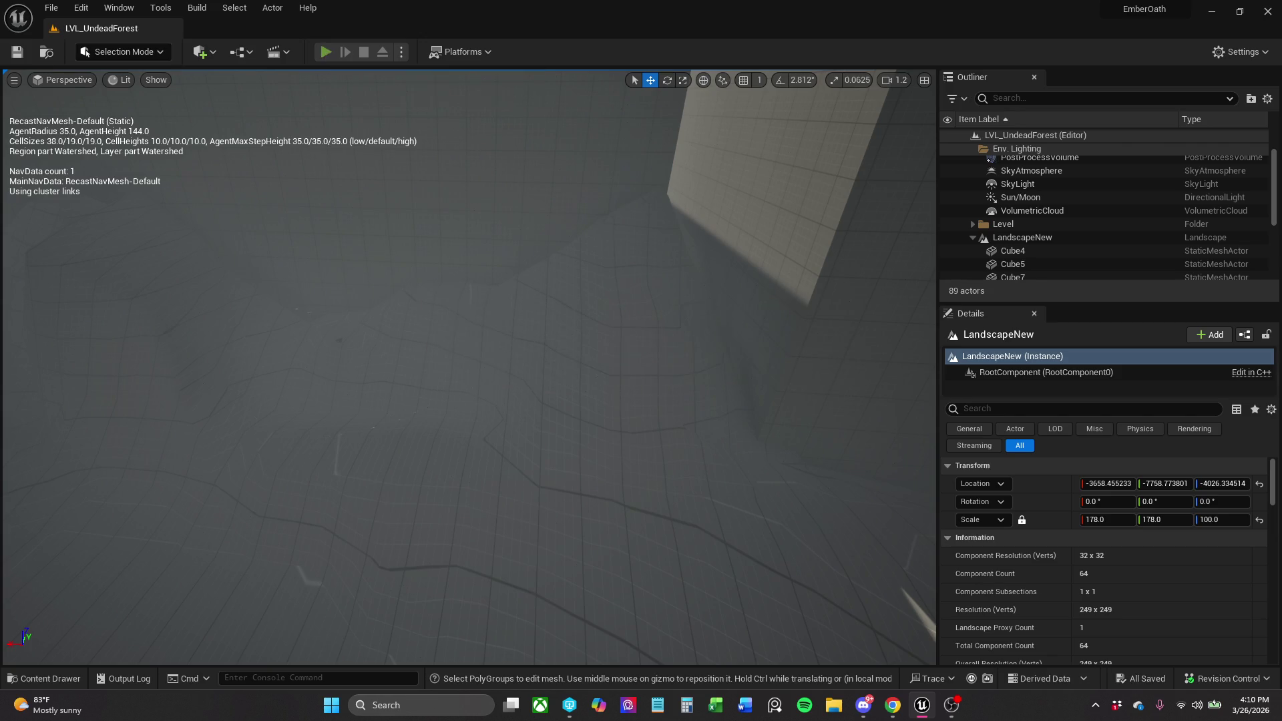
key(shift+w)
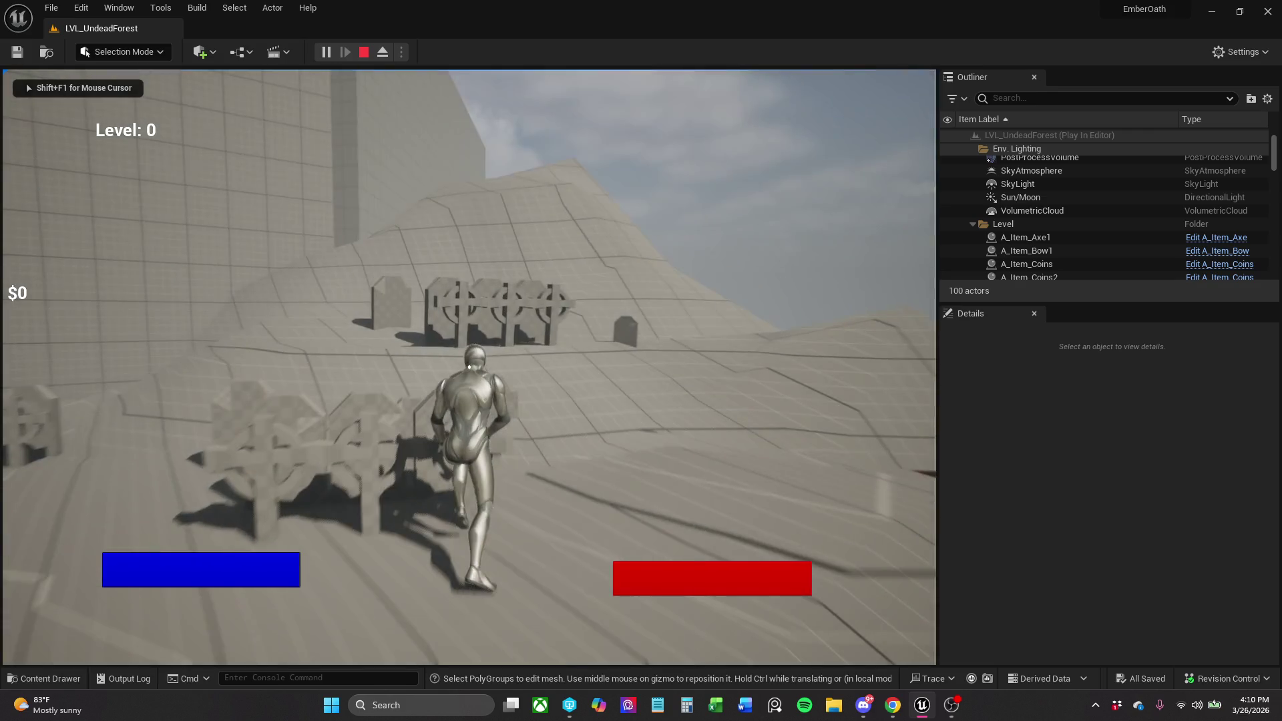
key(shift+w)
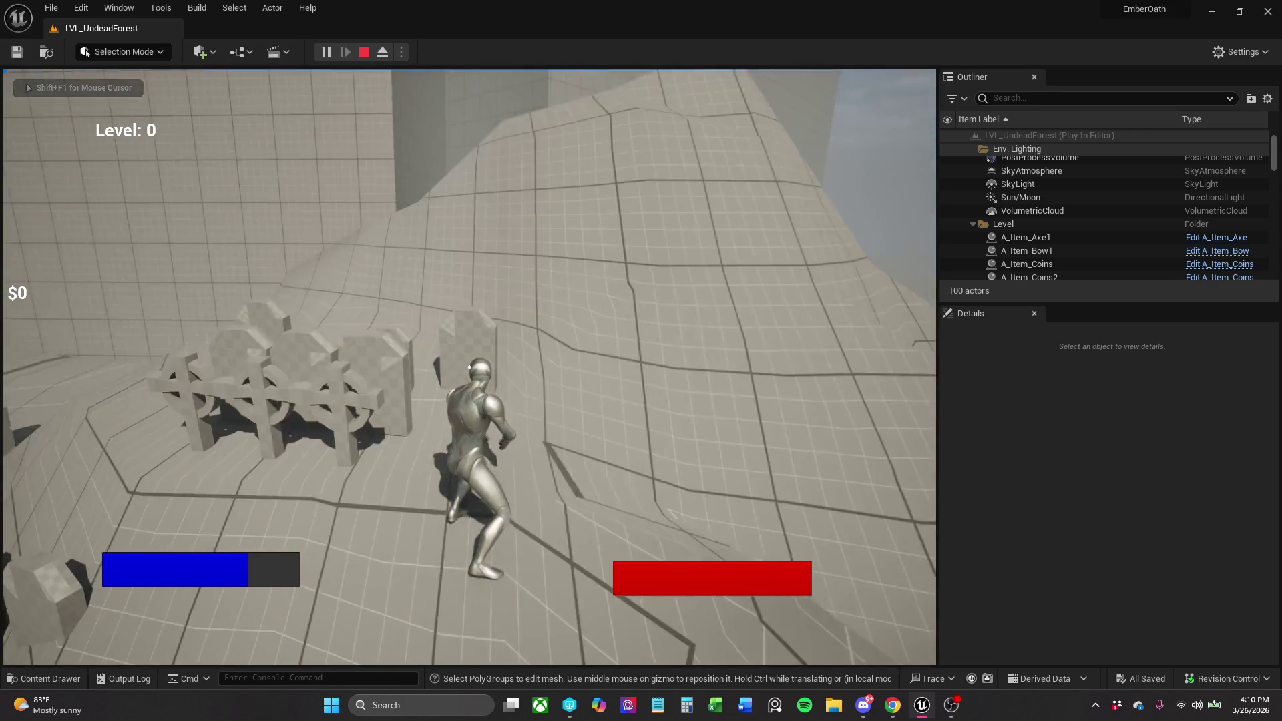
key(shift+w)
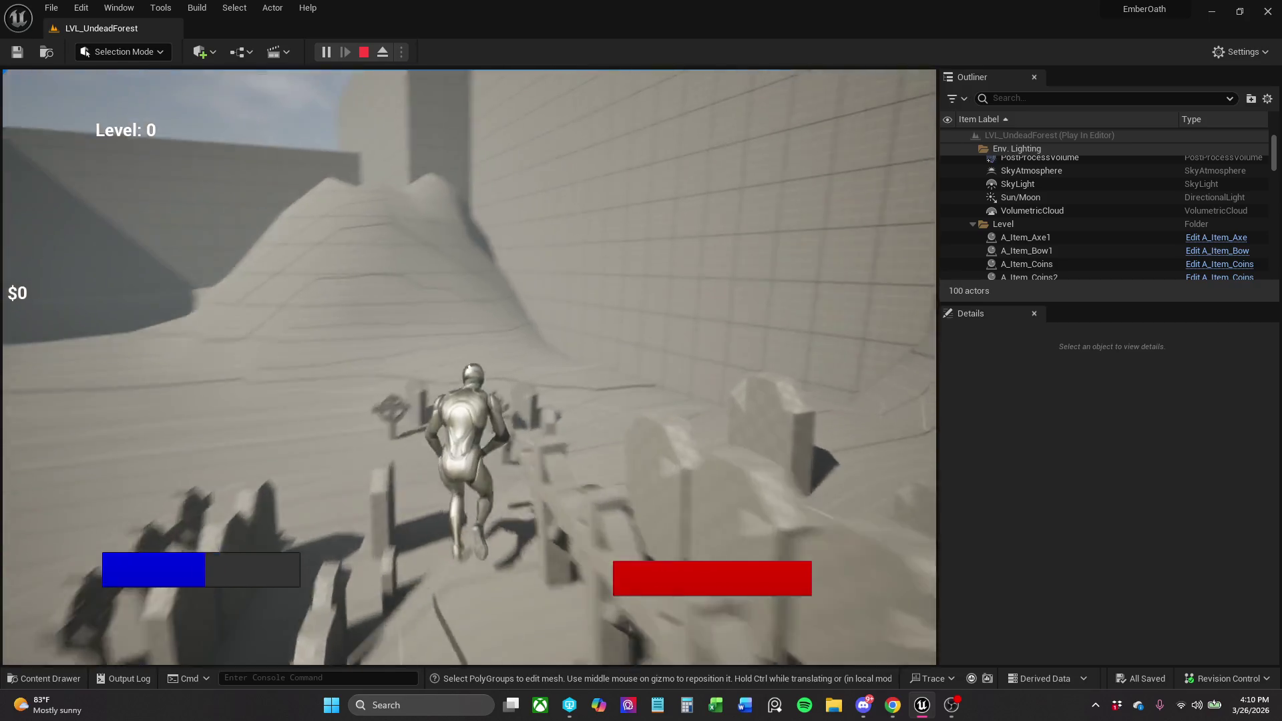
key(shift+w)
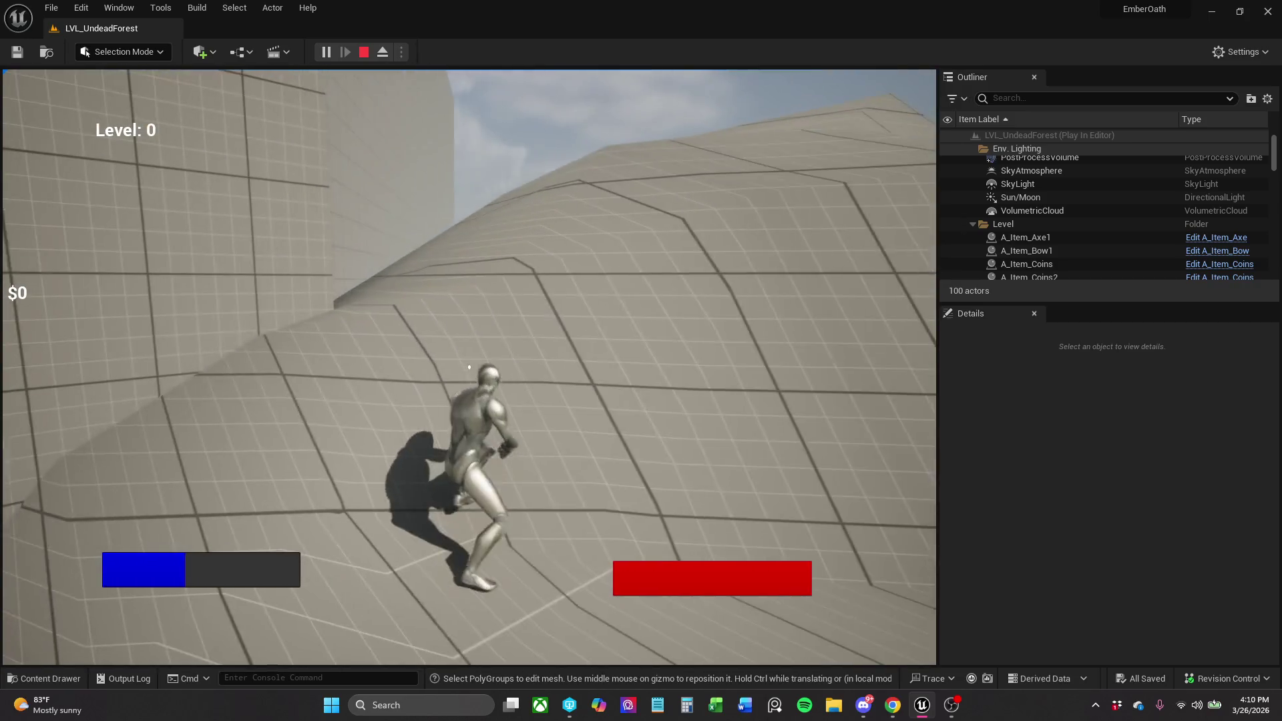
key(shift+w)
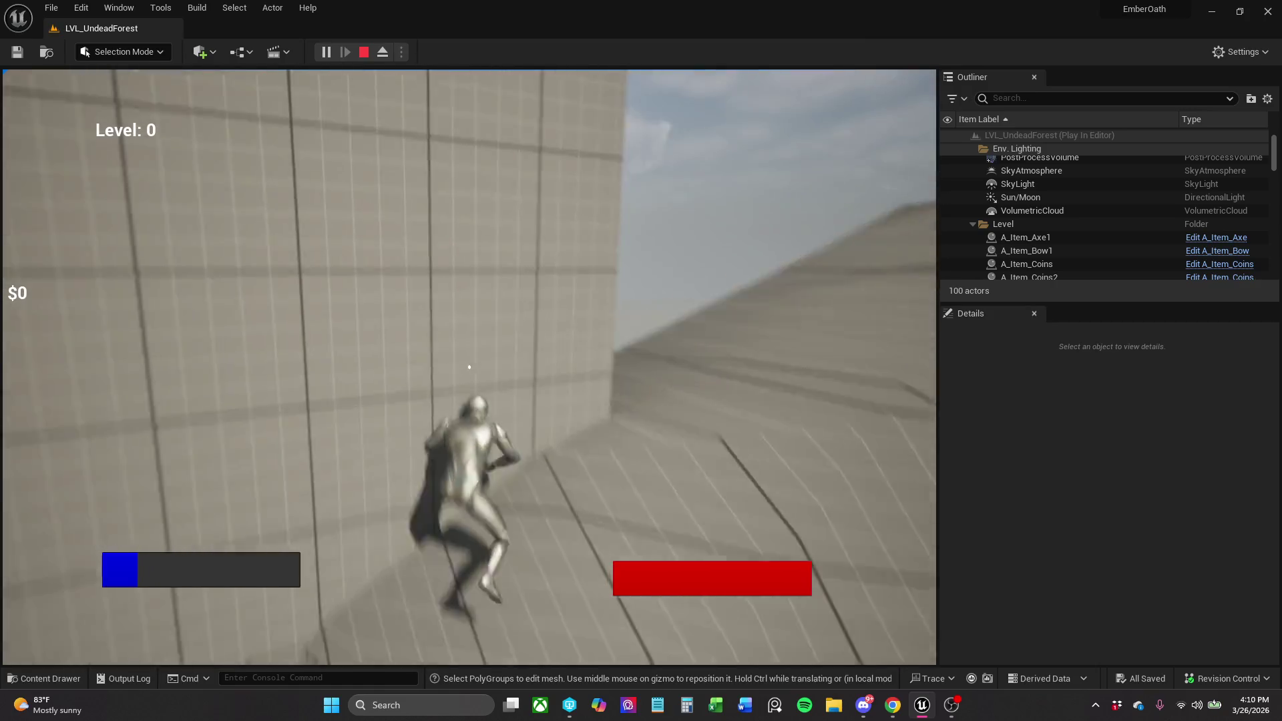
key(shift+w)
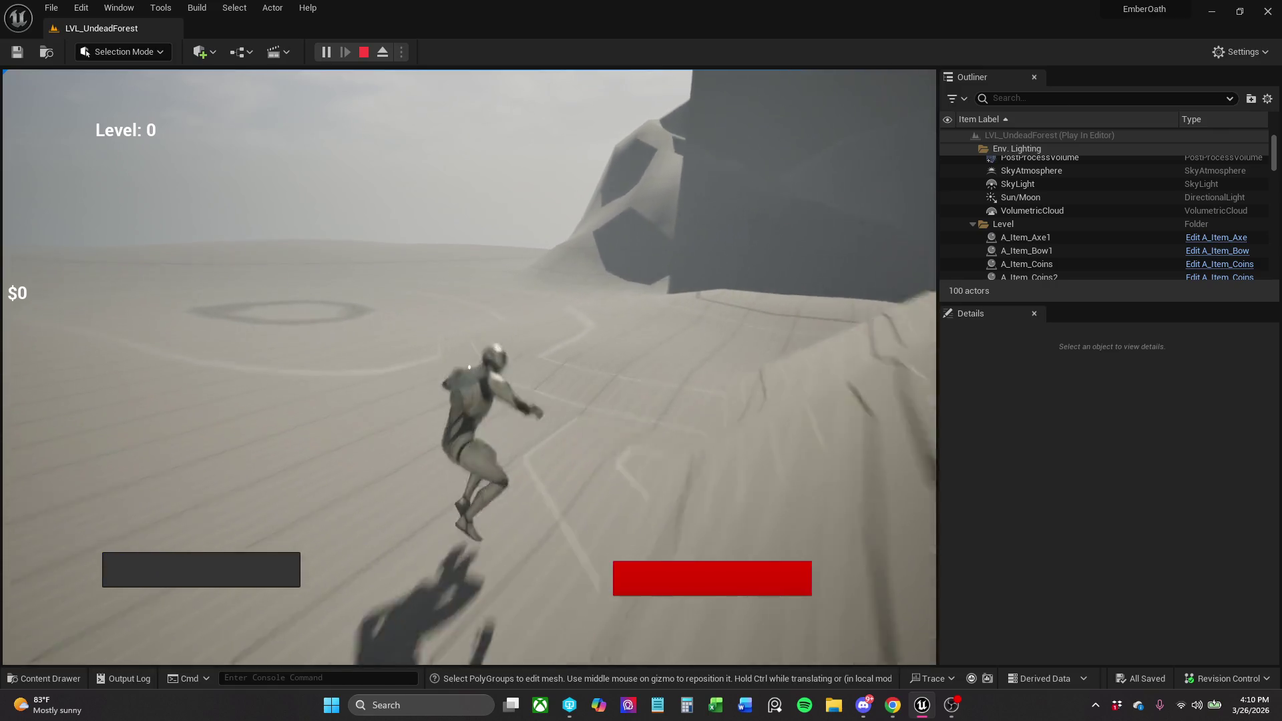
key(w)
key(w)
key(shift+w)
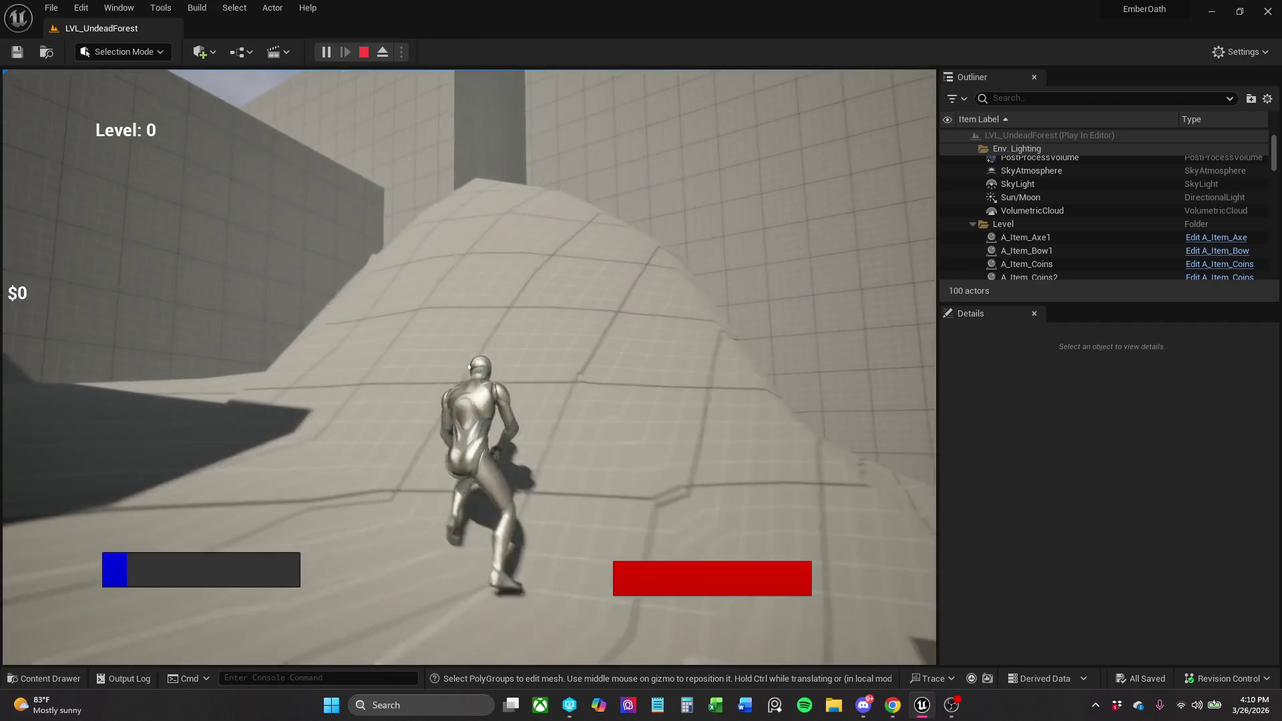
key(shift+w)
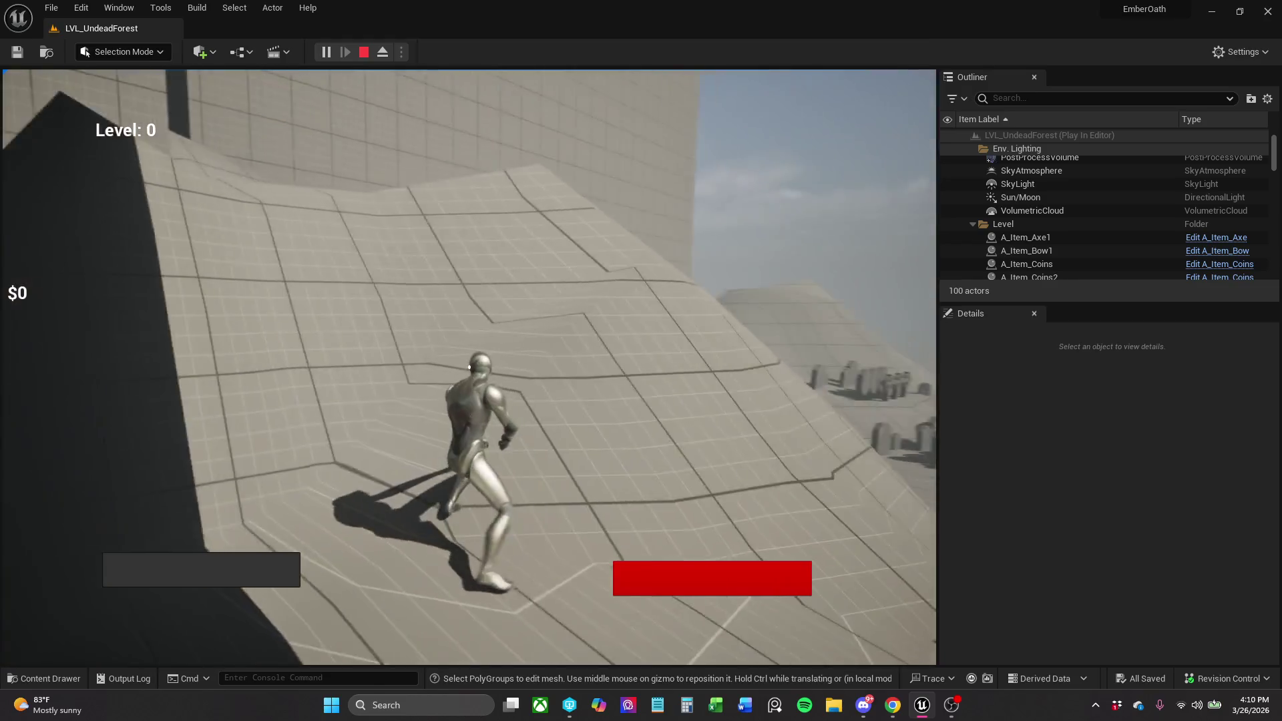
key(w)
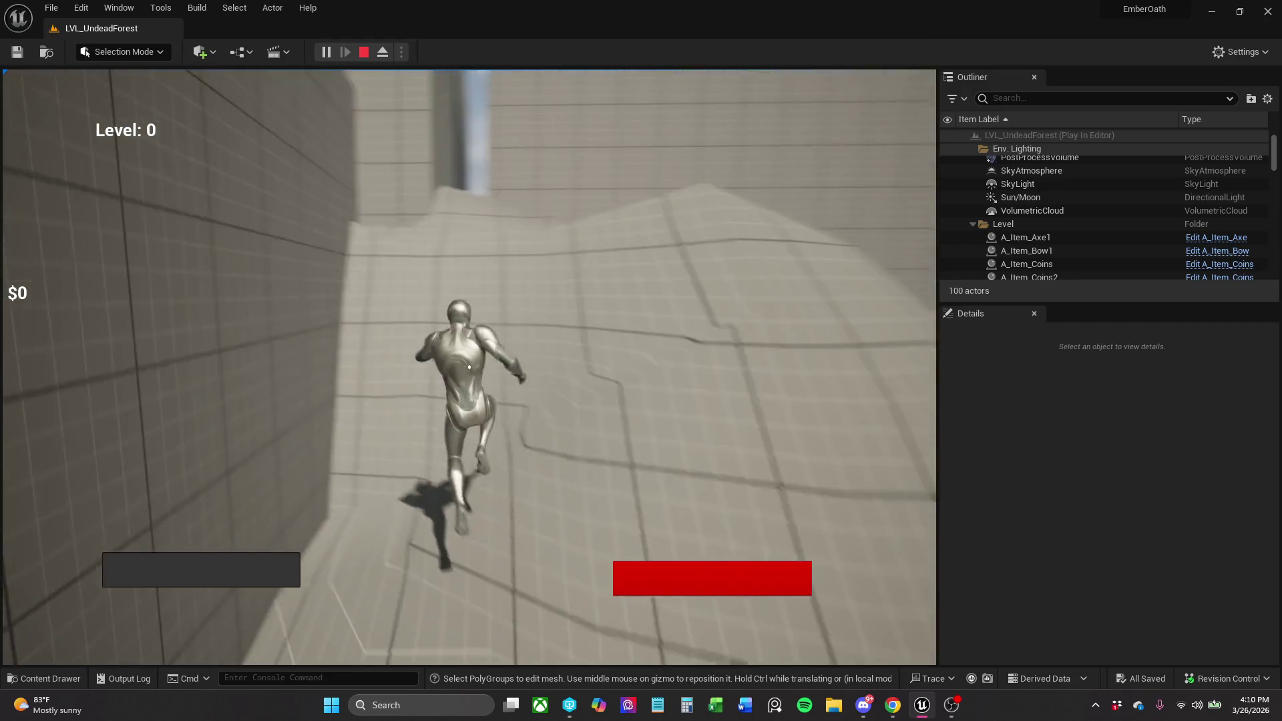
key(w)
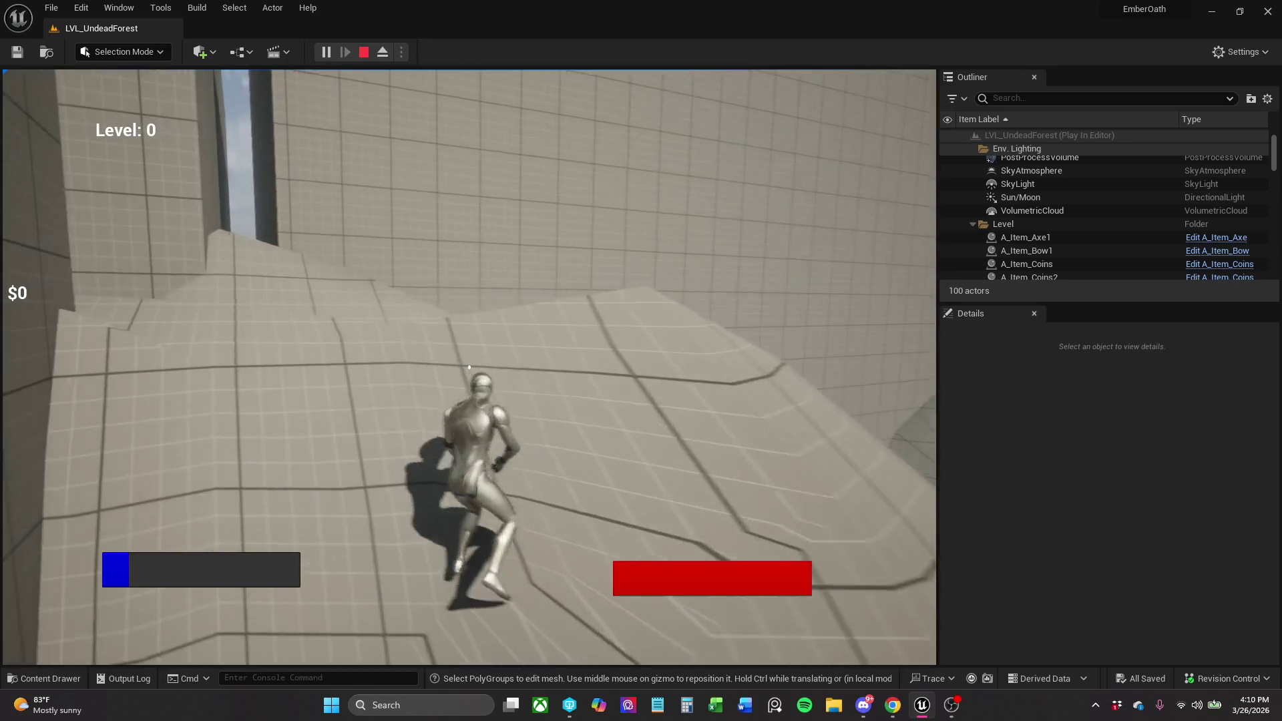
key(shift+w)
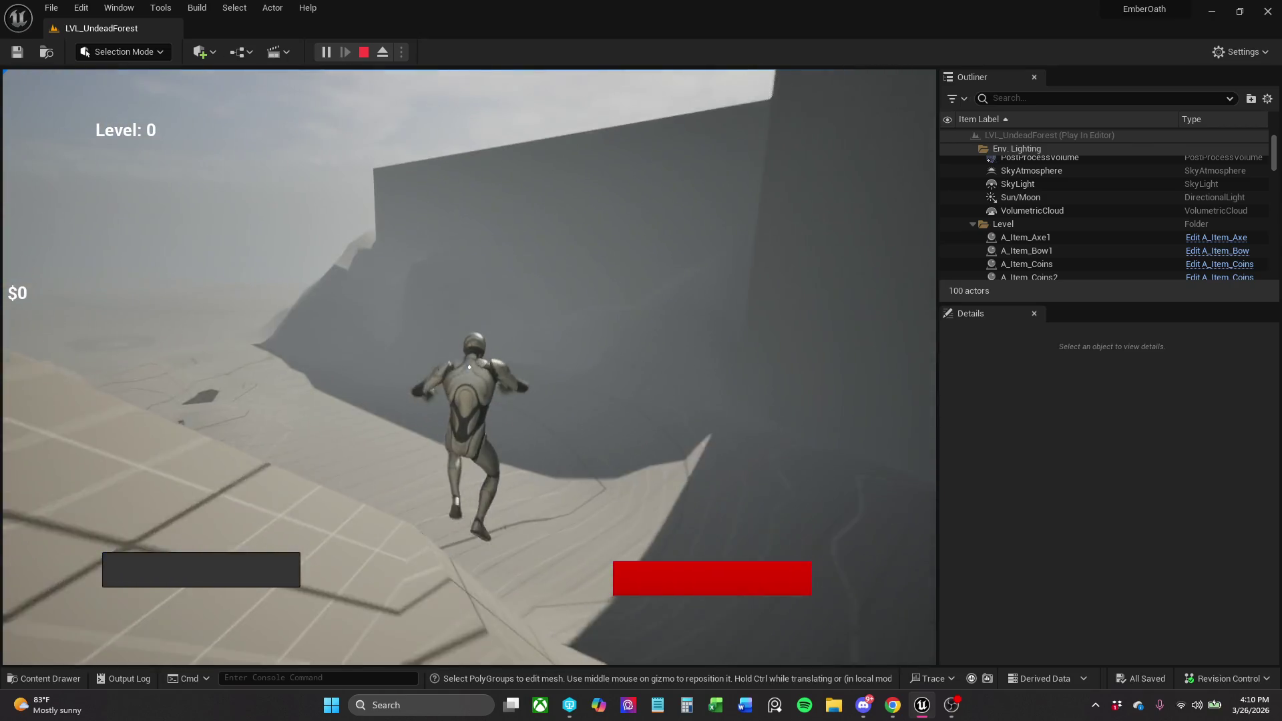
key(w)
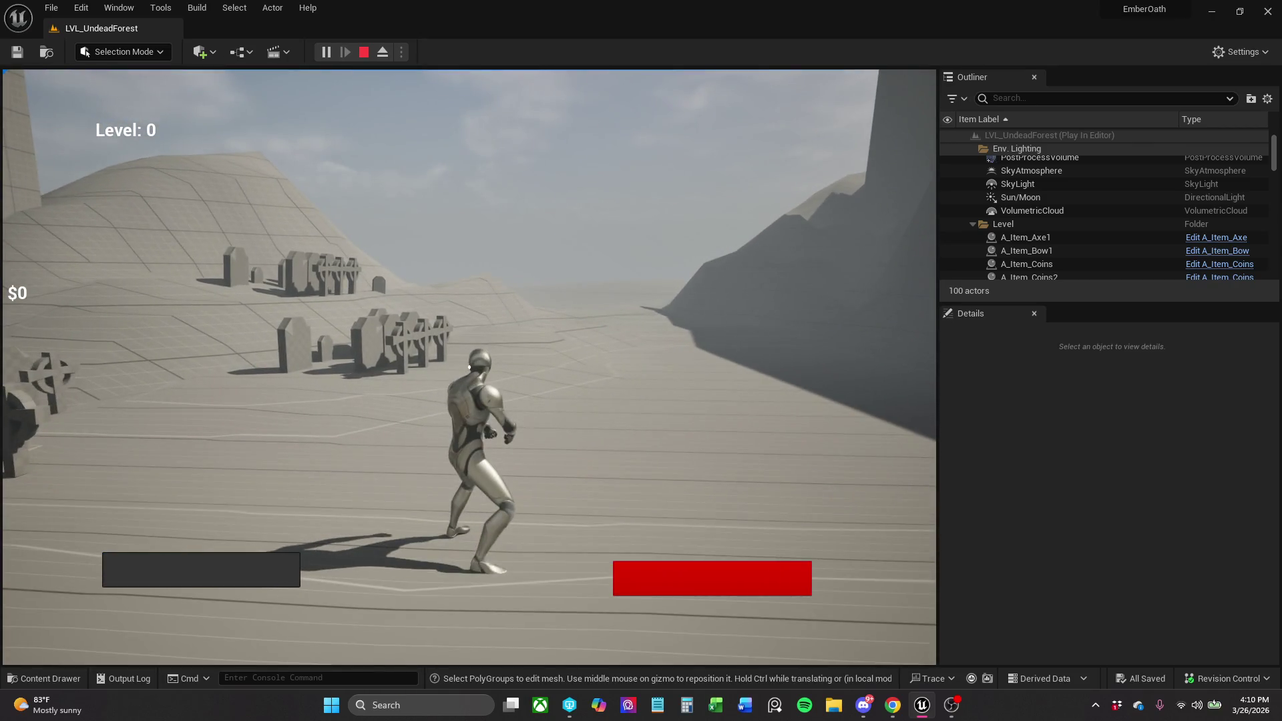
key(w)
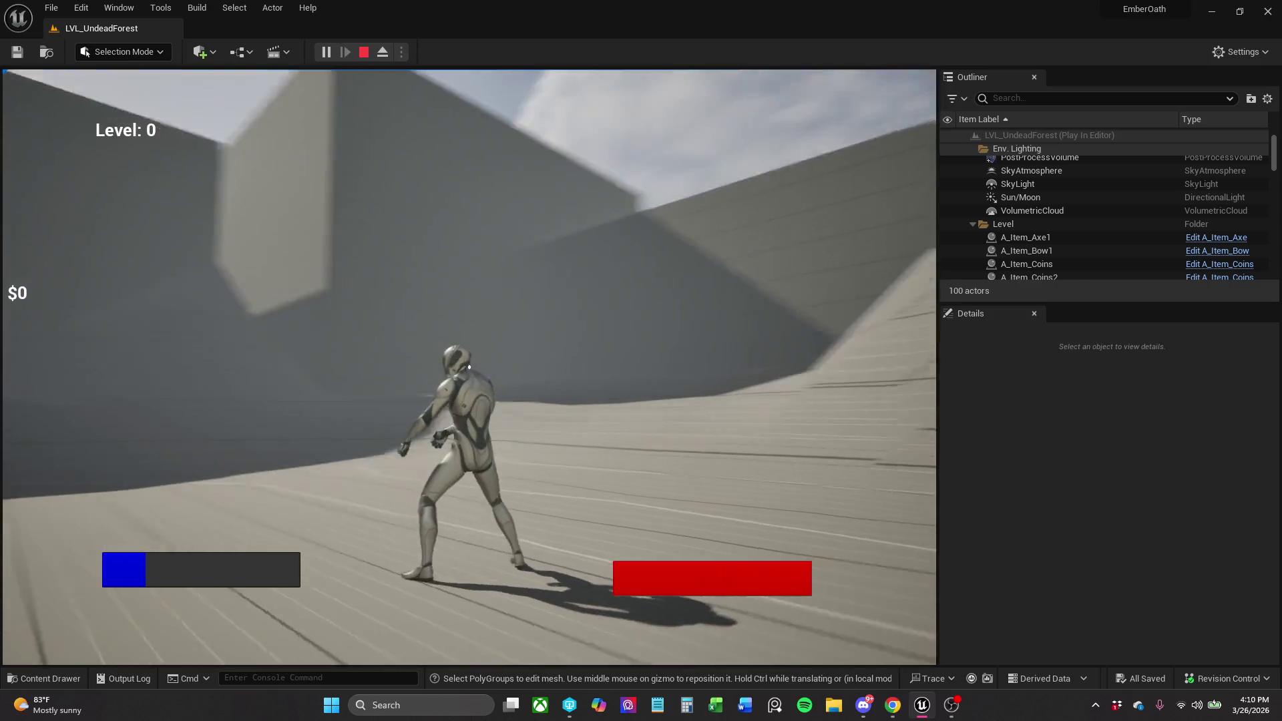
key(s)
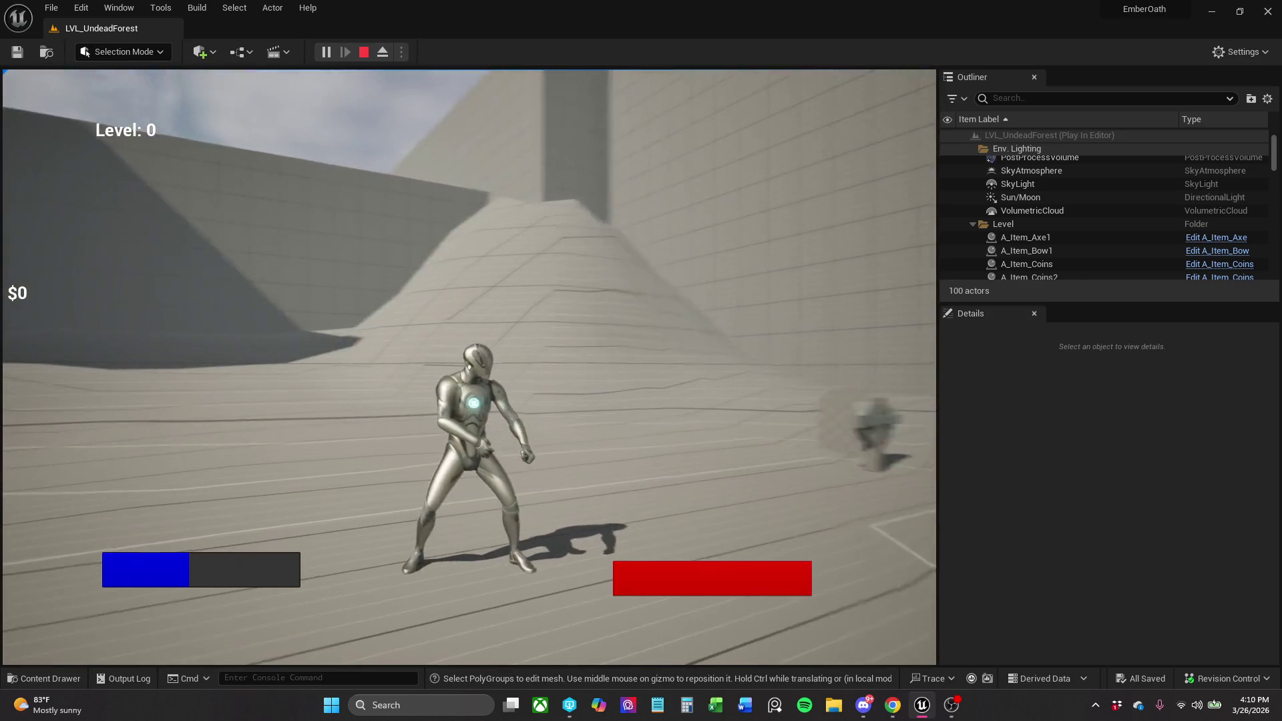
key(shift+F1)
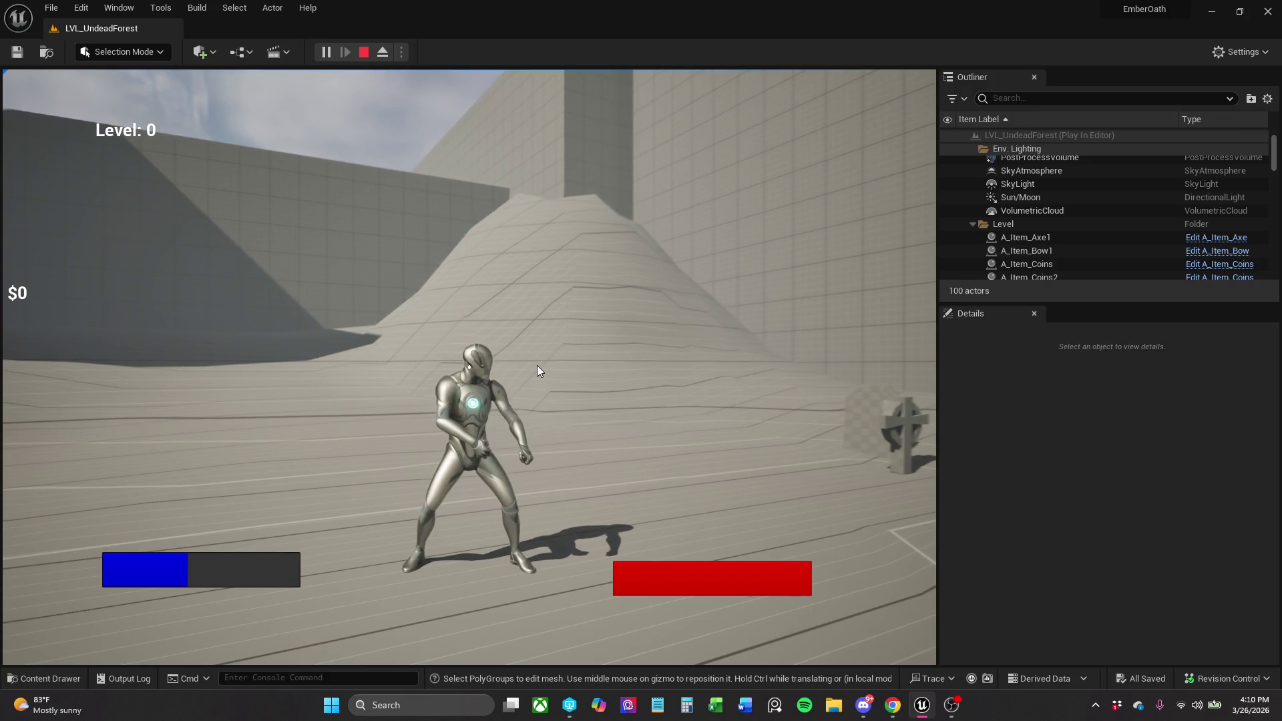
key(Escape)
click(511, 367)
Raise a bump on the landscape slope with the Sculpt tool, then return to Selection mode.
mouse_move(543, 453)
mouse_down()
mouse_move(567, 534)
mouse_move(534, 508)
mouse_move(521, 374)
mouse_move(534, 508)
mouse_up()
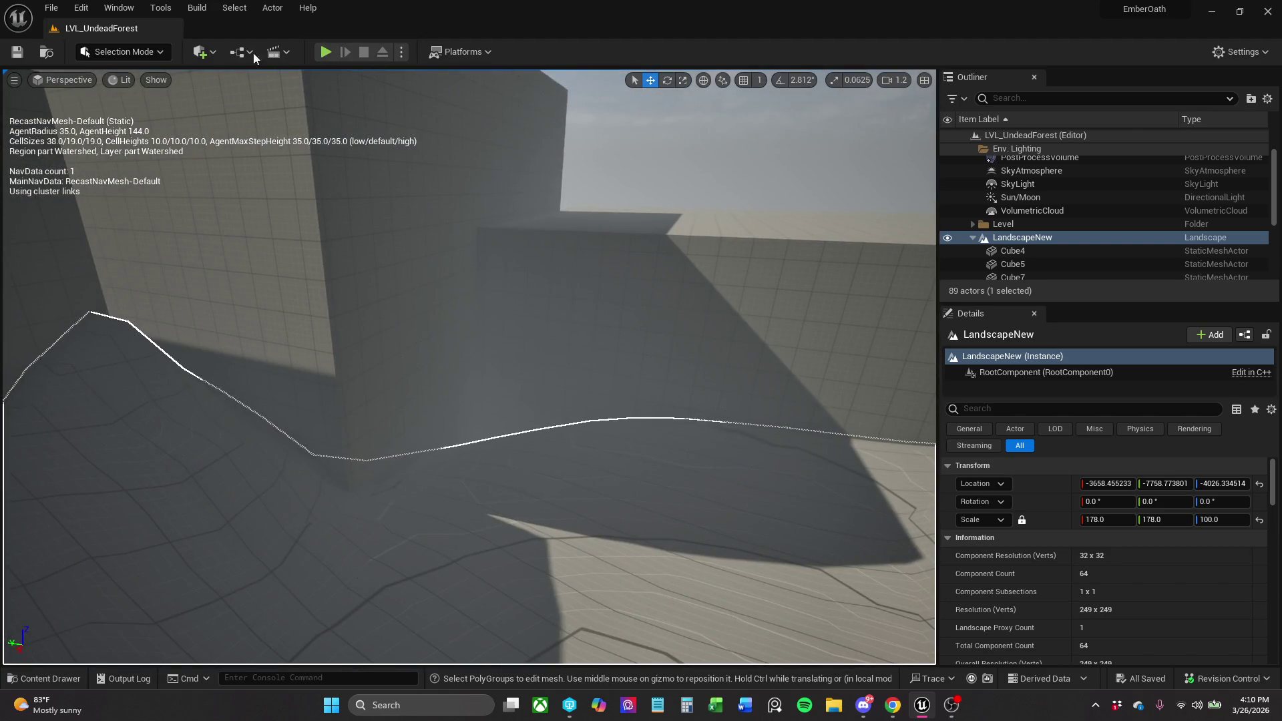
click(138, 55)
click(140, 94)
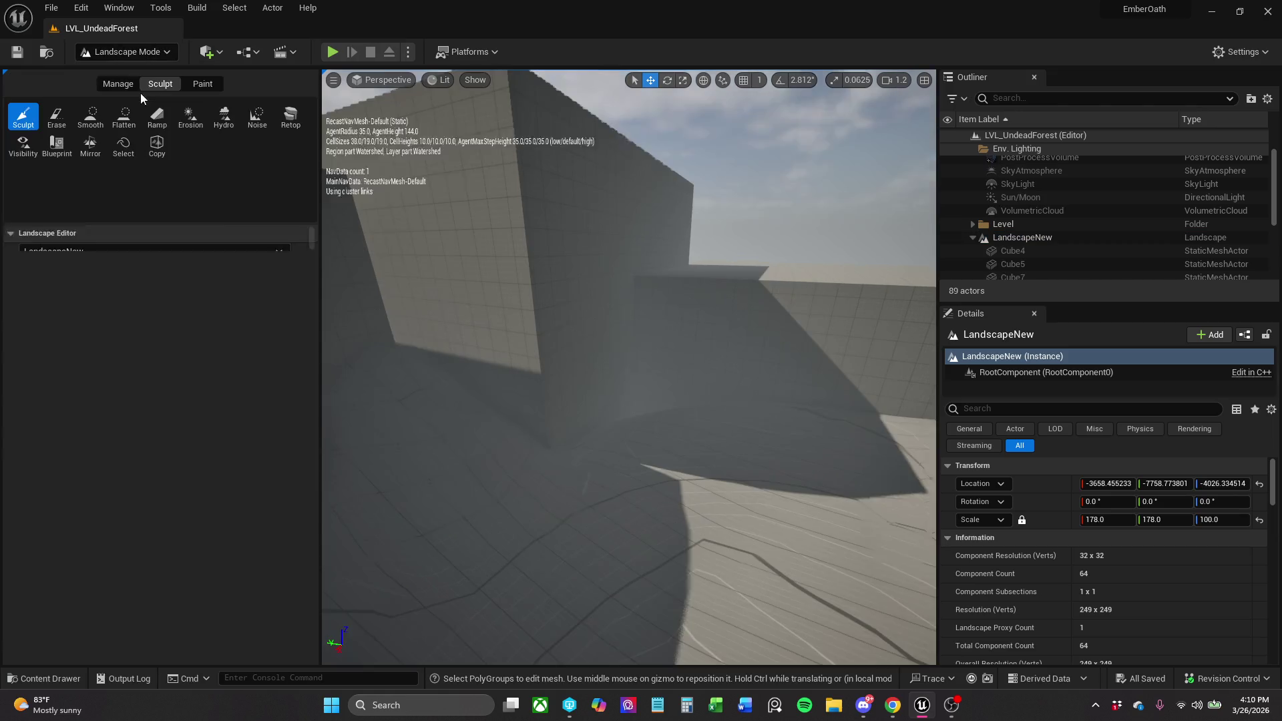
mouse_move(768, 428)
mouse_down()
mouse_move(670, 443)
mouse_move(628, 428)
mouse_move(827, 430)
mouse_move(583, 386)
mouse_move(473, 444)
mouse_move(544, 386)
mouse_move(617, 472)
mouse_up()
click(132, 55)
click(139, 70)
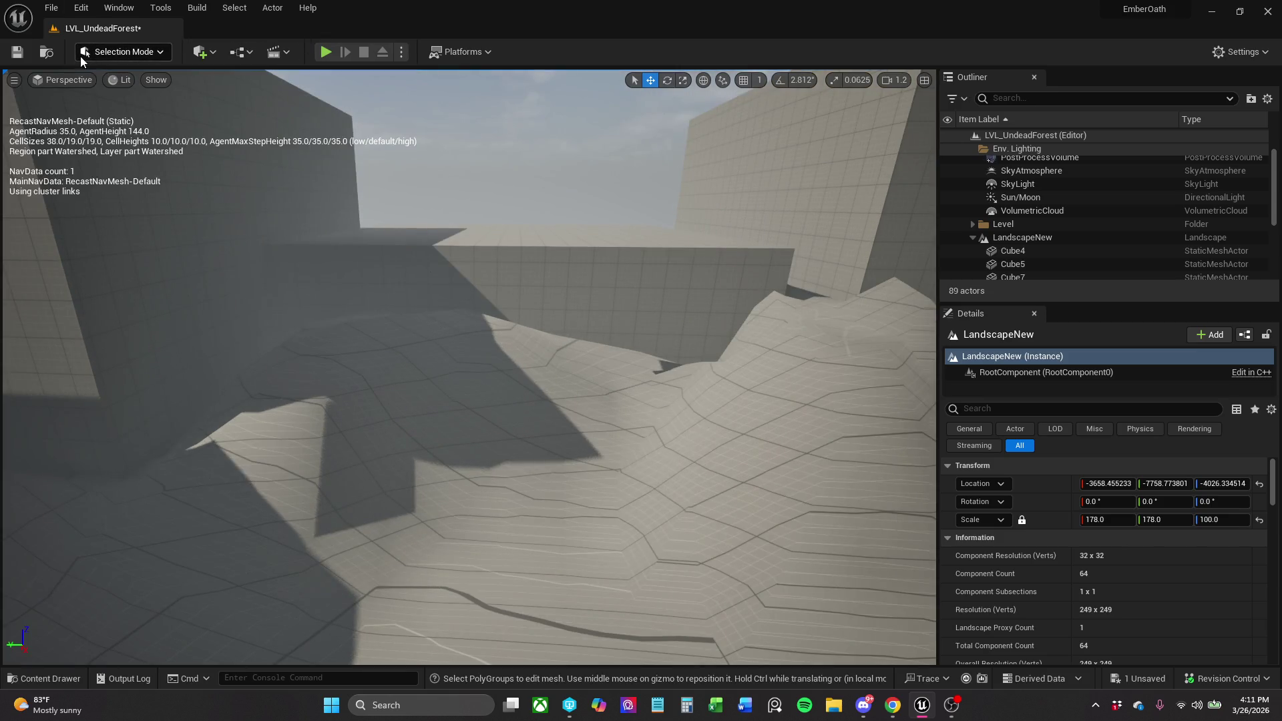
Save the level with Ctrl+S and run a short play-test.
key(ctrl+s)
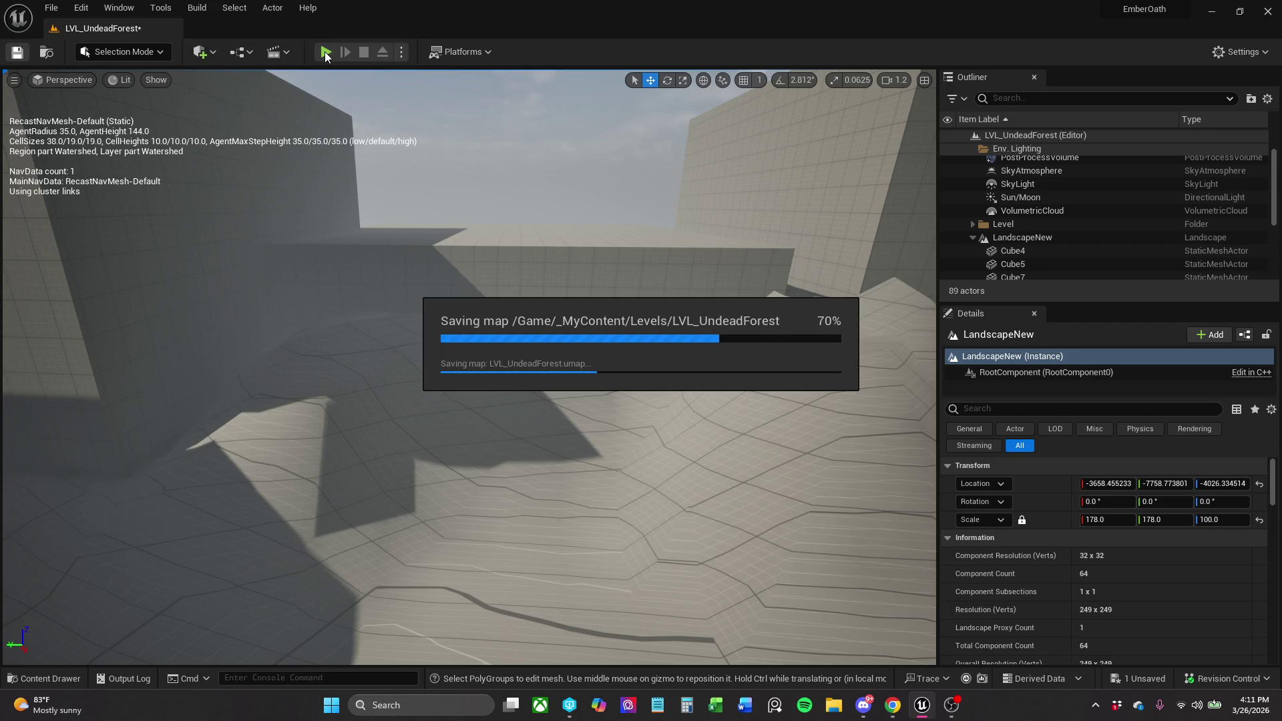
click(325, 51)
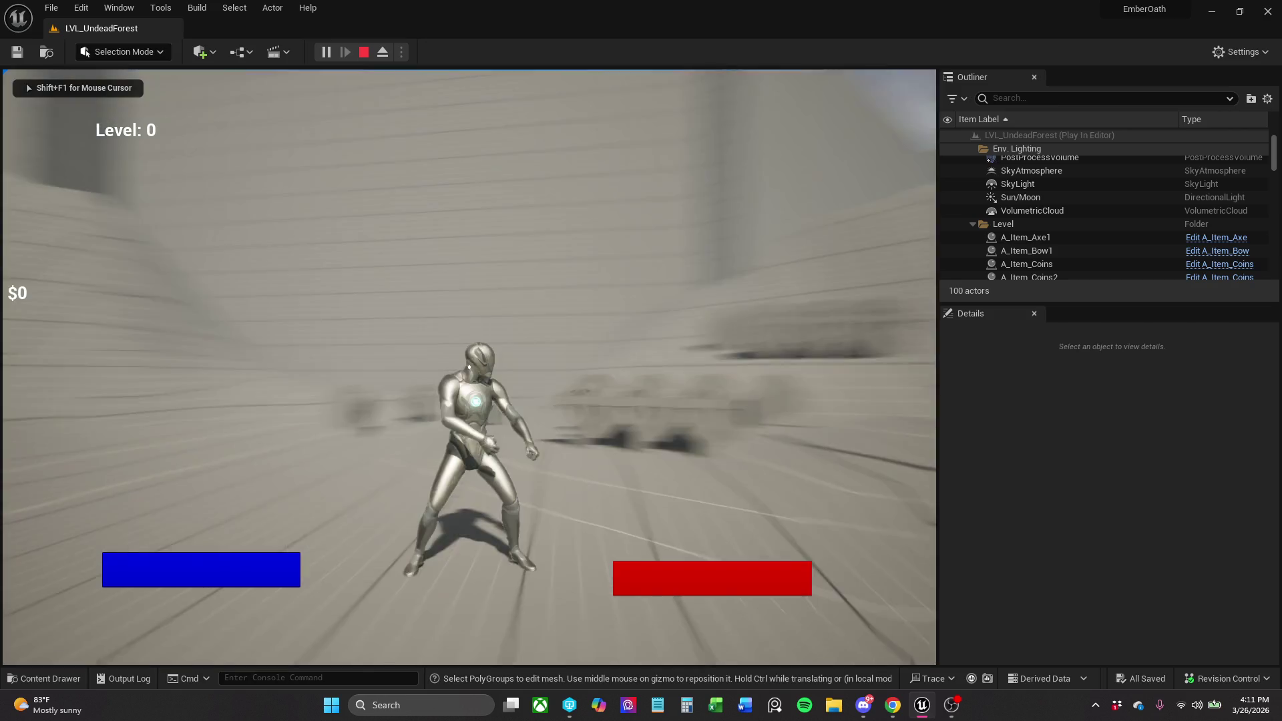
key(Escape)
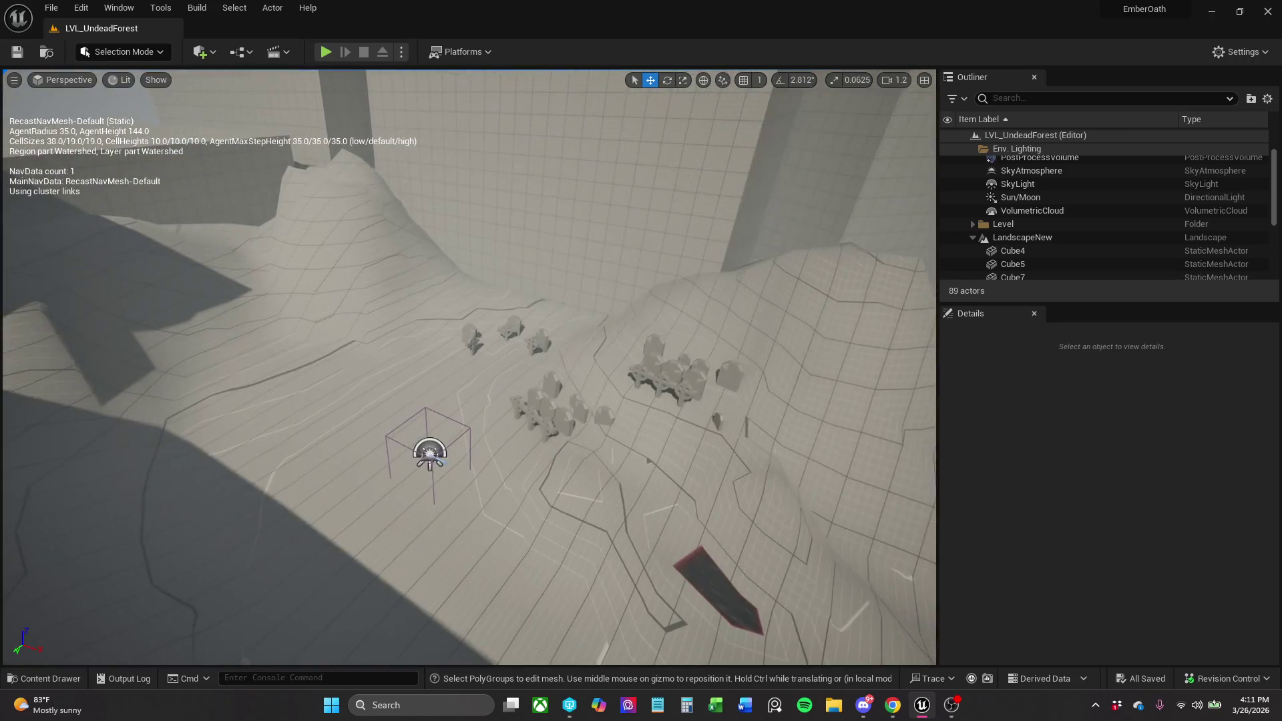
Rotate the tombstone pile around its vertical axis.
click(540, 339)
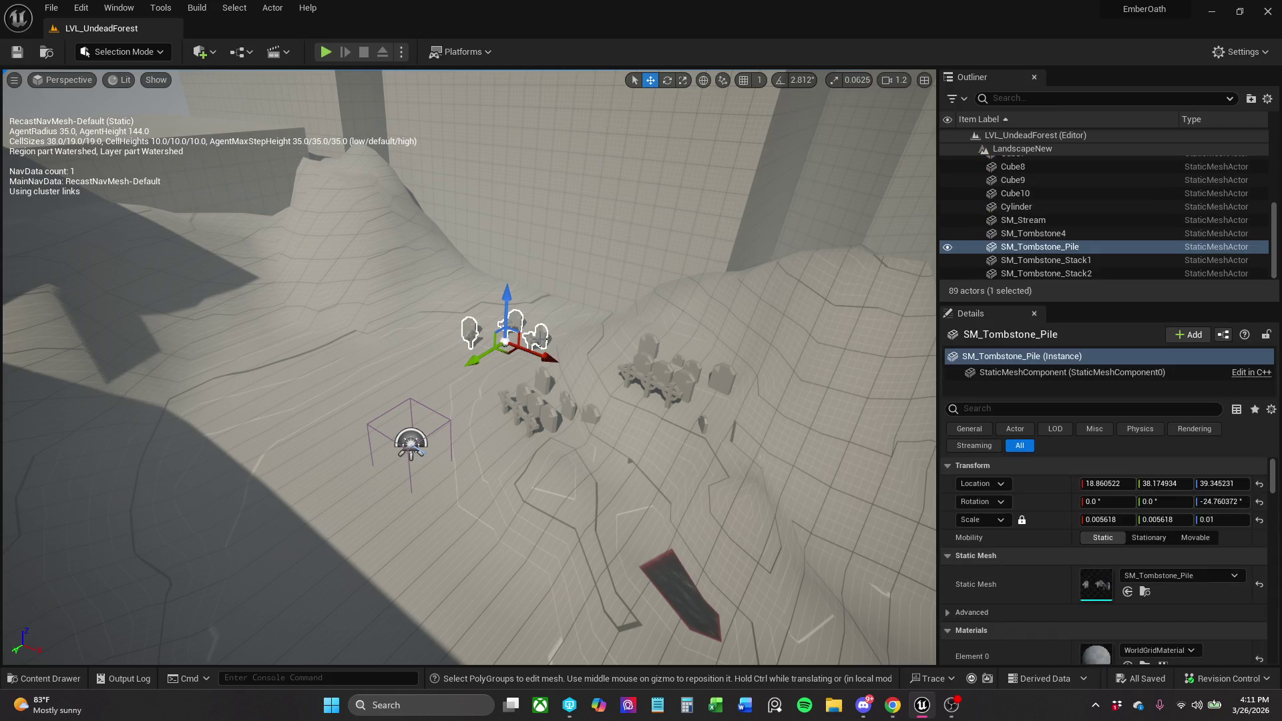
key(e)
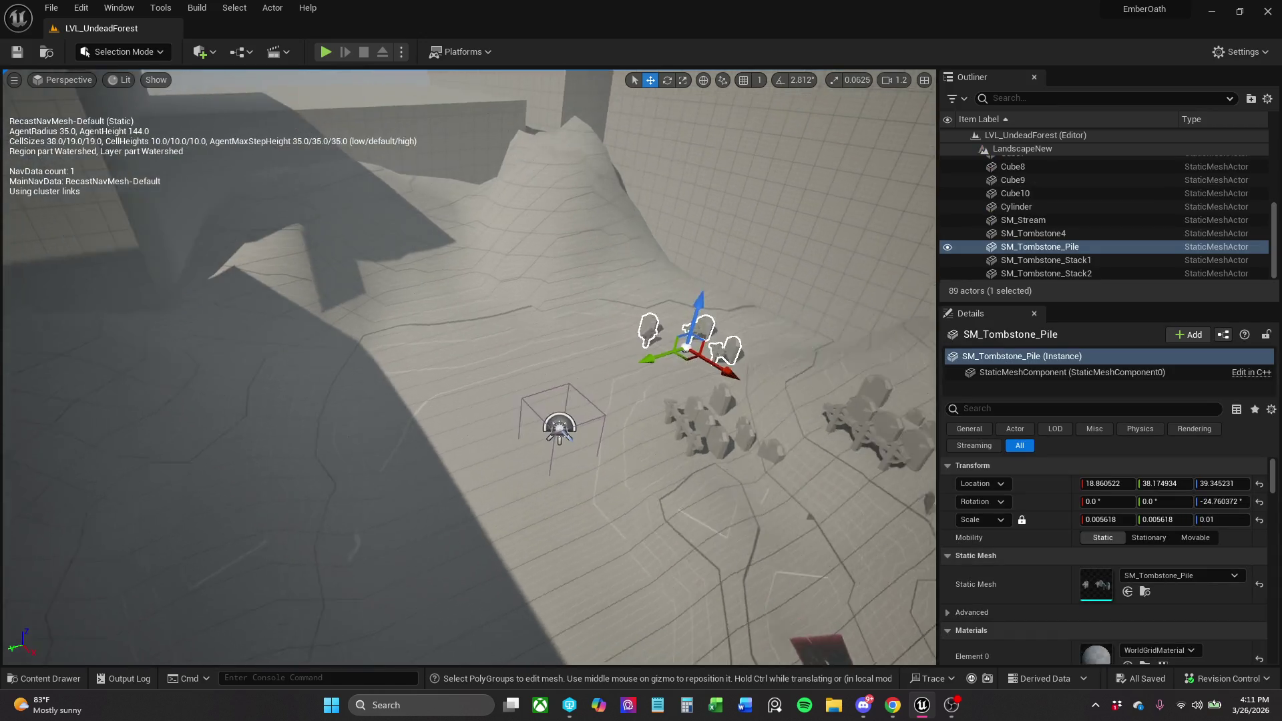
mouse_move(800, 401)
mouse_down()
mouse_move(833, 412)
mouse_move(845, 400)
mouse_up()
Duplicate the pile as SM_Tombstone_Pile2 beside the original and turn the copy slightly.
key(w)
mouse_move(799, 364)
mouse_down()
mouse_move(813, 379)
mouse_move(750, 396)
mouse_move(768, 329)
mouse_move(750, 322)
mouse_move(753, 332)
mouse_move(780, 278)
mouse_up()
key(e)
drag(757, 340, 759, 343)
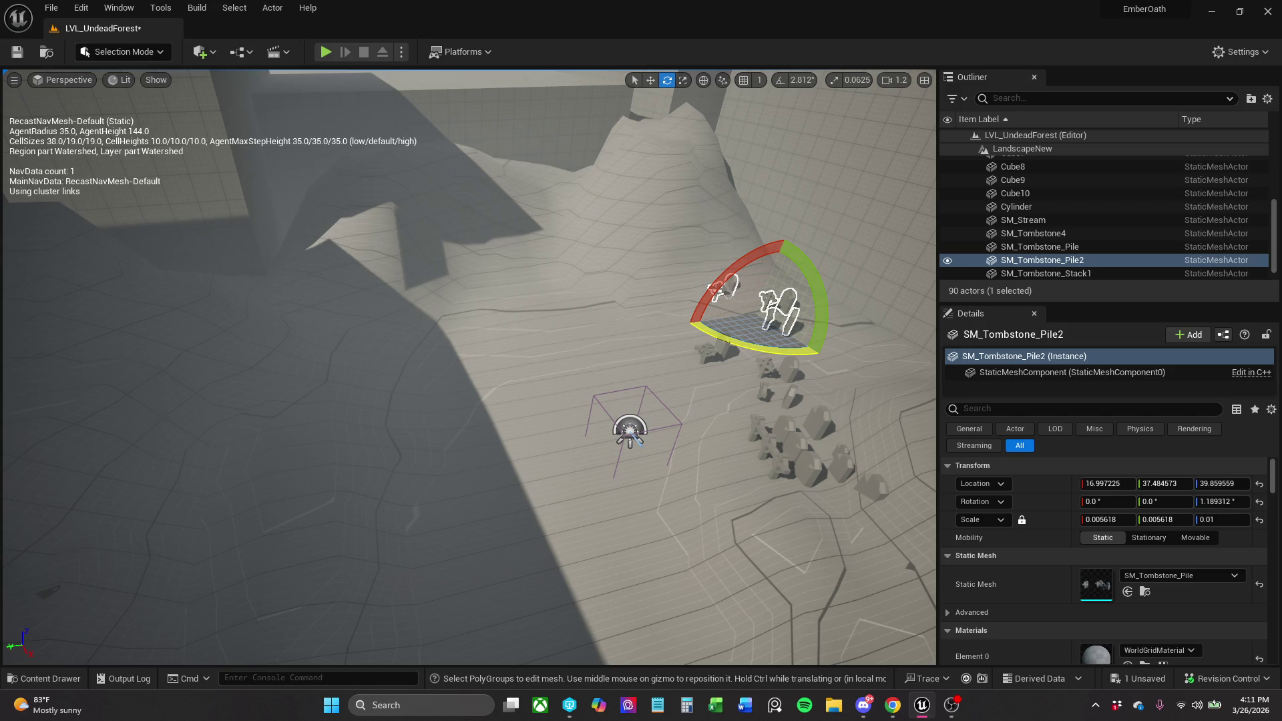
key(Page_Down)
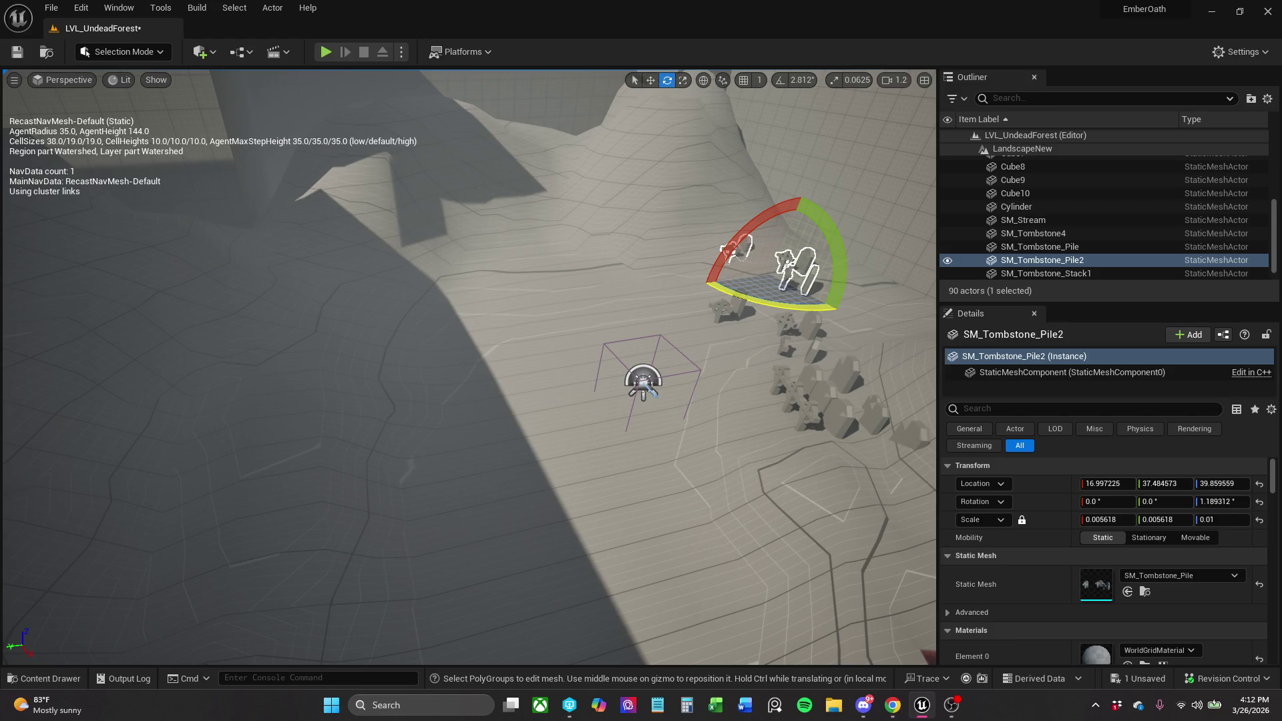
drag(467, 367, 467, 334)
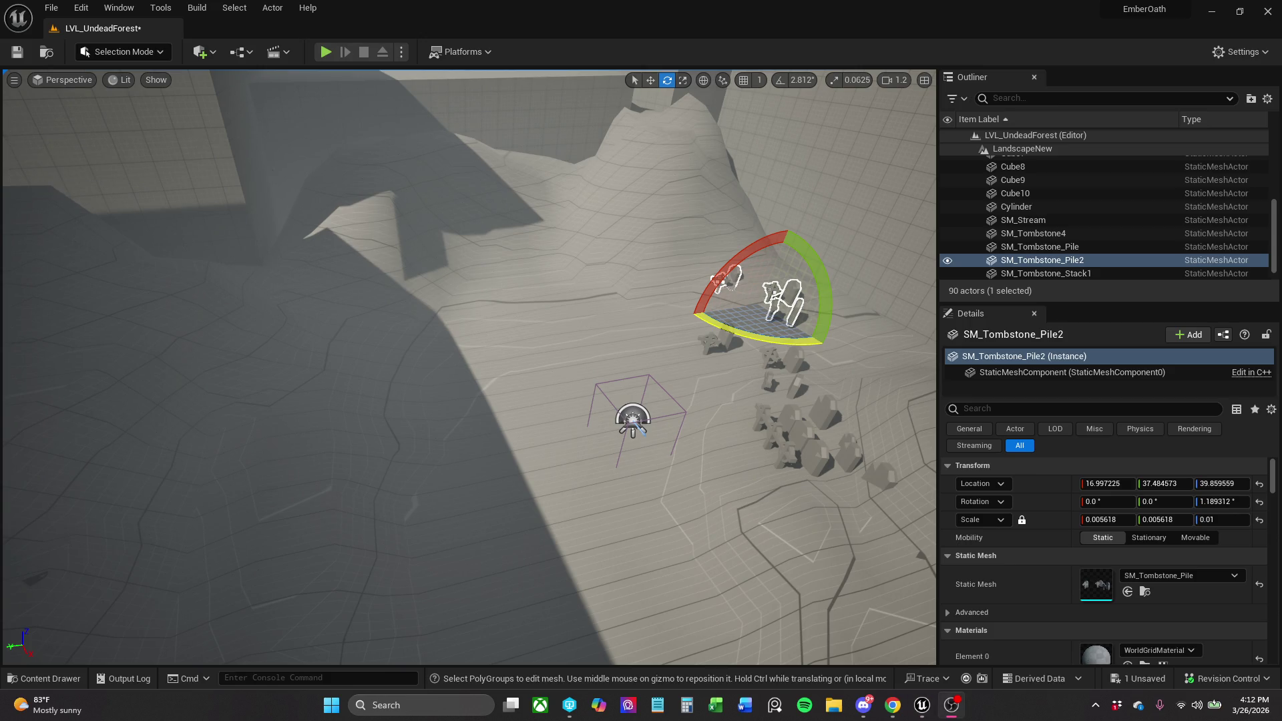
key(alt+Tab)
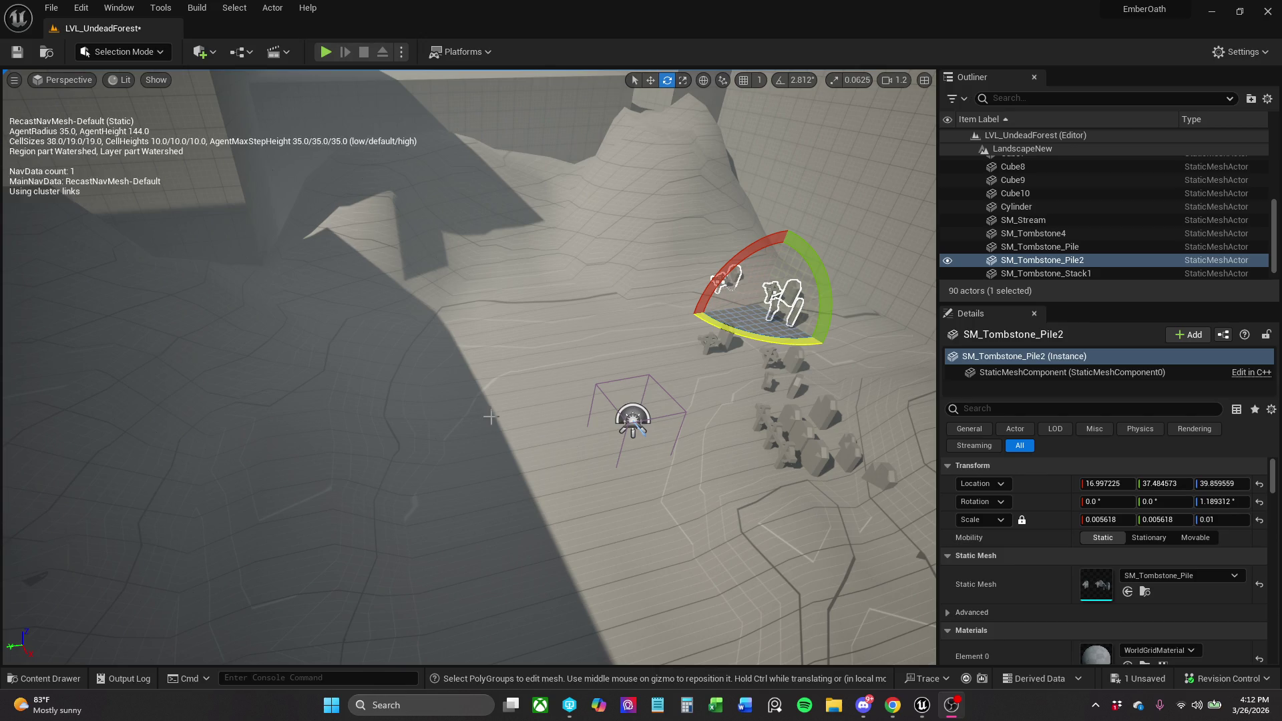
Raise SM_Tombstone_Pile2 slightly and tilt it to match the slope.
scroll(467, 334, up, 5)
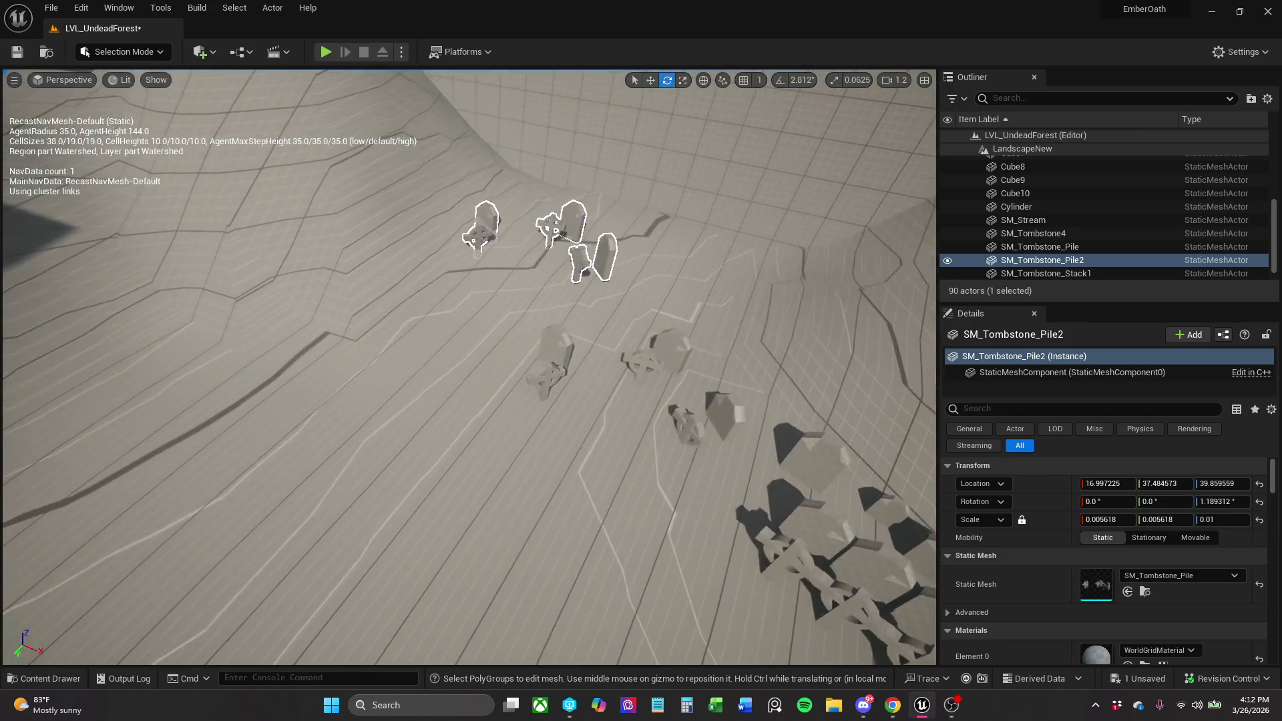
scroll(617, 329, up, 2)
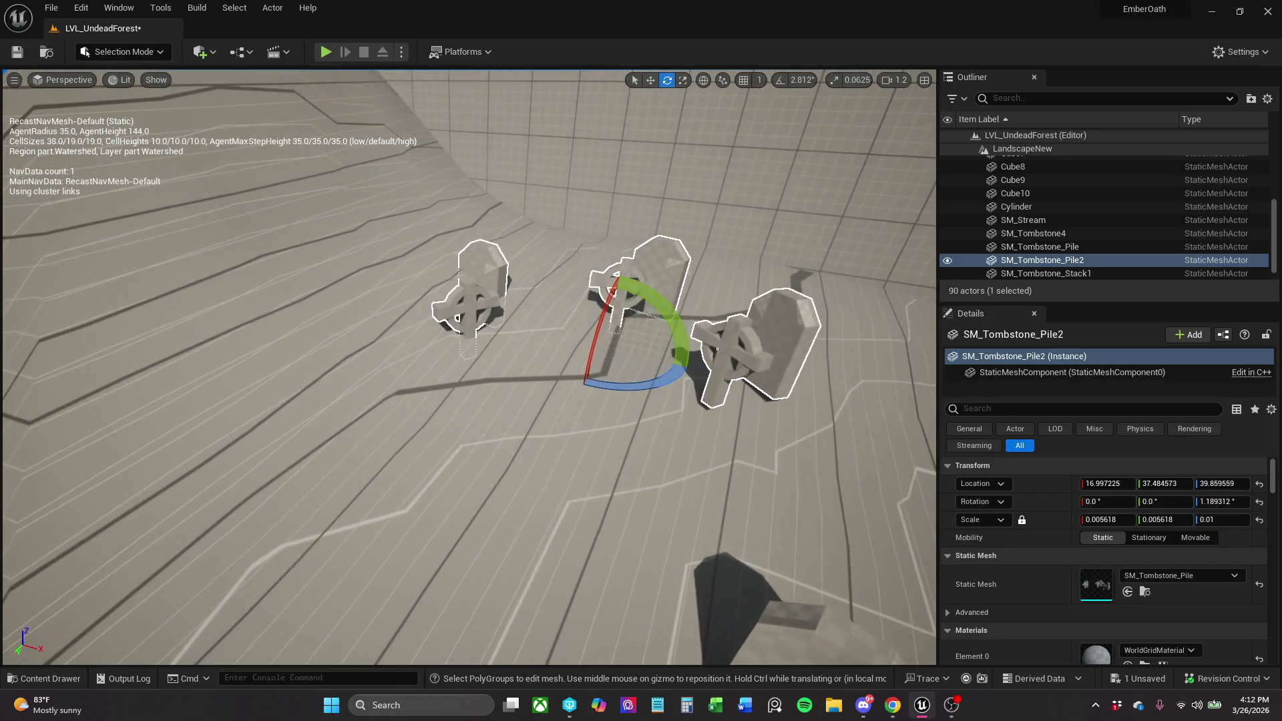
key(r)
mouse_move(612, 316)
mouse_down()
mouse_move(624, 294)
mouse_move(607, 291)
mouse_move(609, 277)
mouse_move(656, 267)
mouse_move(601, 287)
mouse_move(618, 294)
mouse_up()
key(e)
drag(541, 301, 542, 300)
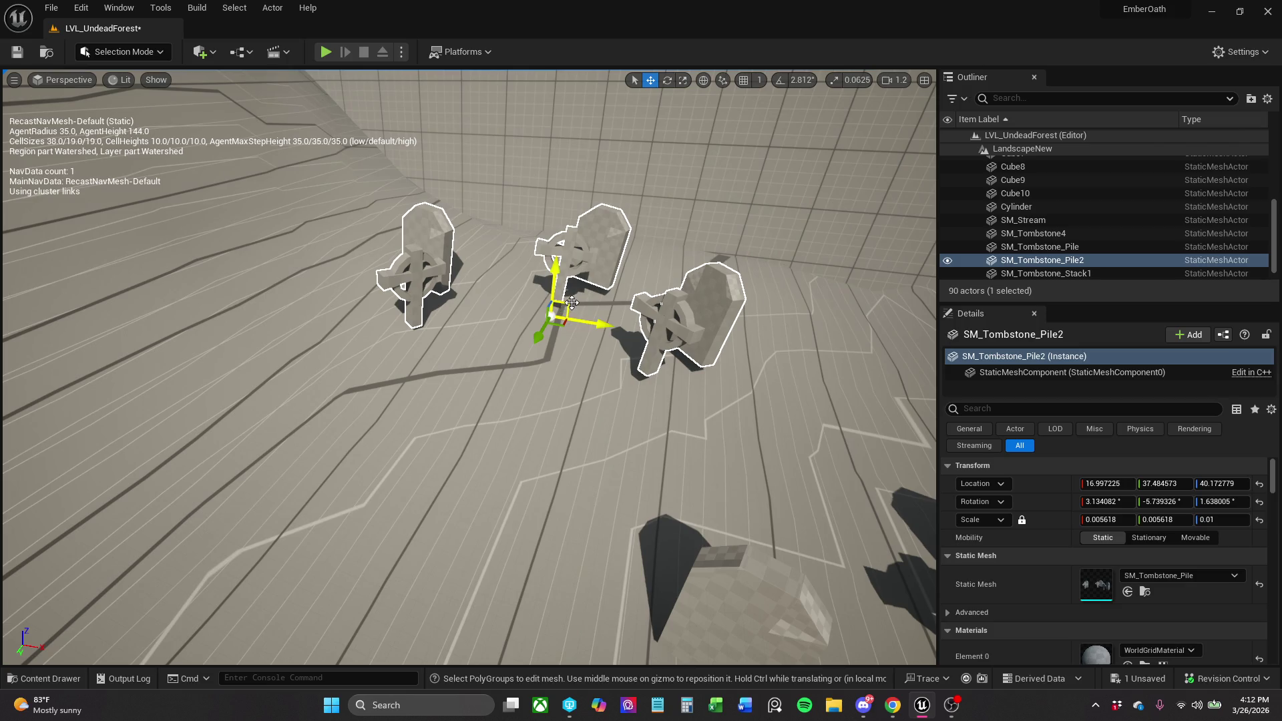
key(e)
key(w)
key(e)
mouse_move(611, 309)
mouse_down()
mouse_move(633, 327)
mouse_move(607, 282)
mouse_move(557, 288)
mouse_up()
Tilt SM_Tombstone_Pile2 a little further, then save LVL_UndeadForest.
click(714, 306)
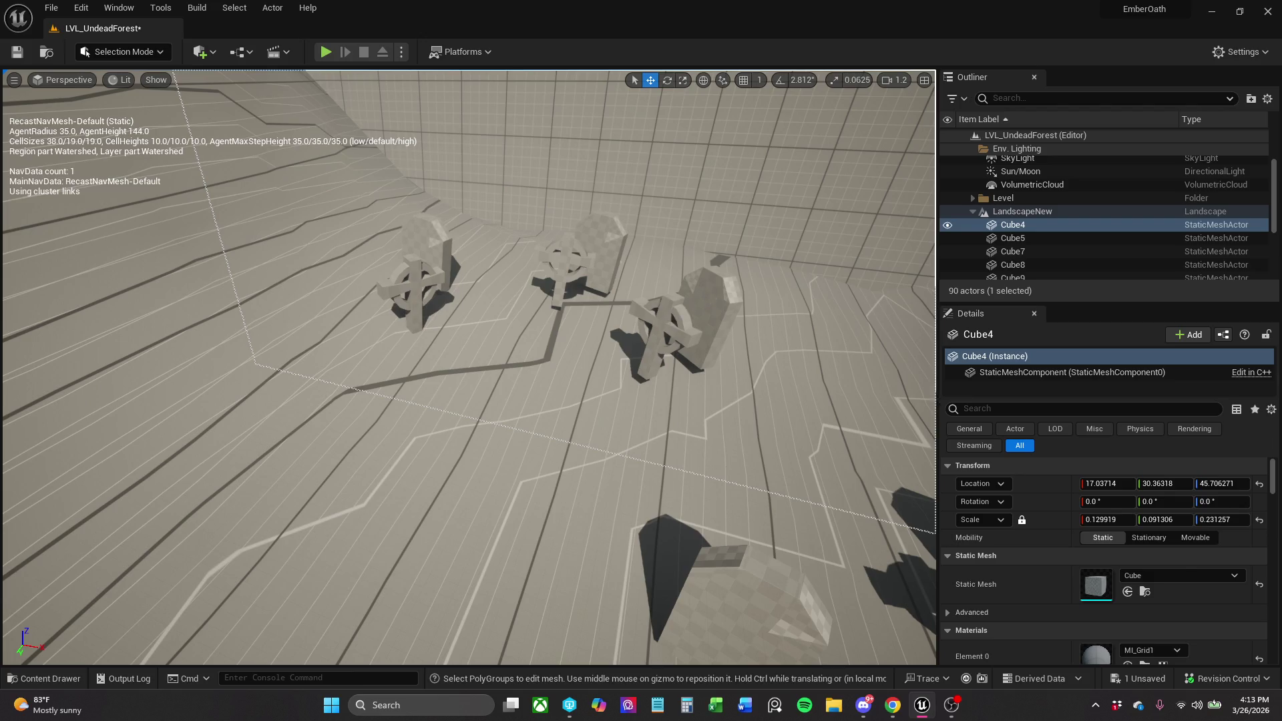
click(673, 319)
scroll(673, 319, up, 5)
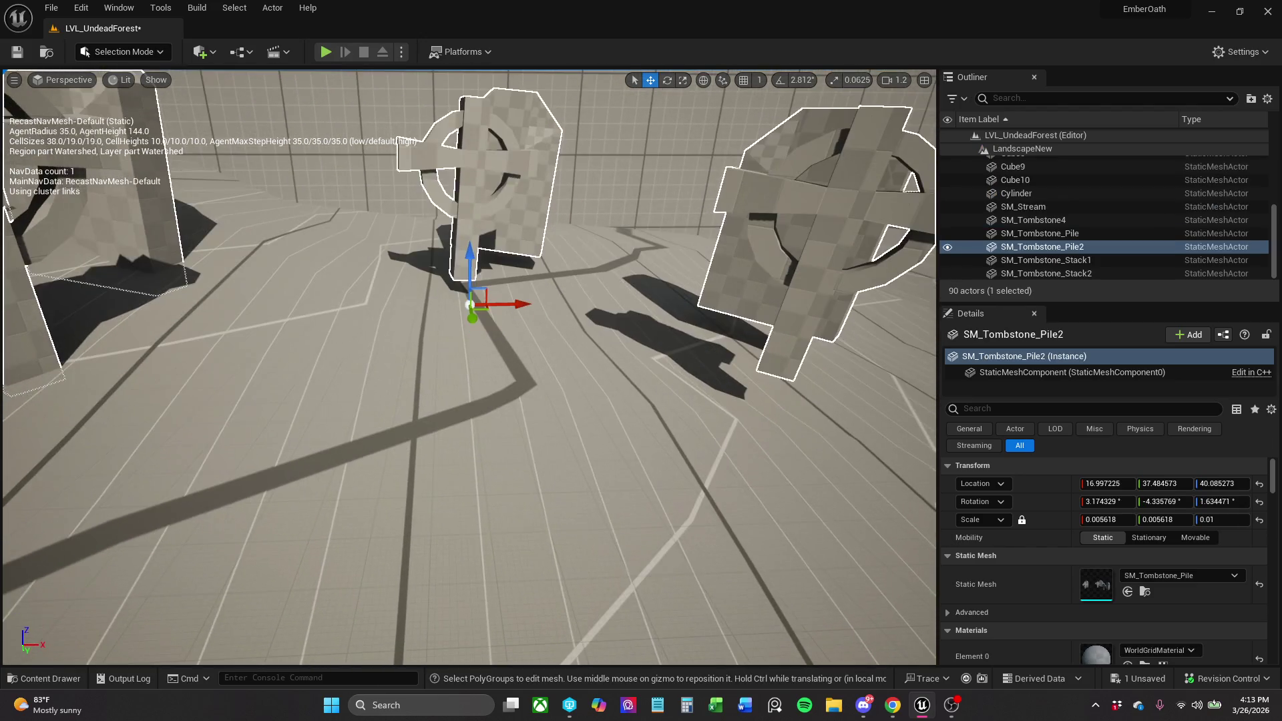
key(e)
mouse_move(429, 250)
mouse_down()
mouse_move(470, 269)
mouse_move(472, 299)
mouse_up()
key(r)
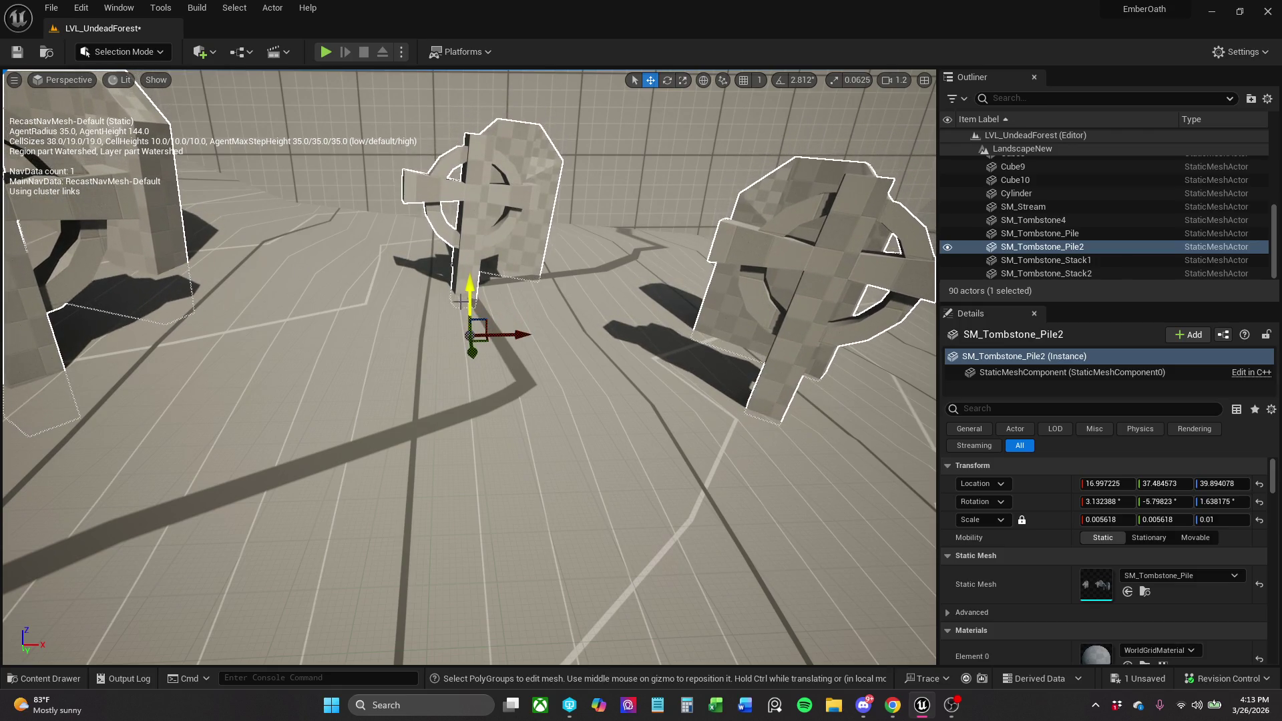
scroll(291, 343, down, 5)
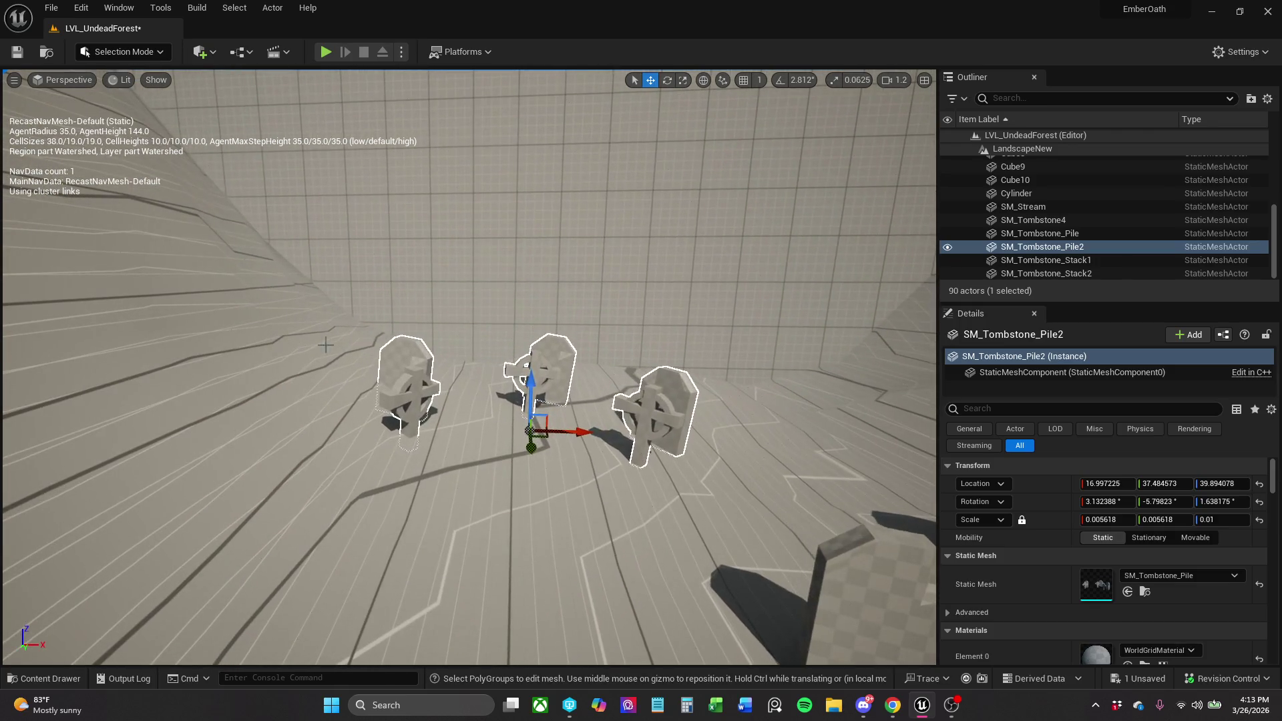
scroll(469, 367, up, 5)
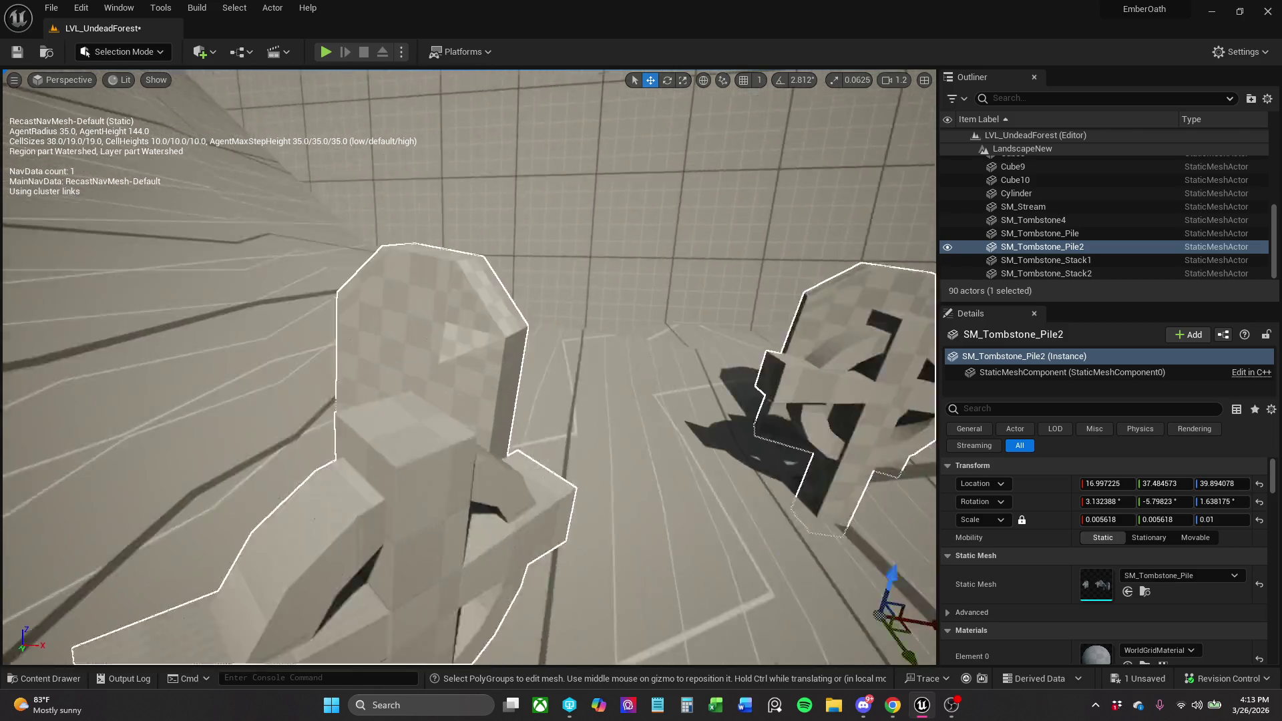
scroll(470, 367, down, 5)
drag(52, 144, 73, 143)
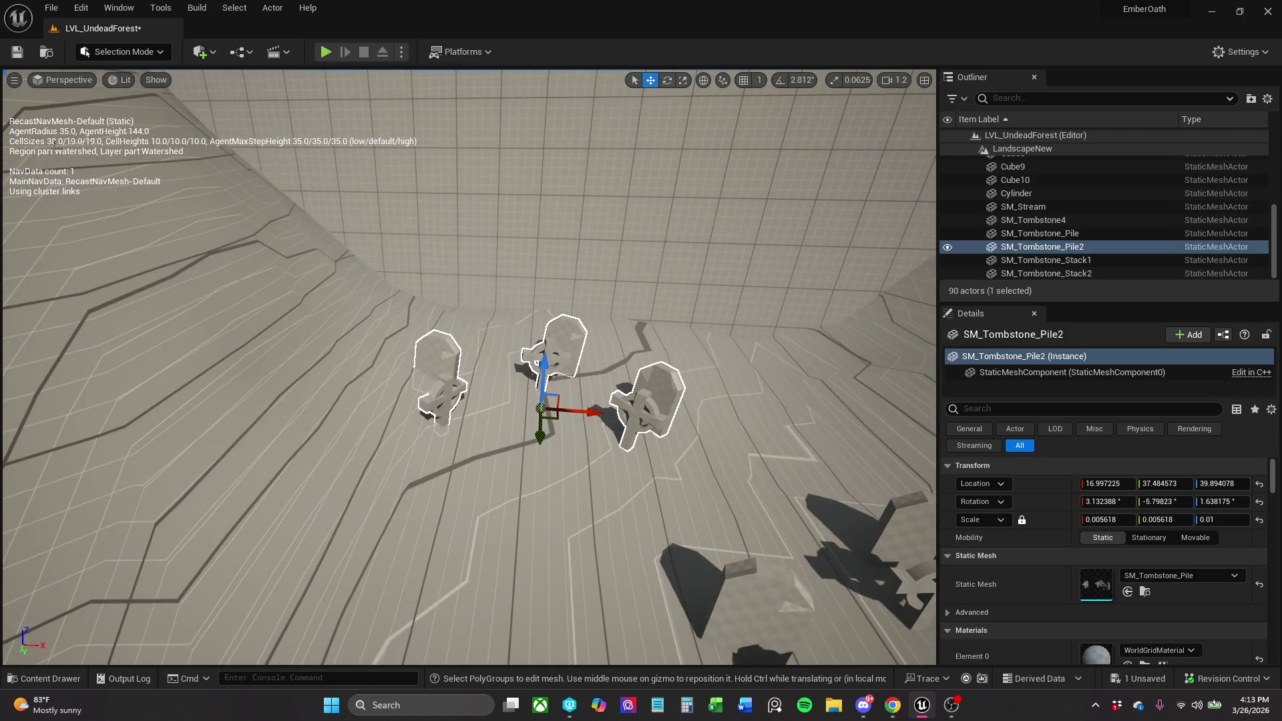
click(18, 56)
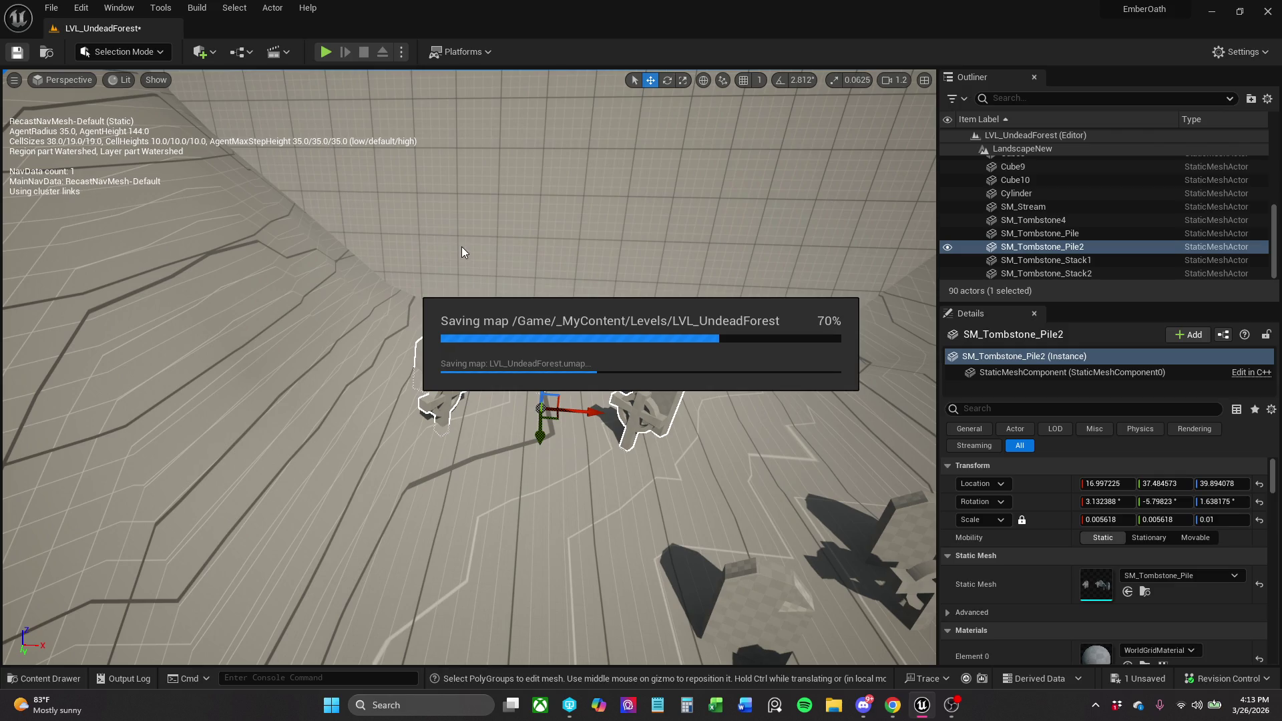
Duplicate SM_Tombstone_Pile and the second tombstone stack together with an Alt-drag.
drag(497, 248, 548, 249)
click(575, 451)
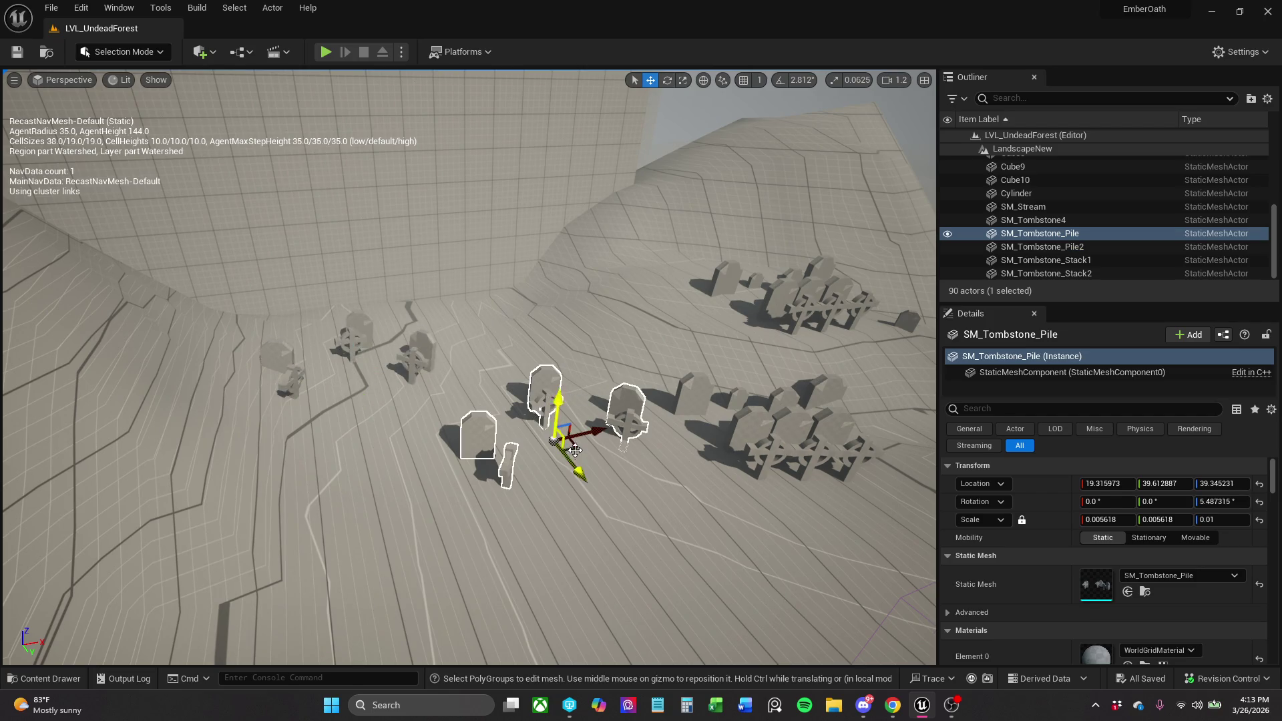
drag(576, 450, 555, 447)
drag(541, 303, 556, 322)
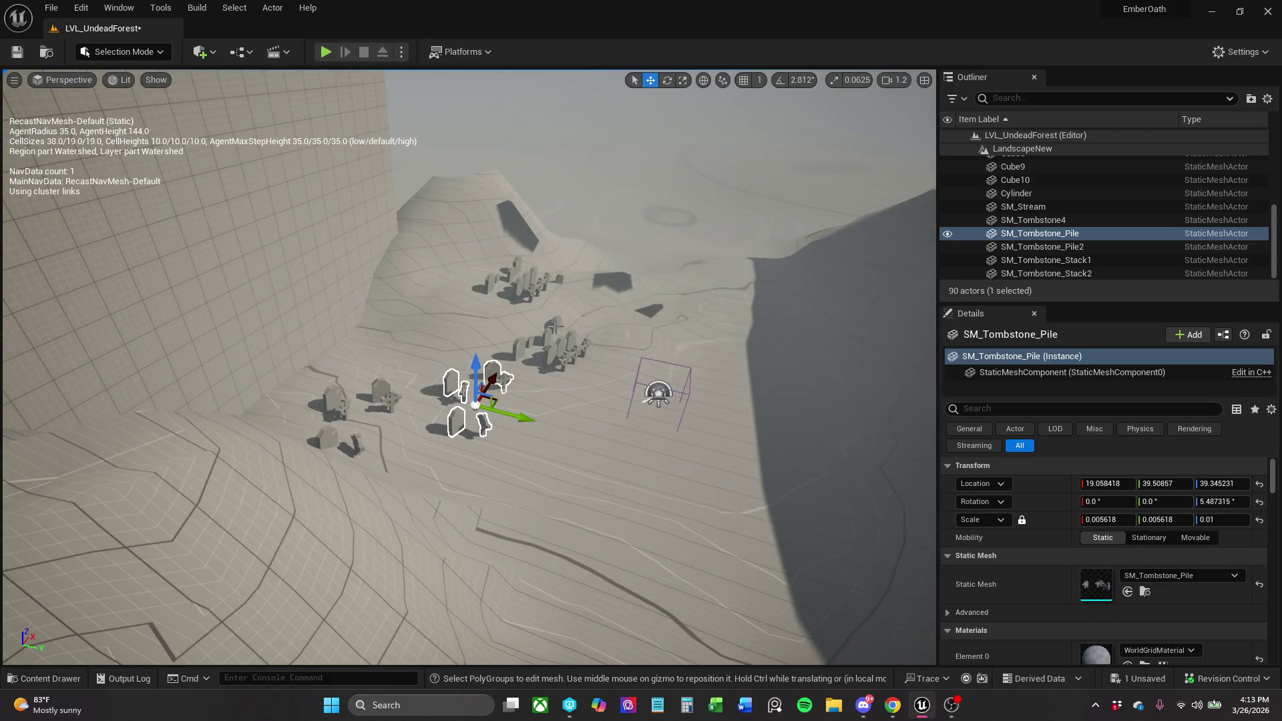
ctrl+click(557, 346)
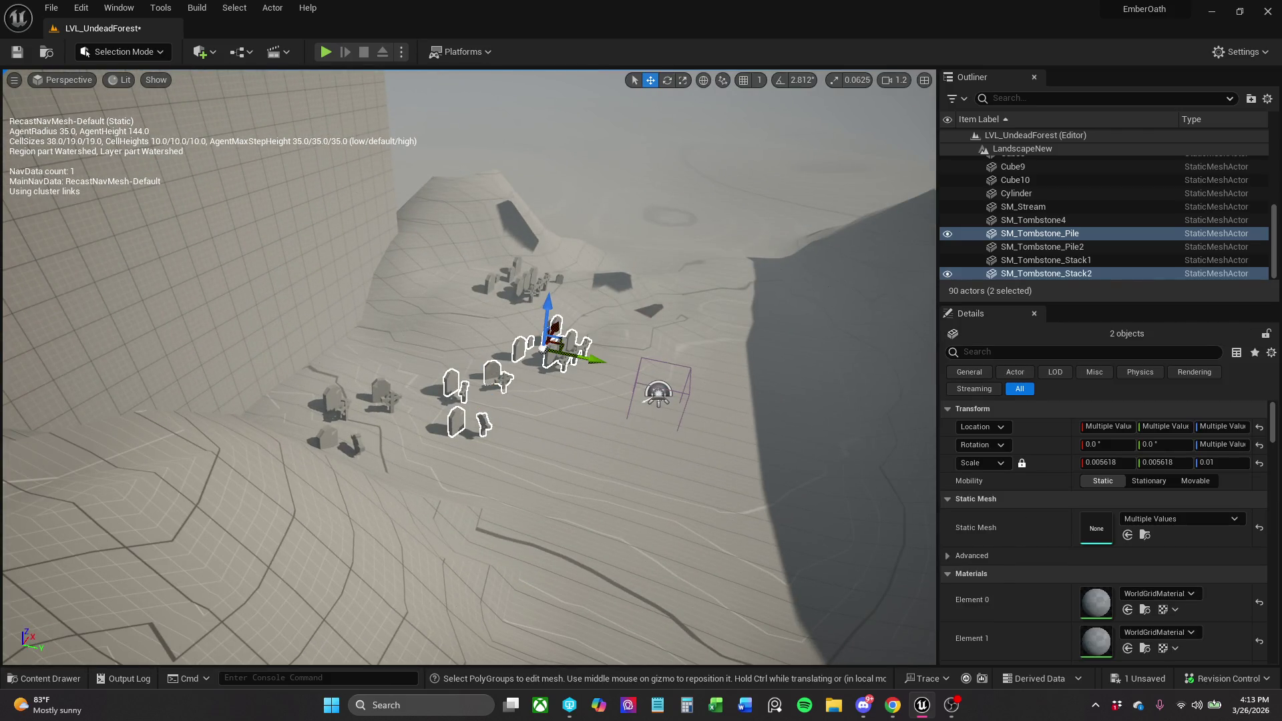
ctrl+click(532, 287)
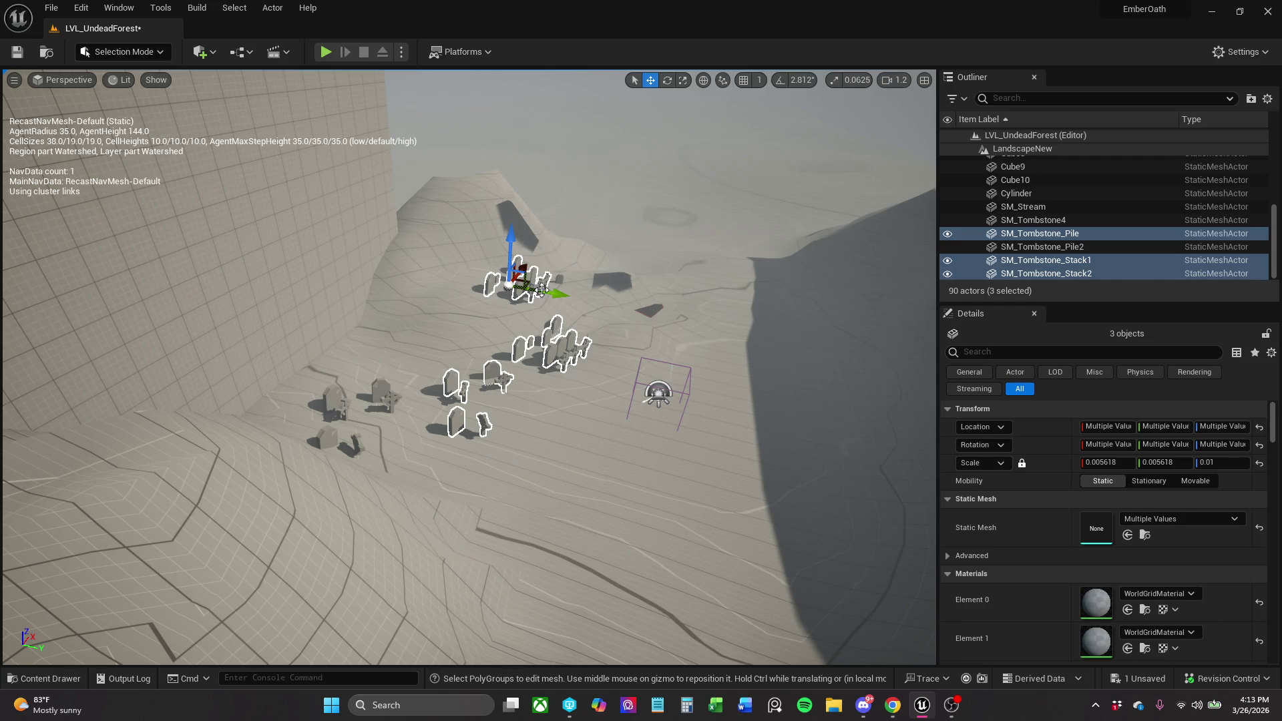
ctrl+click(525, 277)
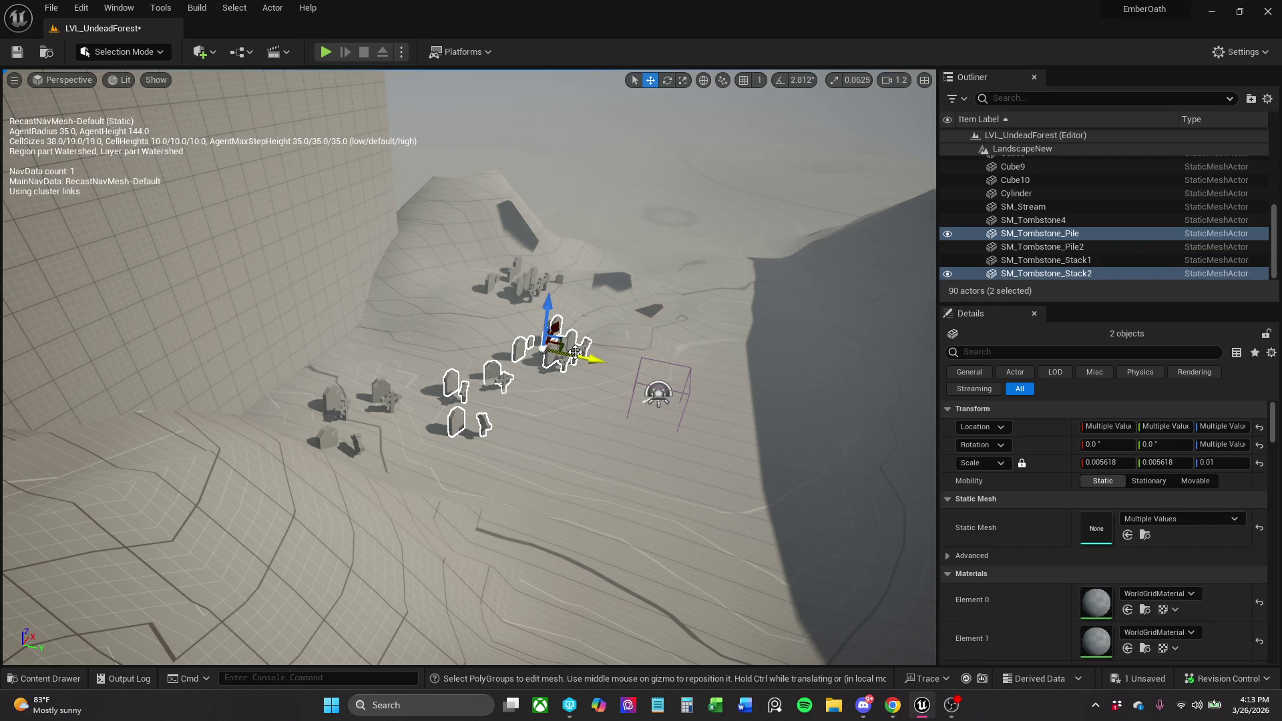
alt+drag(575, 352, 851, 393)
Turn the copies around their vertical axis and move them back up the slope.
key(f)
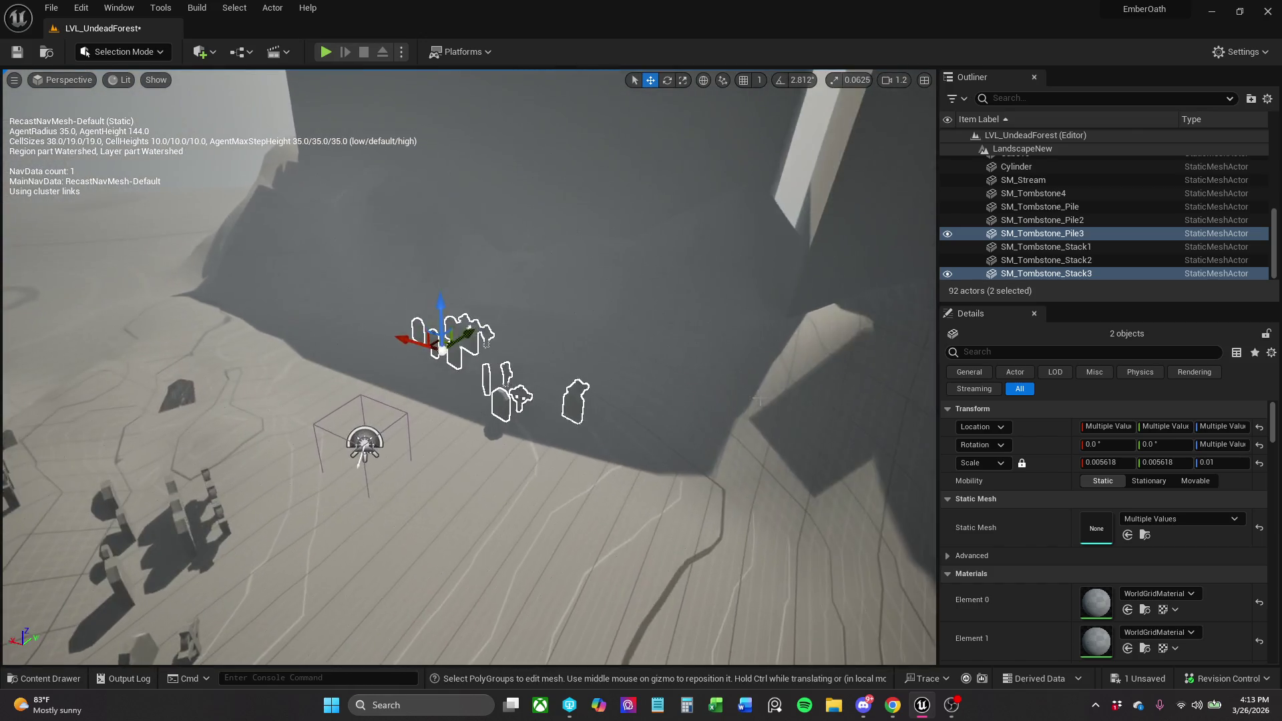
key(e)
mouse_move(488, 382)
mouse_down()
mouse_move(542, 358)
mouse_move(525, 353)
mouse_up()
key(w)
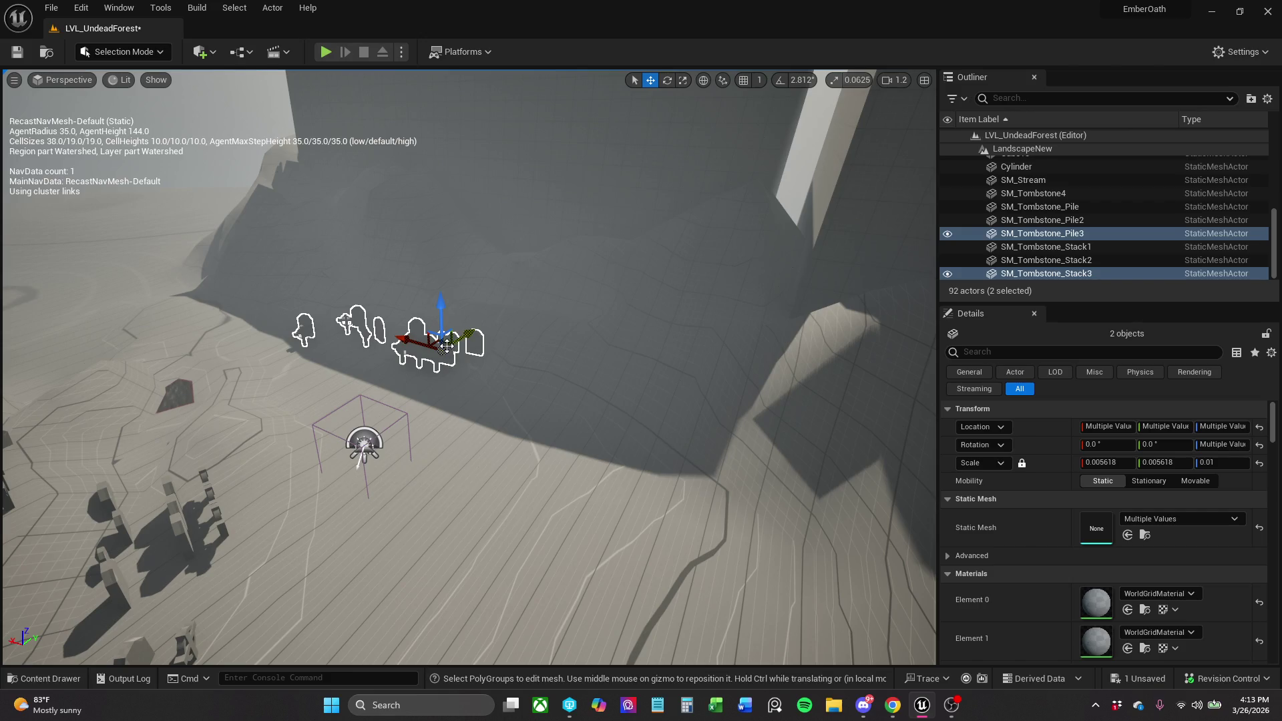
mouse_move(434, 342)
mouse_down()
mouse_move(547, 374)
mouse_move(528, 395)
mouse_up()
key(e)
mouse_move(599, 448)
mouse_down()
mouse_move(581, 453)
mouse_move(584, 441)
mouse_up()
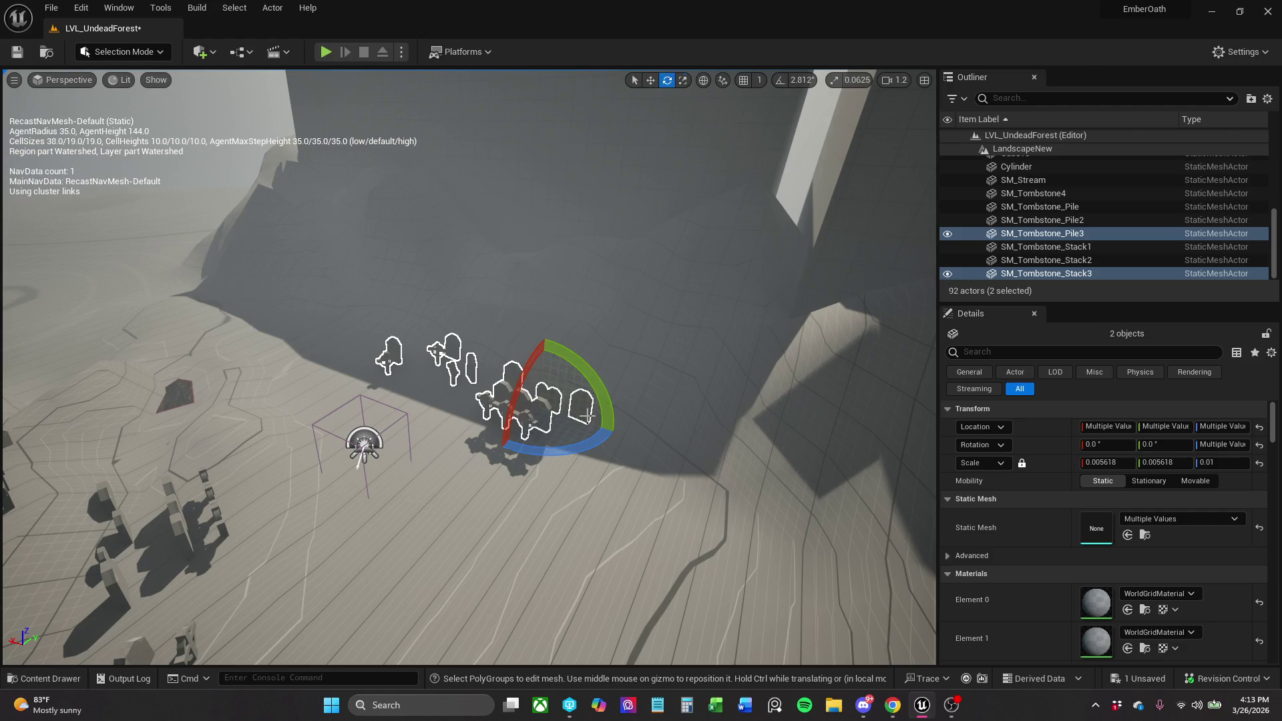
key(w)
mouse_move(527, 394)
mouse_down()
mouse_move(564, 326)
mouse_move(573, 262)
mouse_move(547, 223)
mouse_up()
drag(456, 207, 548, 229)
mouse_move(520, 282)
mouse_down()
mouse_move(461, 284)
mouse_move(386, 328)
mouse_move(447, 277)
mouse_move(454, 321)
mouse_move(460, 284)
mouse_move(533, 284)
mouse_up()
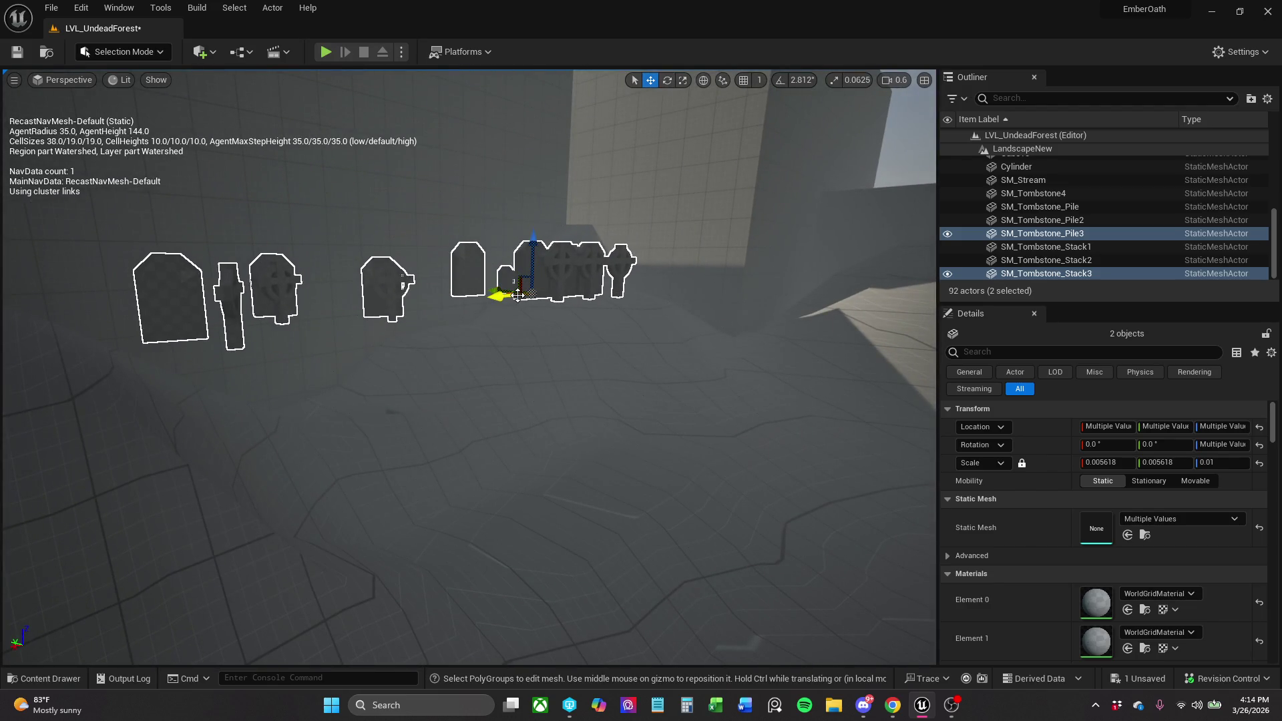
Shift the copied pile and stack to the right and rotate them slightly.
mouse_move(518, 294)
mouse_down()
mouse_move(548, 261)
mouse_move(543, 230)
mouse_up()
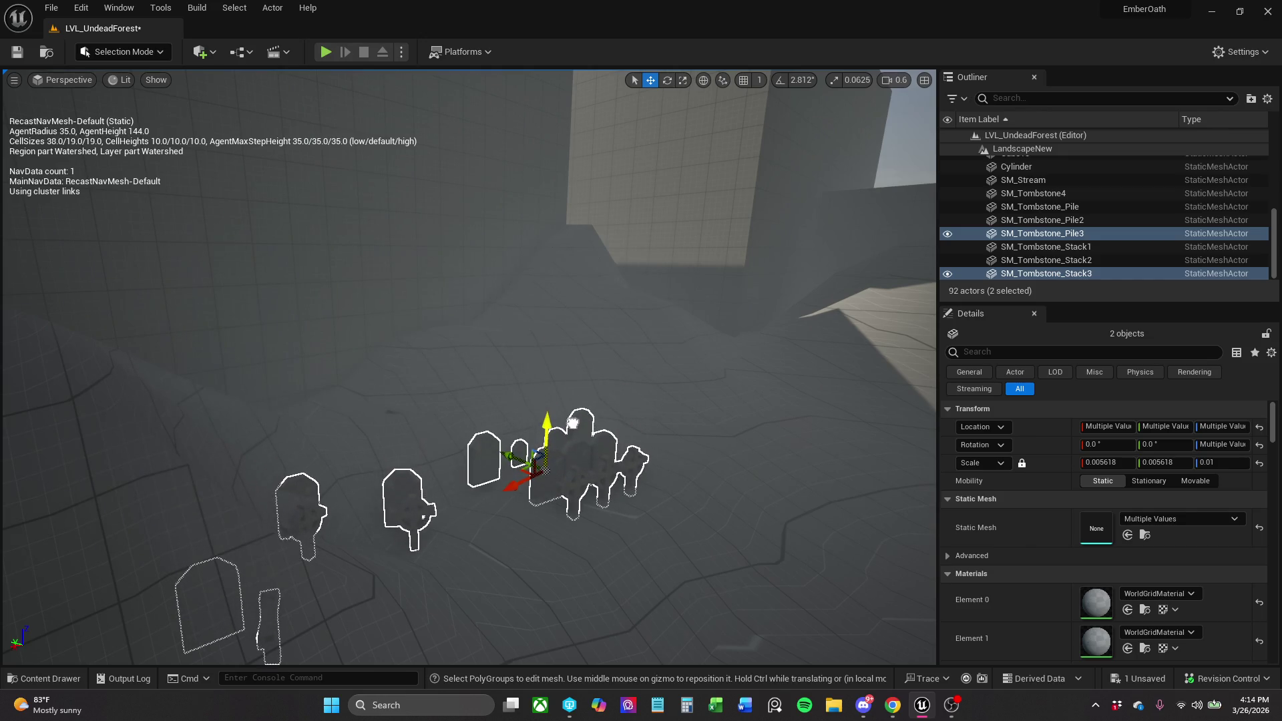
mouse_move(524, 473)
mouse_down()
mouse_move(605, 439)
mouse_move(584, 471)
mouse_move(534, 472)
mouse_up()
key(e)
key(r)
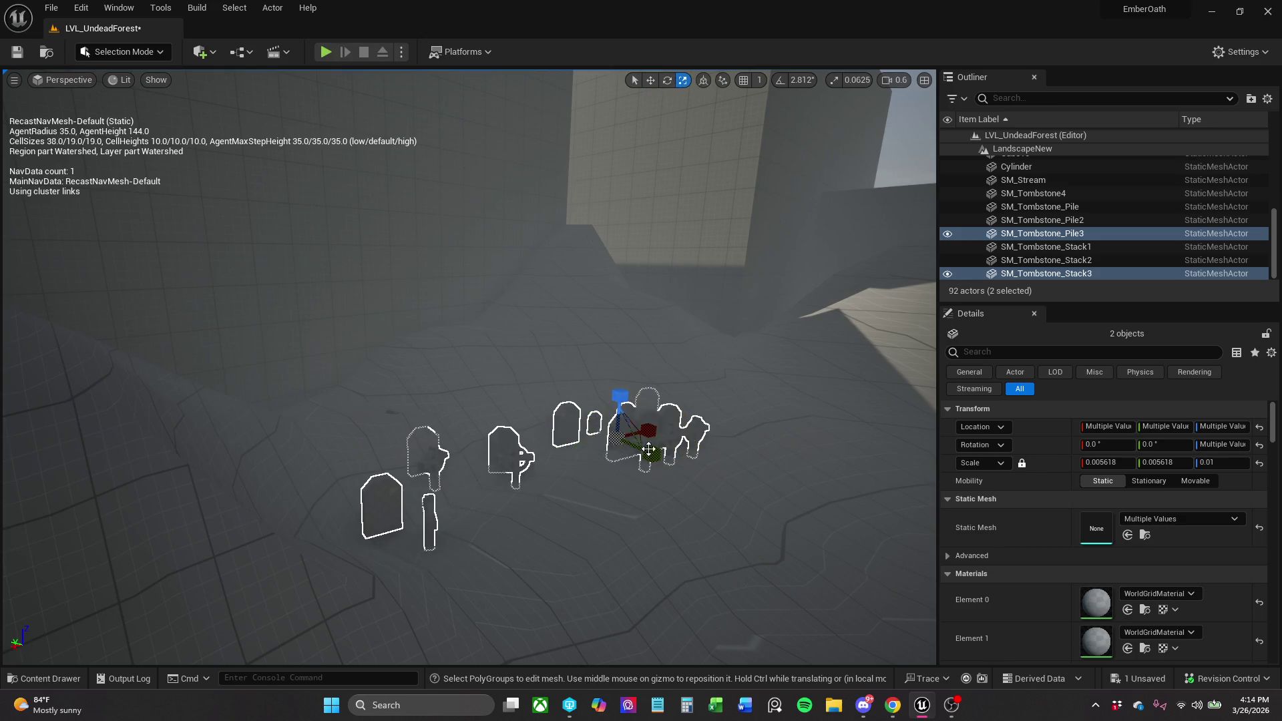
mouse_move(606, 420)
mouse_down()
mouse_move(642, 405)
mouse_move(643, 419)
mouse_up()
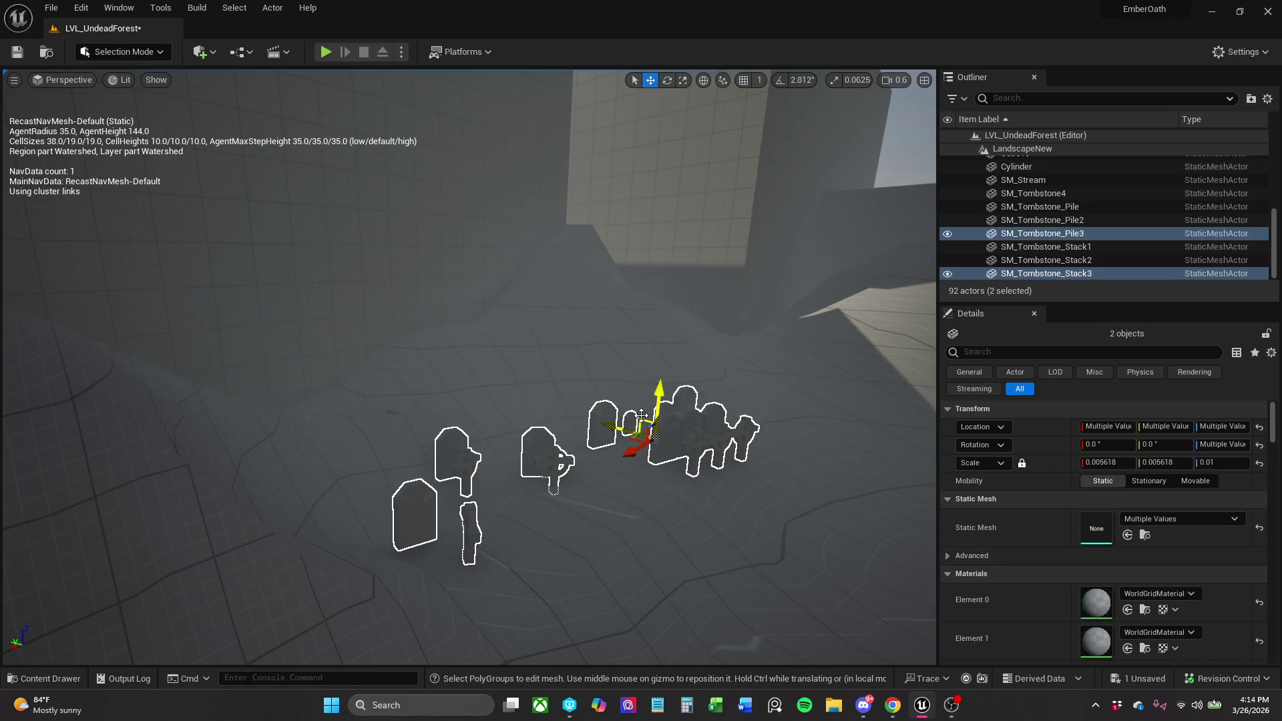
scroll(468, 367, up, 10)
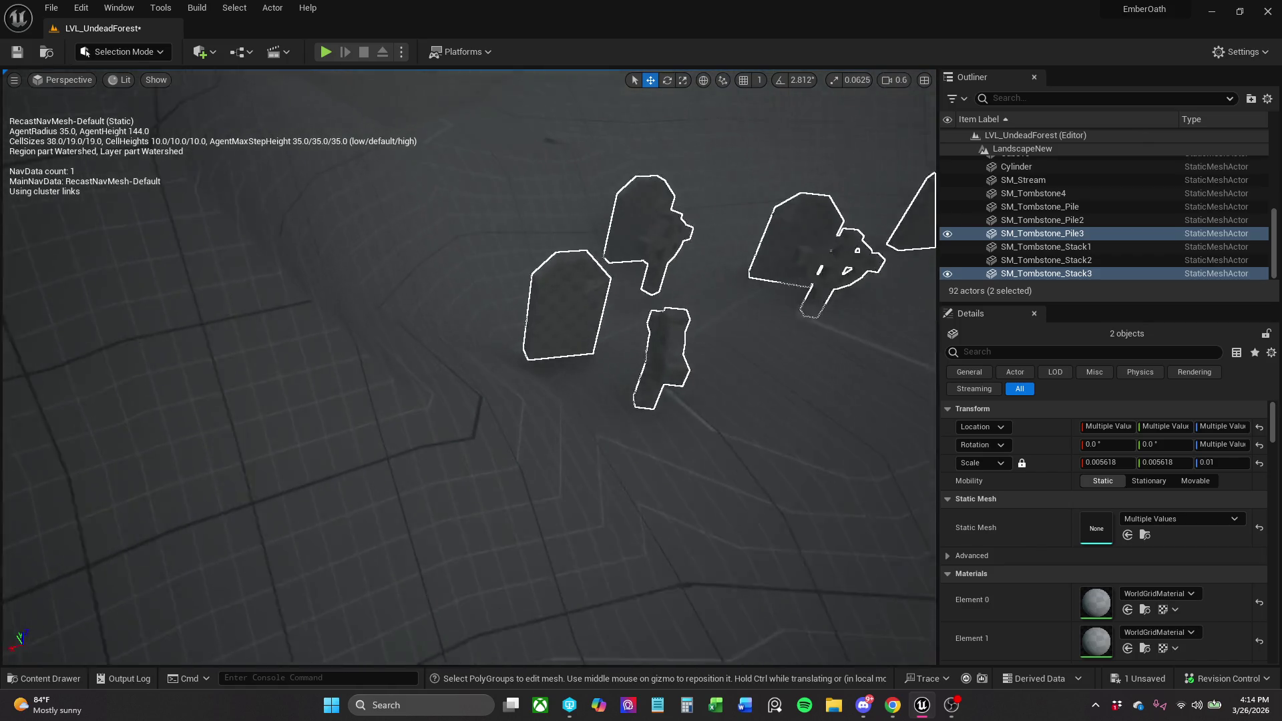
scroll(616, 473, down, 10)
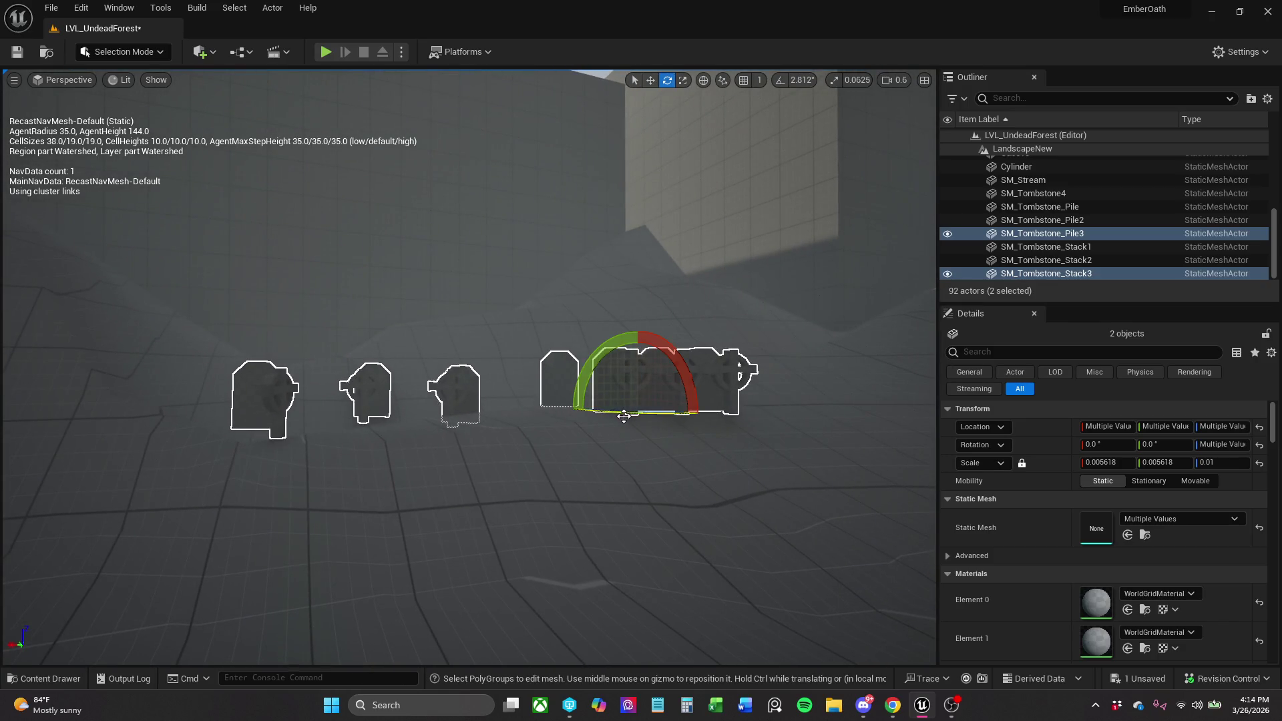
drag(624, 416, 574, 416)
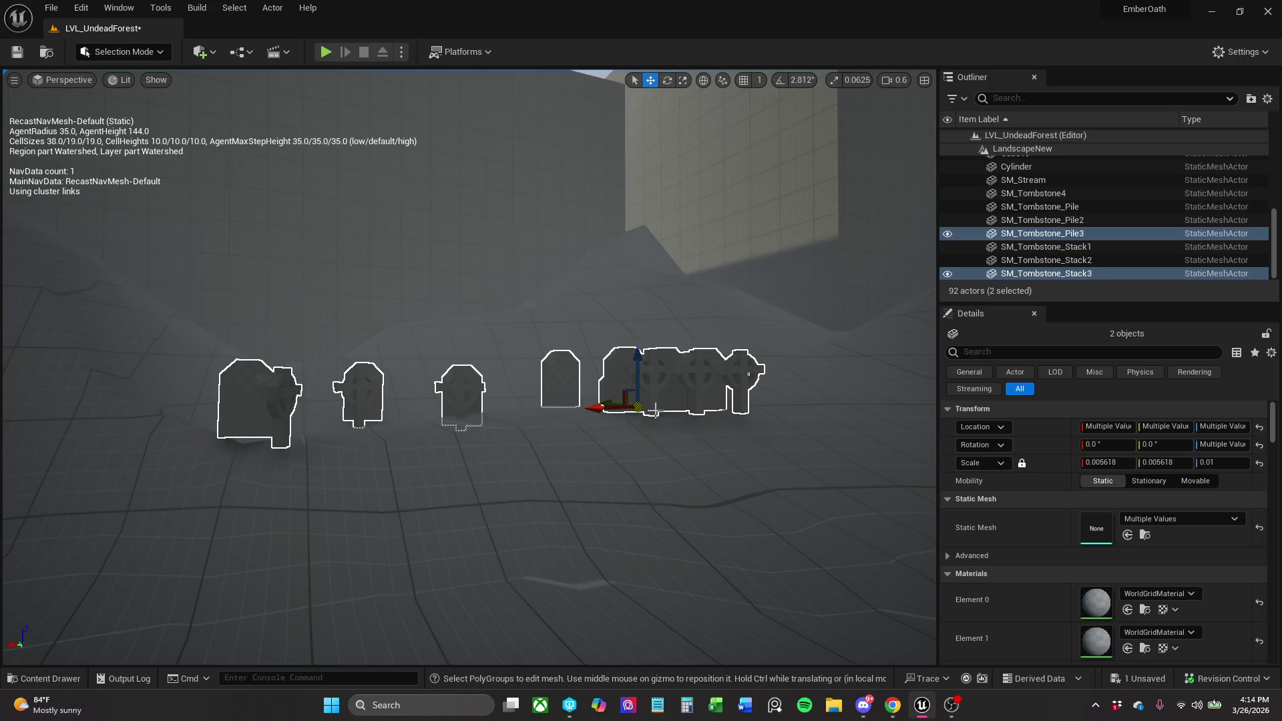
scroll(607, 397, down, 1)
scroll(585, 396, up, 8)
scroll(527, 500, down, 5)
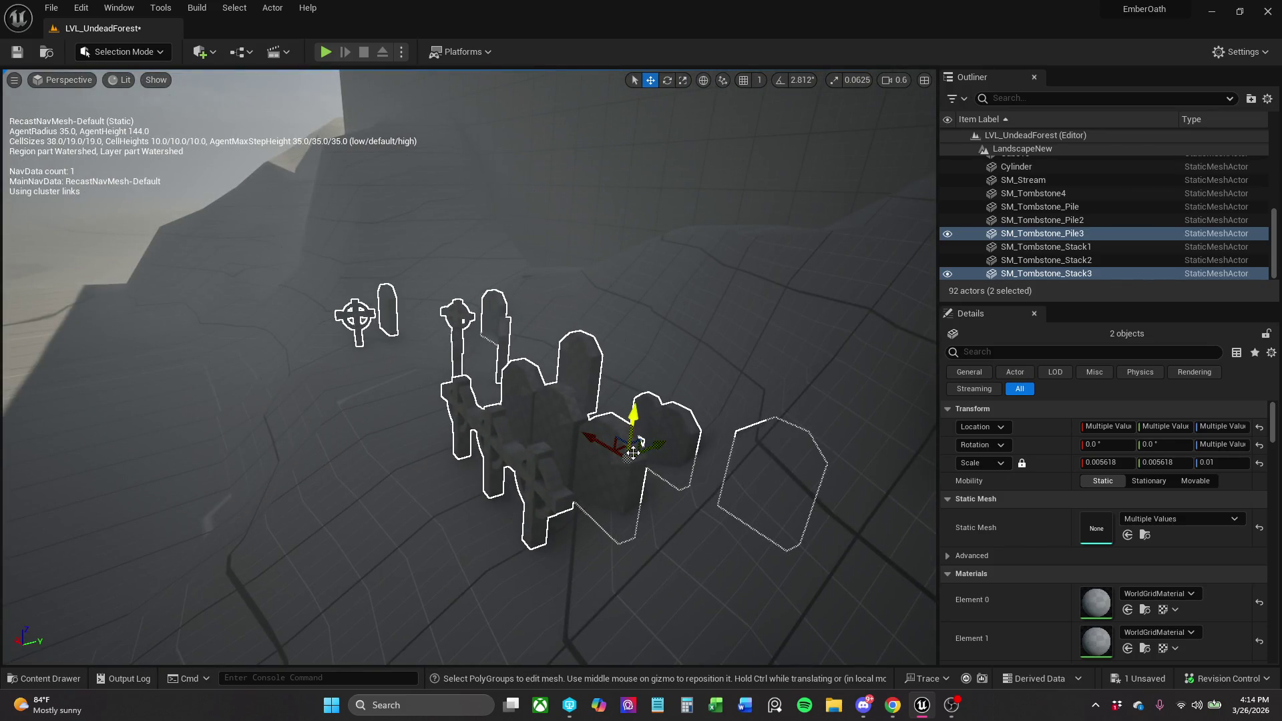
Slide the copies left and up, turning them so Stack3 faces about 187.7°.
mouse_move(621, 447)
mouse_down()
mouse_move(578, 430)
mouse_move(591, 398)
mouse_move(591, 410)
mouse_up()
scroll(591, 410, down, 10)
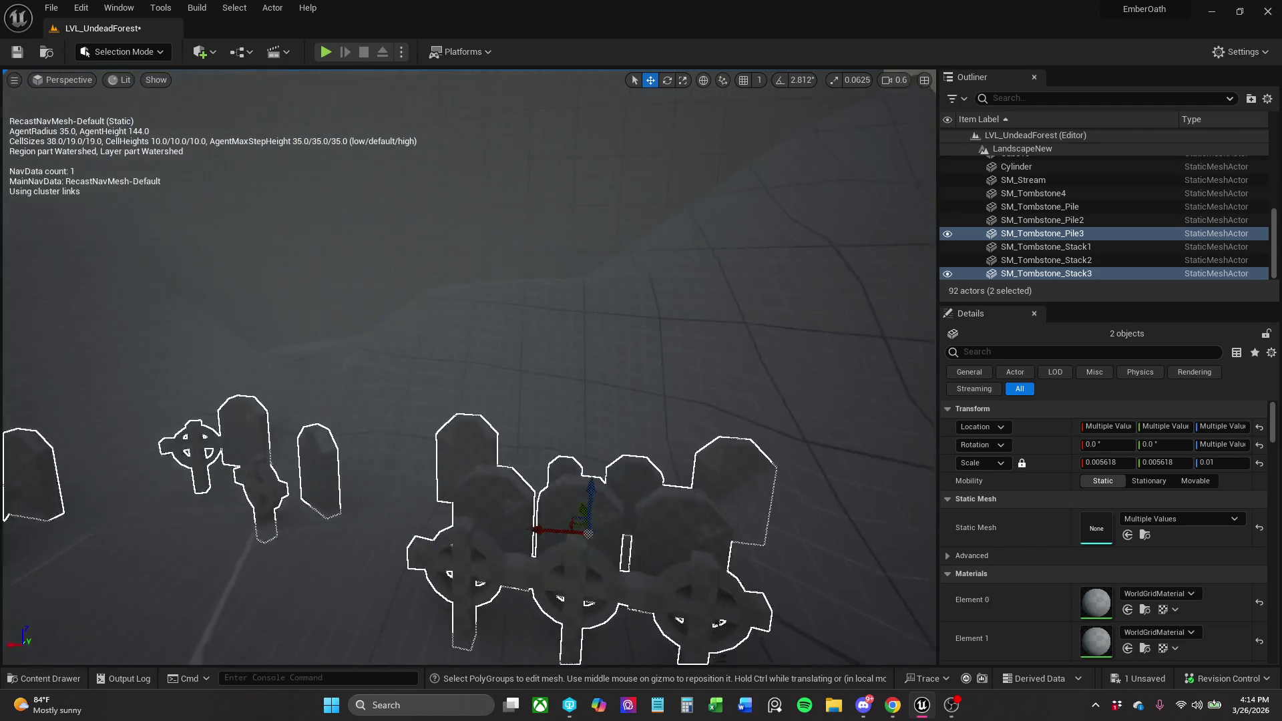
scroll(468, 368, up, 5)
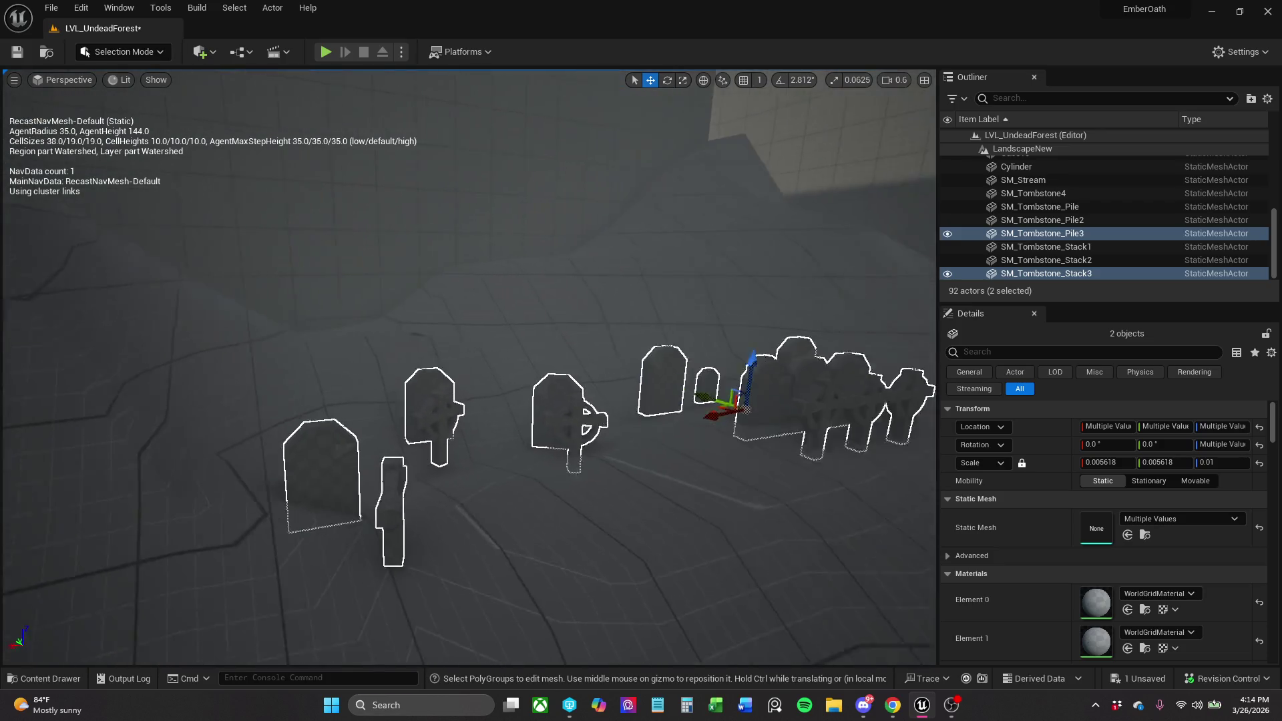
drag(602, 367, 559, 365)
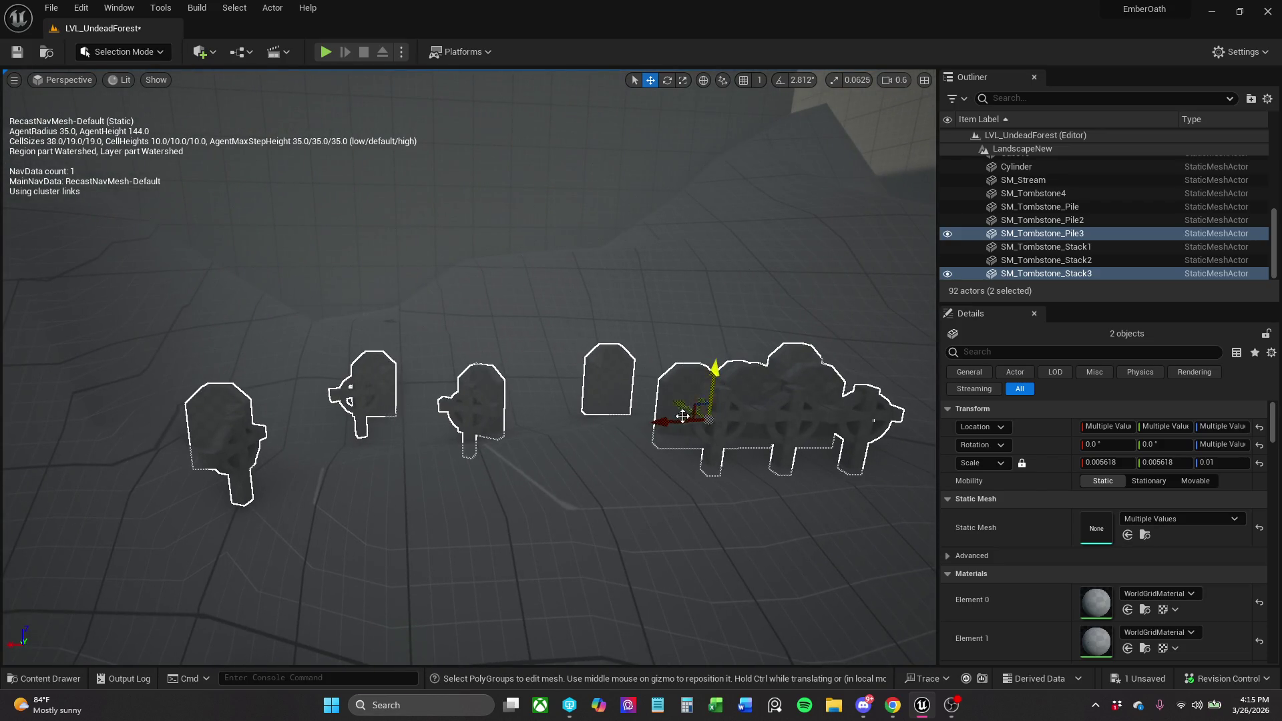
drag(665, 425, 712, 422)
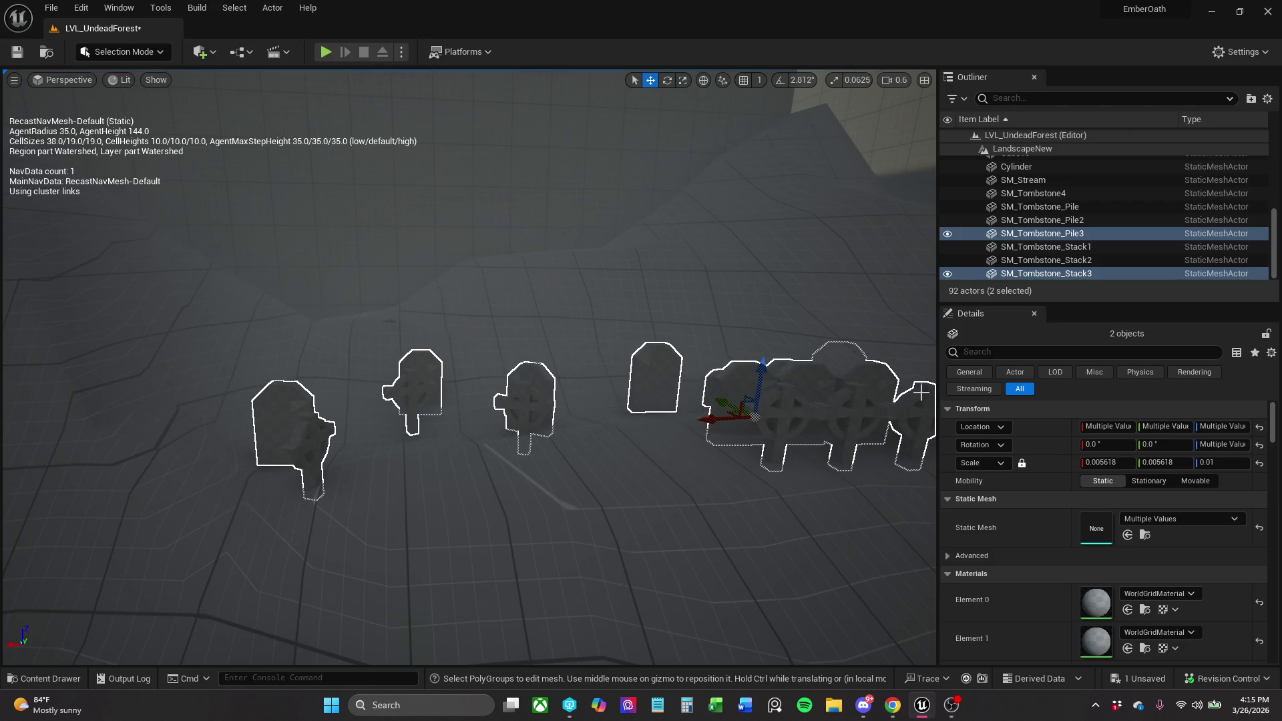
drag(922, 393, 936, 378)
drag(804, 394, 804, 394)
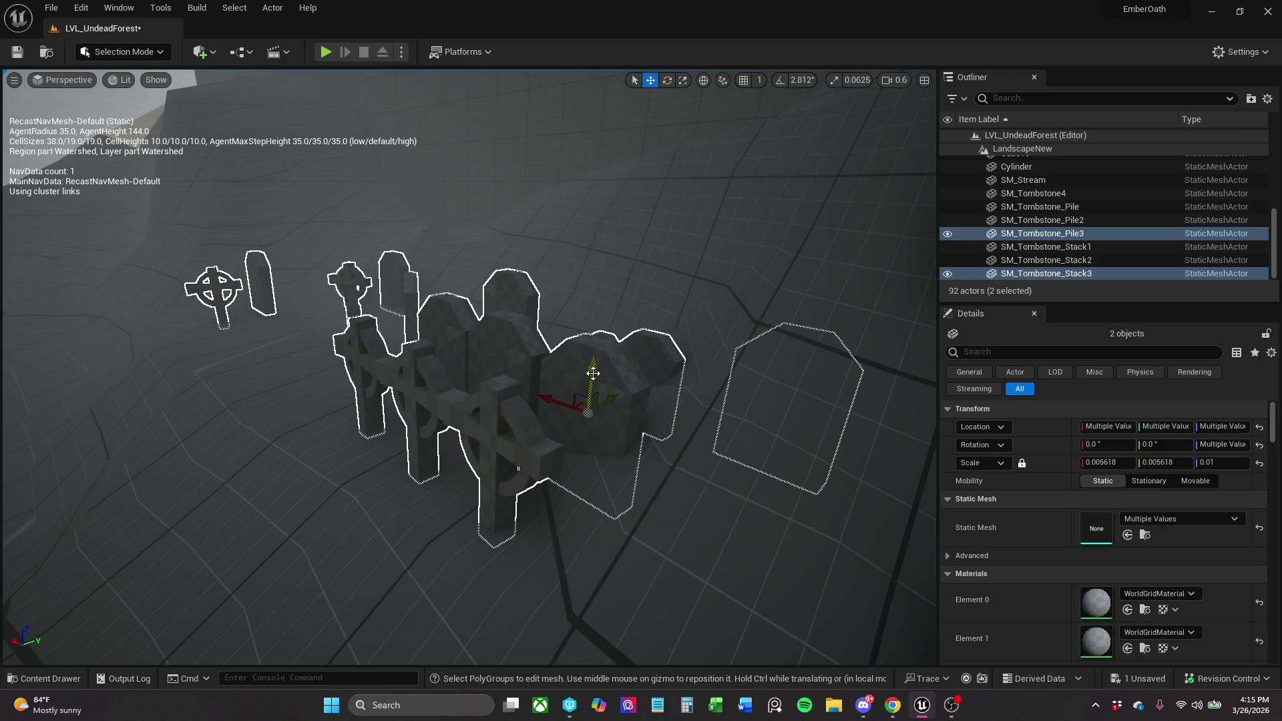
mouse_move(643, 383)
mouse_down()
mouse_move(597, 367)
mouse_move(602, 334)
mouse_move(605, 371)
mouse_up()
key(r)
Space SM_Tombstone_Stack3 and SM_Tombstone_Pile3 apart by moving each separately.
click(521, 356)
key(f)
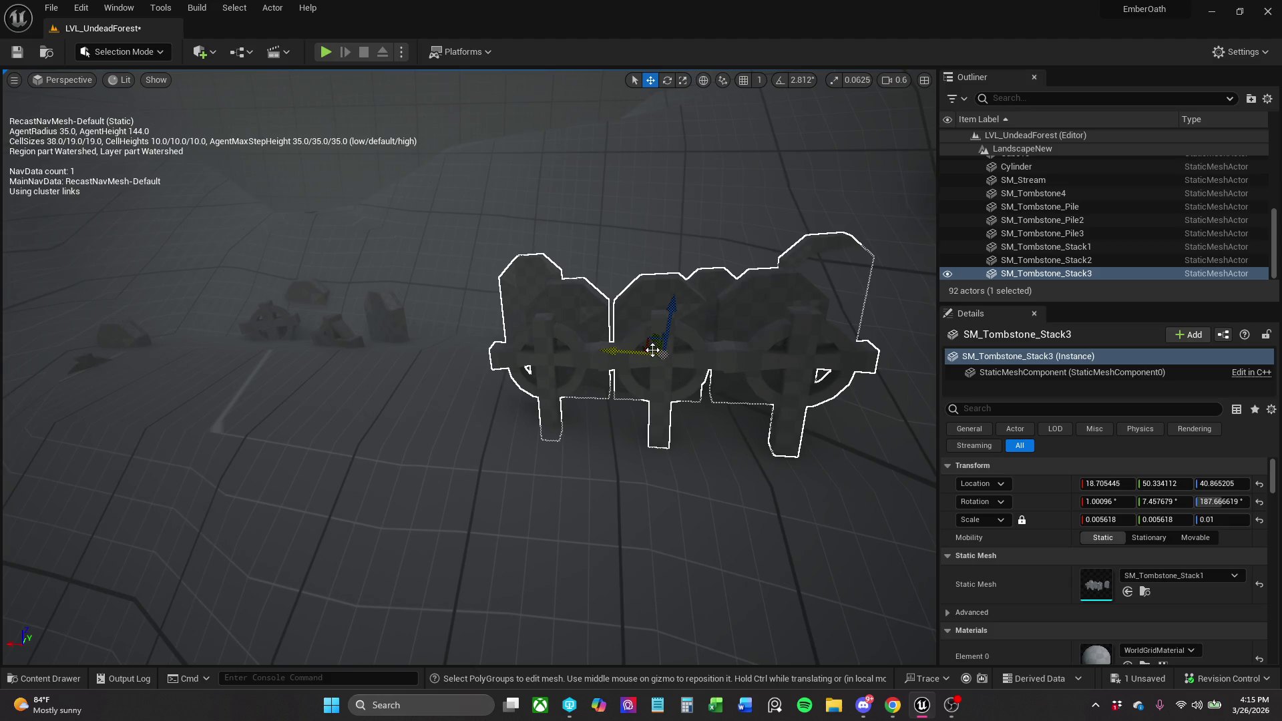
mouse_move(653, 349)
mouse_down()
mouse_move(499, 350)
mouse_move(485, 320)
mouse_up()
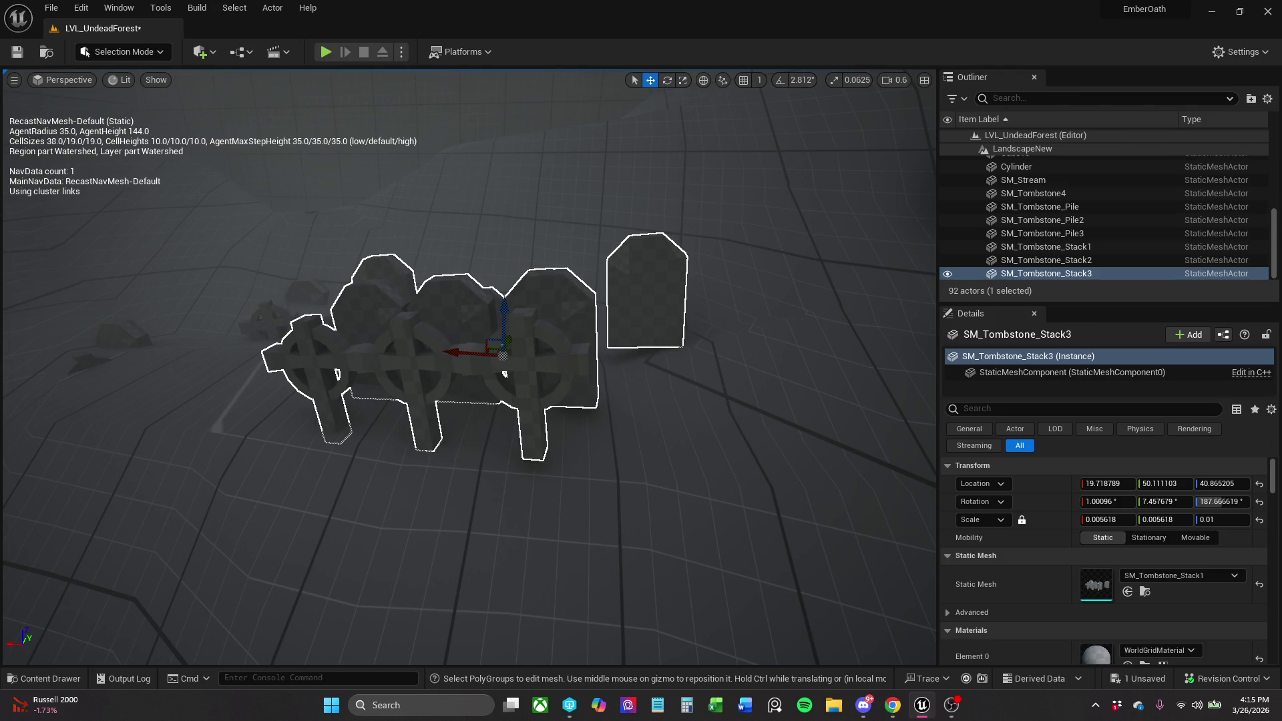
click(271, 325)
mouse_move(268, 377)
mouse_down()
mouse_move(122, 419)
mouse_move(79, 294)
mouse_move(301, 318)
mouse_up()
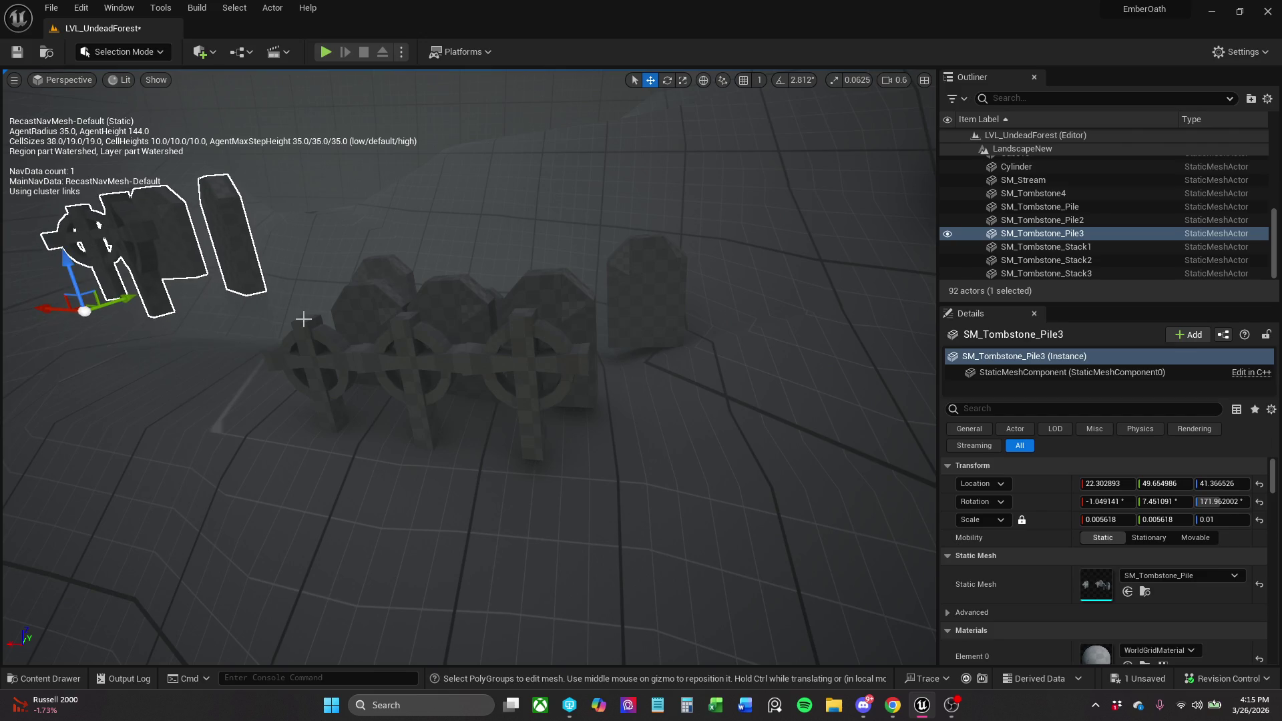
Tilt SM_Tombstone_Stack3 slightly and settle it at 20.083, 50.316, 40.675.
click(449, 351)
key(e)
mouse_move(527, 302)
mouse_down()
mouse_move(428, 352)
mouse_move(551, 309)
mouse_move(501, 322)
mouse_move(496, 362)
mouse_move(447, 338)
mouse_move(451, 320)
mouse_up()
key(r)
key(e)
key(r)
key(e)
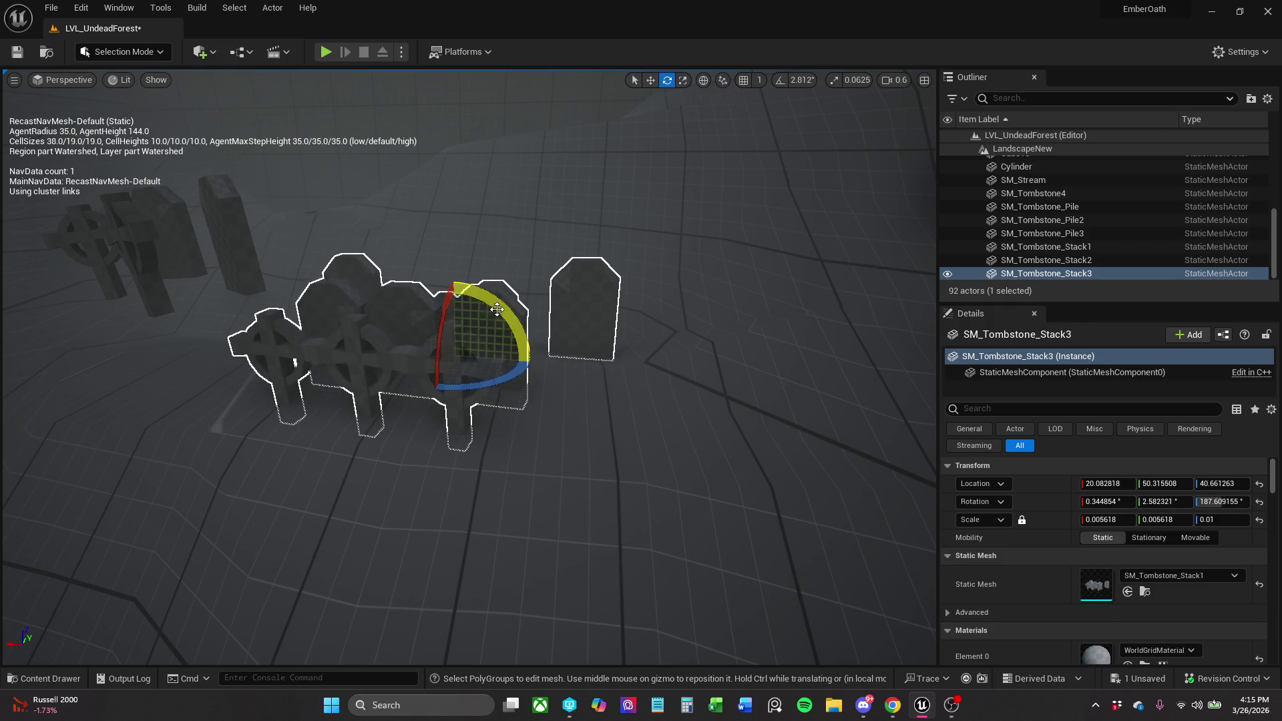
drag(456, 313, 601, 305)
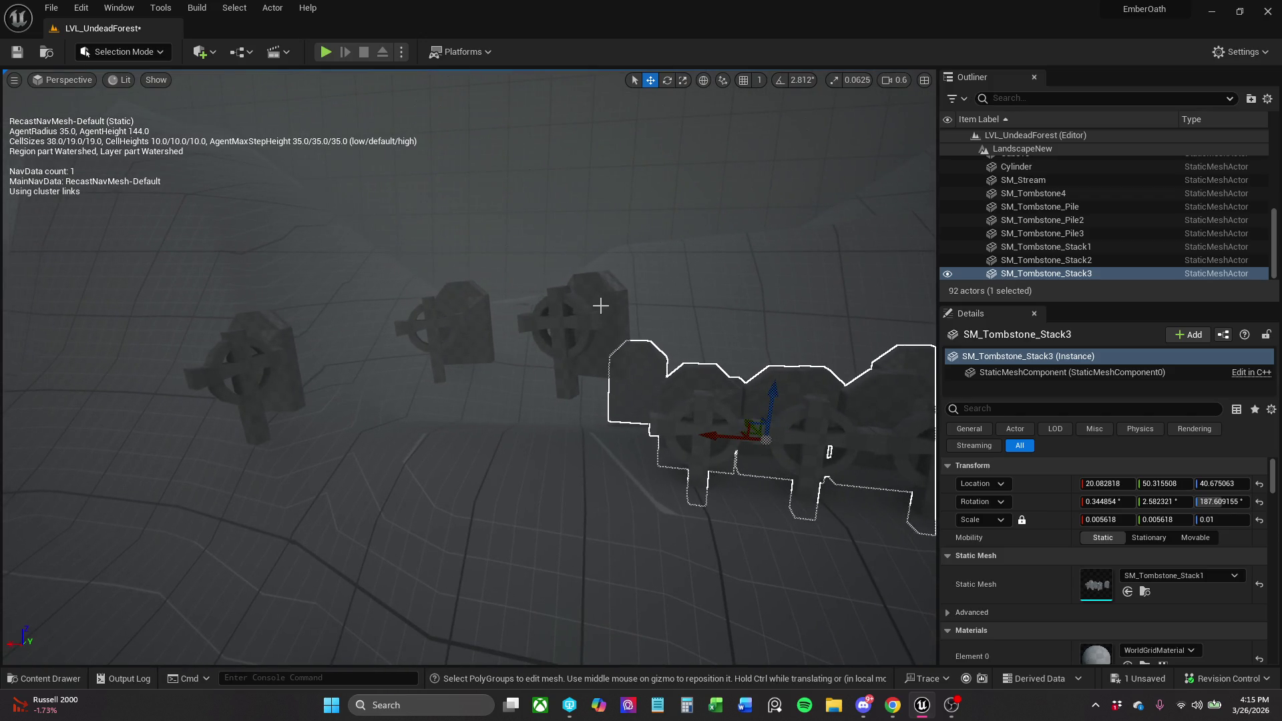
click(581, 347)
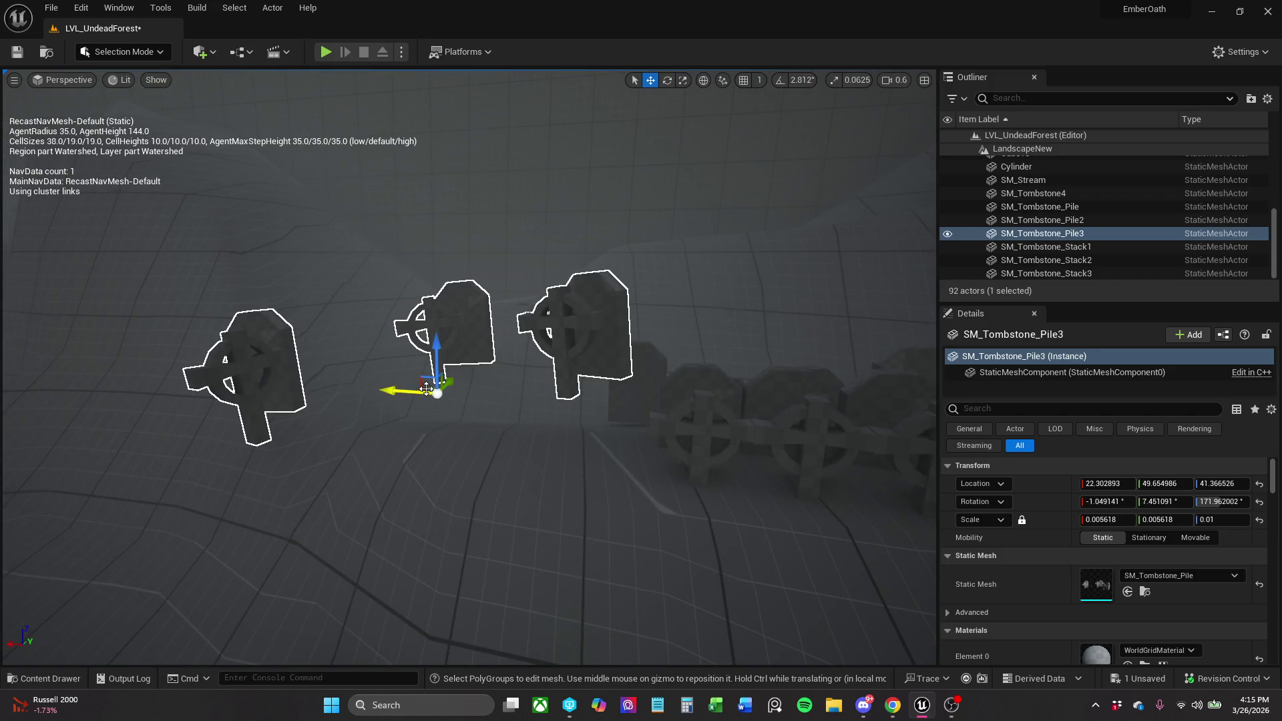
Move SM_Tombstone_Pile3 uphill to 24.940, 51.950, 44.556, tilted about 4.3°, -28.2°, 171.0°.
drag(428, 389, 339, 366)
mouse_move(374, 414)
mouse_down()
mouse_move(374, 321)
mouse_move(374, 461)
mouse_up()
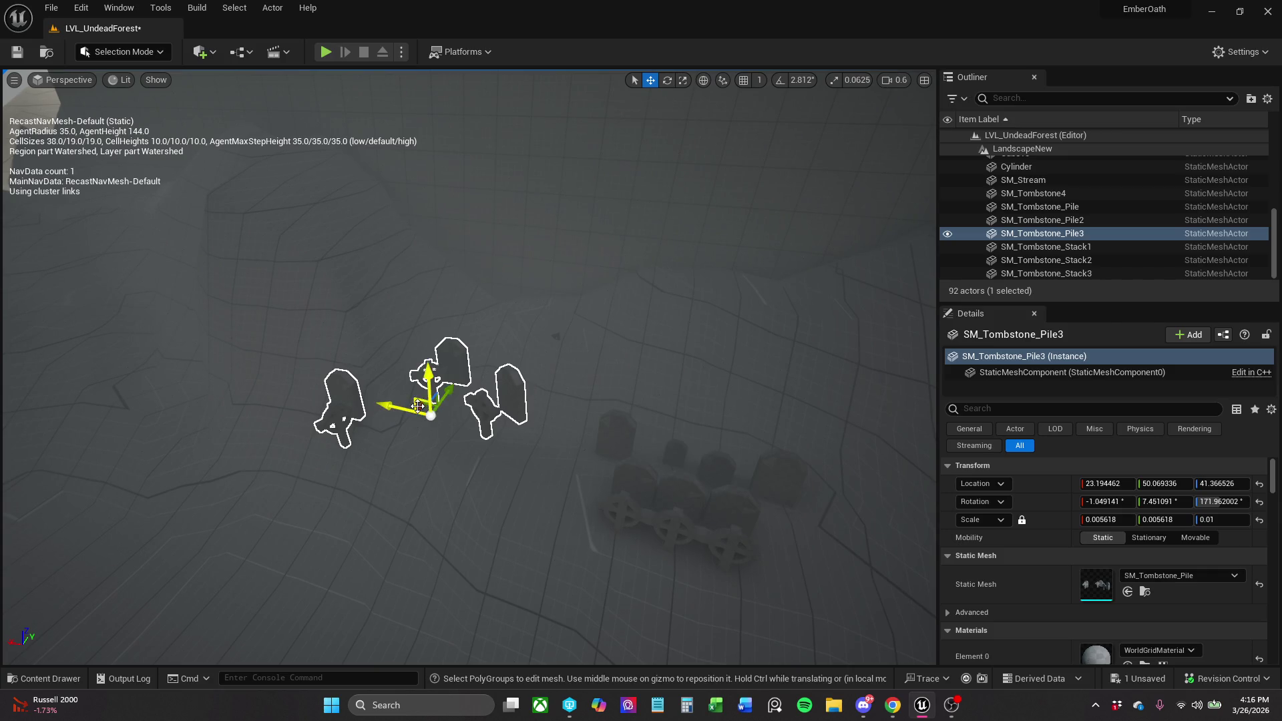
mouse_move(419, 409)
mouse_down()
mouse_move(419, 328)
mouse_move(397, 306)
mouse_move(403, 184)
mouse_move(361, 152)
mouse_move(320, 197)
mouse_move(408, 193)
mouse_move(319, 201)
mouse_move(328, 142)
mouse_move(301, 124)
mouse_move(244, 123)
mouse_move(334, 144)
mouse_move(316, 162)
mouse_move(346, 185)
mouse_move(352, 175)
mouse_move(360, 211)
mouse_up()
key(e)
key(w)
key(e)
key(r)
key(f)
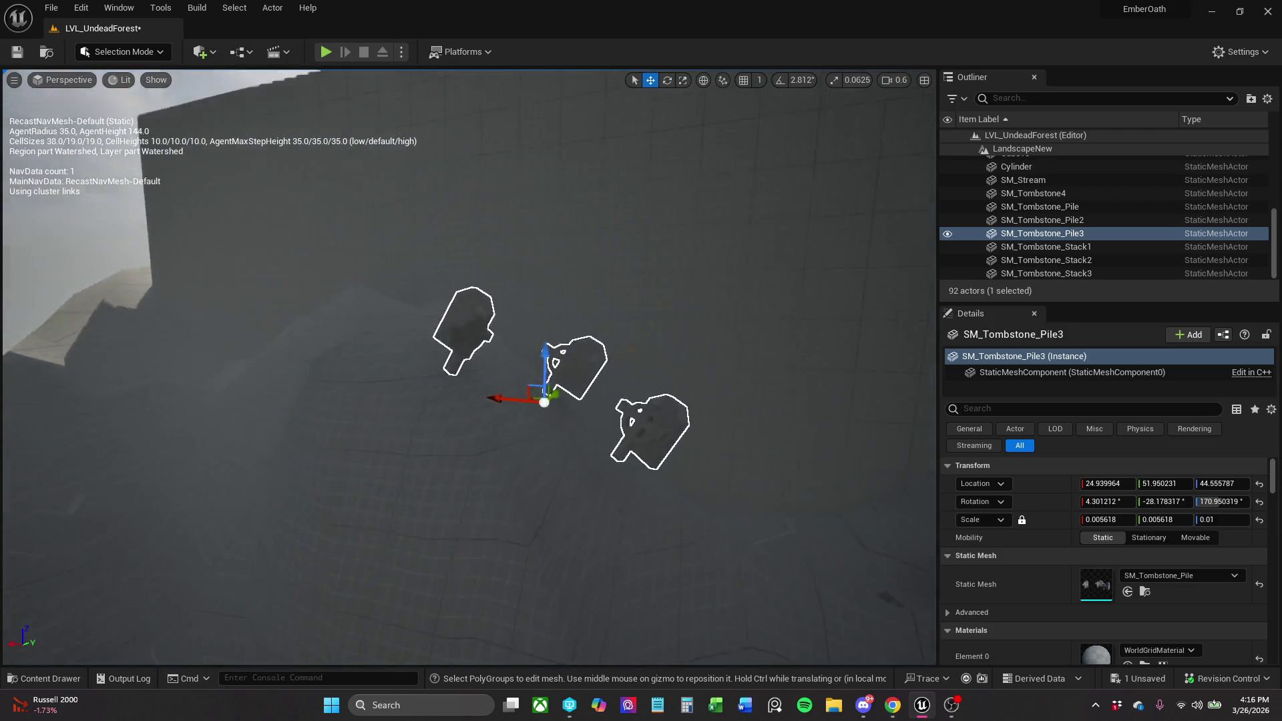
Spin and tilt SM_Tombstone_Pile3 and lower it toward the slope.
key(e)
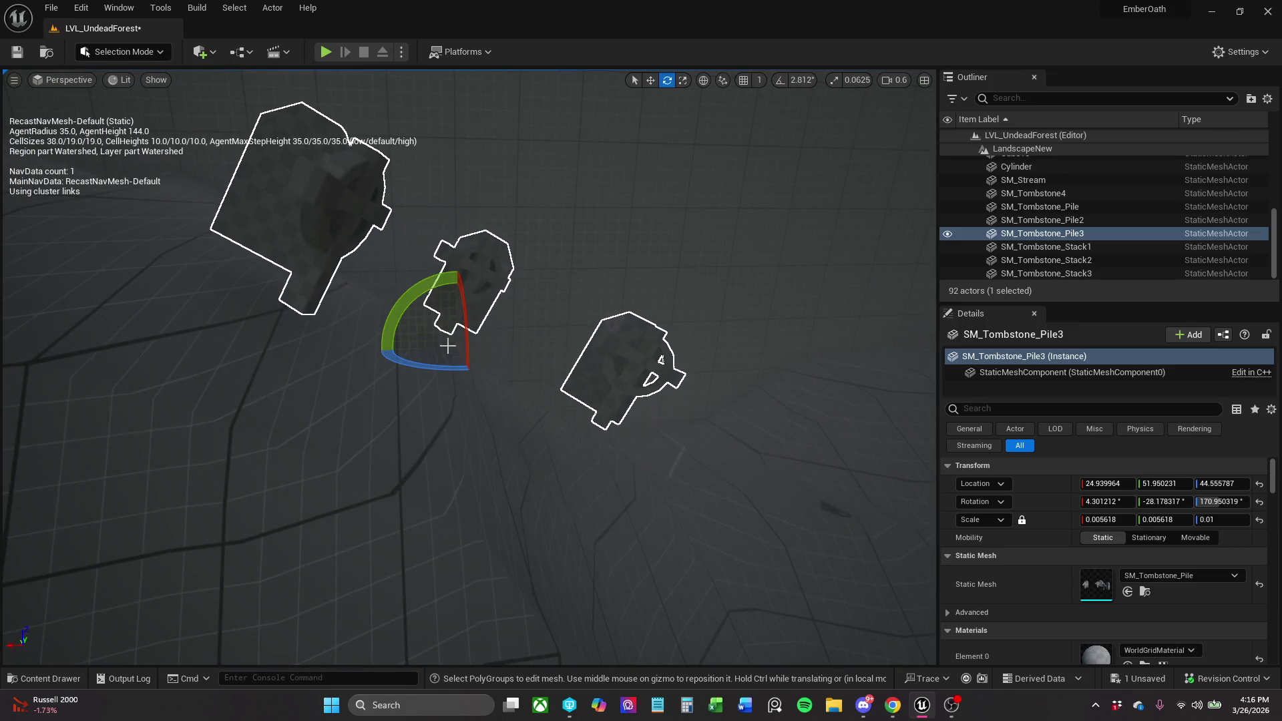
mouse_move(453, 372)
mouse_down()
mouse_move(367, 349)
mouse_move(452, 349)
mouse_up()
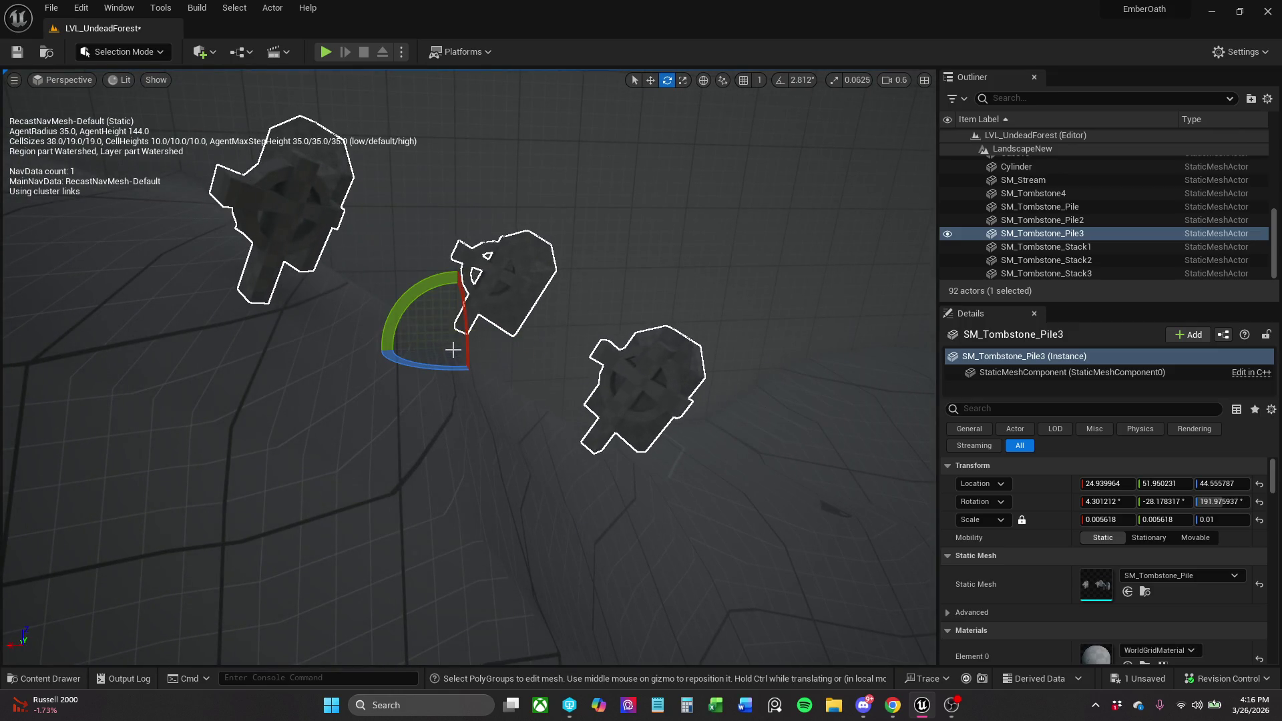
mouse_move(442, 296)
mouse_down()
mouse_move(361, 354)
mouse_move(358, 341)
mouse_move(473, 316)
mouse_move(464, 301)
mouse_move(355, 364)
mouse_move(401, 348)
mouse_up()
key(w)
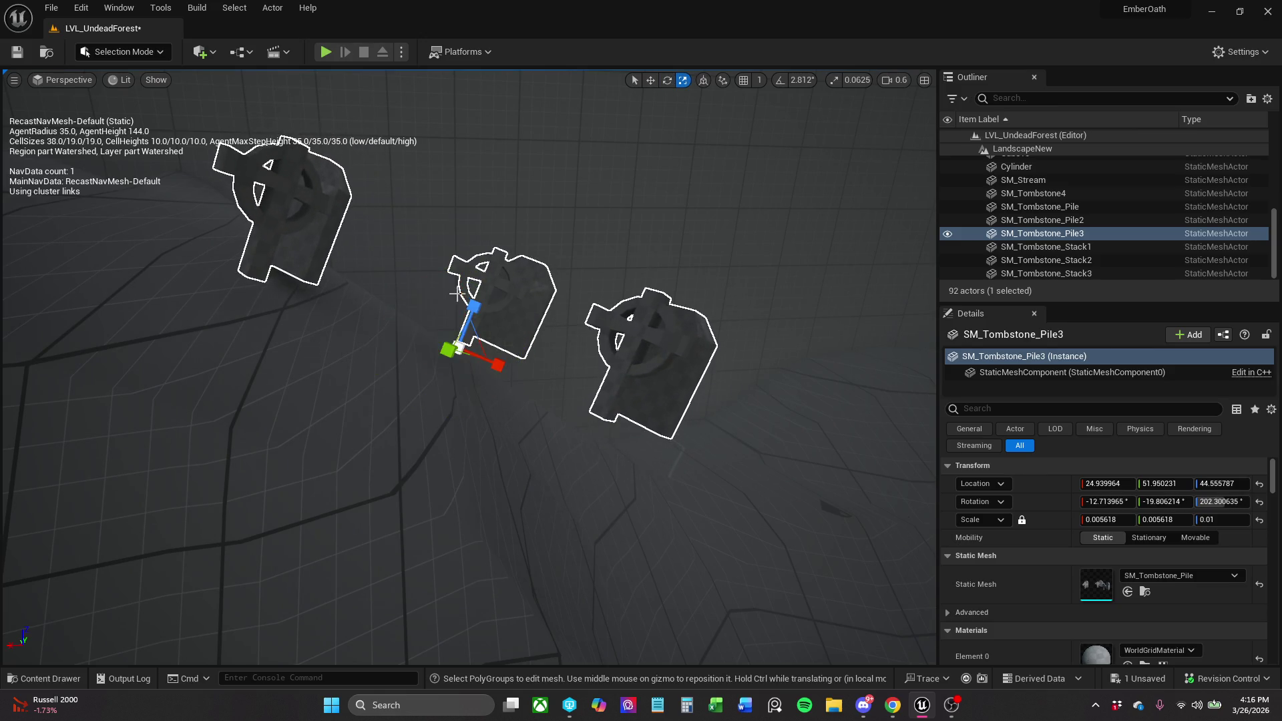
mouse_move(457, 309)
mouse_down()
mouse_move(456, 421)
mouse_move(372, 445)
mouse_up()
key(e)
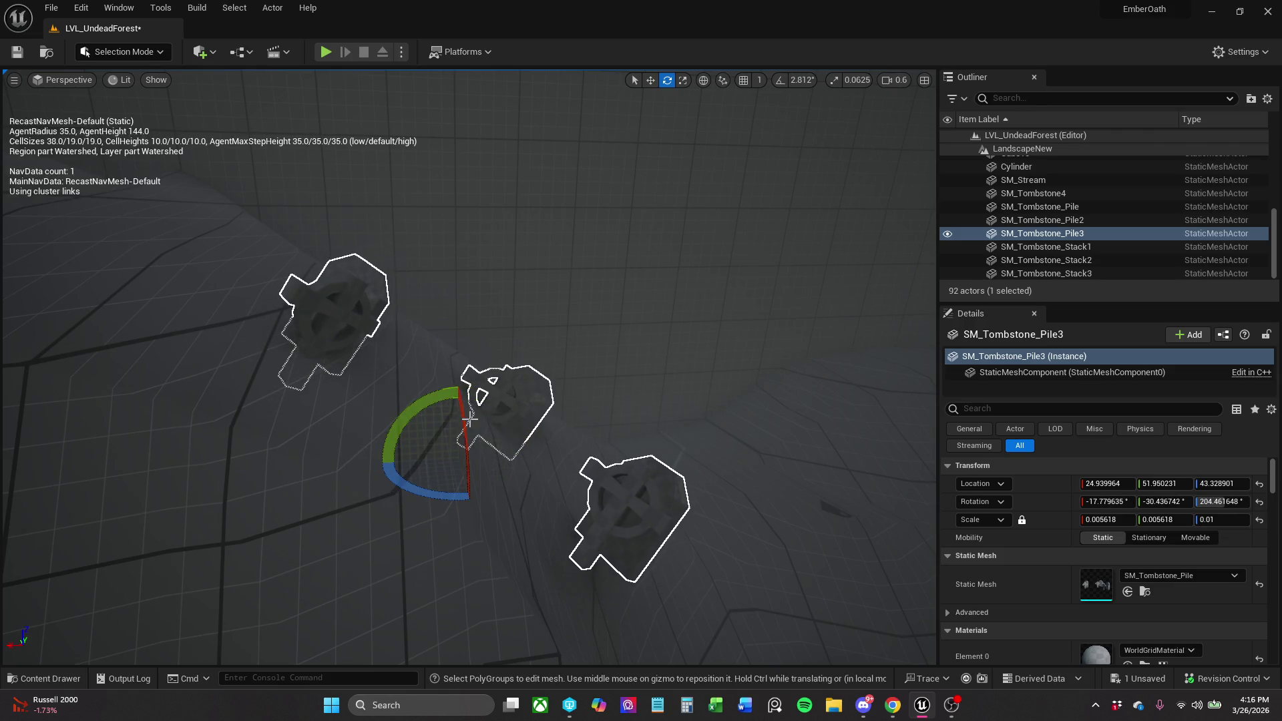
drag(466, 430, 461, 343)
key(r)
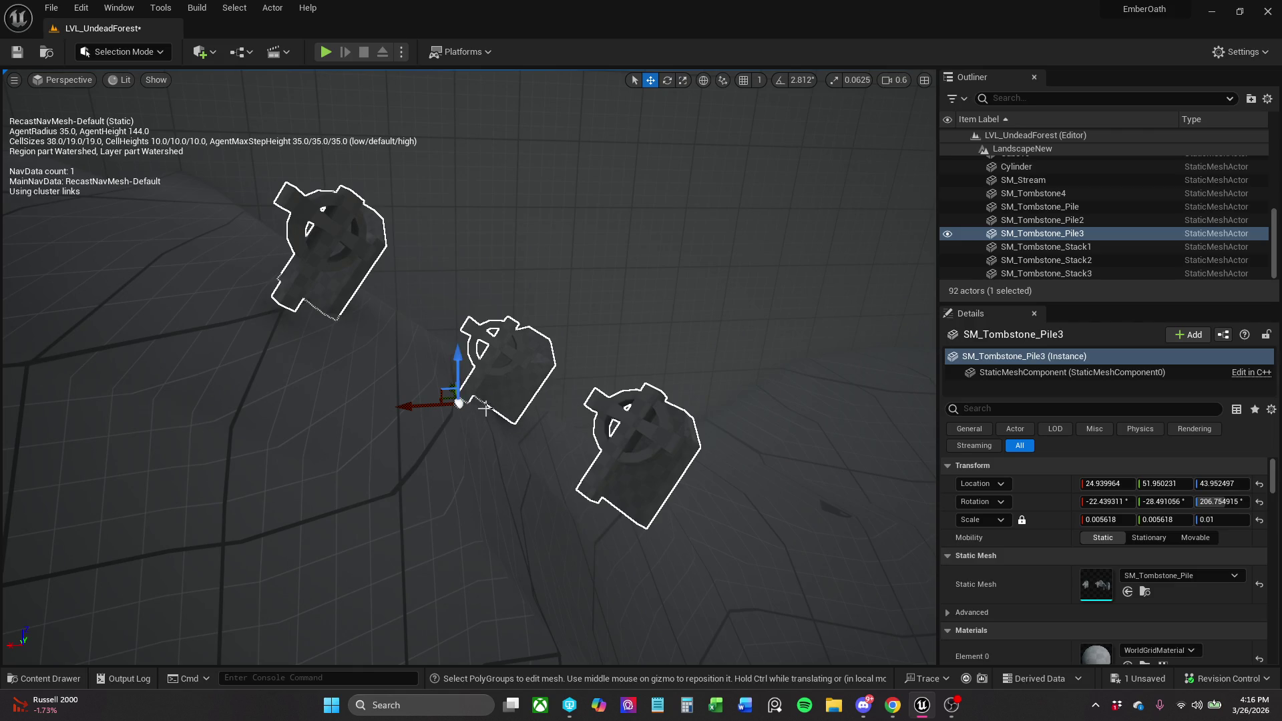
Try further tilts and positions for the pile, then delete SM_Tombstone_Pile3.
key(e)
mouse_move(414, 354)
mouse_down()
mouse_move(382, 404)
mouse_move(459, 314)
mouse_move(465, 366)
mouse_up()
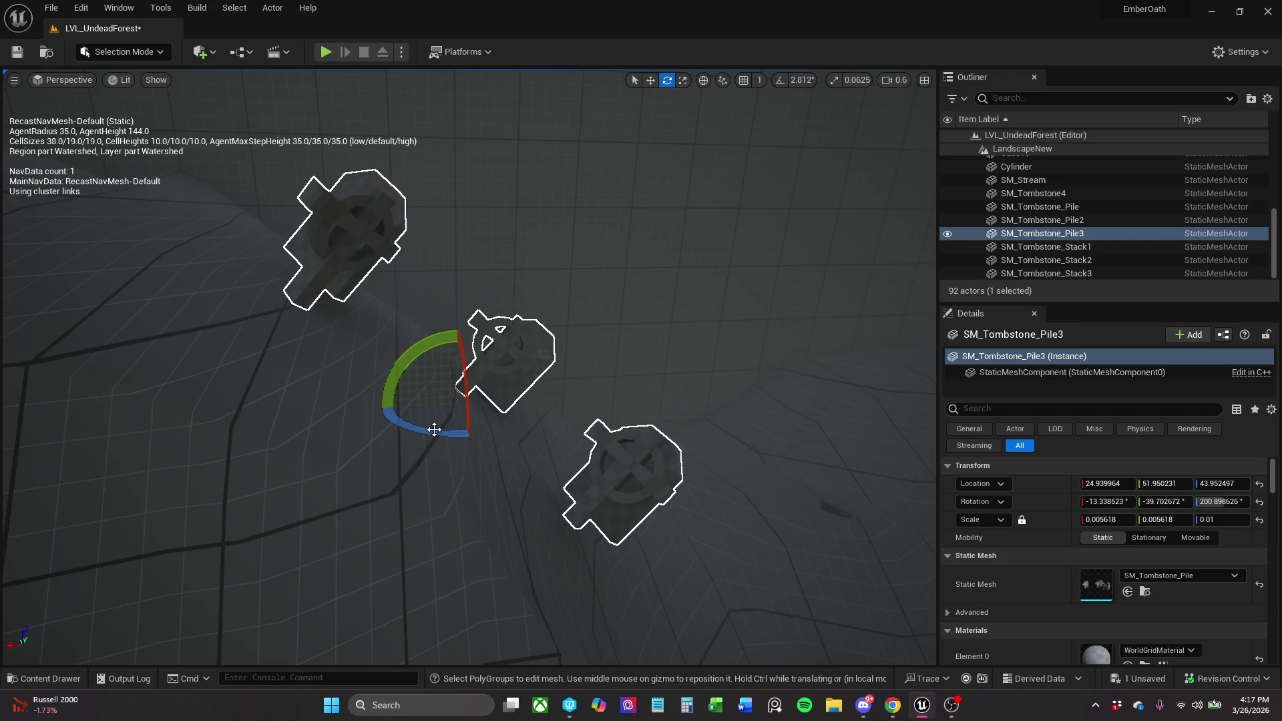
mouse_move(437, 432)
mouse_down()
mouse_move(394, 401)
mouse_move(377, 407)
mouse_move(401, 435)
mouse_move(375, 405)
mouse_move(391, 400)
mouse_move(428, 431)
mouse_up()
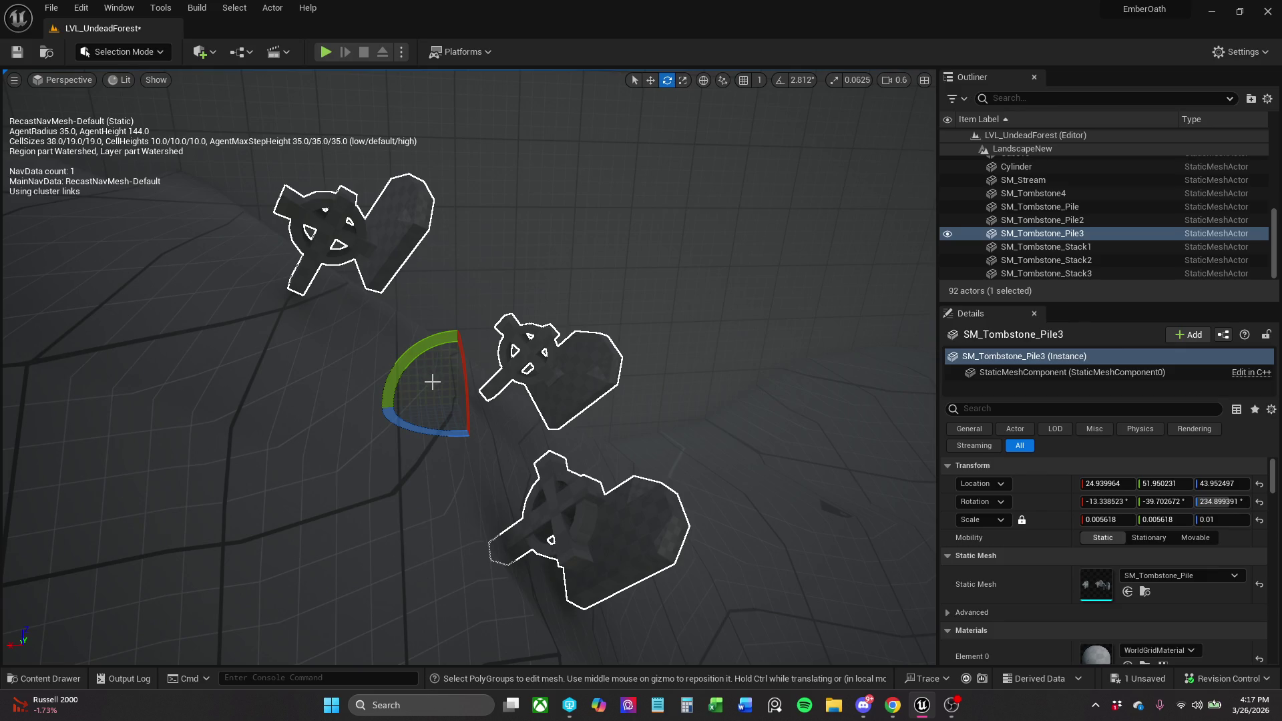
key(w)
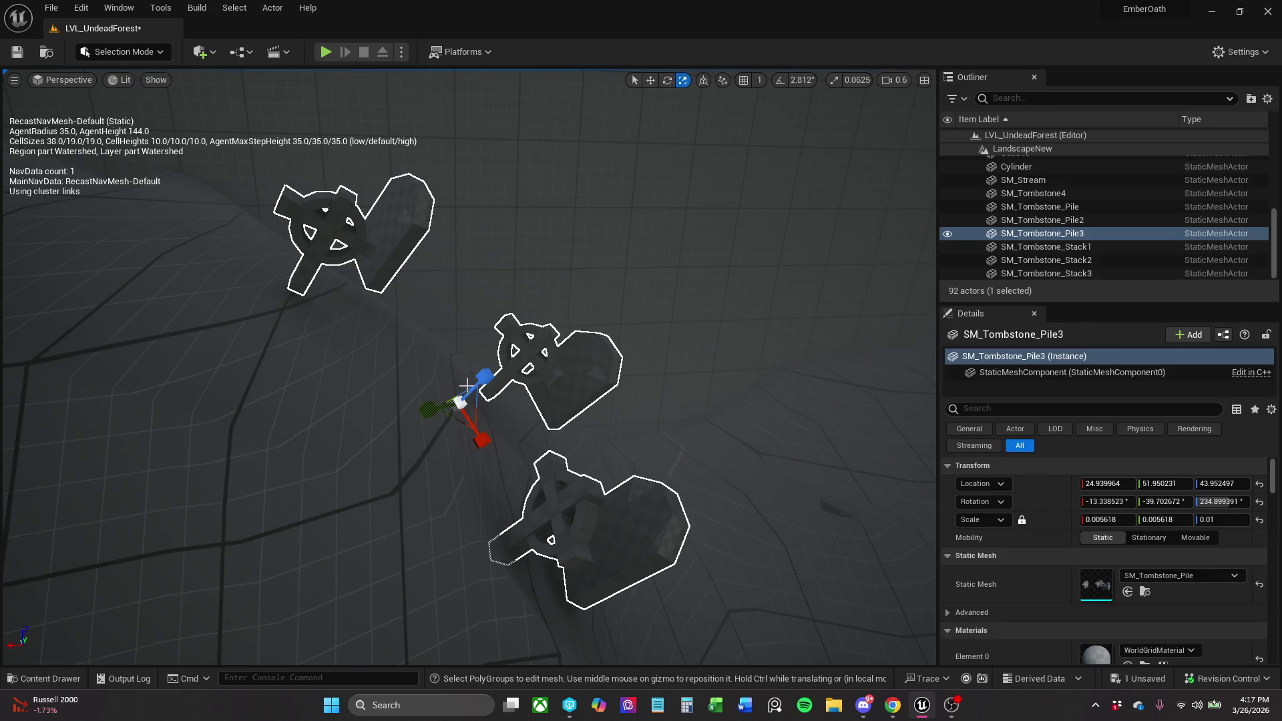
mouse_move(439, 391)
mouse_down()
mouse_move(418, 373)
mouse_move(257, 370)
mouse_move(280, 378)
mouse_move(389, 336)
mouse_move(257, 384)
mouse_move(280, 440)
mouse_move(321, 461)
mouse_move(319, 448)
mouse_up()
key(e)
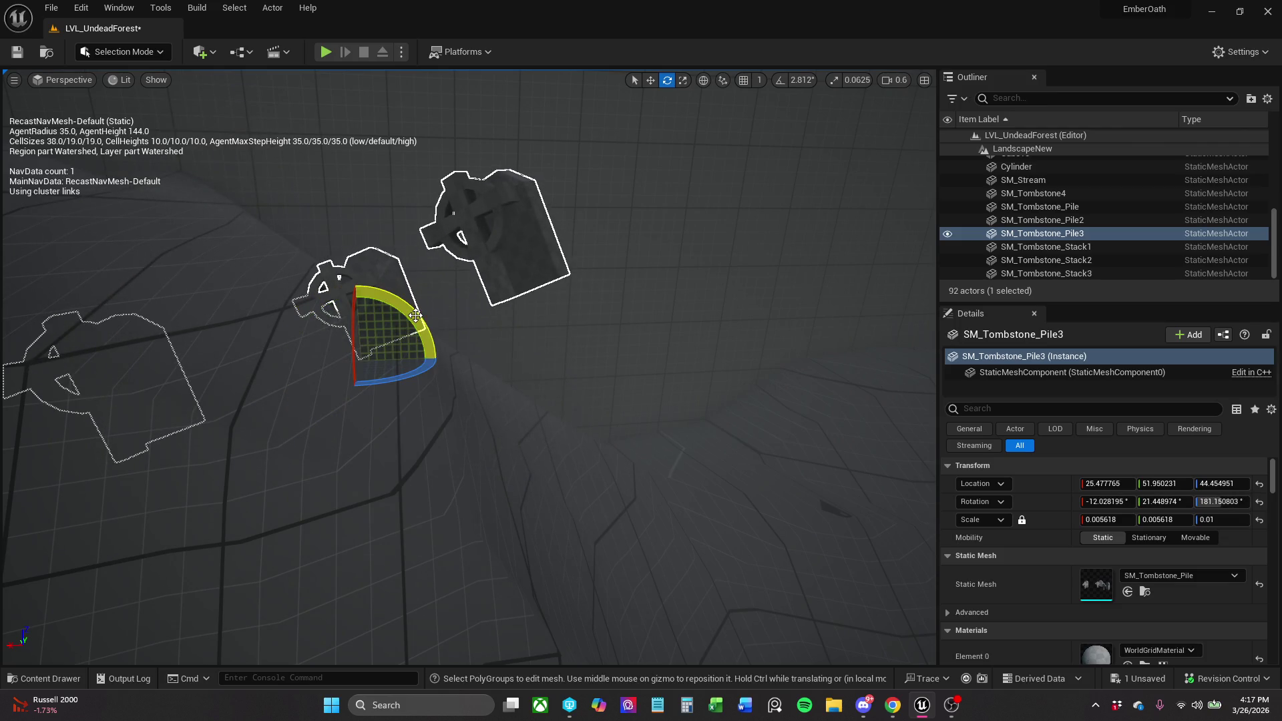
mouse_move(416, 315)
mouse_down()
mouse_move(272, 304)
mouse_move(301, 279)
mouse_move(361, 314)
mouse_up()
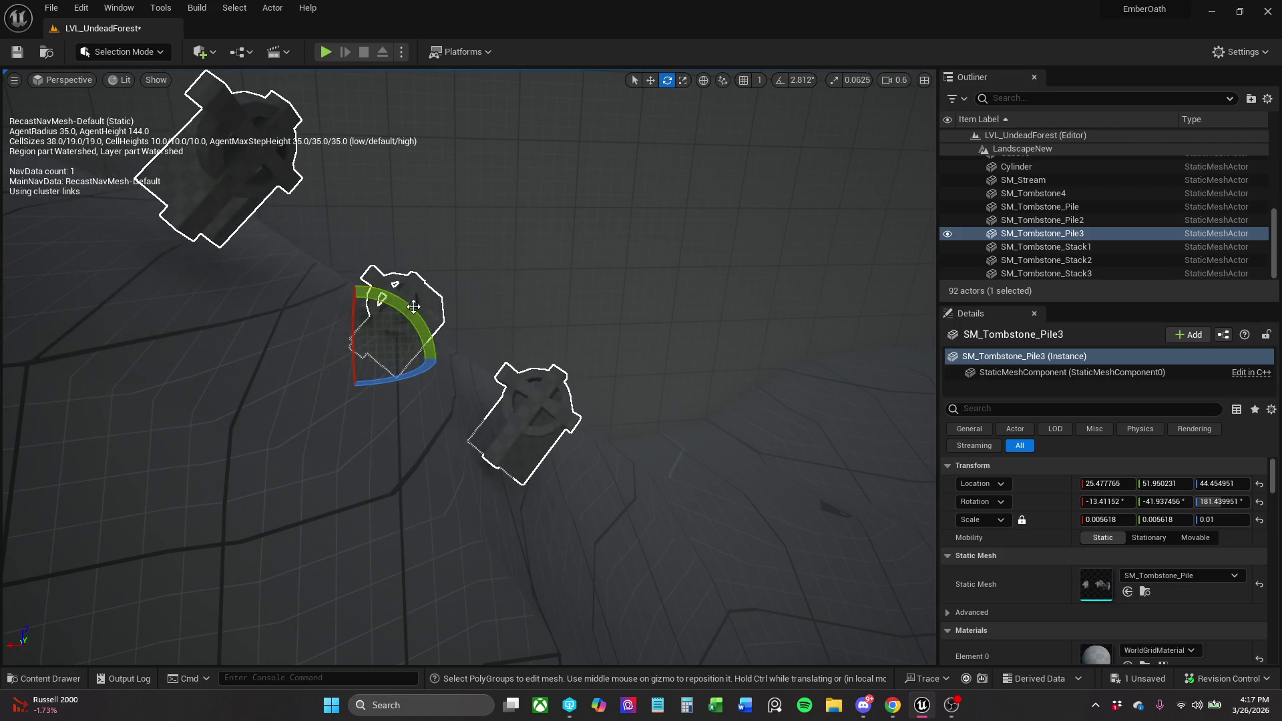
key(Right)
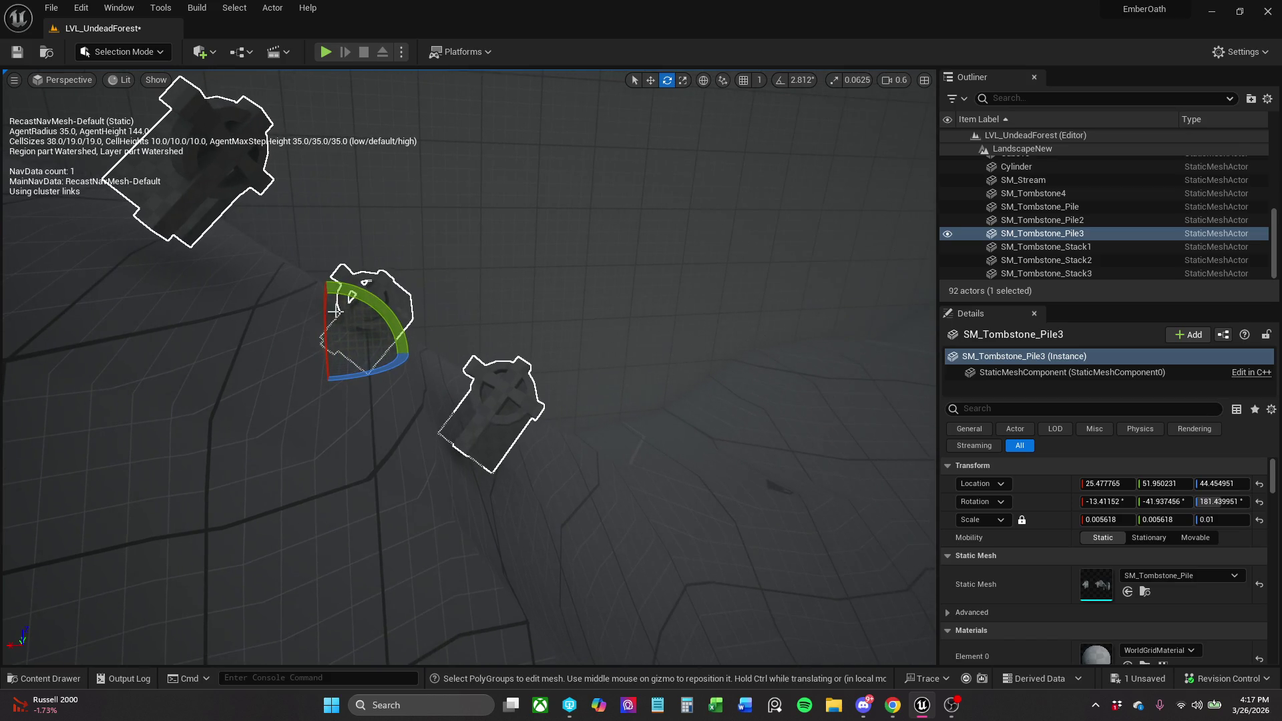
drag(328, 314, 338, 310)
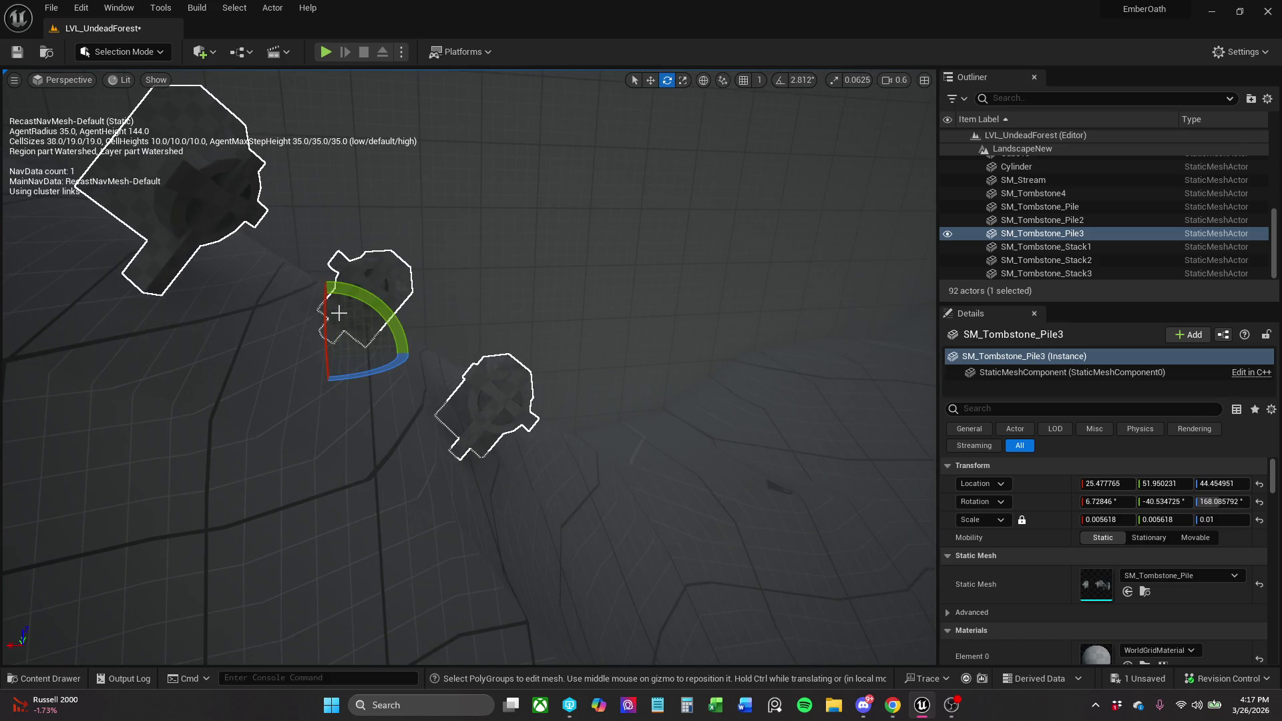
mouse_move(392, 361)
mouse_down()
mouse_move(267, 391)
mouse_move(401, 337)
mouse_up()
key(r)
key(Left)
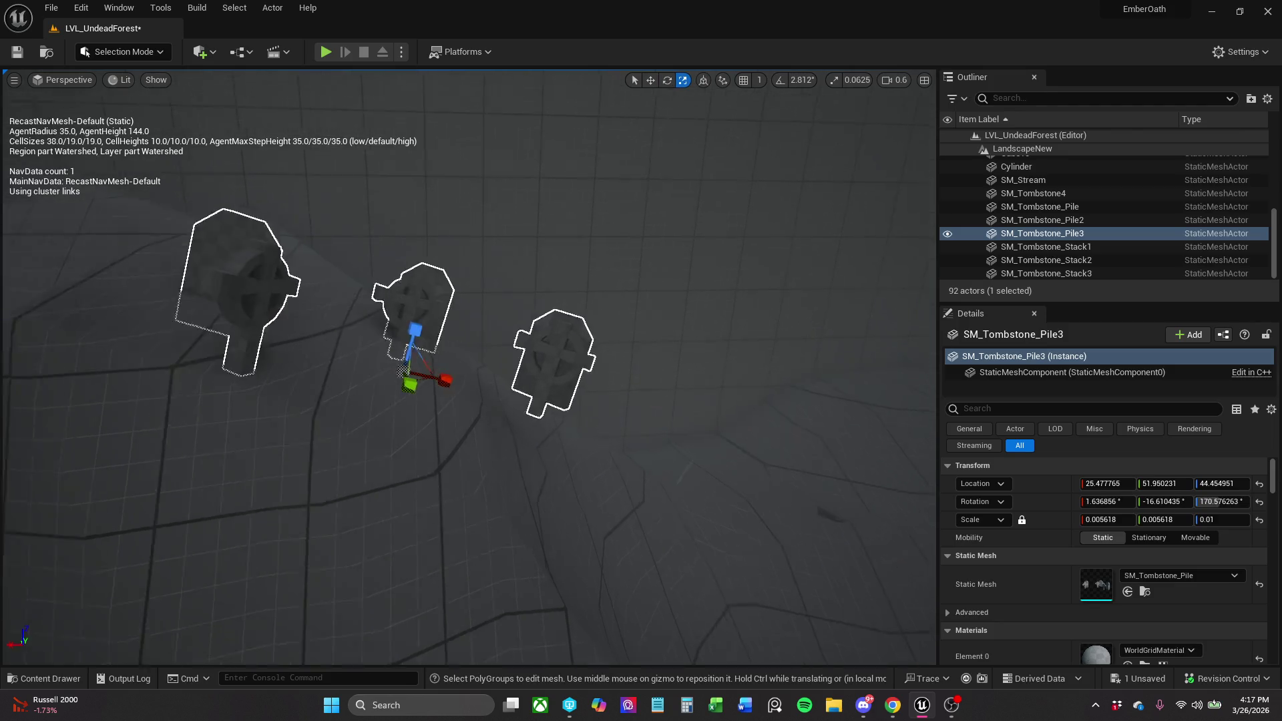
key(Down)
key(Delete)
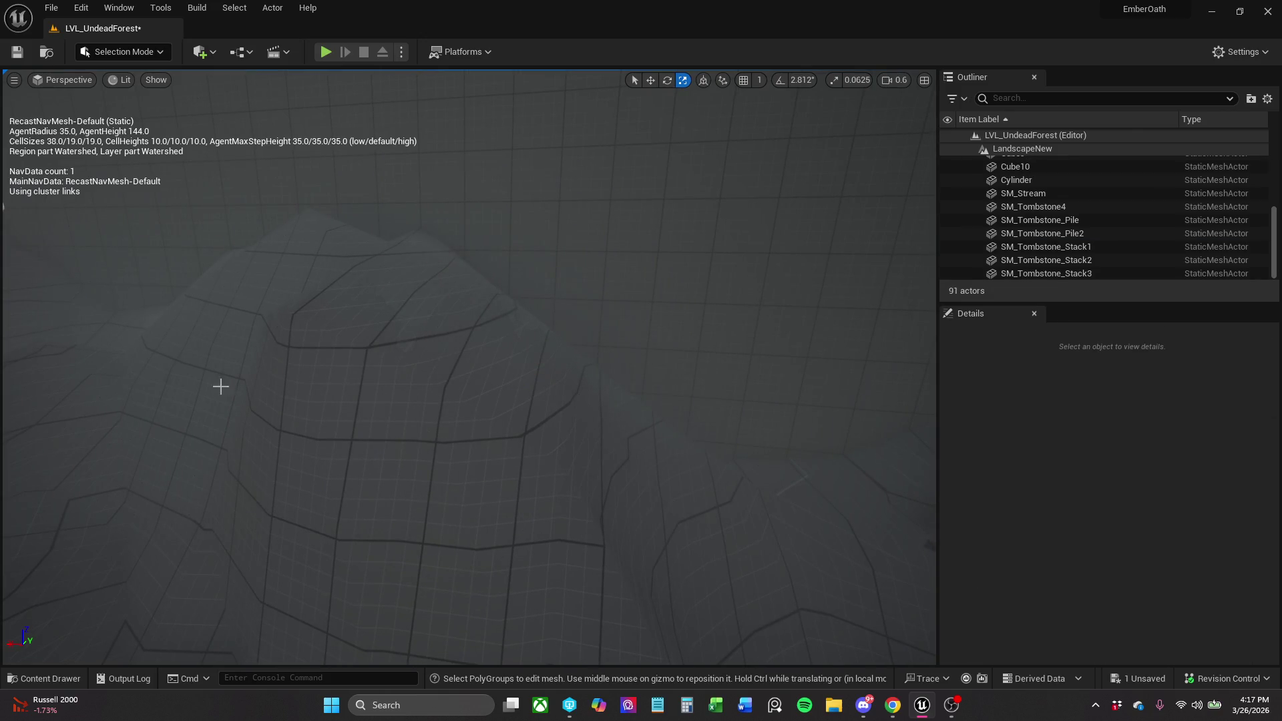
Browse the Content Drawer to the _MyContent > Blockout > Outside folder.
click(45, 679)
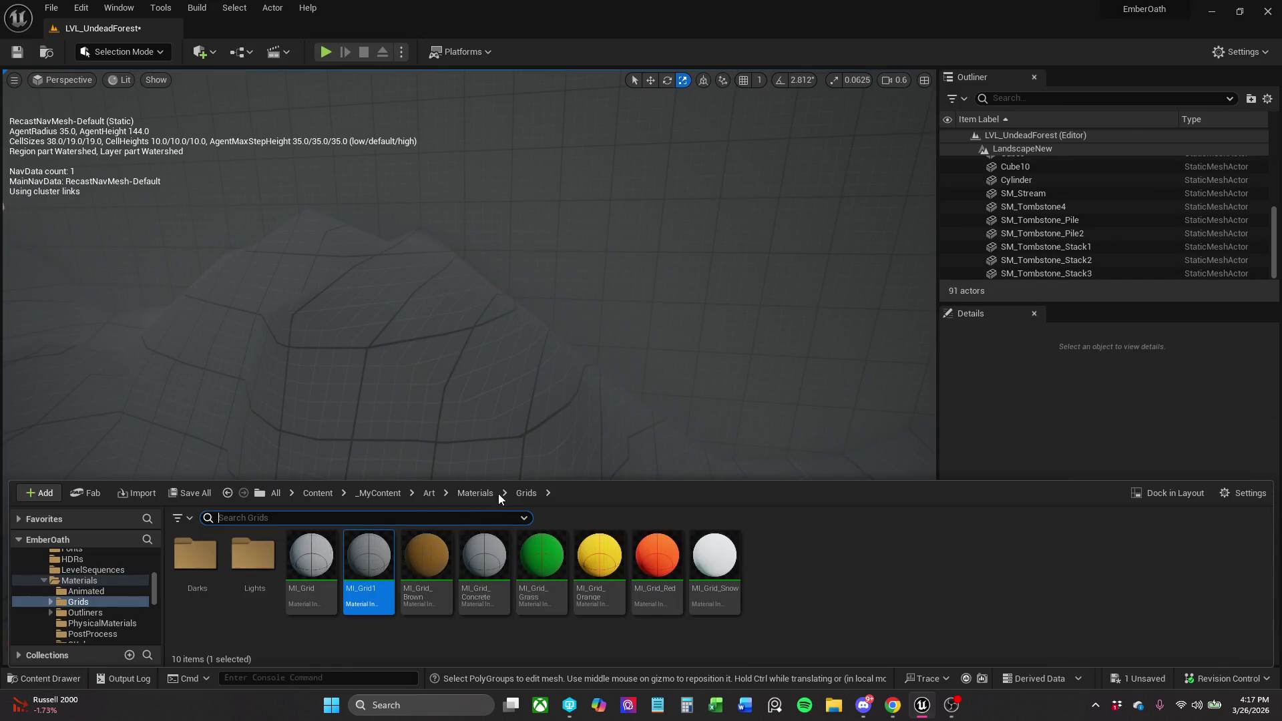
click(379, 493)
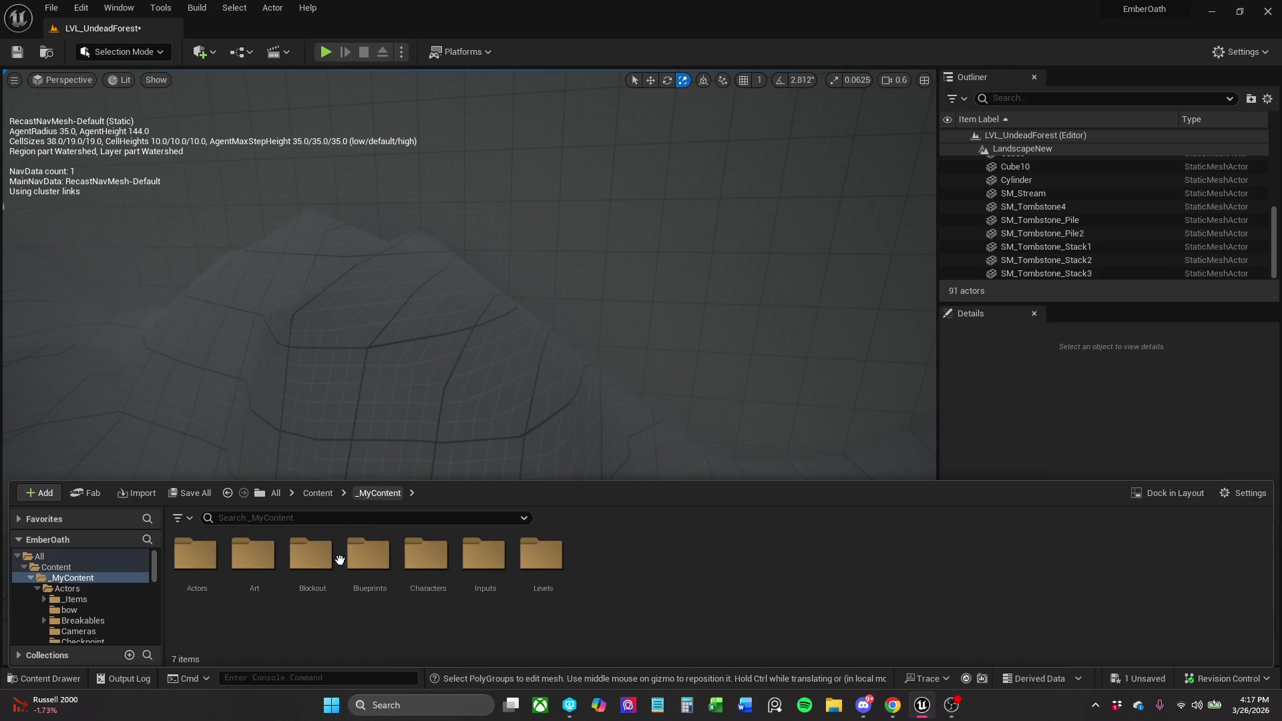
click(330, 585)
double_click(330, 586)
click(426, 581)
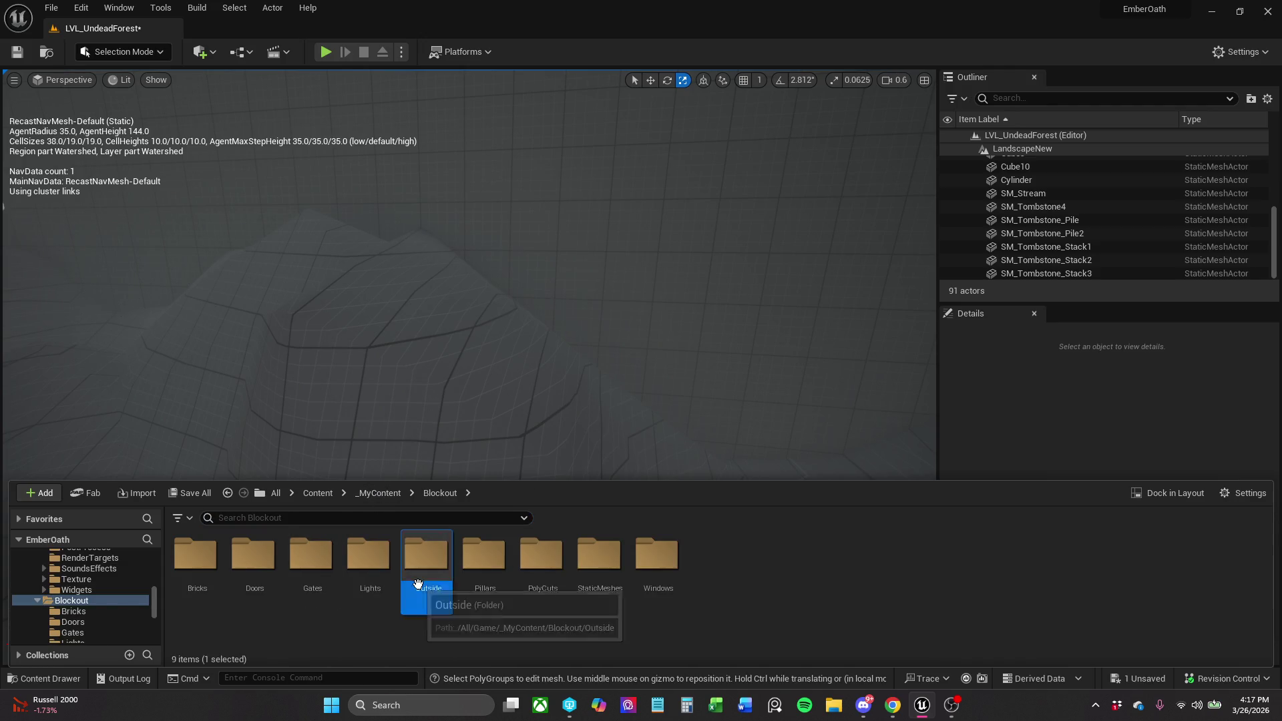
double_click(426, 581)
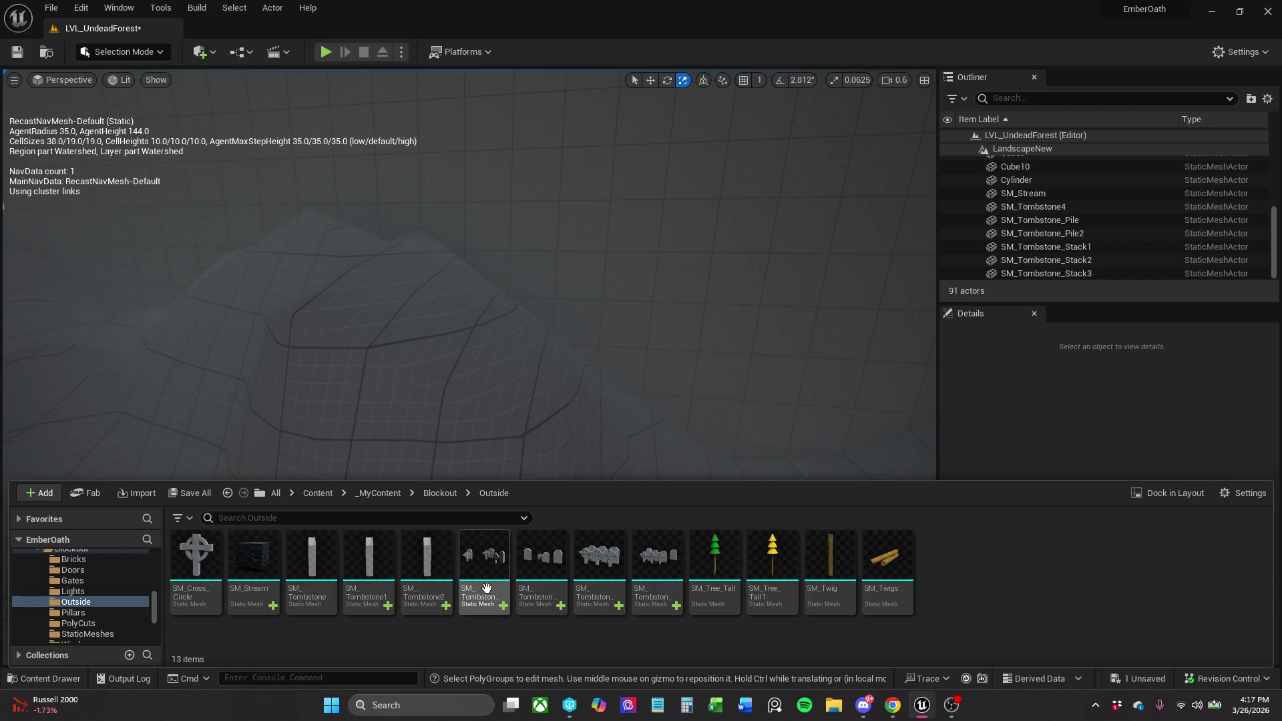
Drag SM_Tombstone1 and SM_Tombstone2 onto the hill, turning the first one.
click(374, 568)
mouse_move(374, 568)
mouse_down()
mouse_move(450, 288)
mouse_move(447, 275)
mouse_move(374, 277)
mouse_up()
key(e)
click(73, 677)
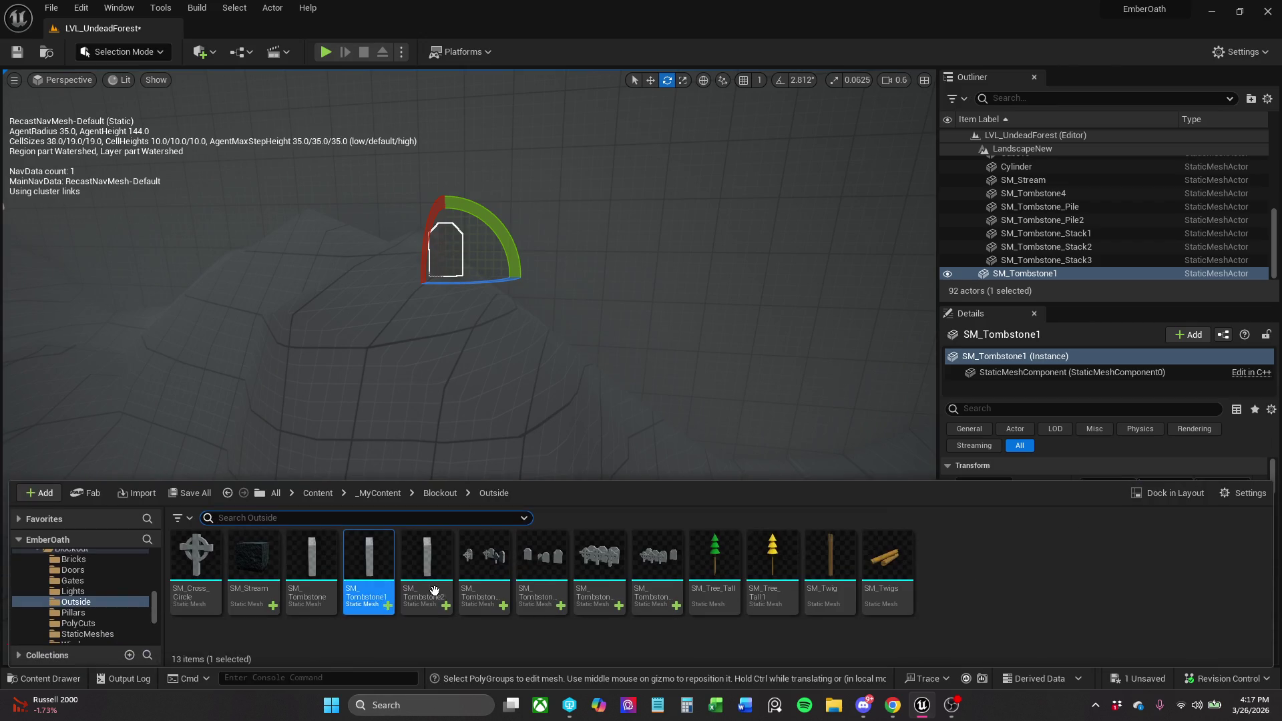
drag(570, 364, 541, 313)
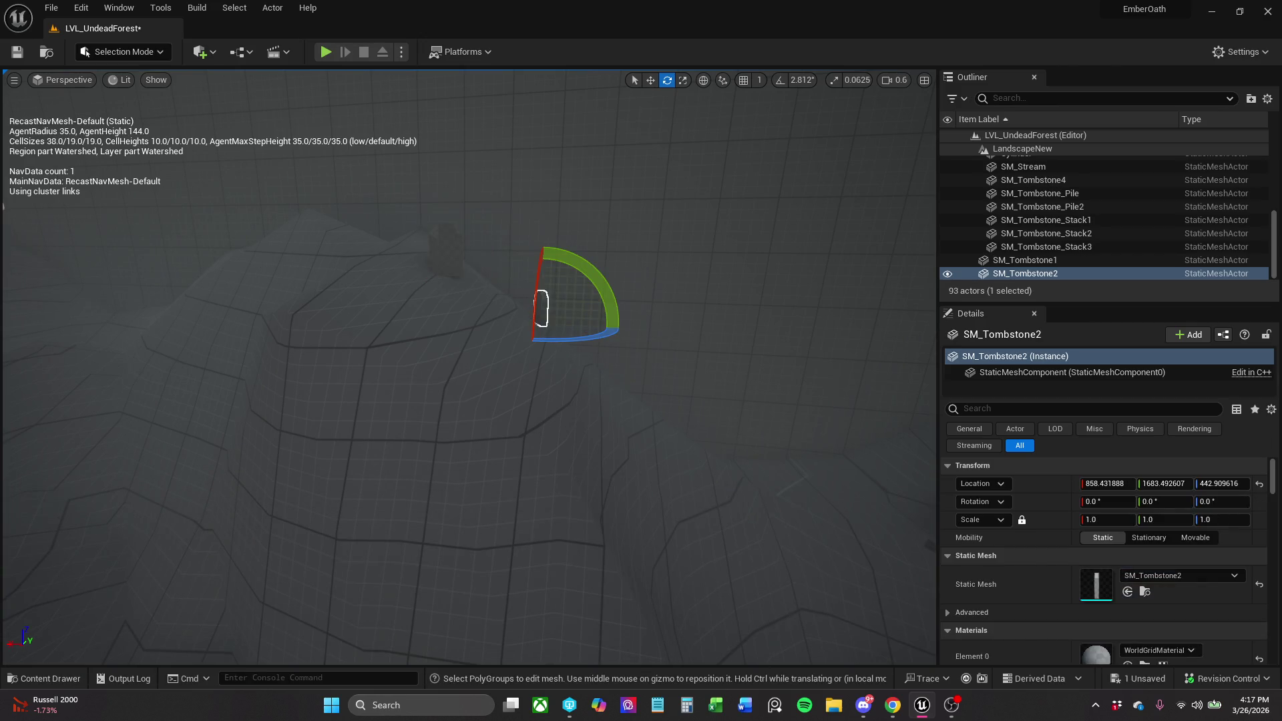
click(447, 247)
Delete SM_Tombstone1 and turn SM_Tombstone2 about -30 degrees.
key(Delete)
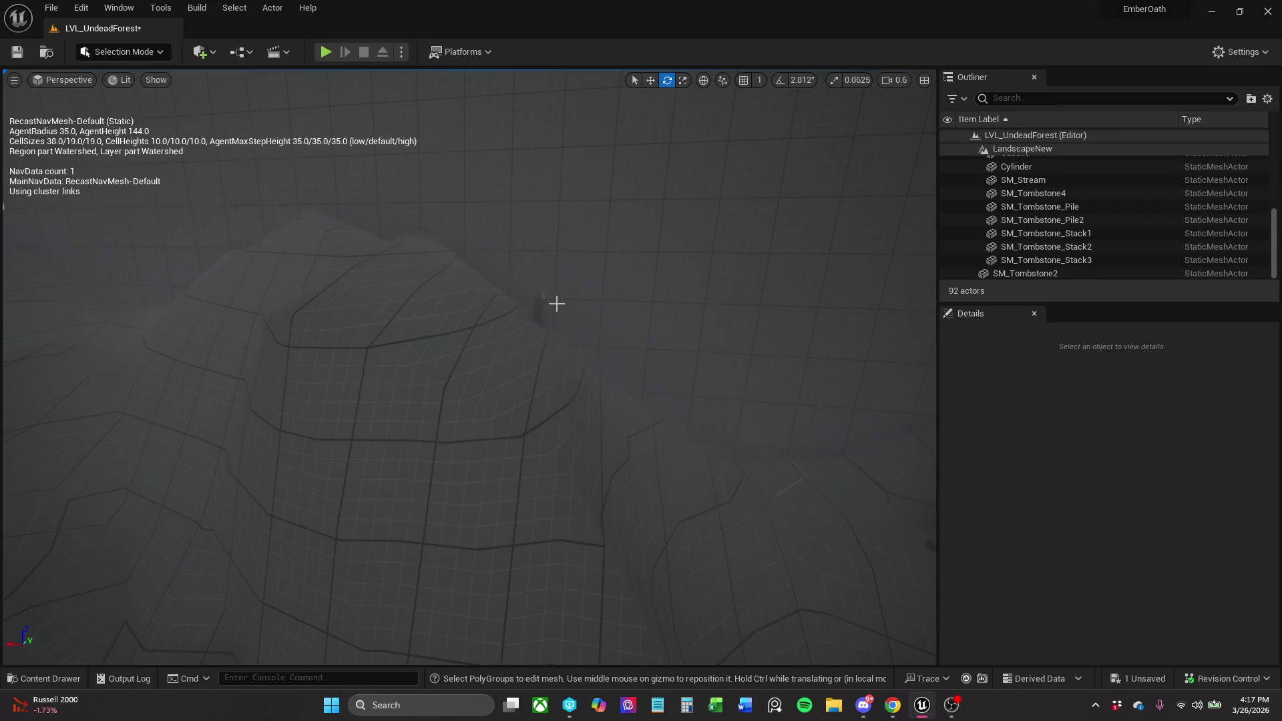
click(543, 313)
key(r)
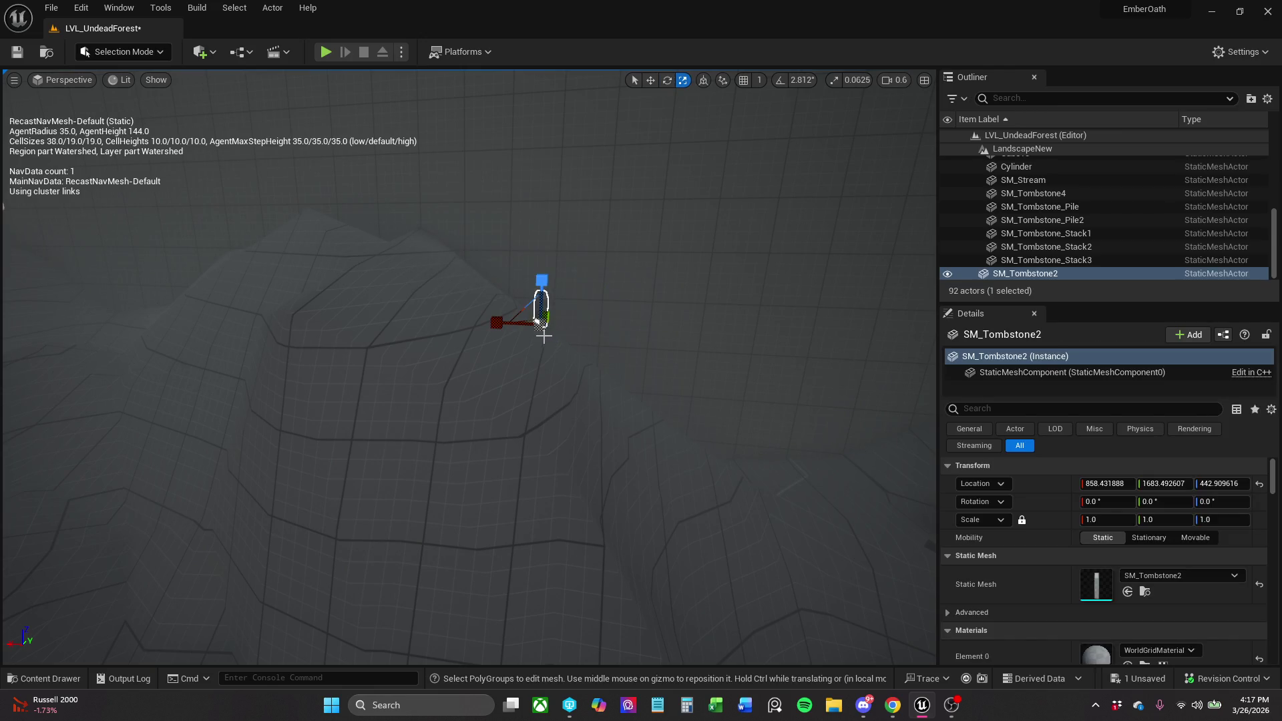
key(e)
drag(550, 339, 471, 326)
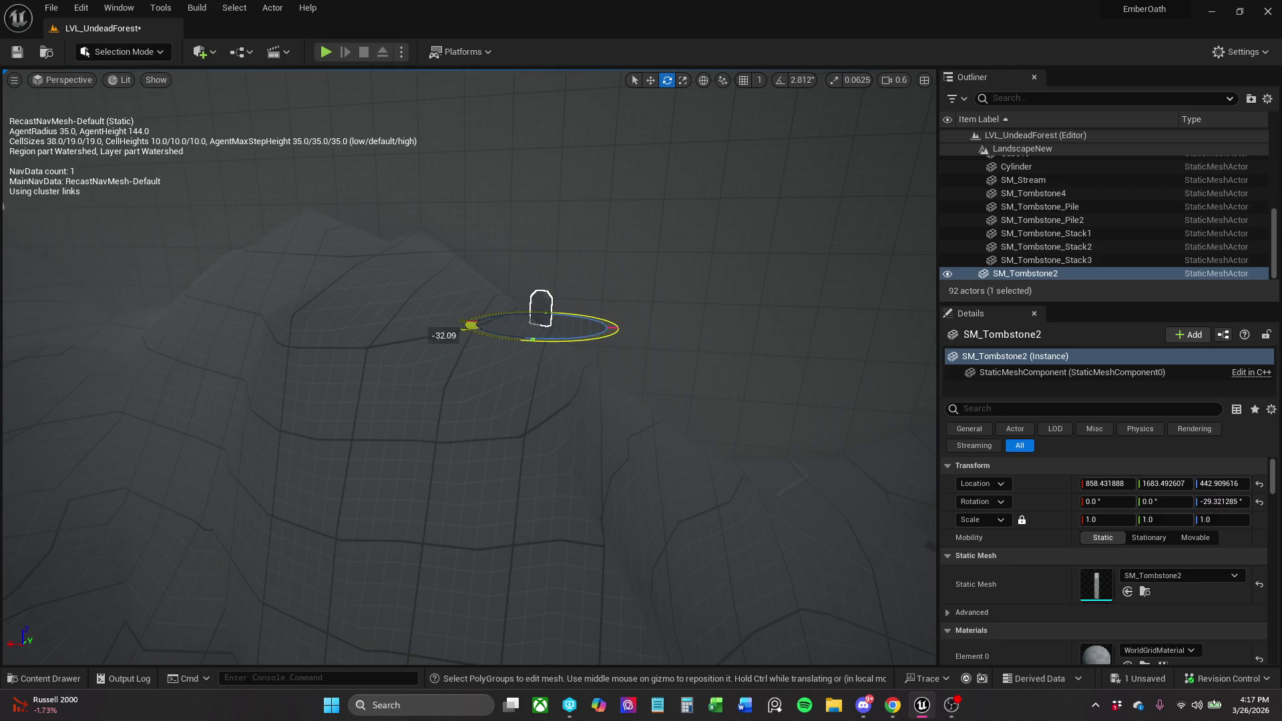
Move SM_Tombstone2 along the slope and tilt it to match the ground.
key(w)
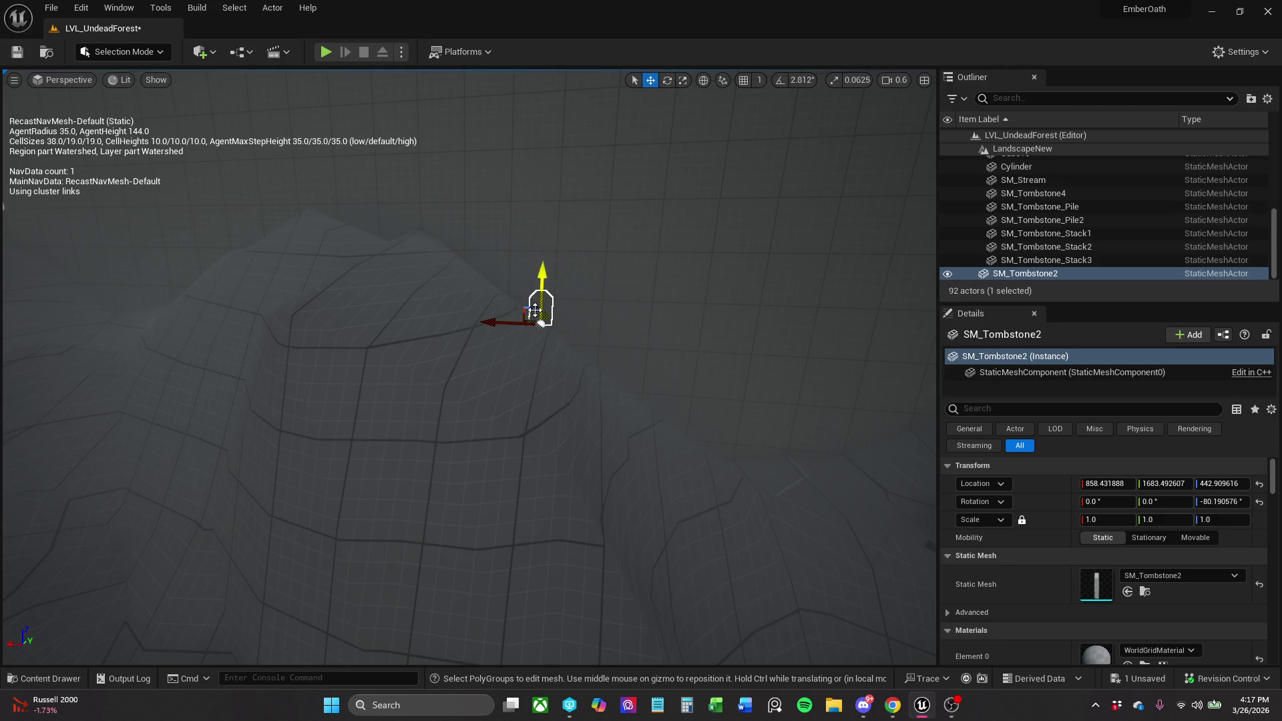
mouse_move(527, 310)
mouse_down()
mouse_move(475, 272)
mouse_move(470, 290)
mouse_move(492, 294)
mouse_up()
mouse_move(538, 366)
mouse_down()
mouse_move(515, 374)
mouse_move(411, 353)
mouse_up()
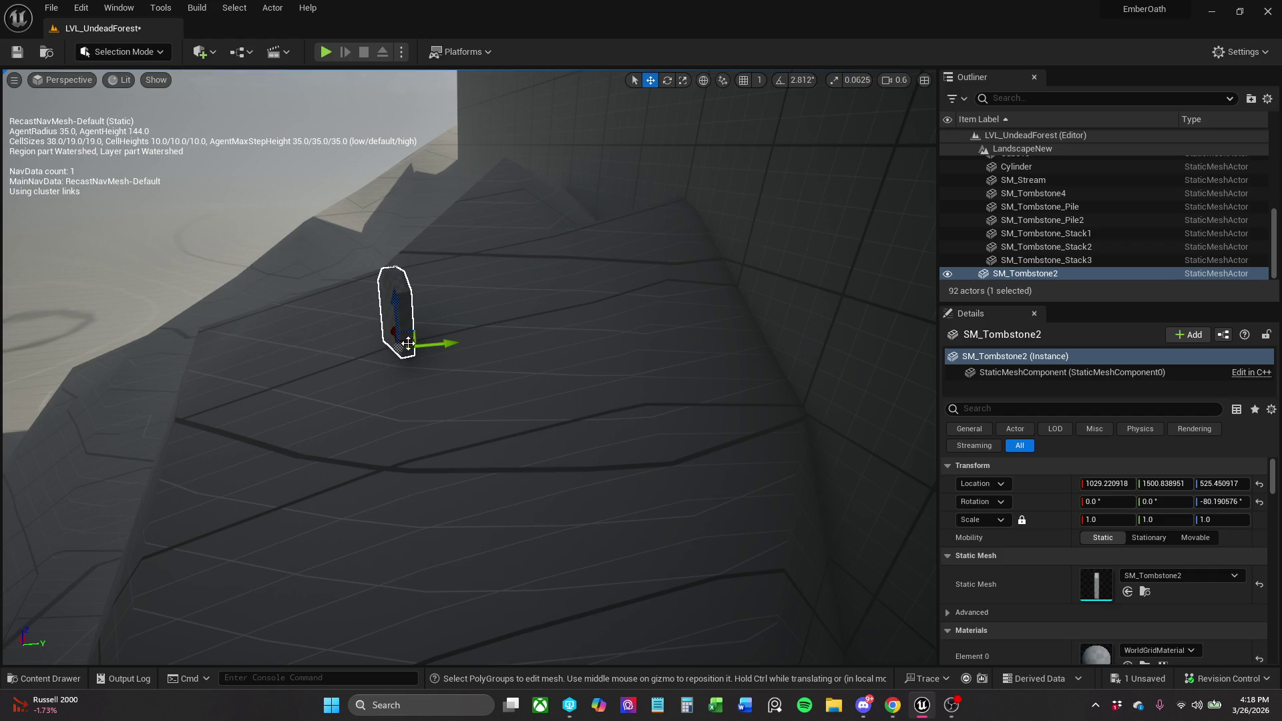
mouse_move(411, 342)
mouse_down()
mouse_move(276, 327)
mouse_move(300, 307)
mouse_move(271, 323)
mouse_up()
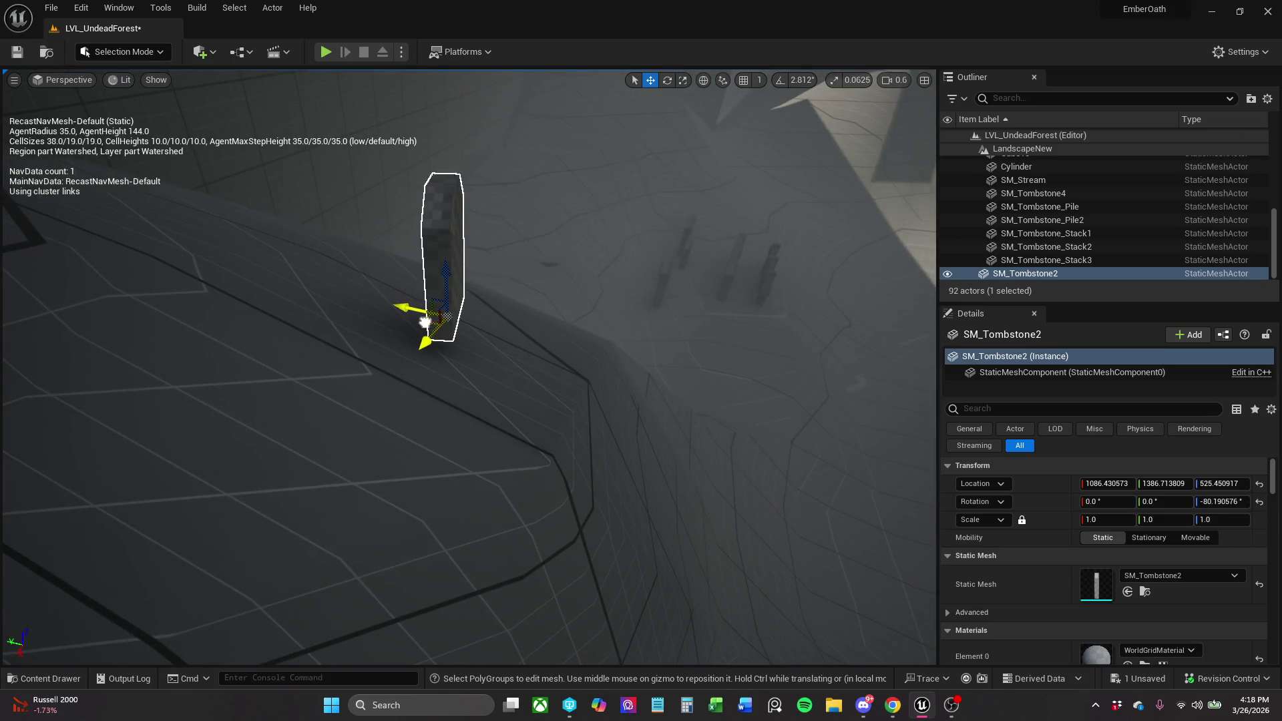
drag(425, 323, 447, 350)
scroll(471, 320, down, 2)
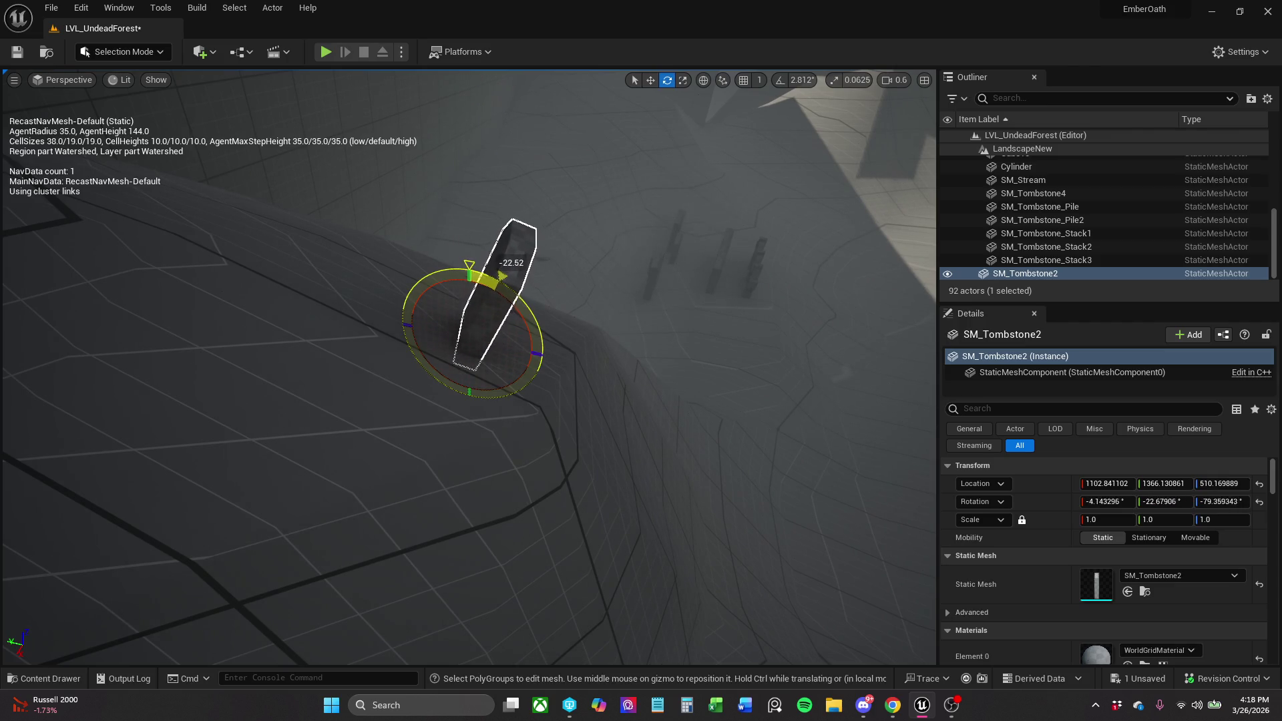
drag(436, 387, 438, 378)
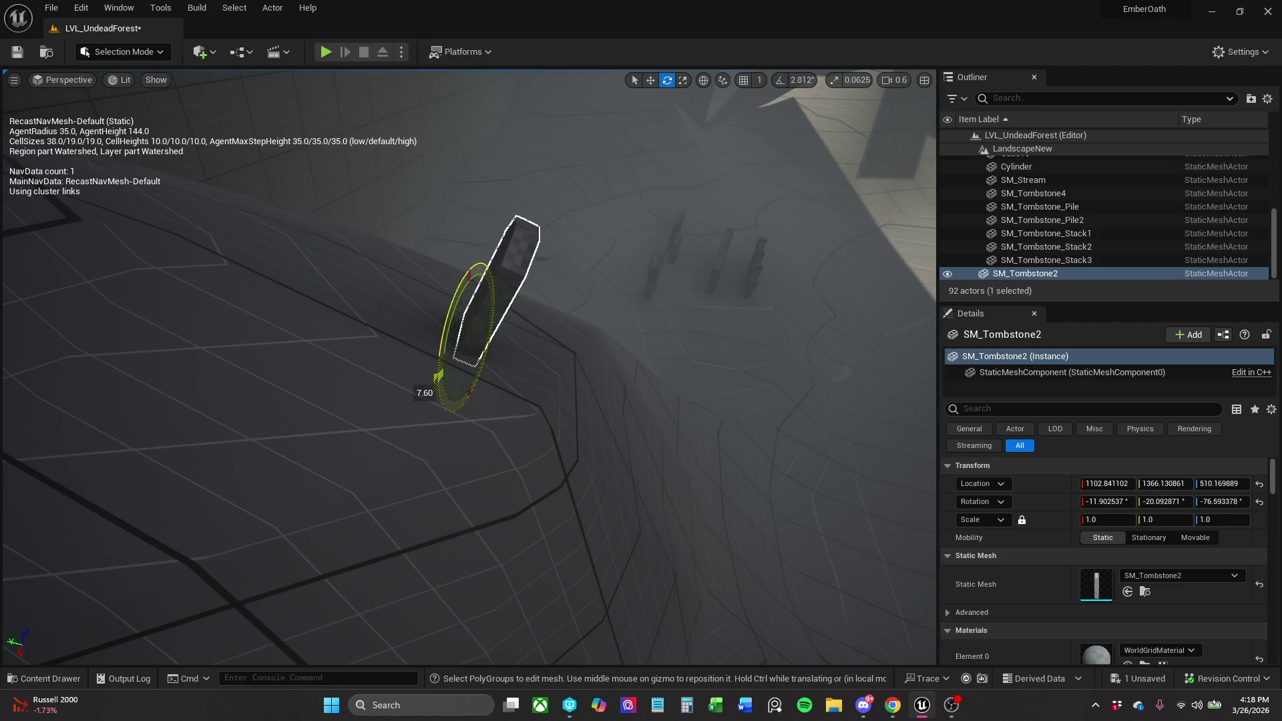
mouse_move(502, 297)
mouse_down()
mouse_move(467, 252)
mouse_move(481, 280)
mouse_move(495, 254)
mouse_move(615, 320)
mouse_up()
Shift SM_Tombstone2 up the slope, then duplicate it as SM_Tombstone3 at 874.9, 1390.4, 474.6.
key(r)
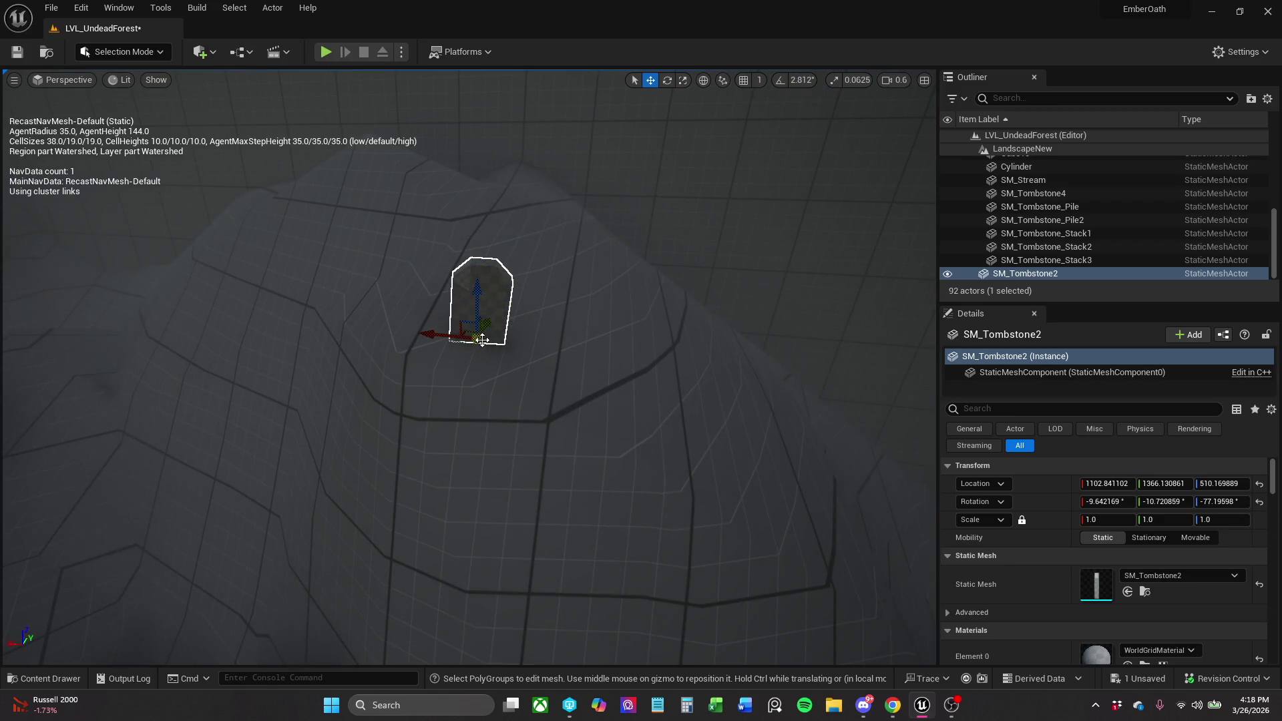
mouse_move(468, 330)
mouse_down()
mouse_move(565, 305)
mouse_move(468, 354)
mouse_up()
mouse_move(488, 179)
mouse_down()
mouse_move(487, 151)
mouse_move(565, 264)
mouse_up()
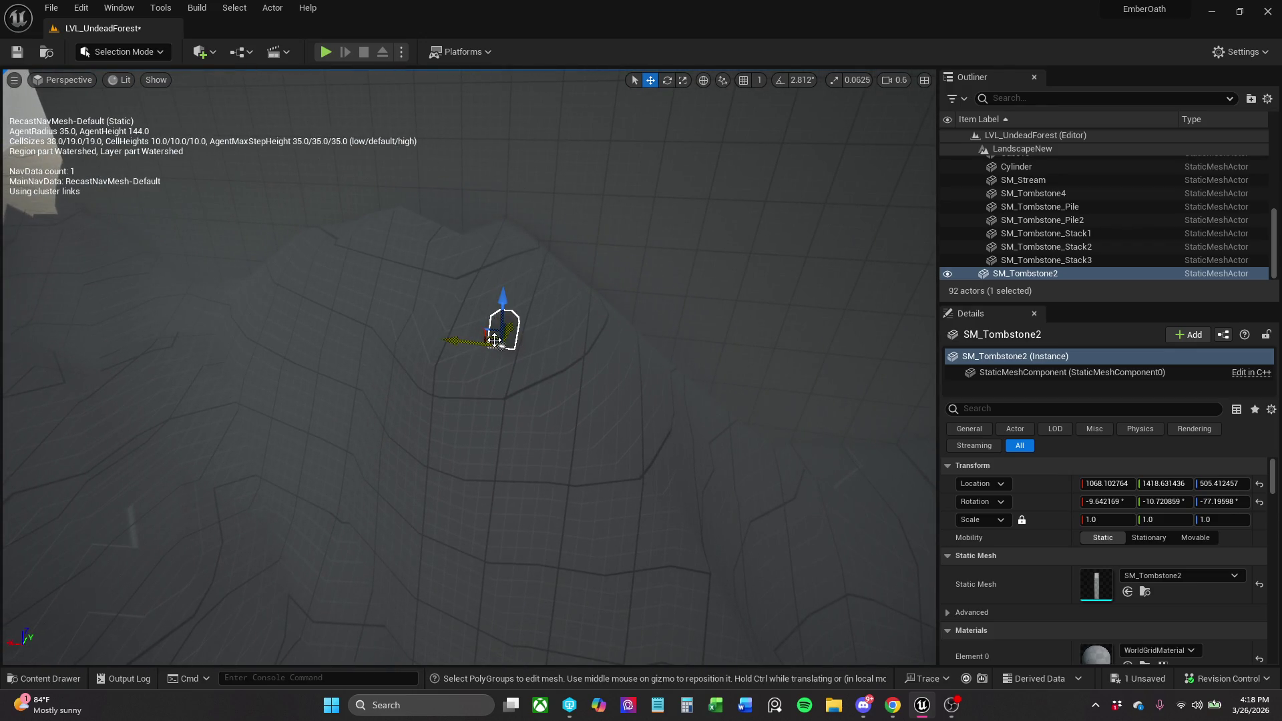
mouse_move(495, 340)
alt+mouse_down()
mouse_move(596, 369)
mouse_move(629, 361)
alt+mouse_up()
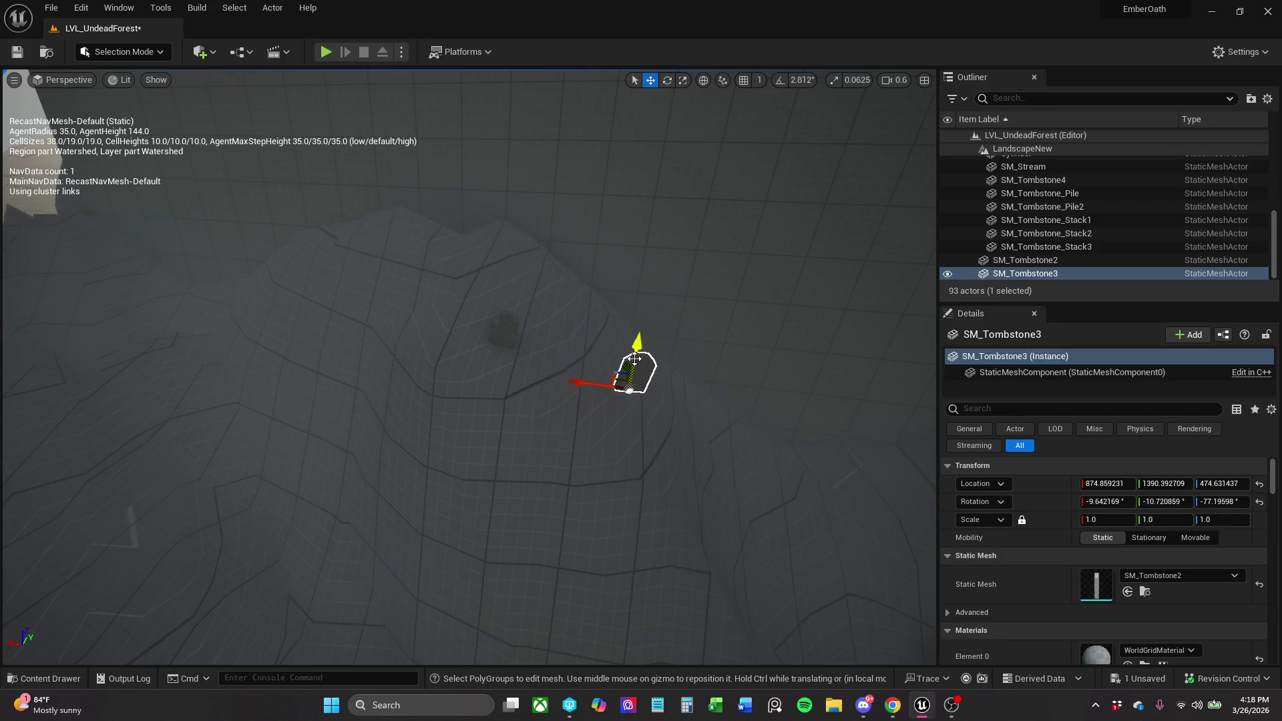
Lower SM_Tombstone3 to Z 406.7 and tilt it to about -28.2°, -6.1°, -74.5°.
key(f)
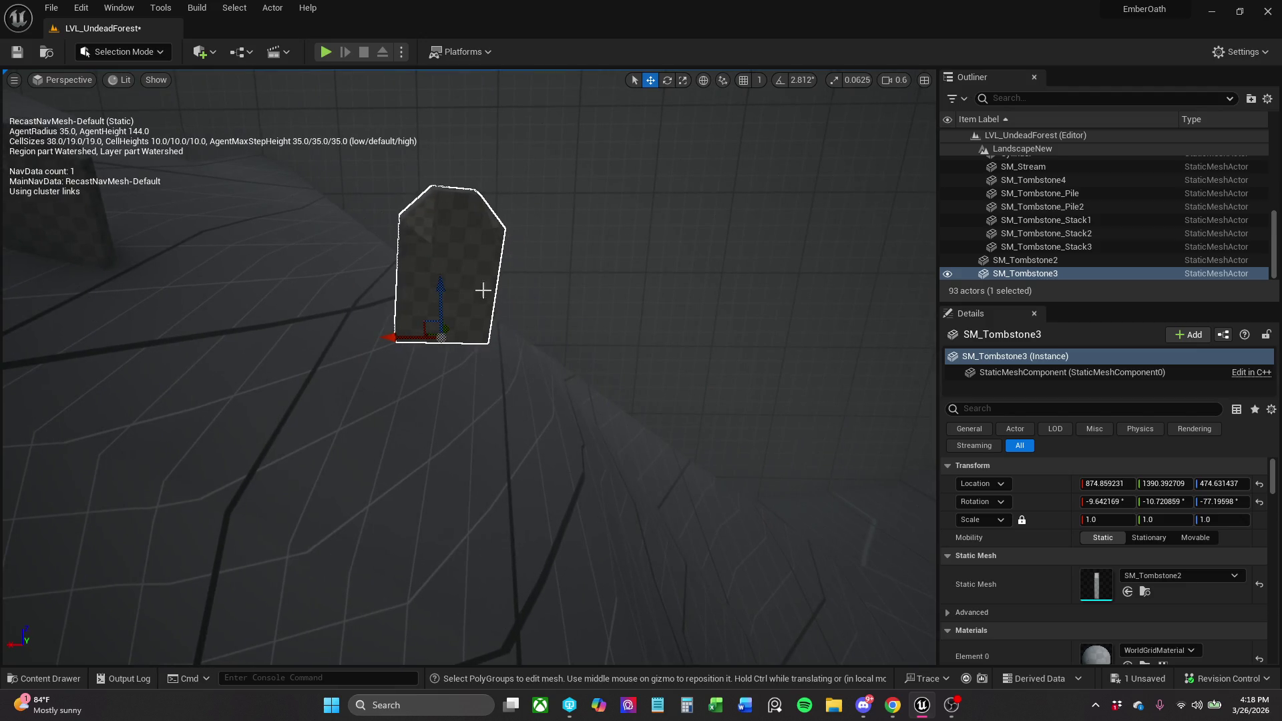
mouse_move(442, 300)
mouse_down()
mouse_move(442, 452)
mouse_move(367, 461)
mouse_move(422, 460)
mouse_up()
key(e)
key(r)
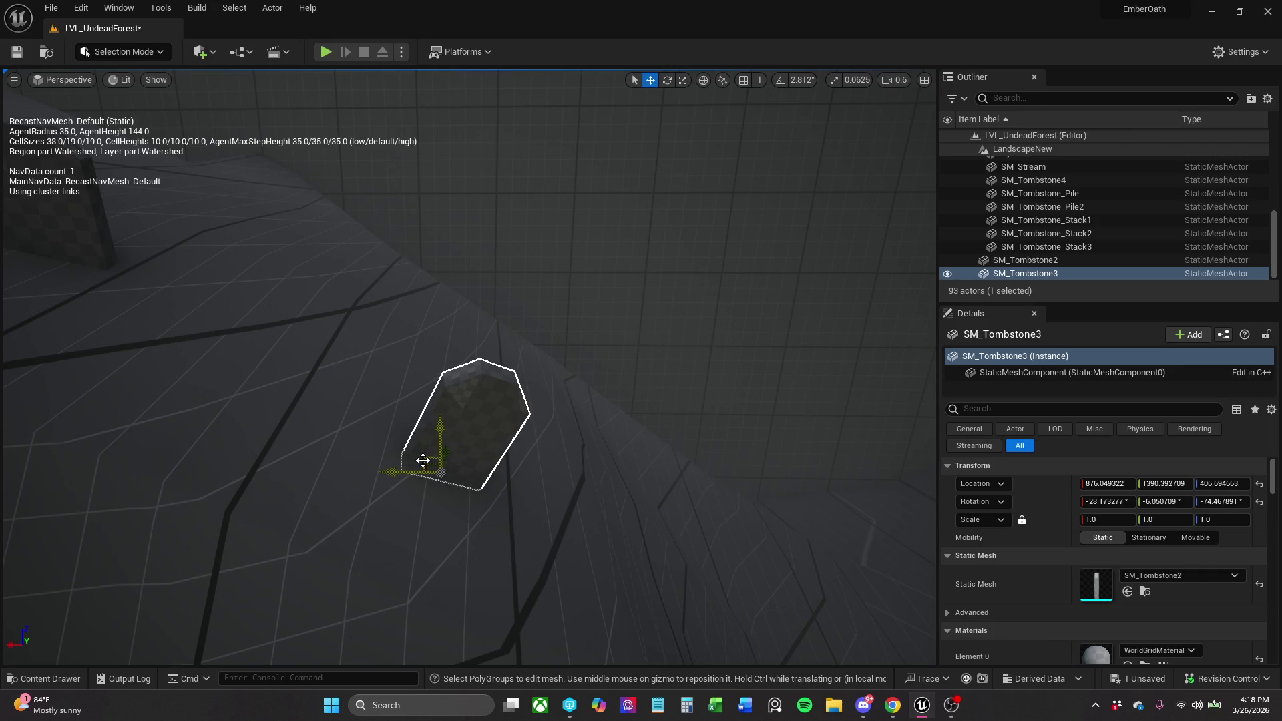
drag(481, 350, 446, 329)
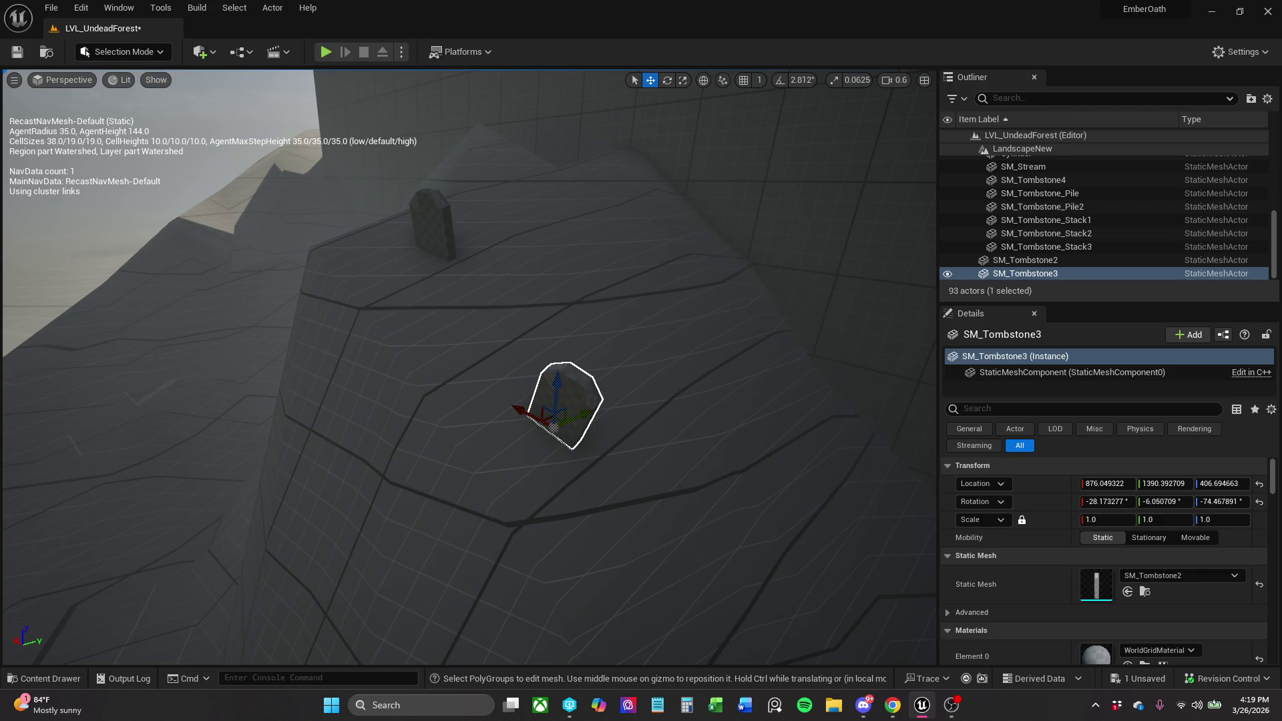
Save LVL_UndeadForest and show the Outside blockout assets in the Content Drawer.
mouse_move(615, 382)
mouse_down()
mouse_move(579, 402)
mouse_move(668, 374)
mouse_move(678, 352)
mouse_move(675, 375)
mouse_move(640, 382)
mouse_up()
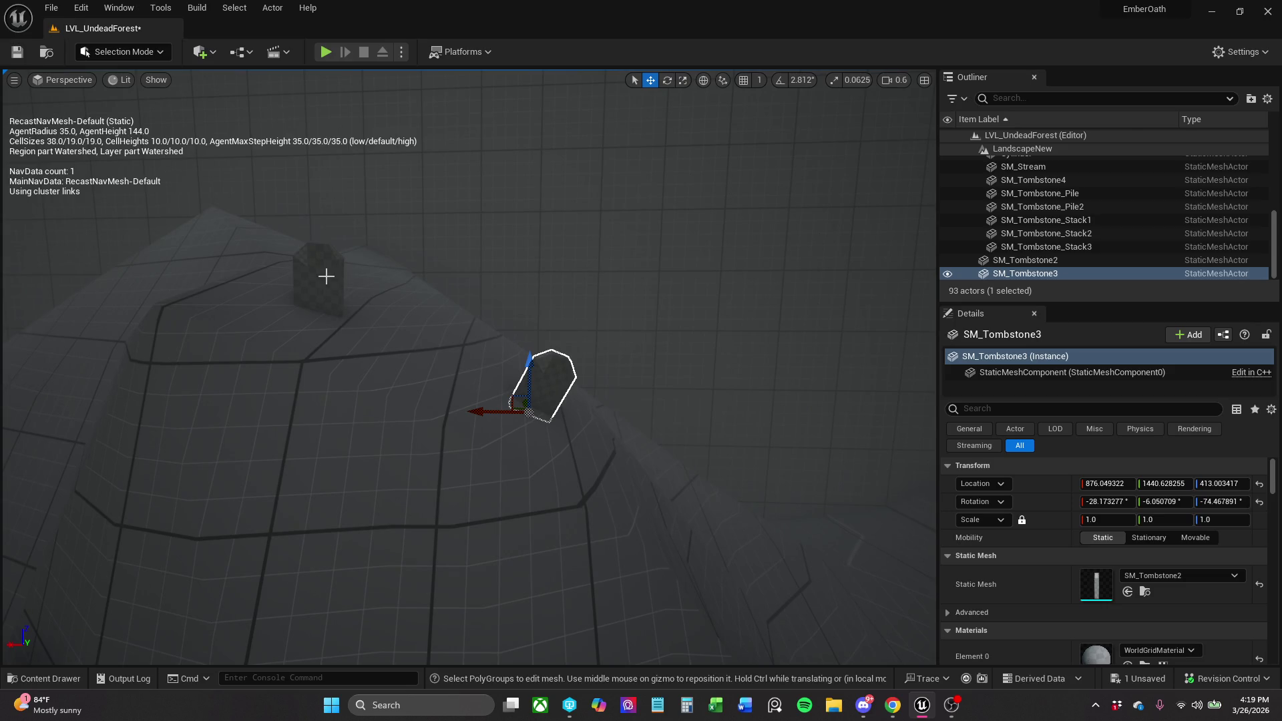
click(17, 51)
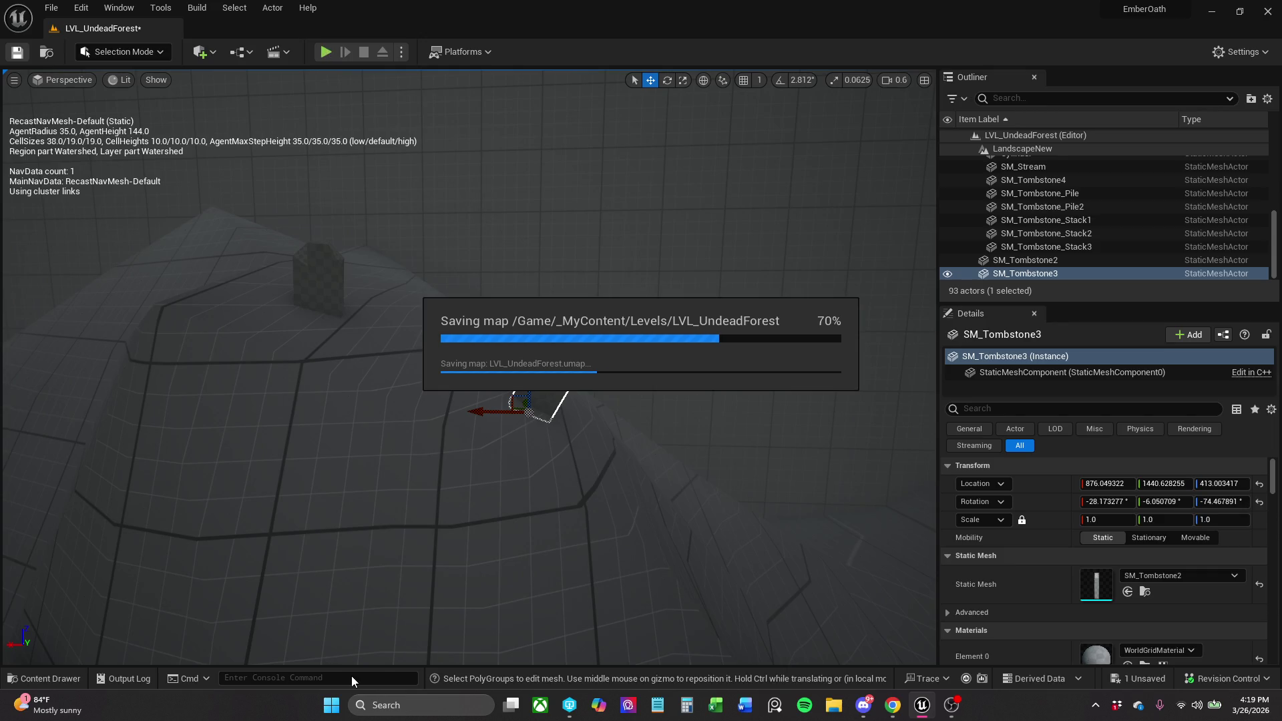
click(70, 680)
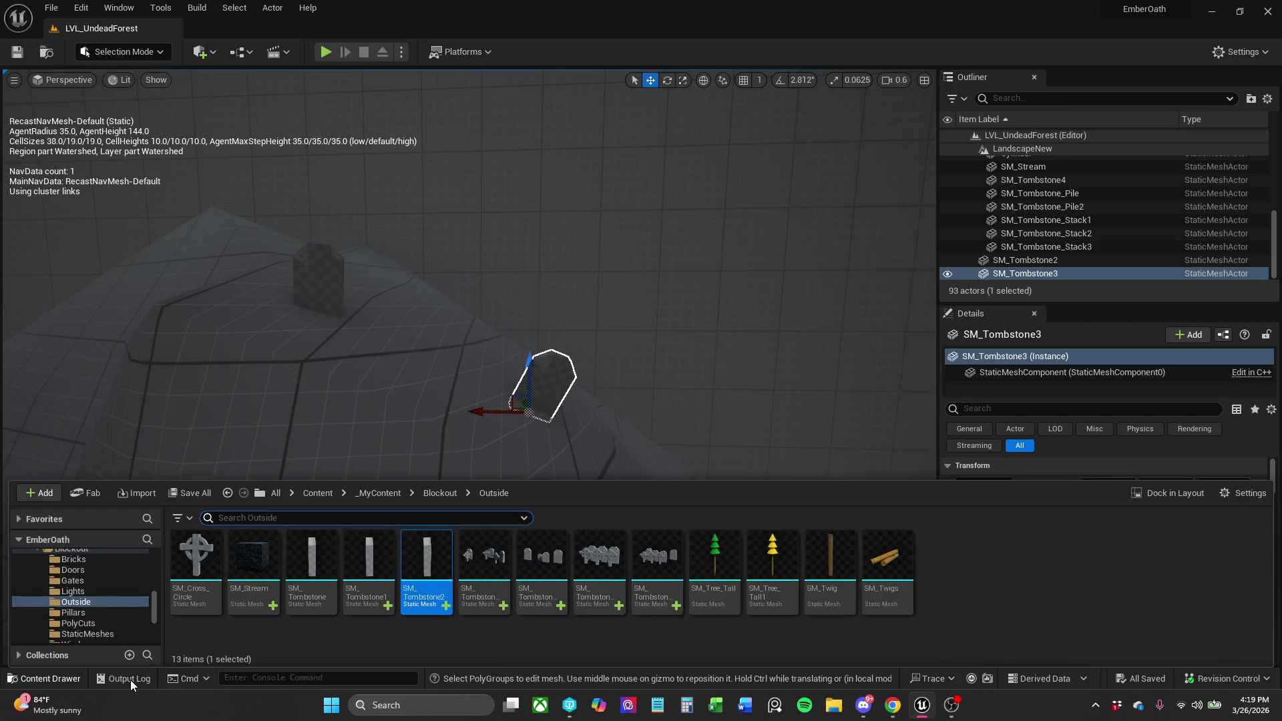
Place SM_Cross_Circle on the hillside, tilt it about 17 degrees, and save the level.
mouse_move(196, 561)
mouse_down()
mouse_move(401, 323)
mouse_move(444, 331)
mouse_move(443, 348)
mouse_up()
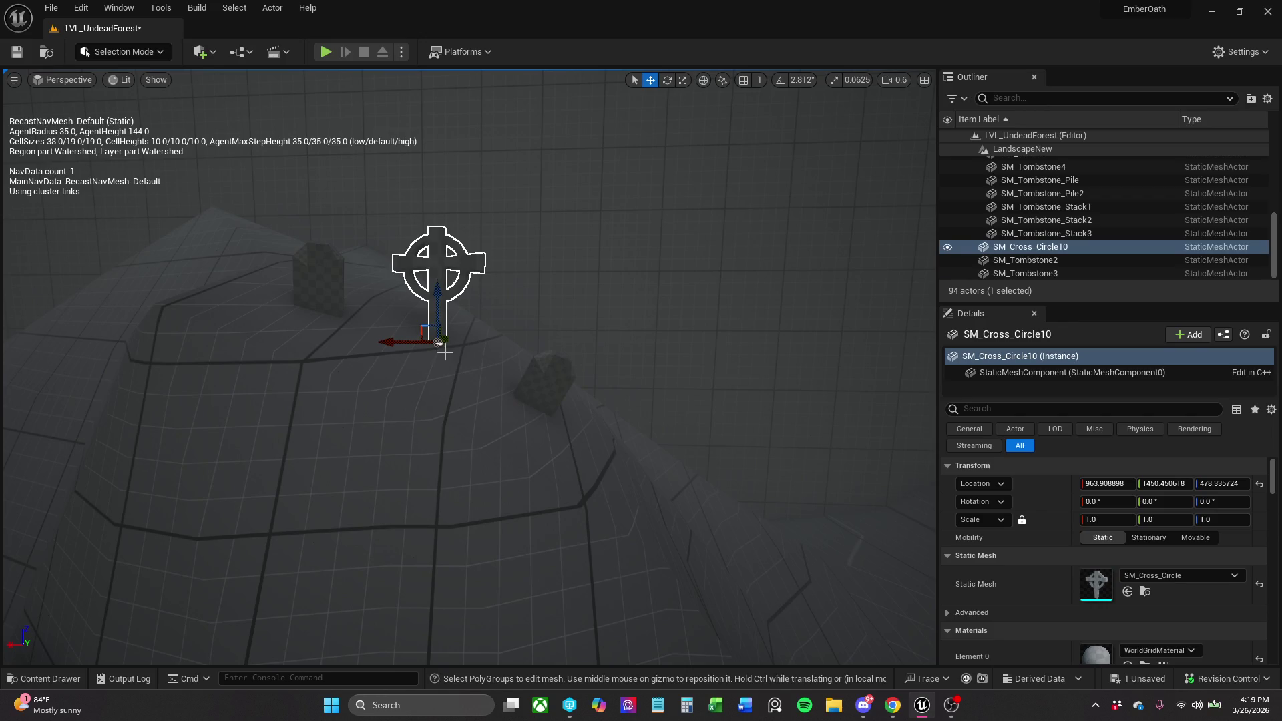
scroll(435, 354, up, 6)
key(e)
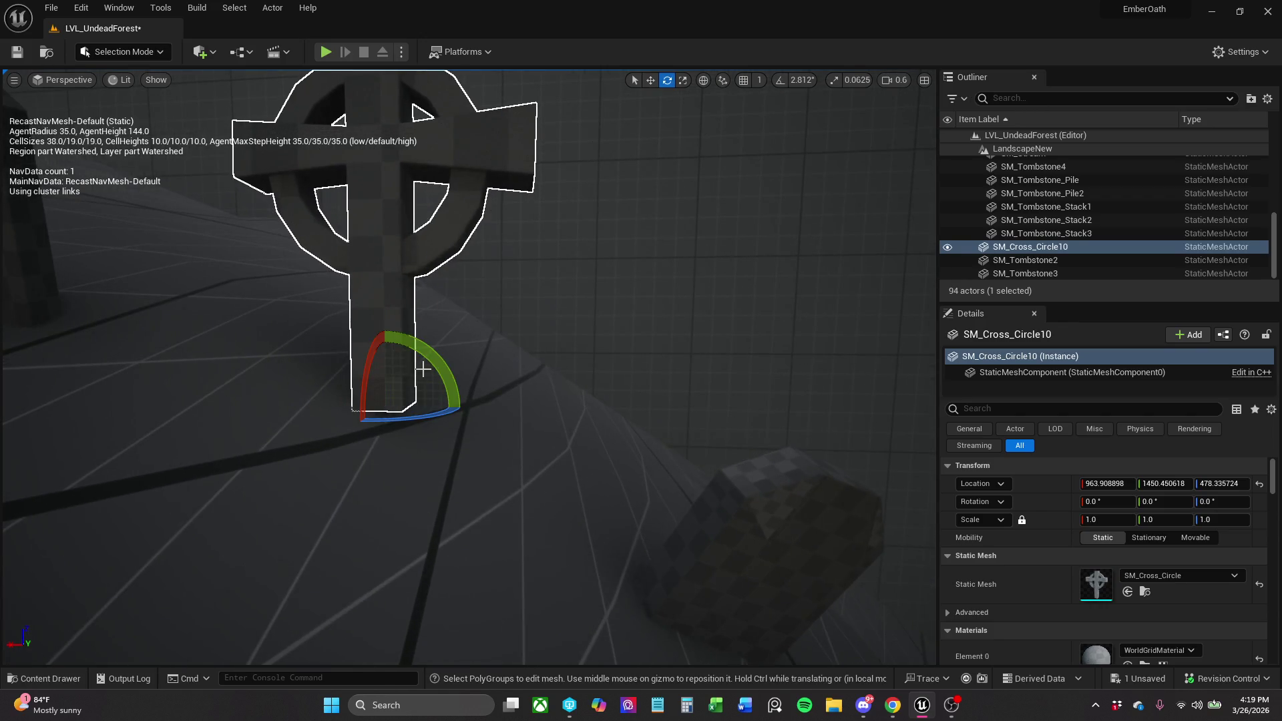
mouse_move(434, 356)
mouse_down()
mouse_move(308, 403)
mouse_move(372, 309)
mouse_move(392, 371)
mouse_up()
key(w)
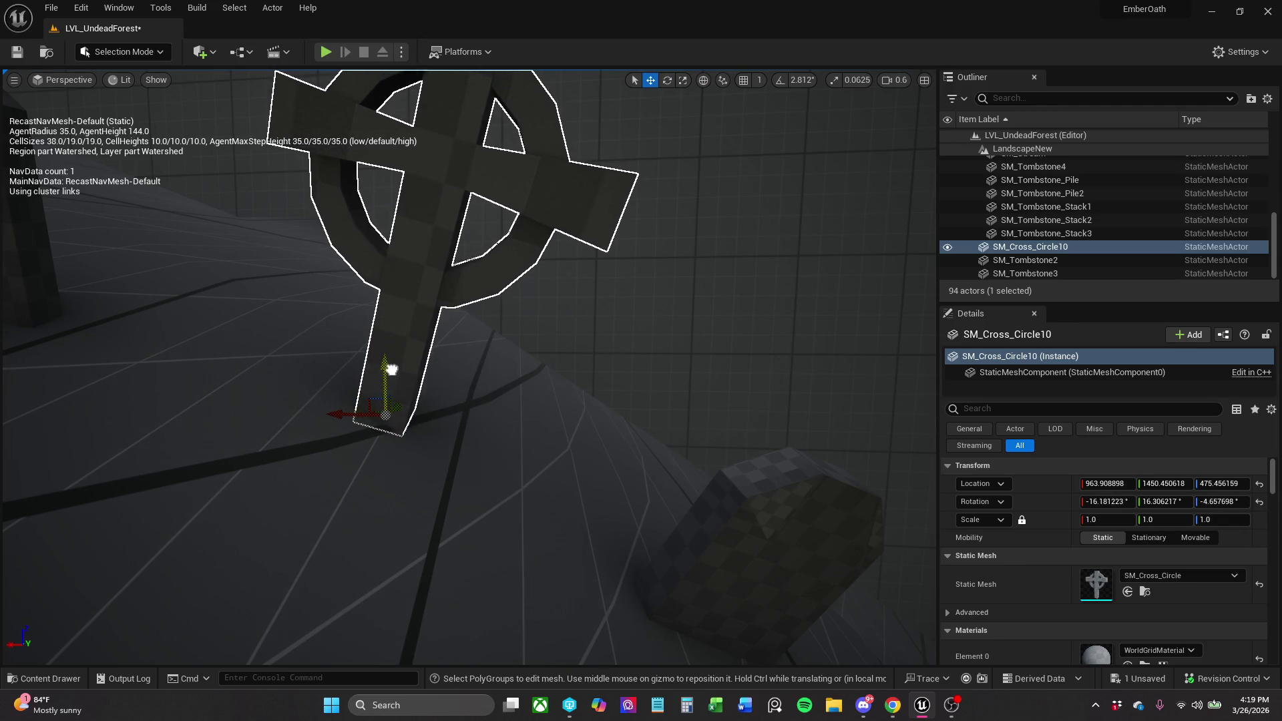
click(18, 52)
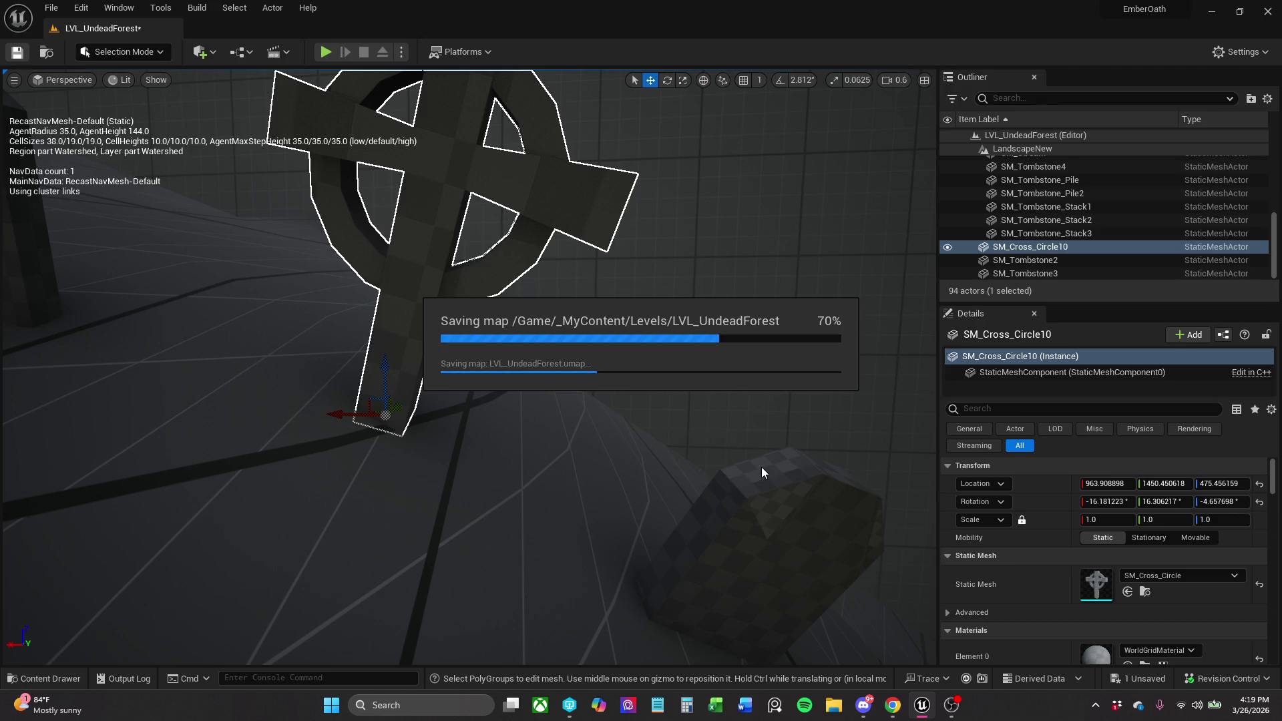
Pull back to a wide shot of the level and start a playtest.
drag(770, 463, 784, 458)
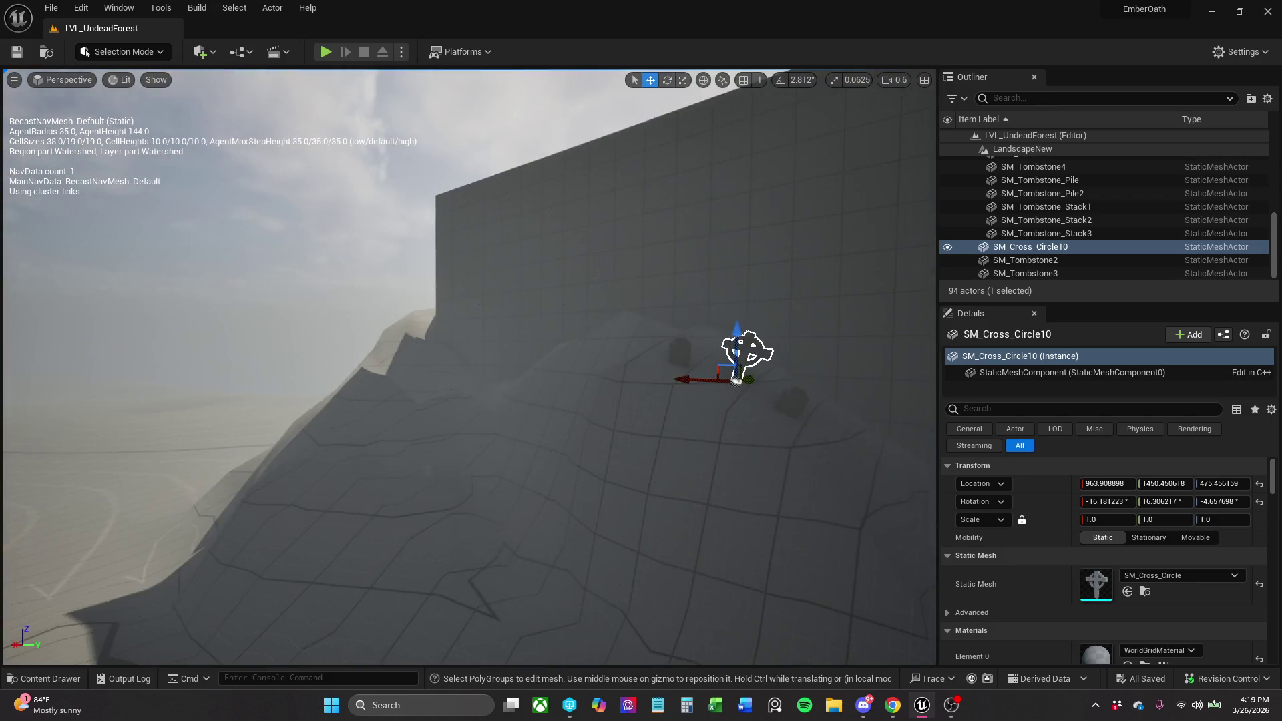
drag(327, 89, 326, 89)
click(327, 53)
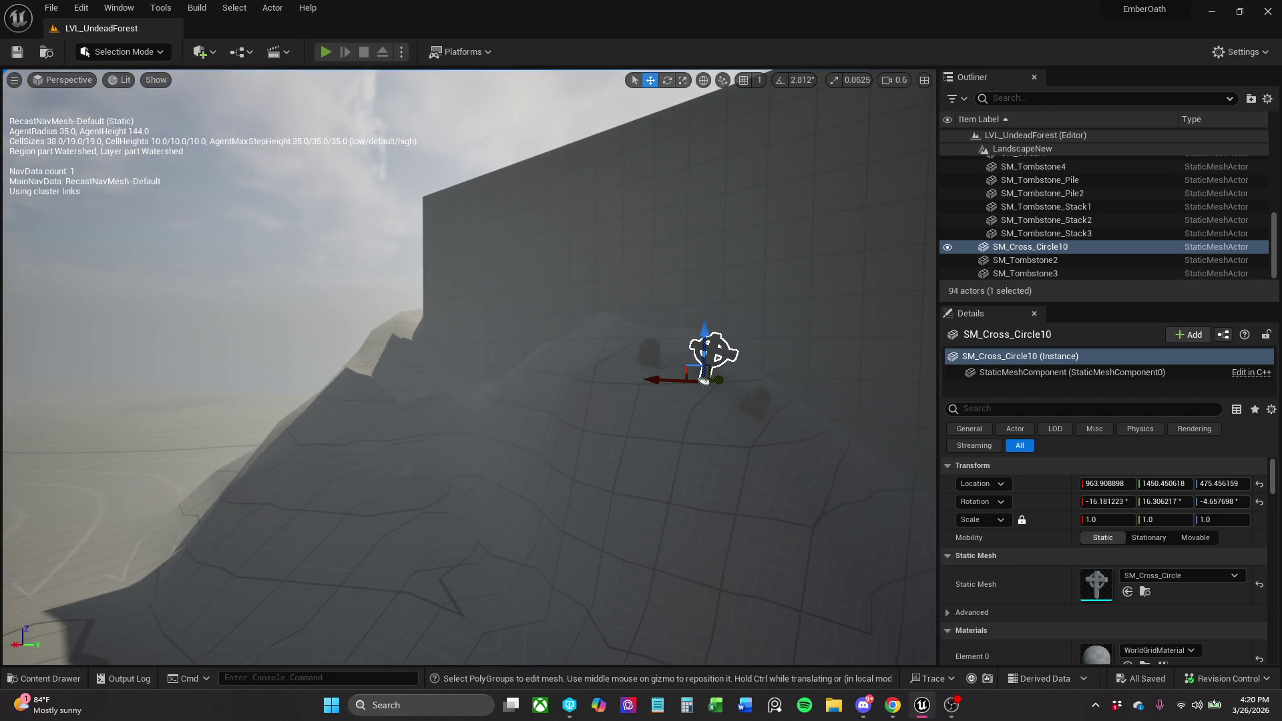
key(w)
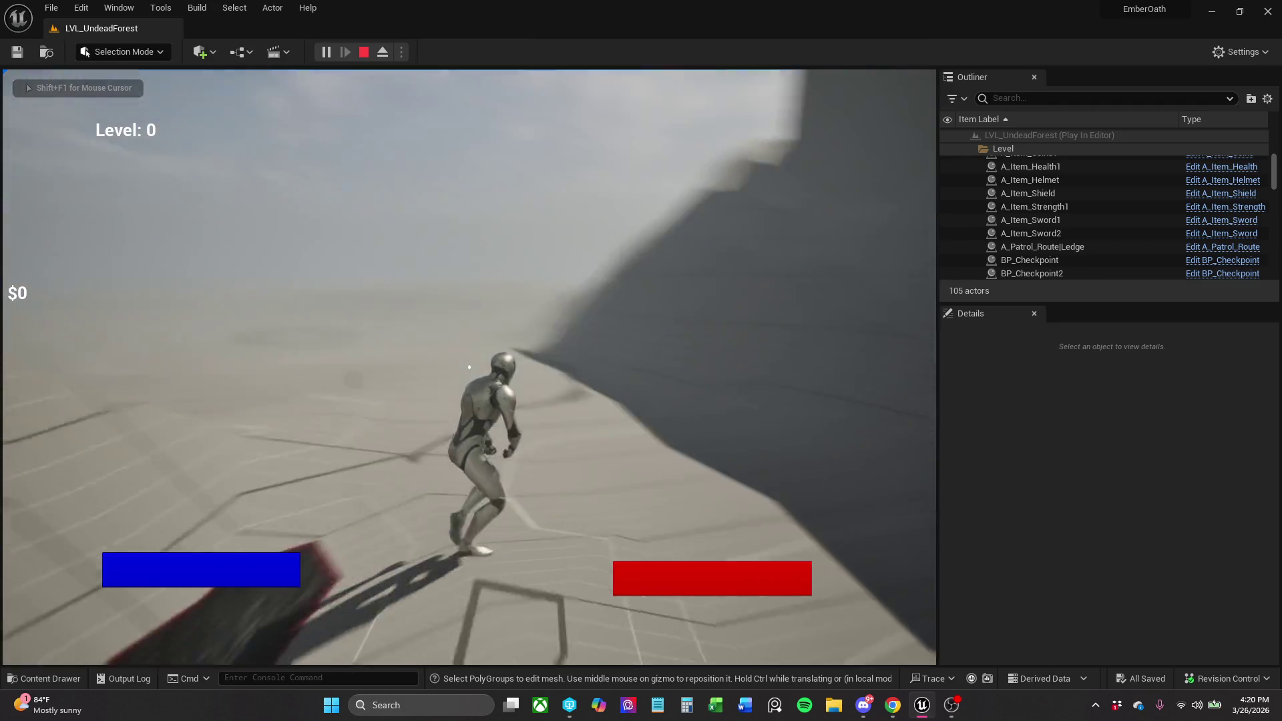
key(Escape)
key(f)
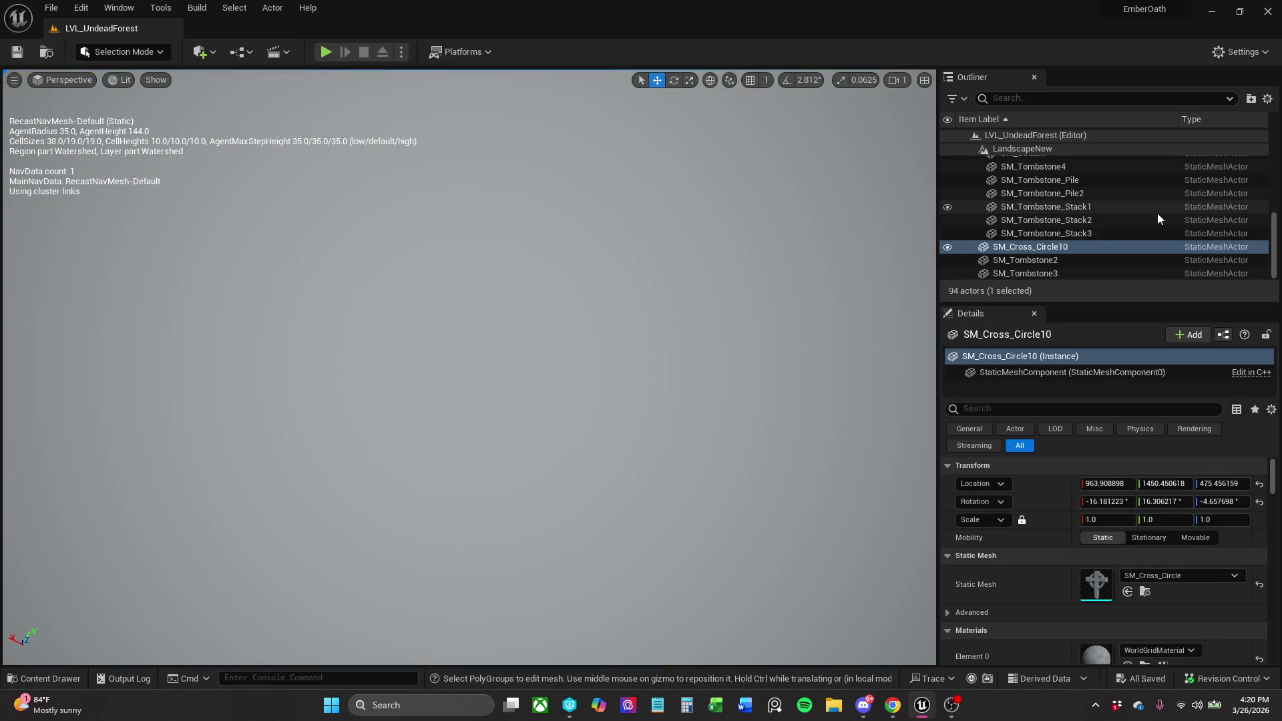
scroll(1133, 214, up, 10)
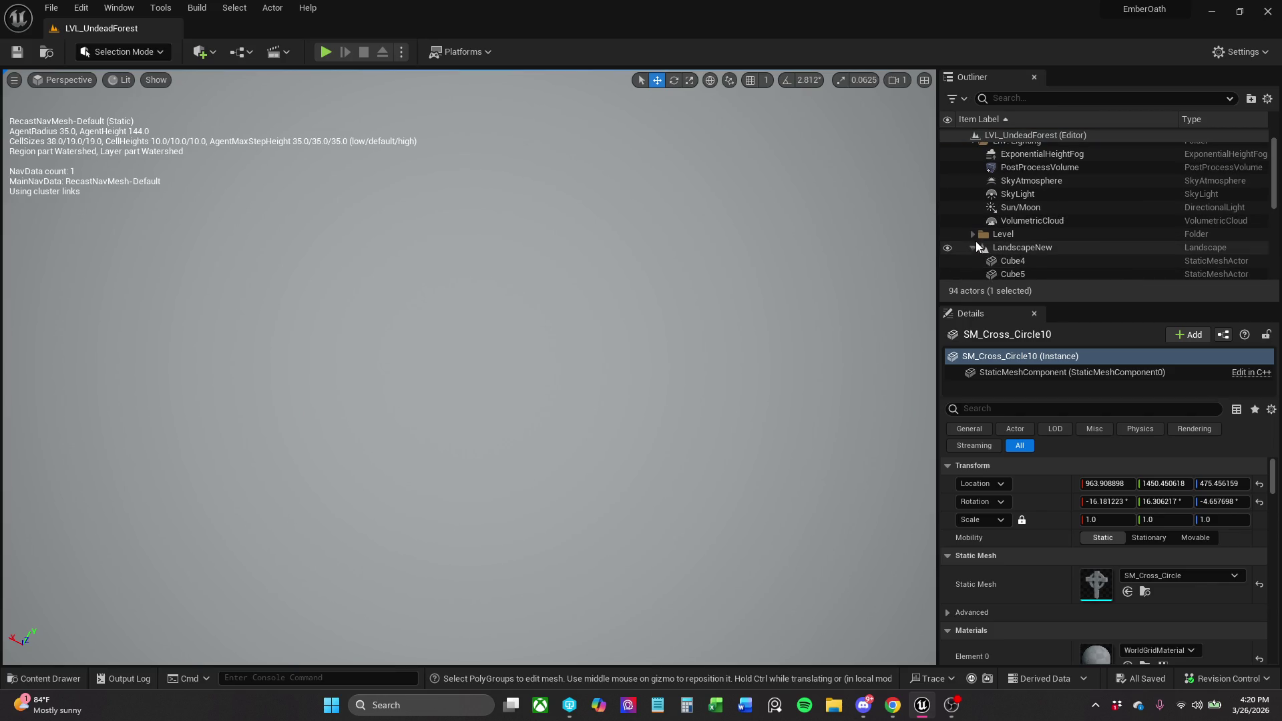
Attach SM_Cross_Circle10 through SM_Tombstone3 to LandscapeNew in the Outliner.
click(973, 248)
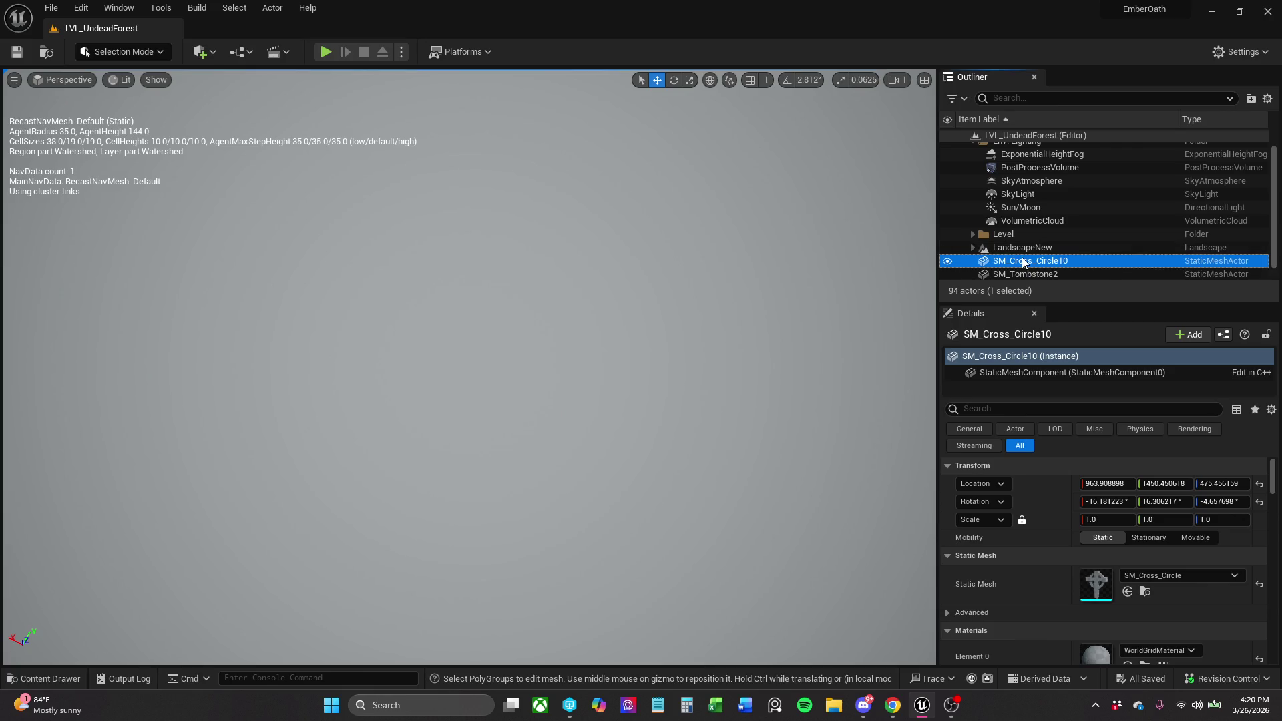
scroll(983, 223, down, 1)
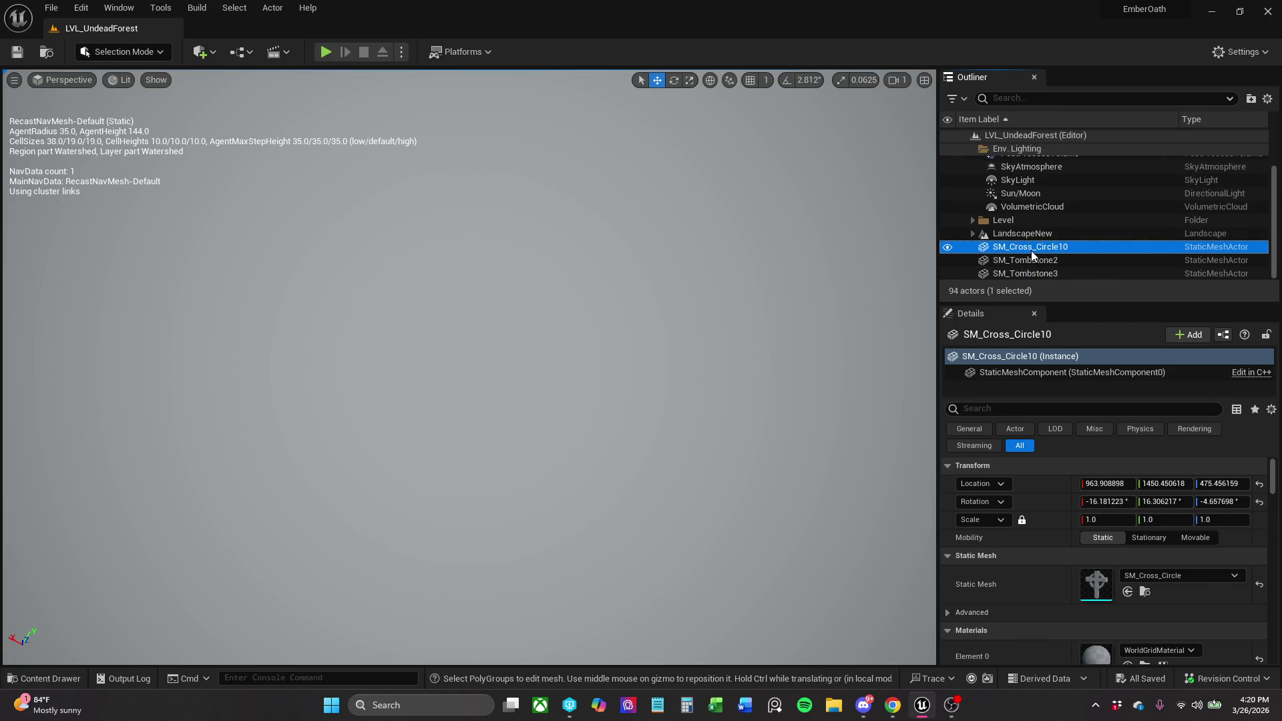
shift+click(1063, 274)
drag(1059, 247, 1056, 231)
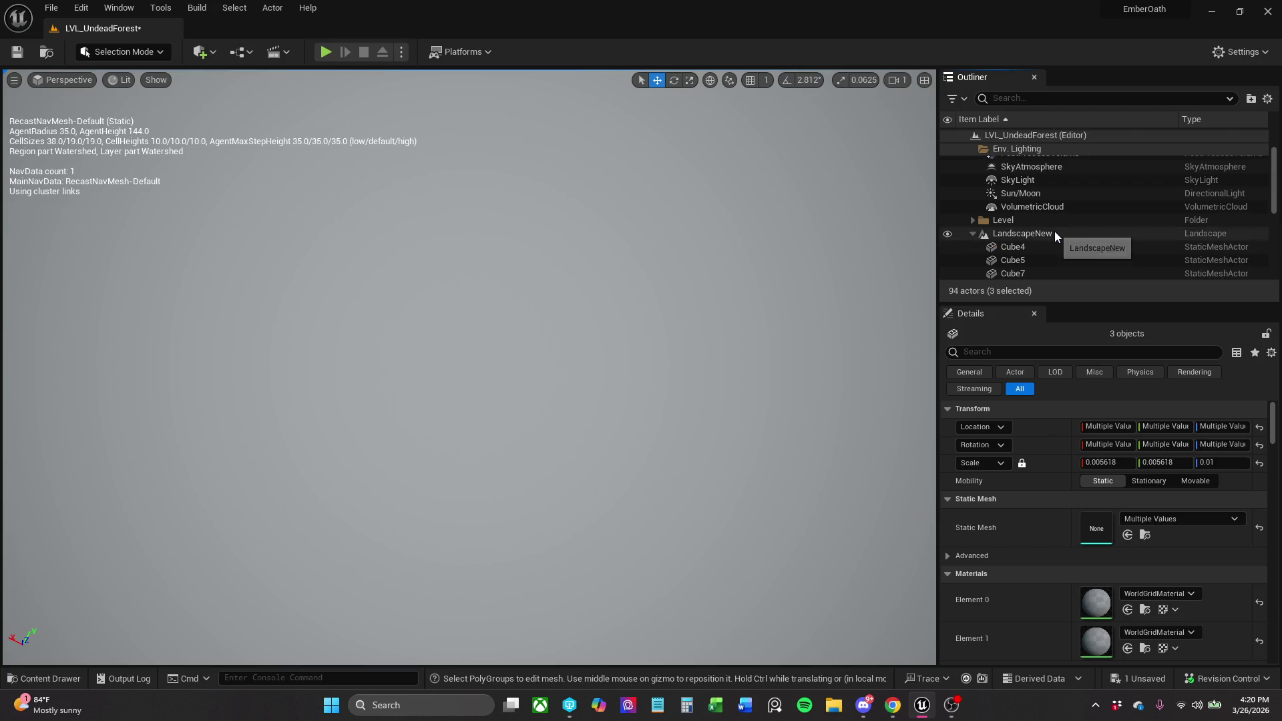
click(972, 230)
Hide the ExponentialHeightFog and fly the camera to view the forest cliffs.
click(973, 234)
click(975, 242)
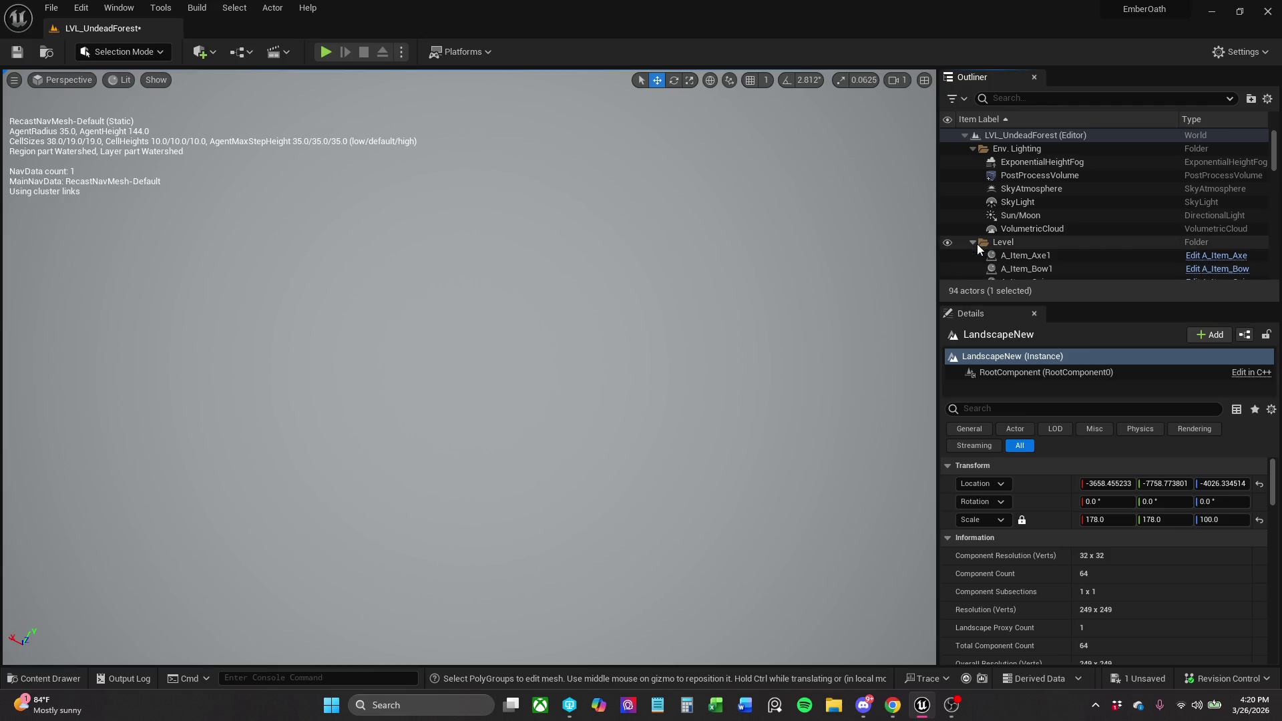
double_click(1075, 255)
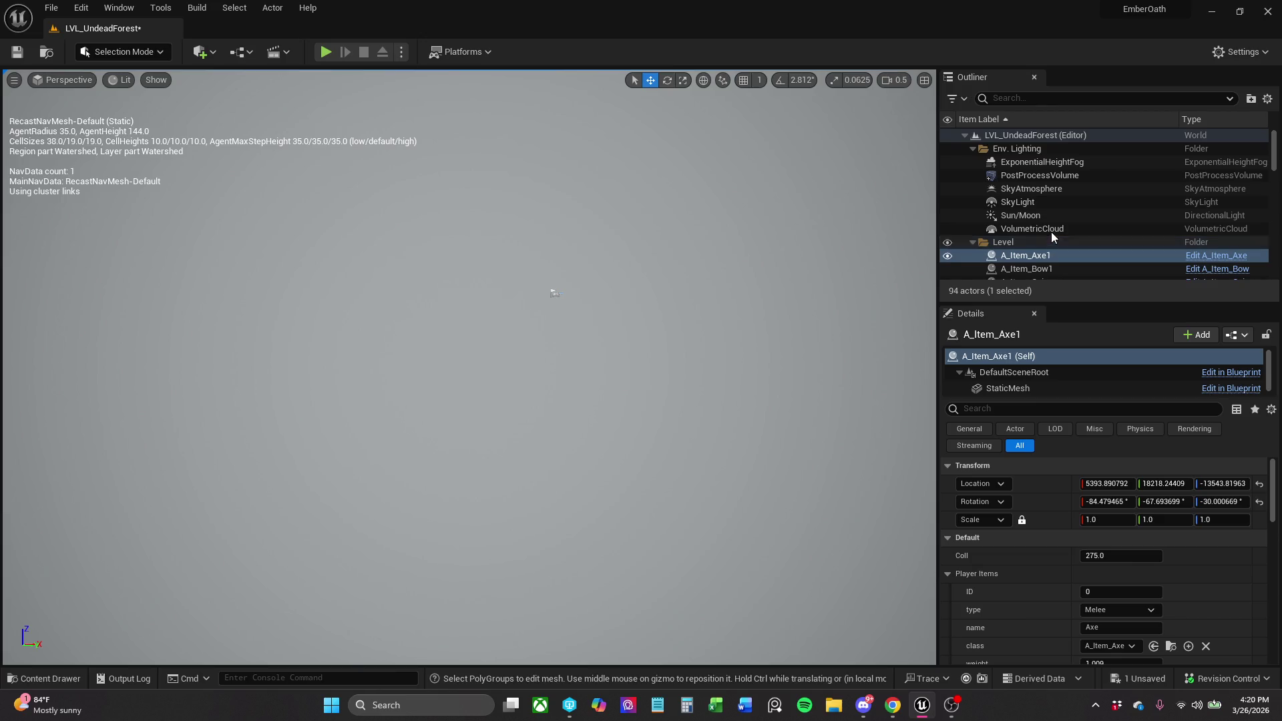
scroll(1064, 227, down, 5)
scroll(1056, 232, down, 3)
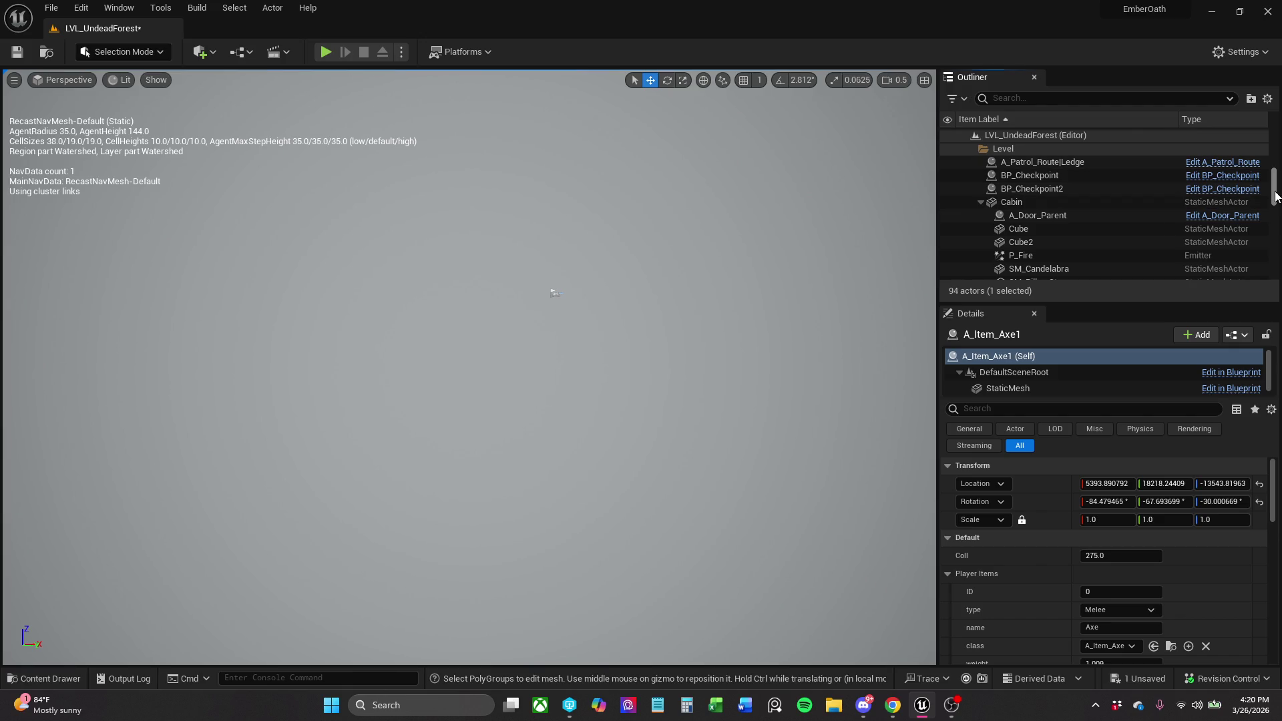
drag(1276, 197, 1276, 123)
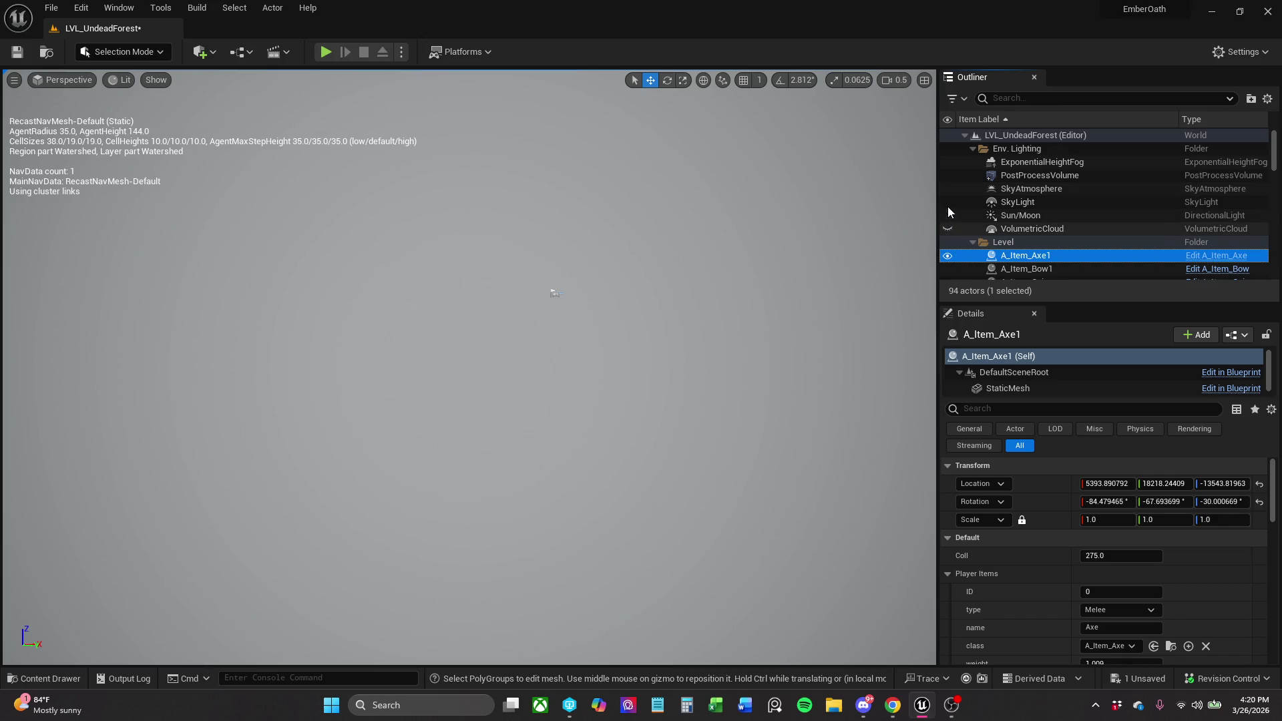
click(947, 161)
drag(695, 251, 694, 251)
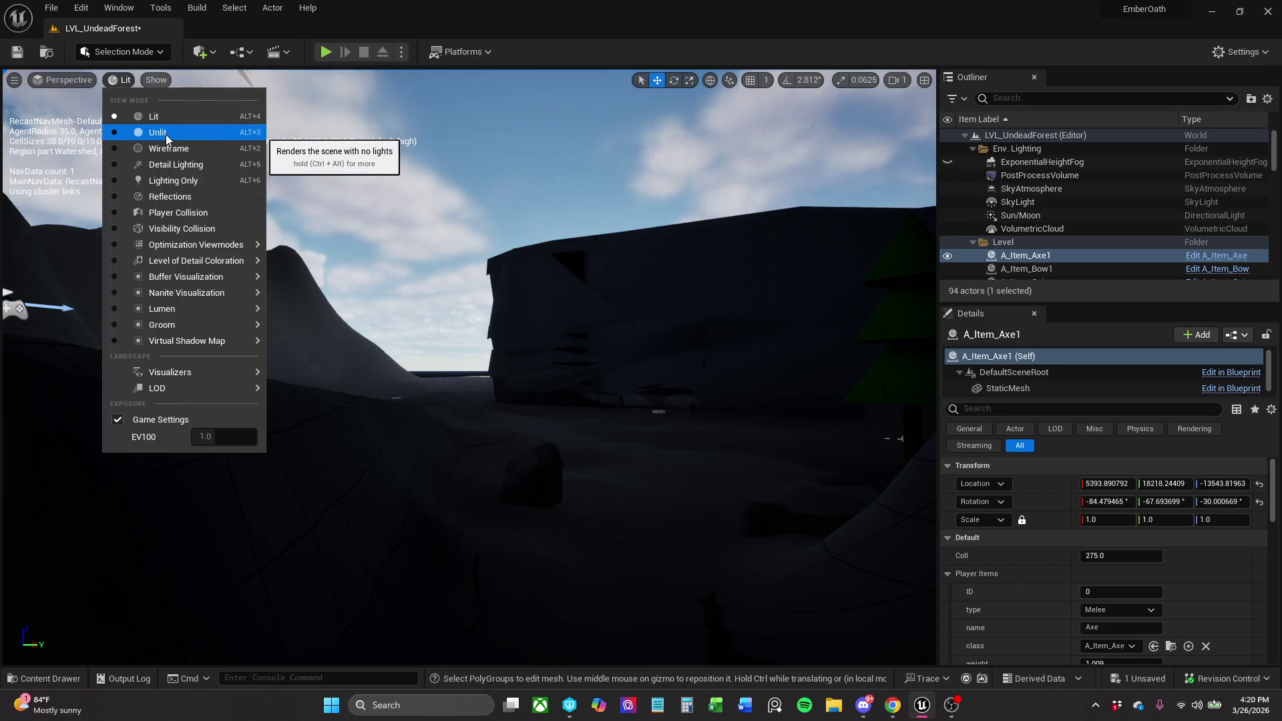
Render the viewport in Unlit mode and fly in close to the Cave actor.
click(165, 134)
drag(577, 333, 577, 333)
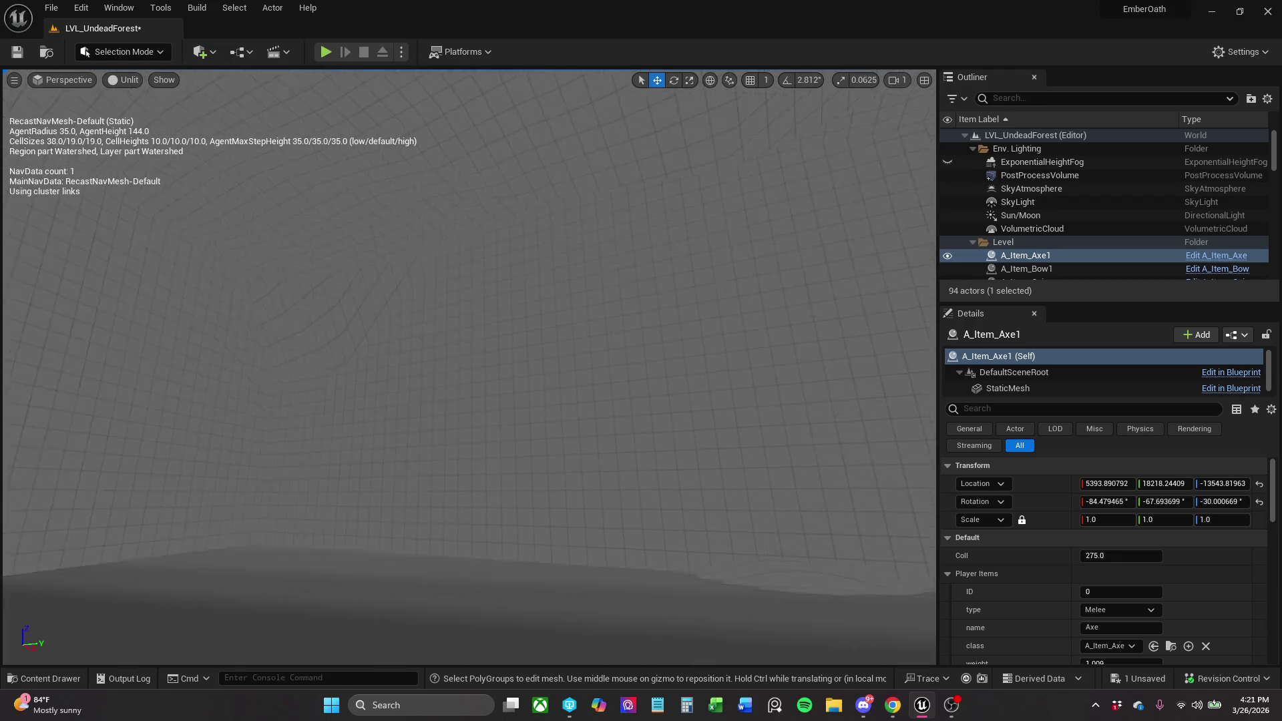
click(572, 358)
drag(573, 358, 573, 358)
Select LandscapeMountians and fly the view around the green plane.
drag(472, 364, 472, 364)
click(472, 364)
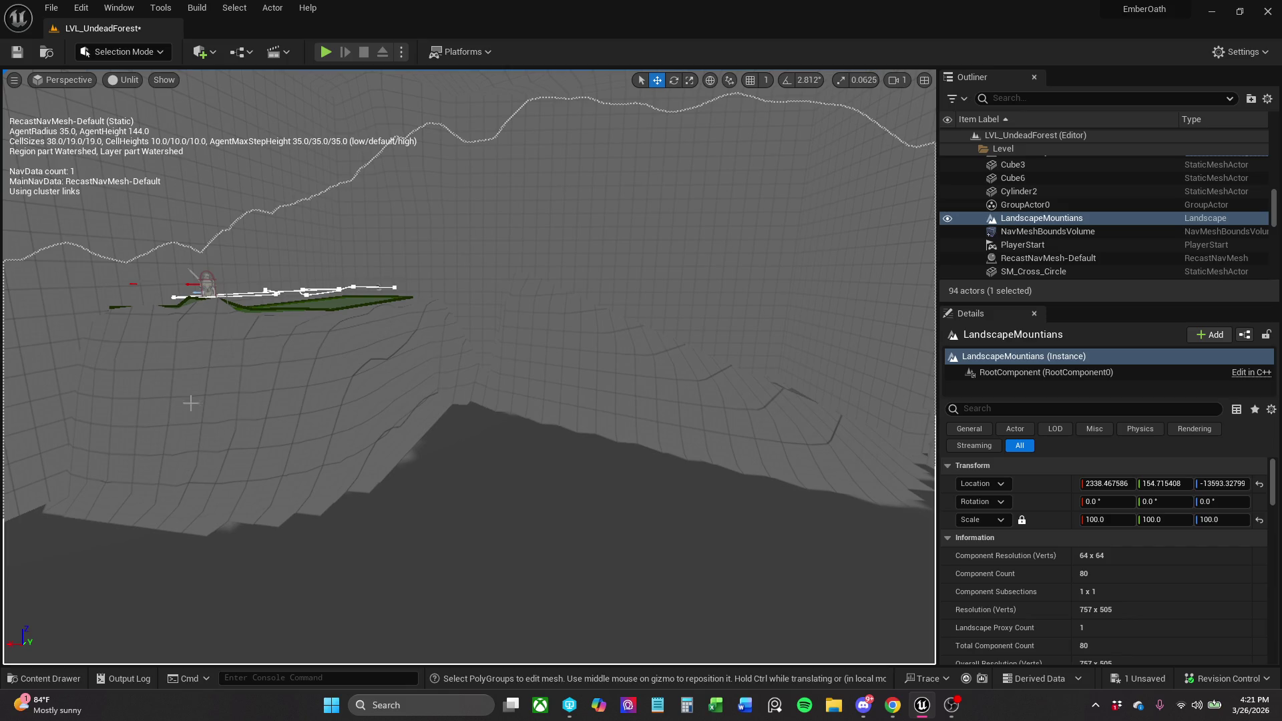
drag(356, 421, 356, 420)
drag(291, 311, 291, 310)
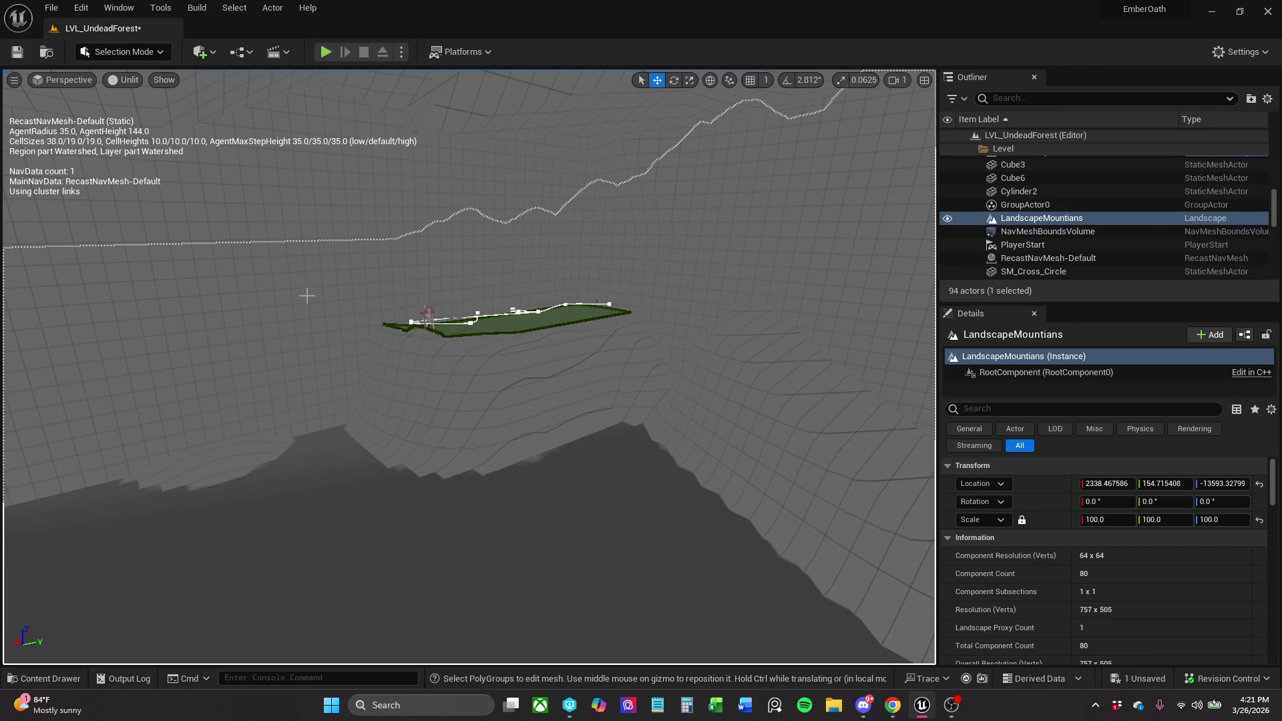
drag(307, 296, 304, 276)
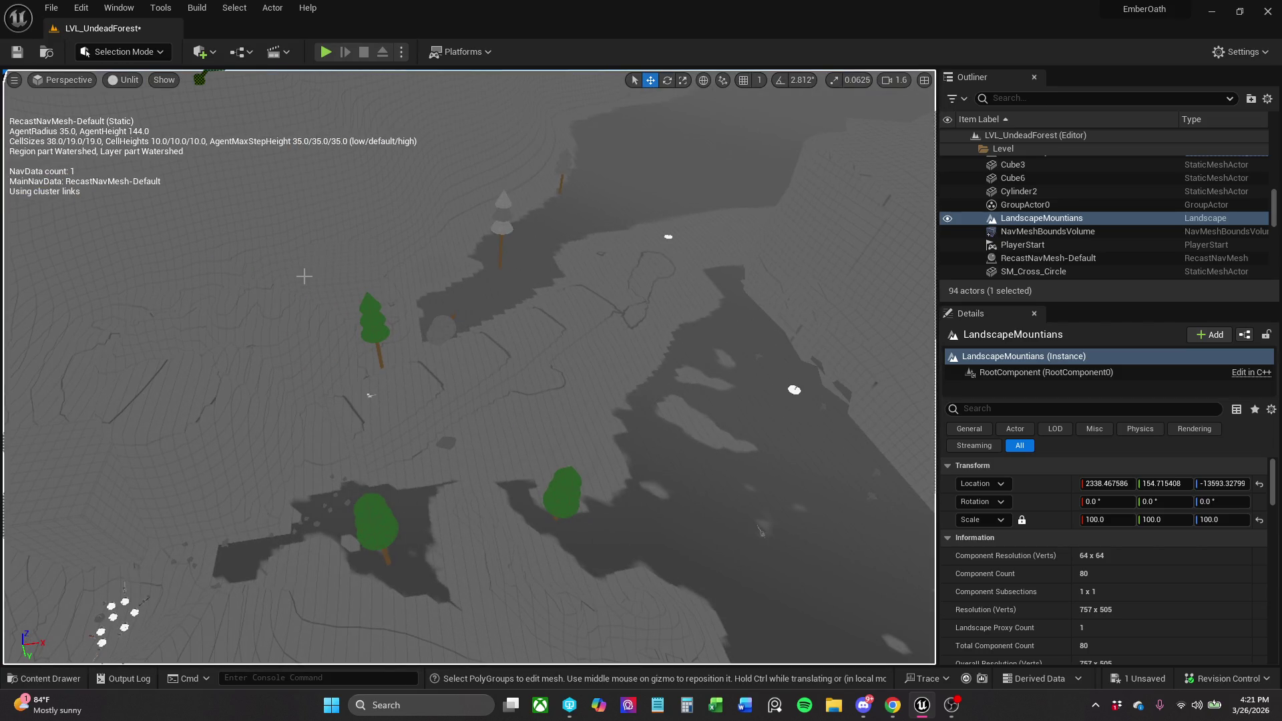
key(Delete)
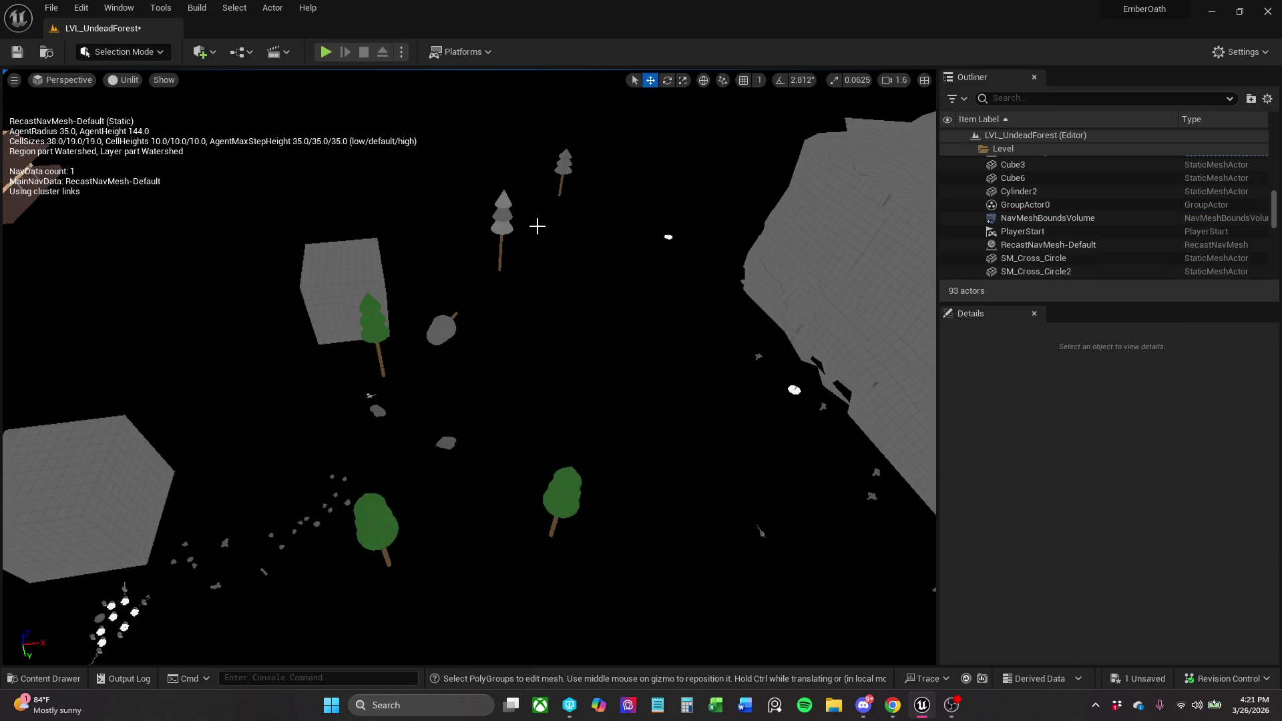
click(502, 223)
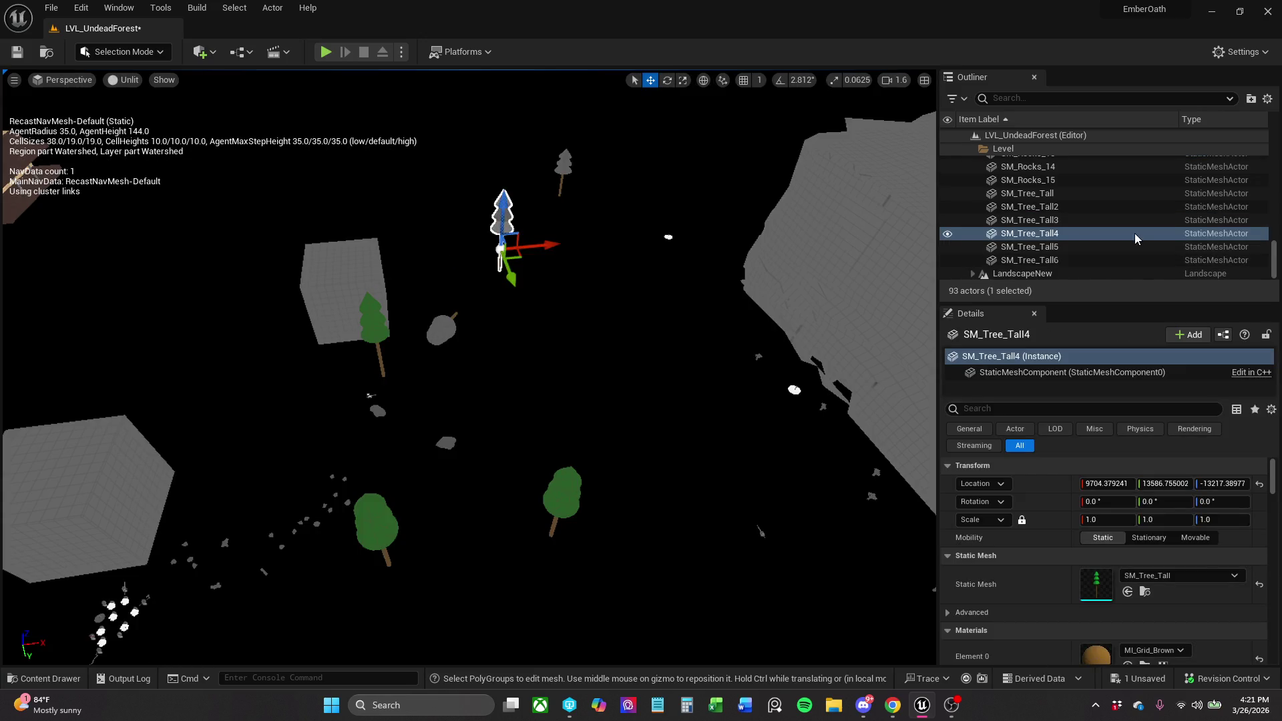
click(1103, 260)
scroll(1102, 260, up, 5)
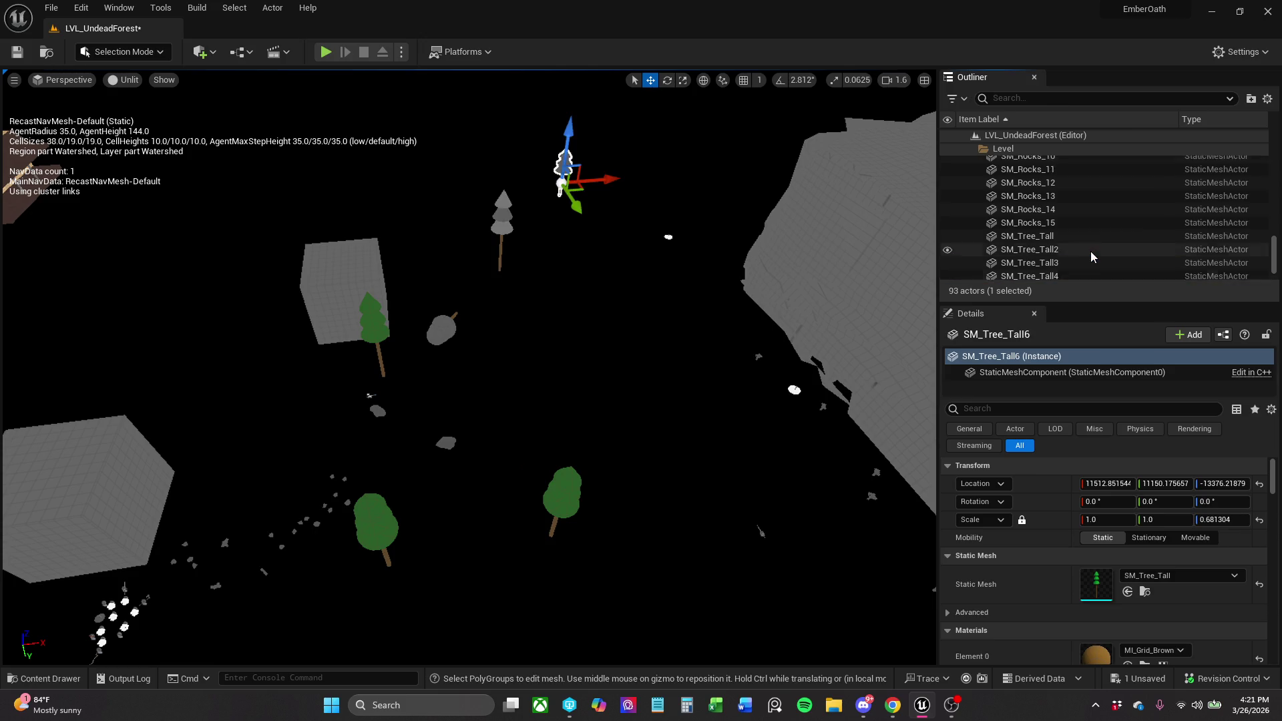
scroll(1274, 209, up, 5)
drag(1274, 209, 1277, 195)
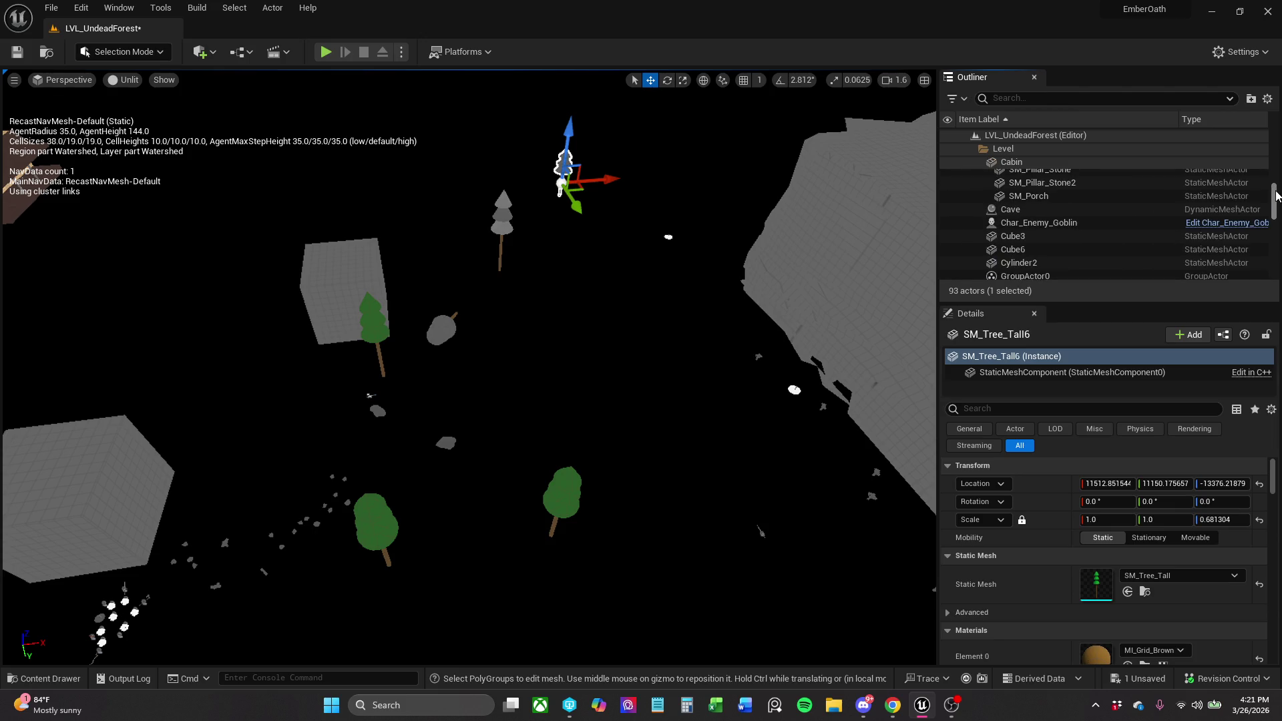
scroll(1148, 215, down, 5)
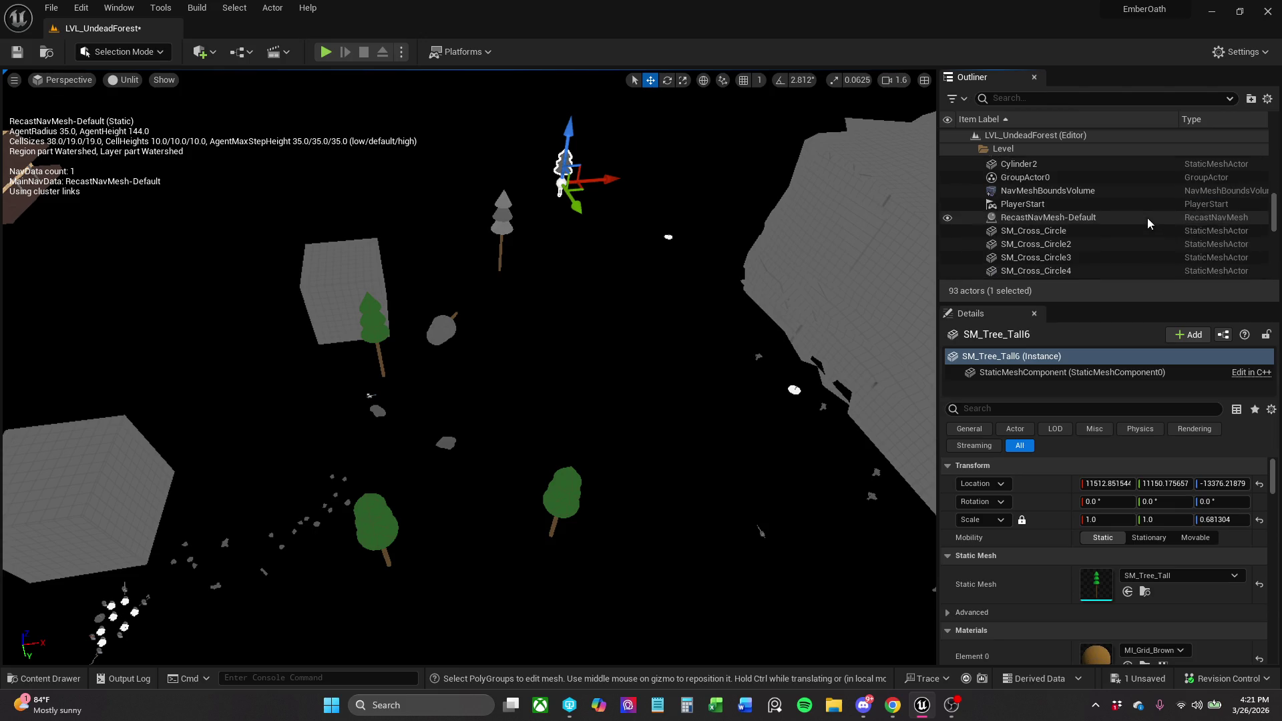
scroll(1148, 218, up, 5)
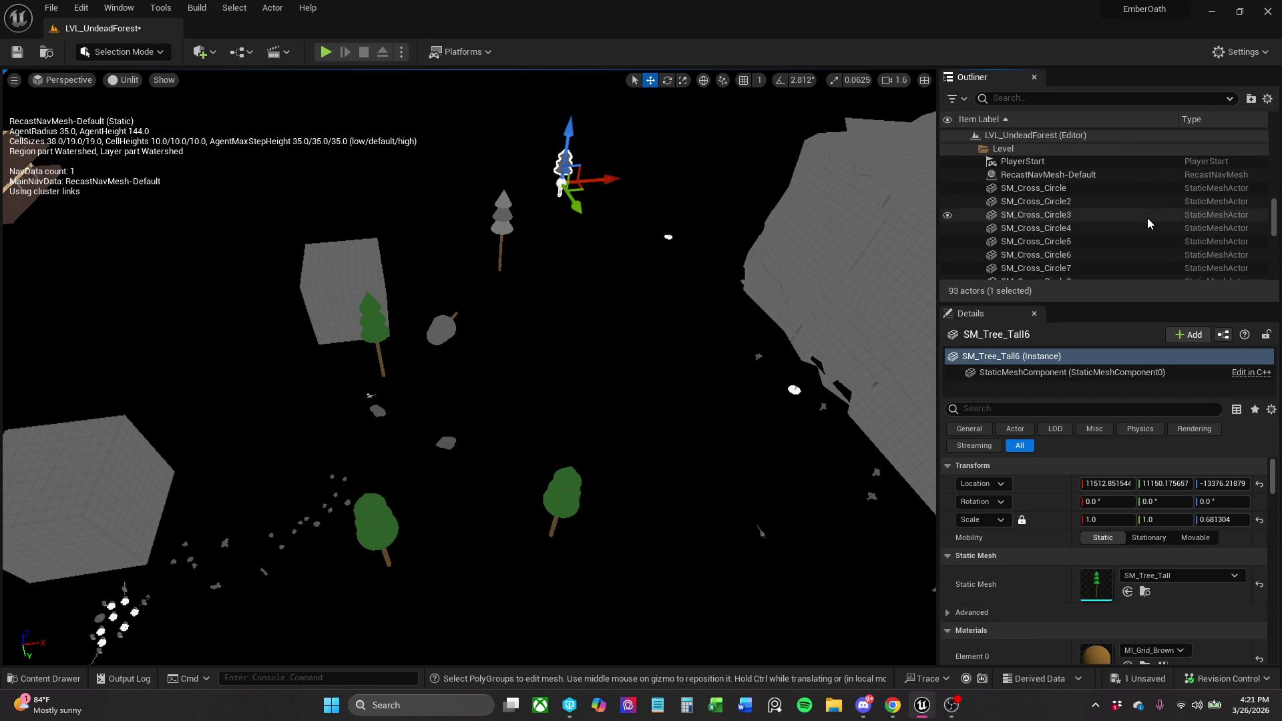
scroll(1147, 218, up, 2)
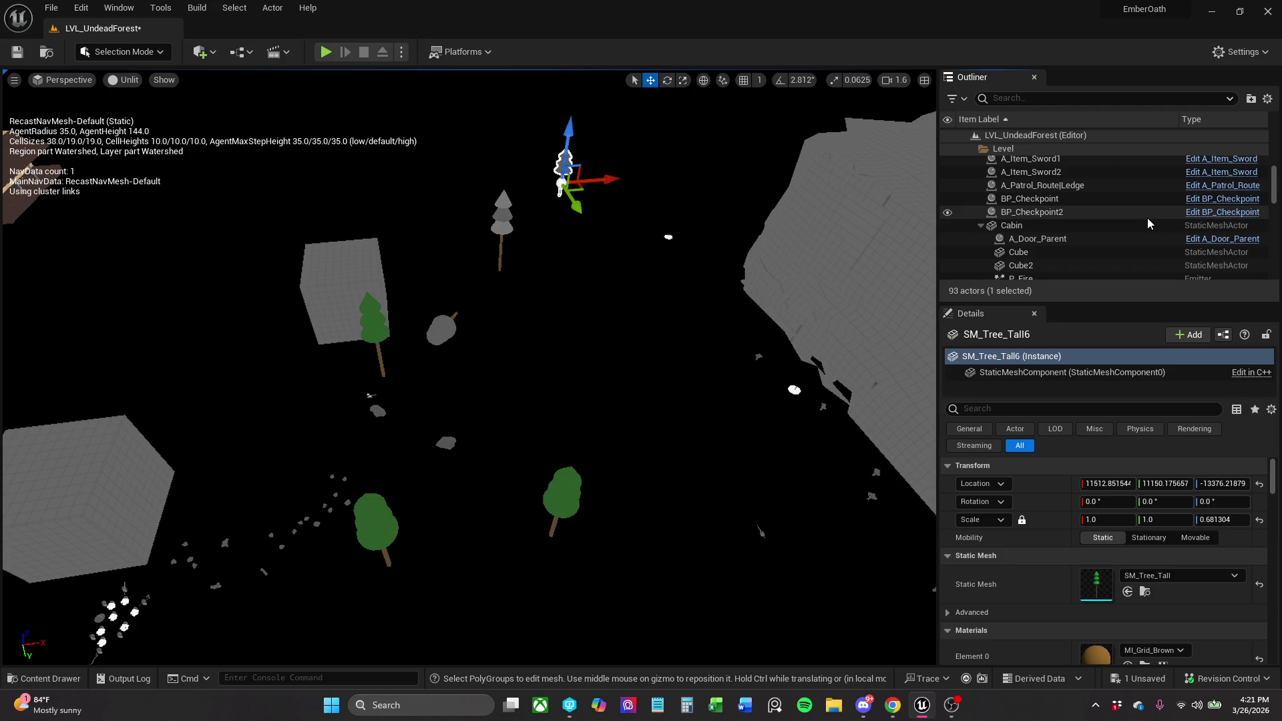
scroll(1148, 218, down, 2)
scroll(1115, 261, down, 1)
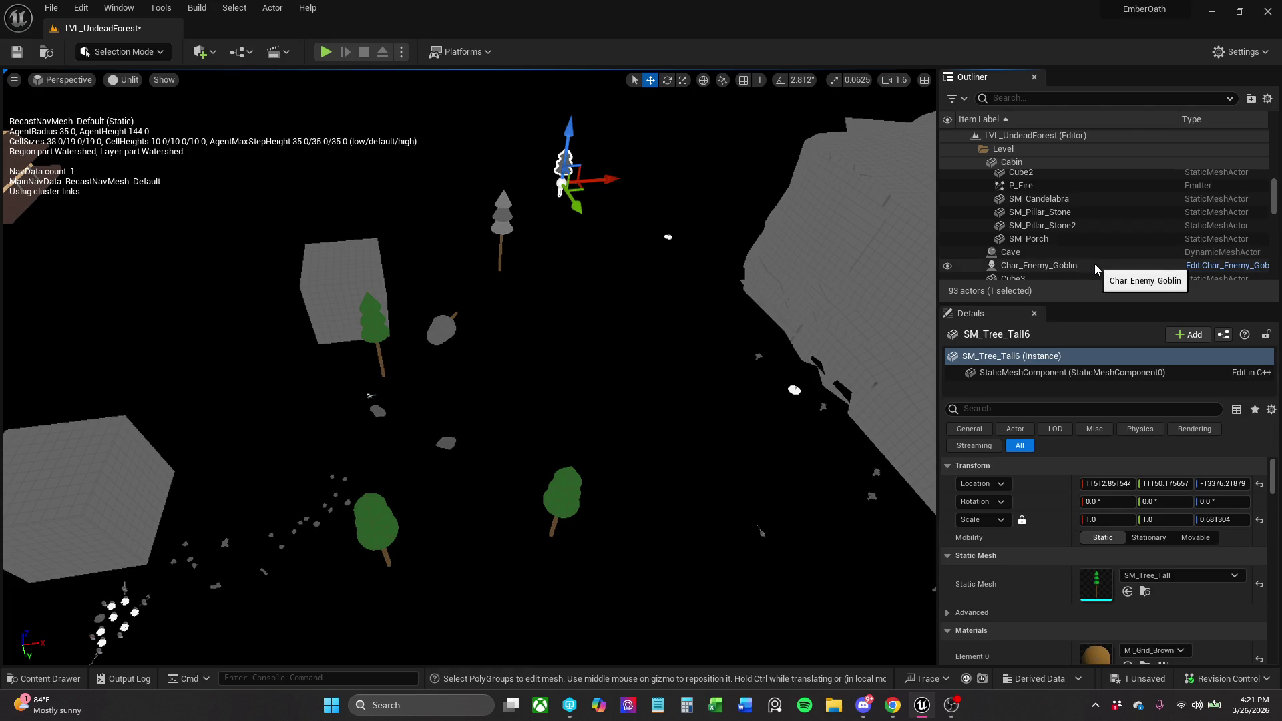
scroll(1095, 263, down, 1)
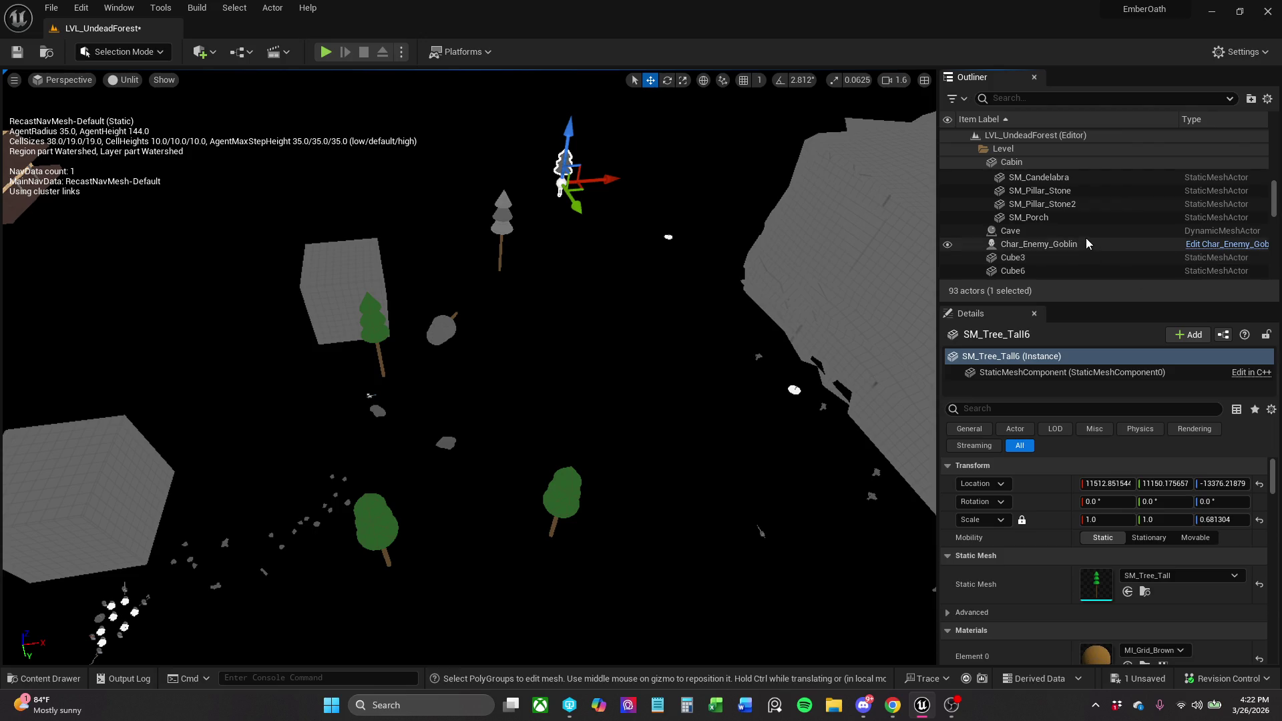
Delete the tree and rock actors, keeping the referenced P_Fire and SM_Candelabra.
shift+click(1085, 237)
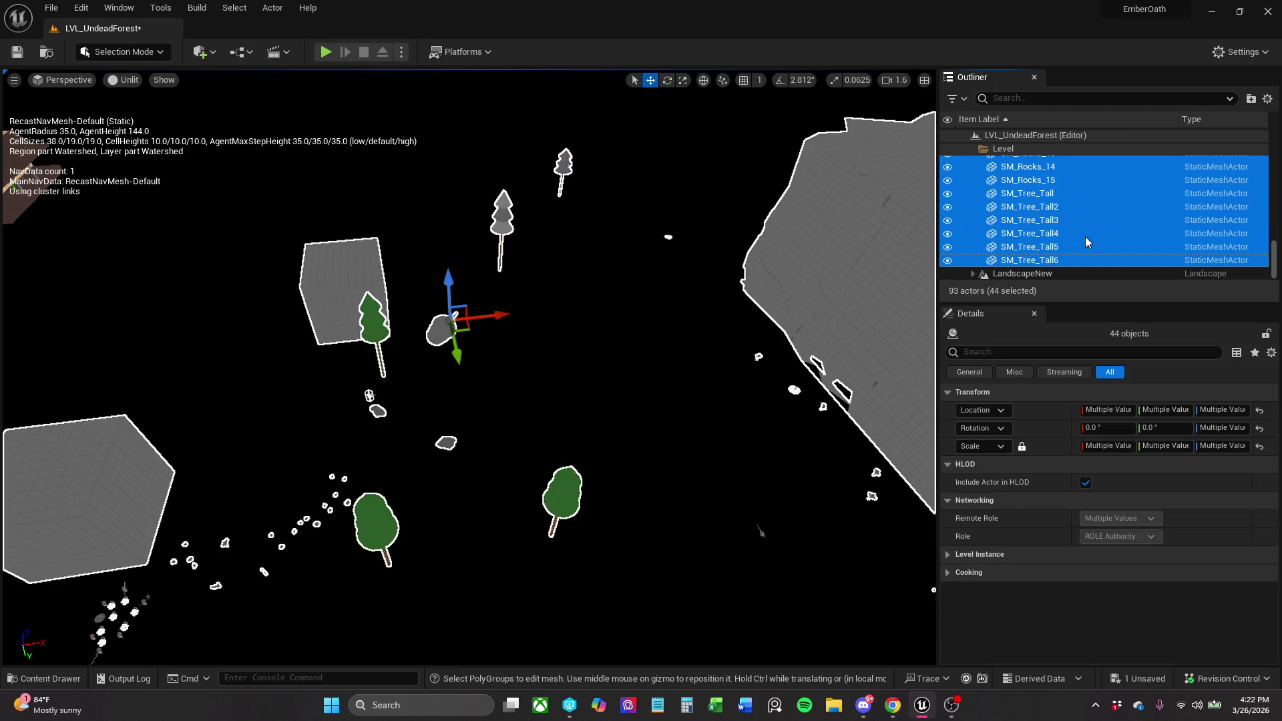
key(Delete)
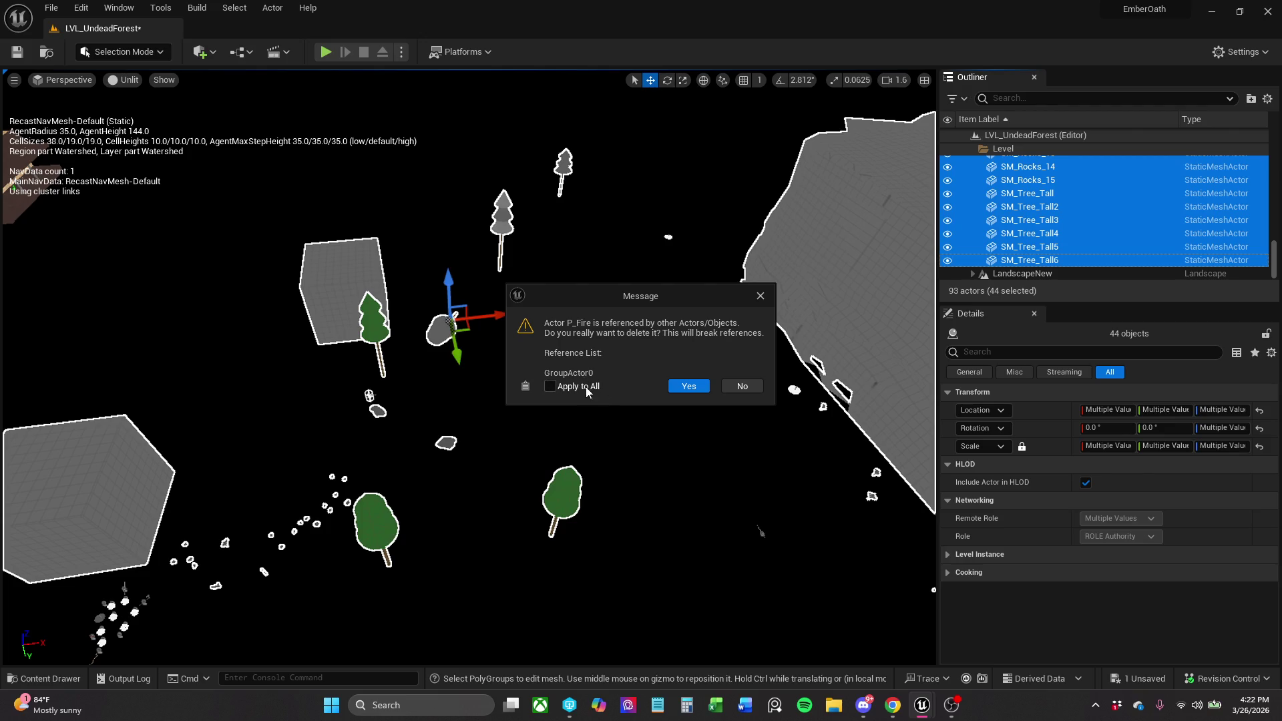
click(760, 300)
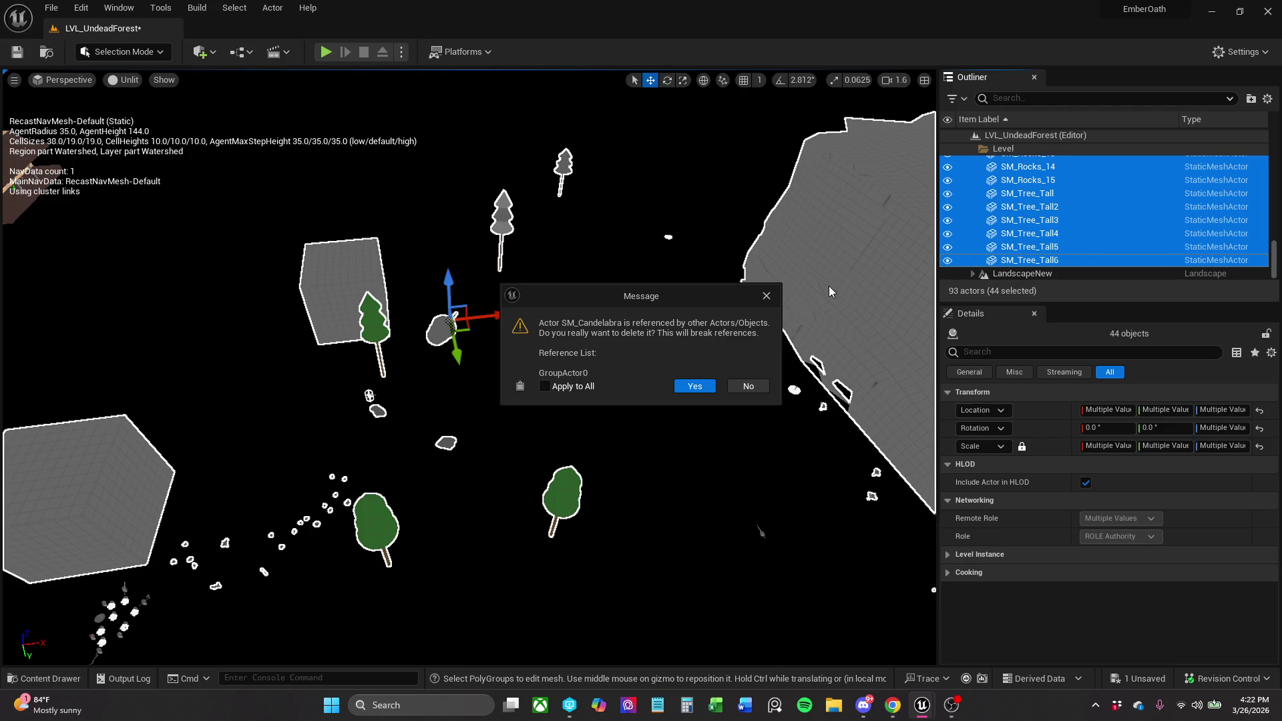
click(766, 297)
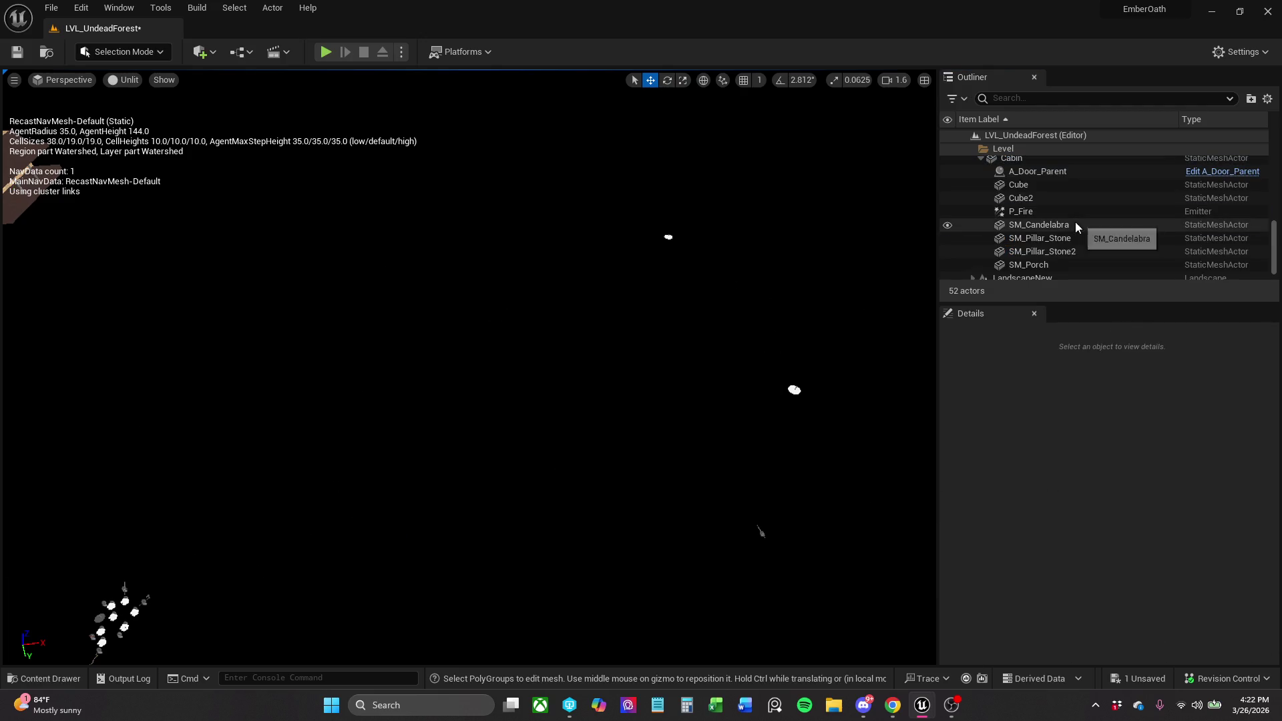
Delete both BP_Checkpoints, A_Patrol_Route|Ledge and every A_Item actor, 18 in all.
scroll(1056, 255, down, 1)
scroll(1055, 255, up, 4)
scroll(1019, 222, down, 5)
scroll(1036, 243, up, 5)
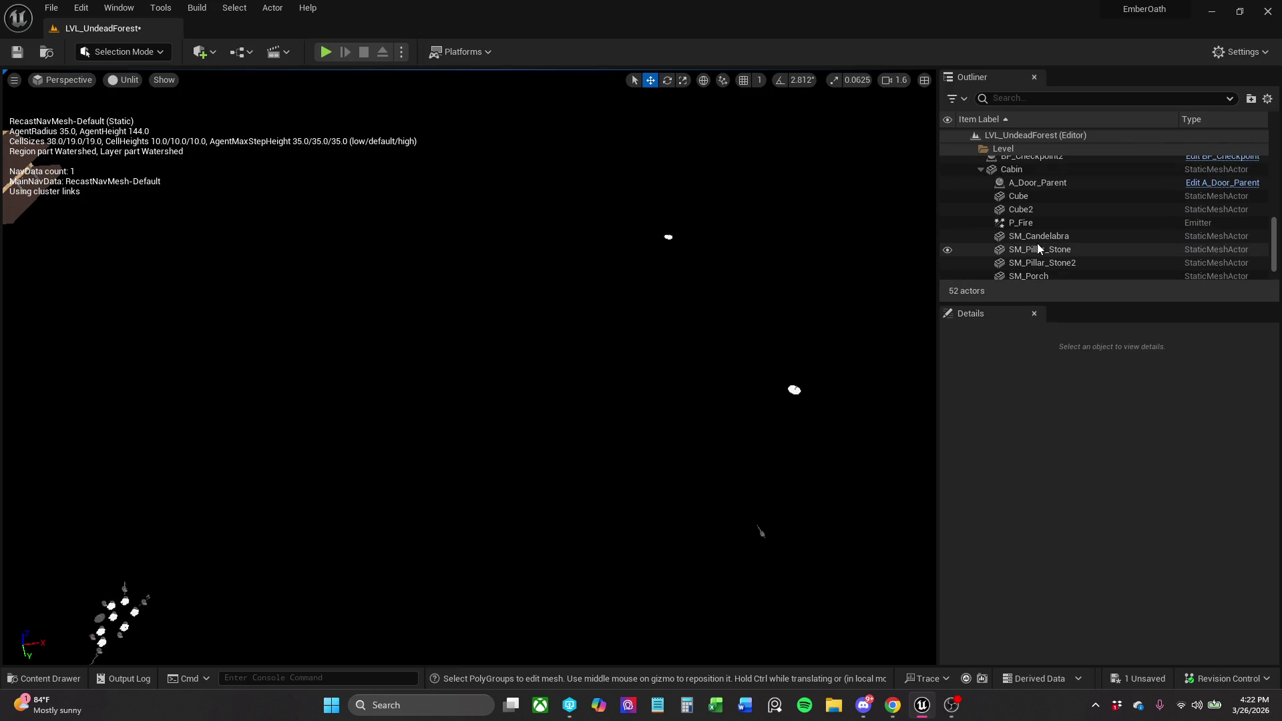
click(1028, 199)
scroll(1032, 203, up, 3)
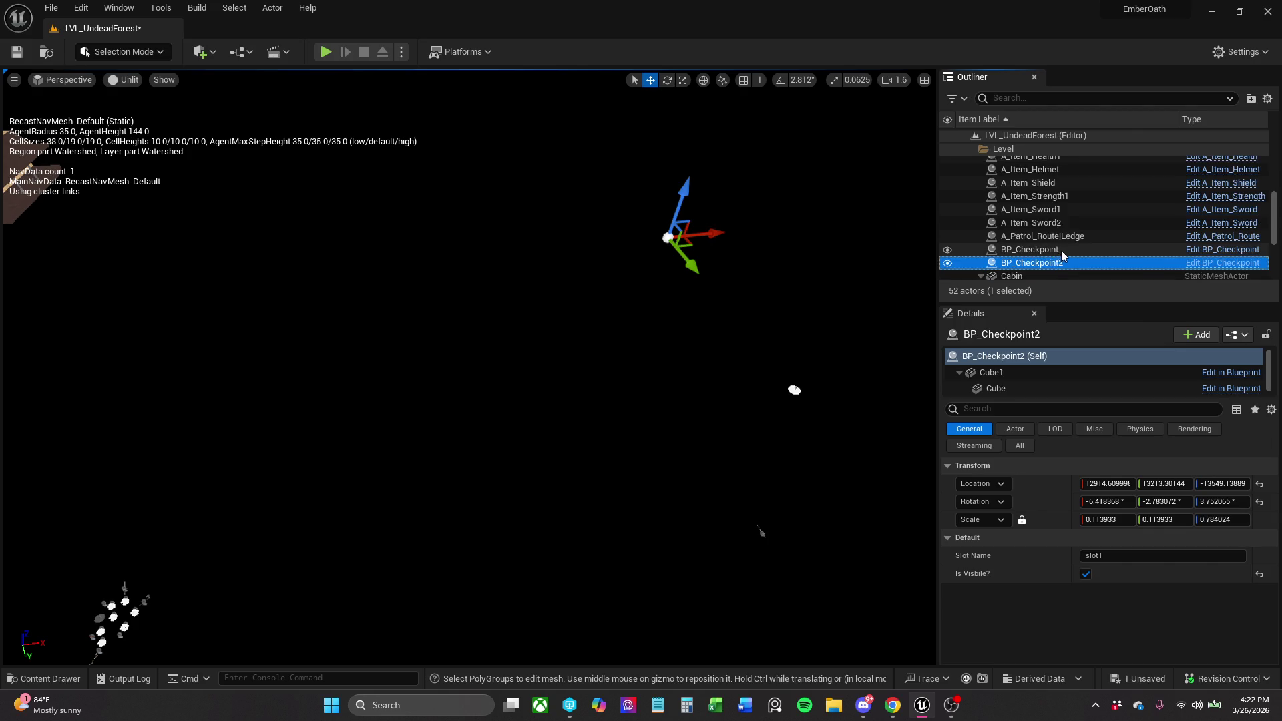
ctrl+click(1068, 251)
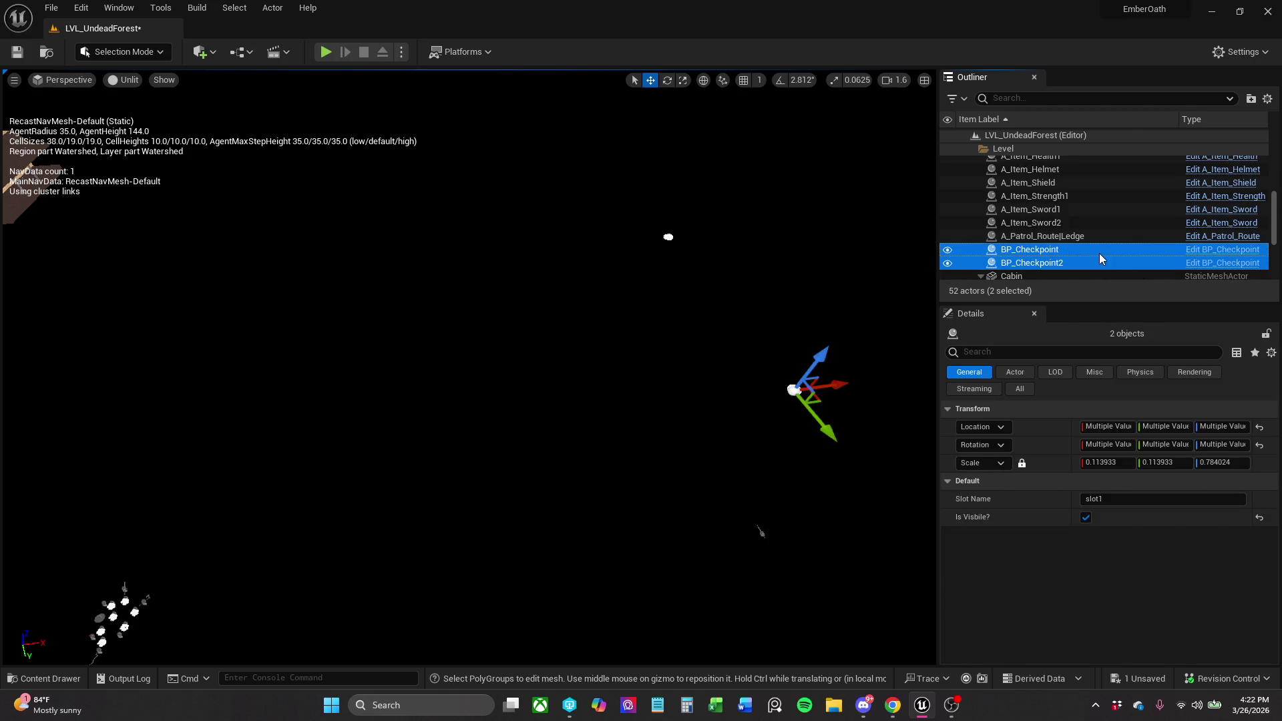
ctrl+click(1082, 242)
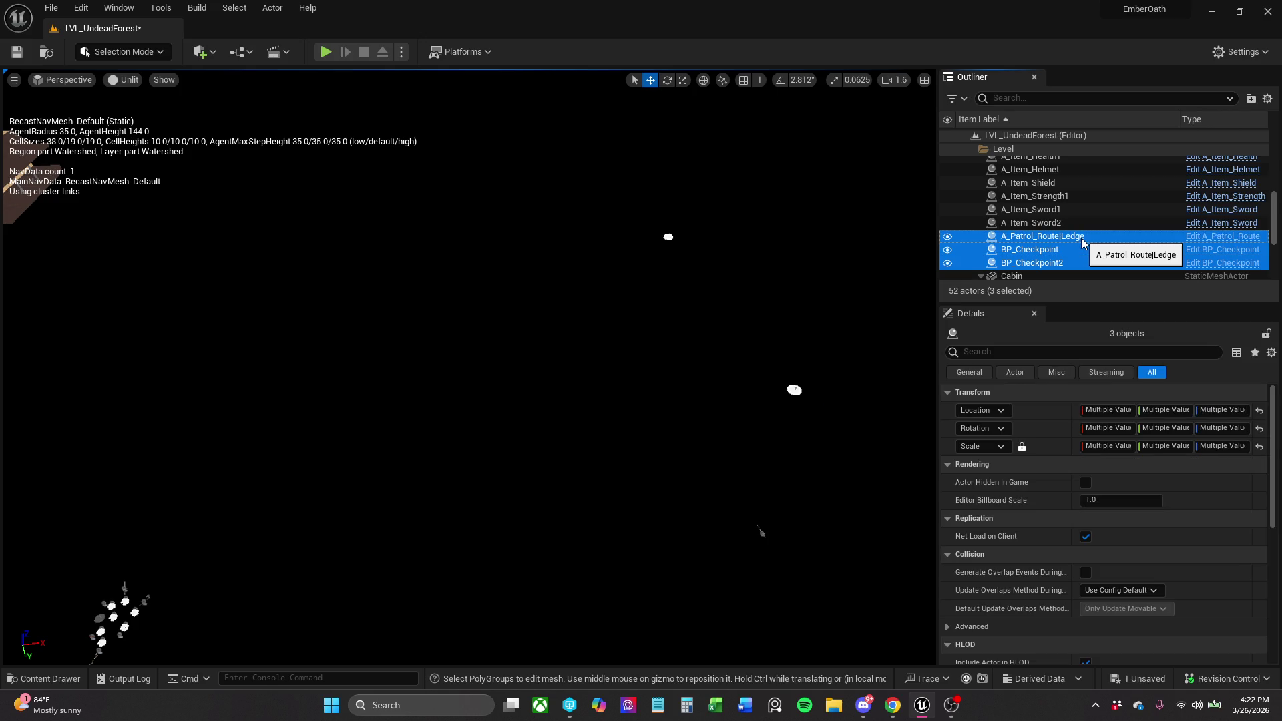
scroll(1082, 242, up, 5)
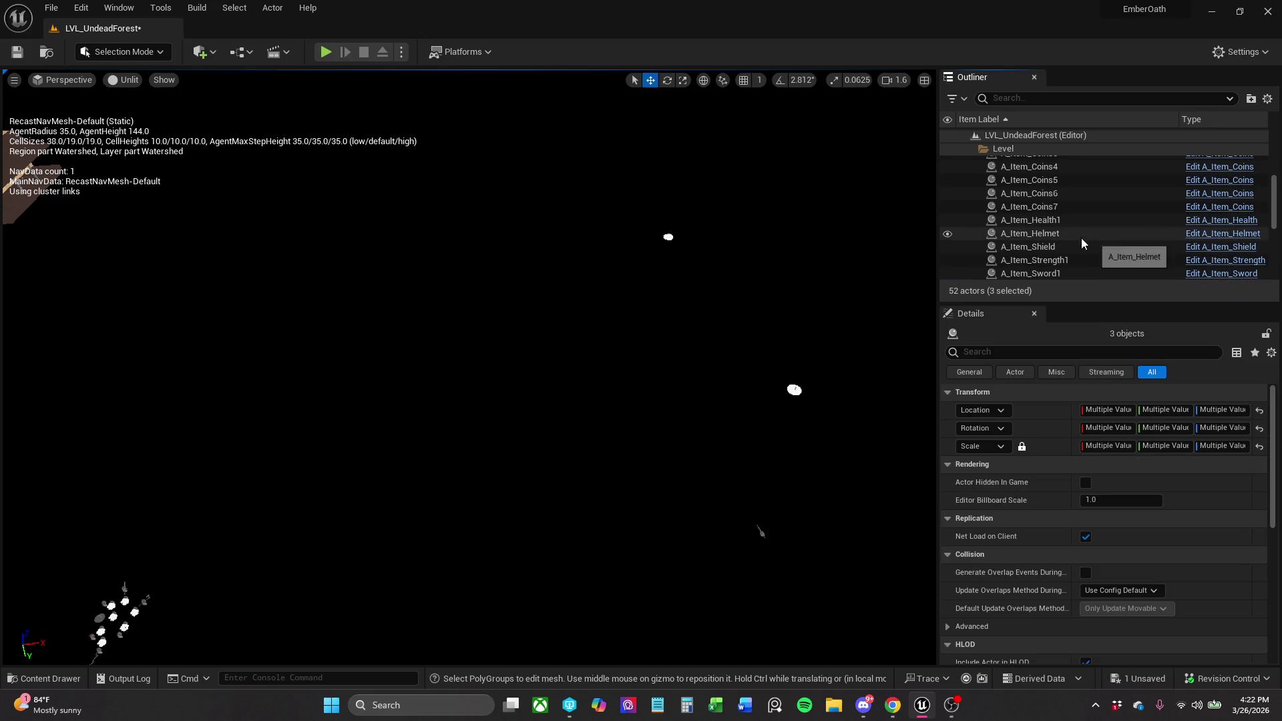
scroll(1081, 237, up, 1)
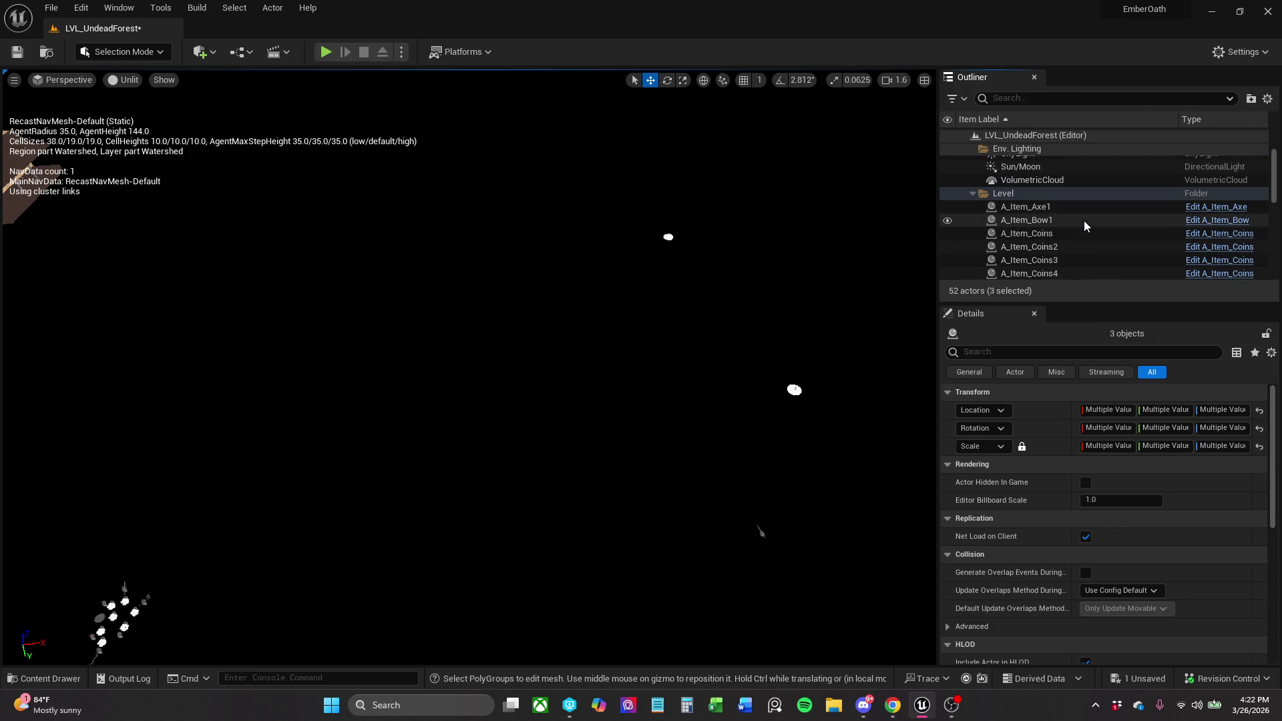
shift+click(1084, 209)
scroll(1084, 210, down, 1)
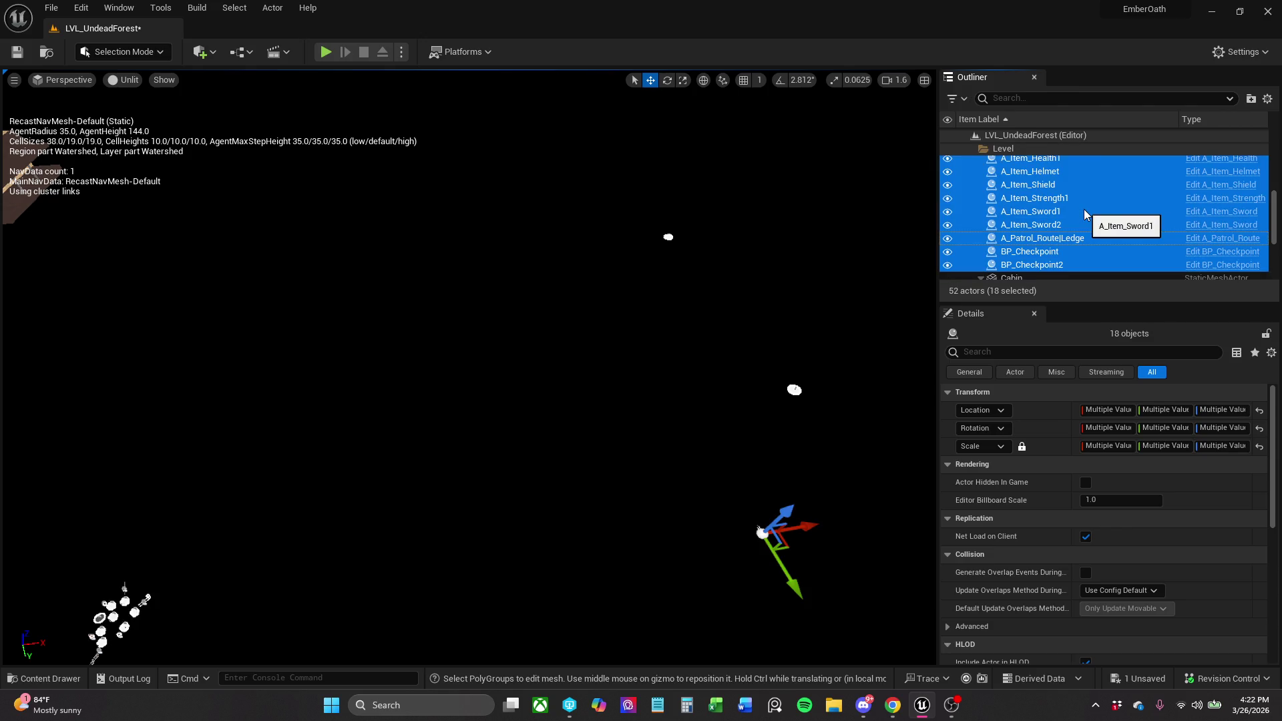
key(Delete)
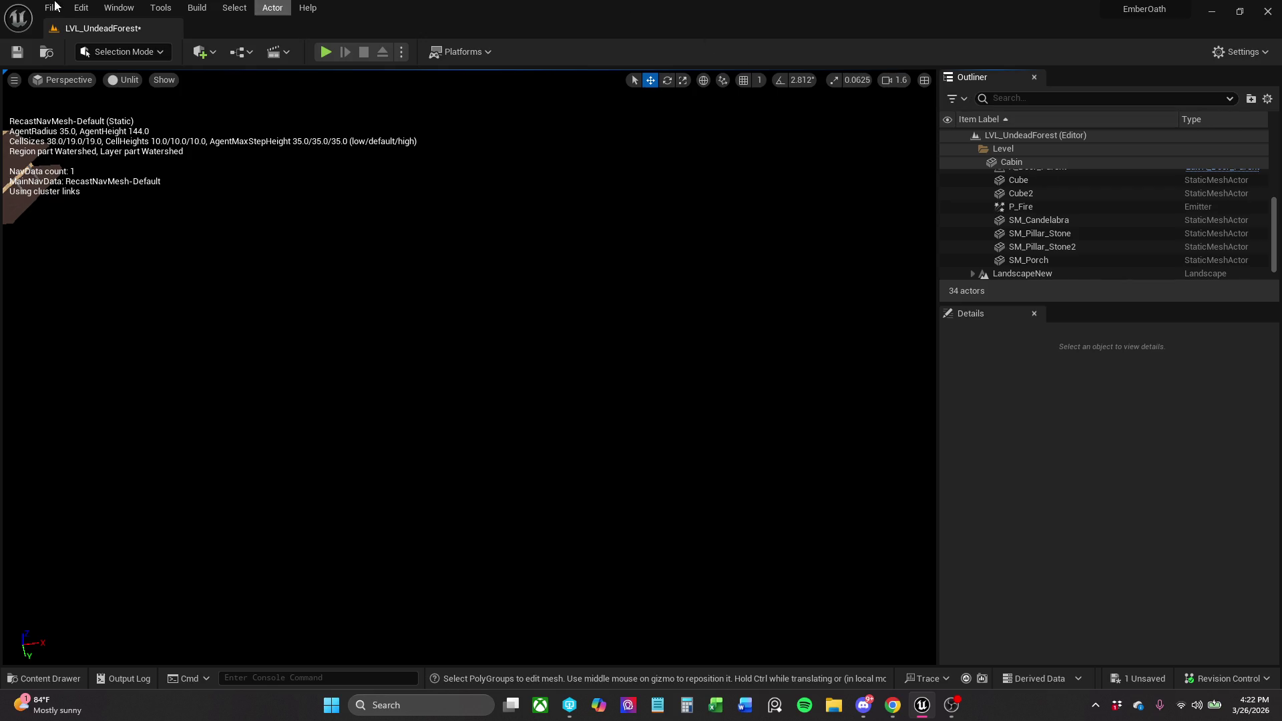
Save LVL_UndeadForest and run a brief test play before returning to editing.
click(19, 53)
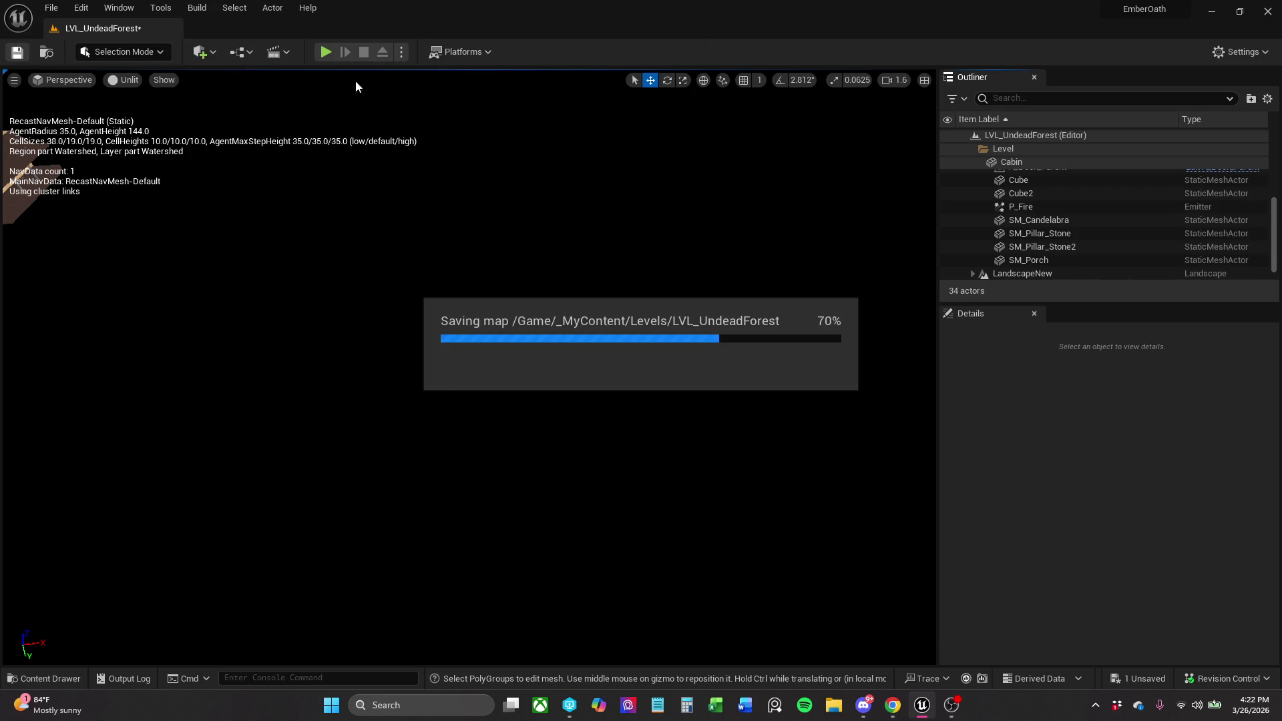
click(327, 51)
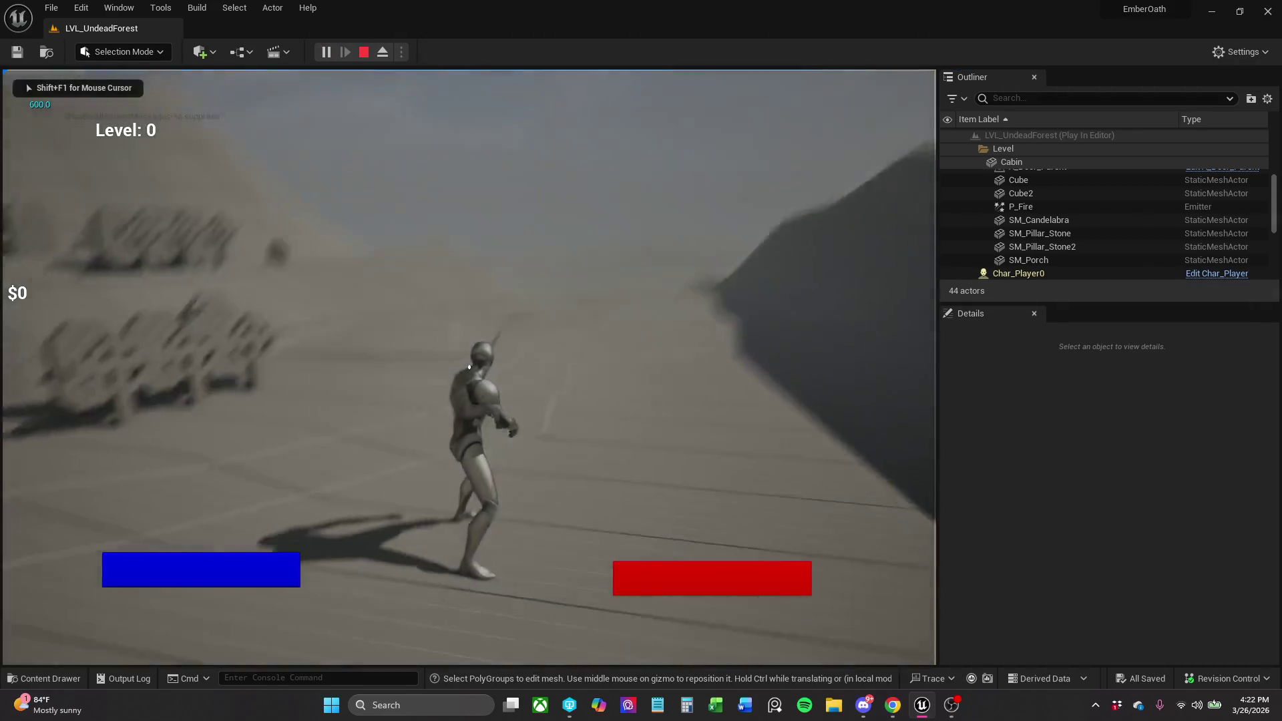
key(Escape)
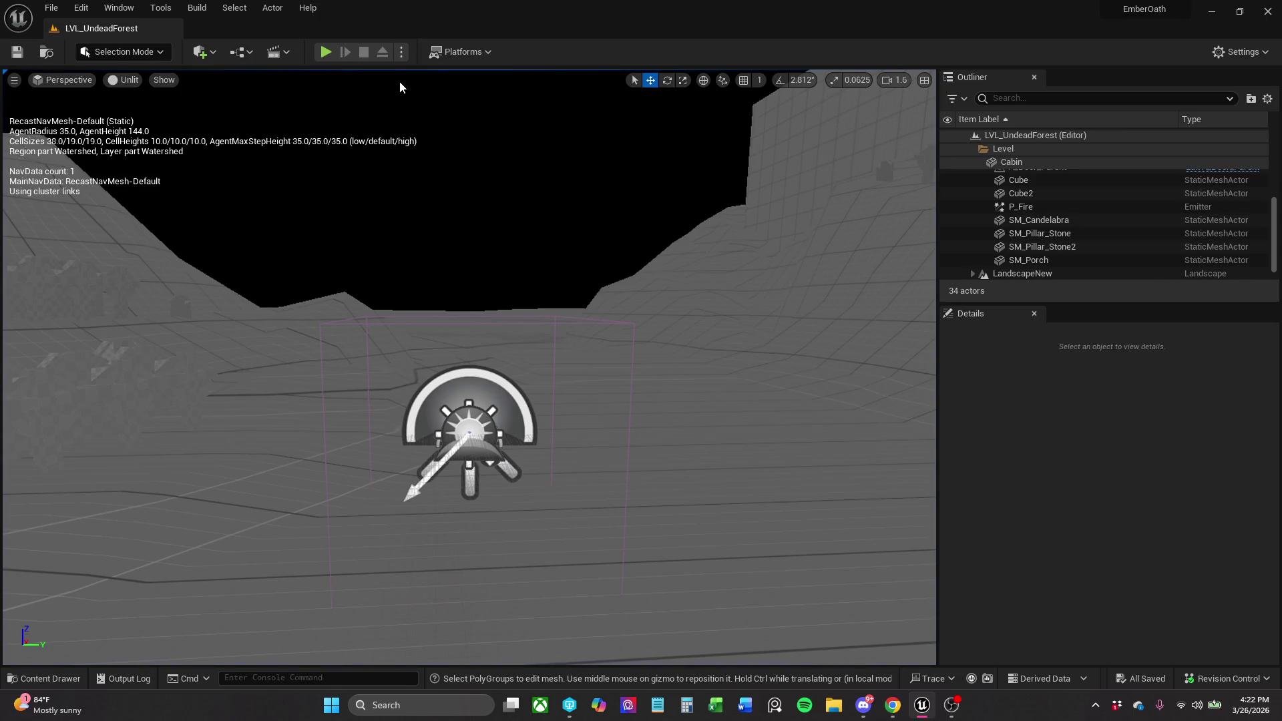
Switch the viewport to Lit mode and move the camera over the landscape.
click(126, 83)
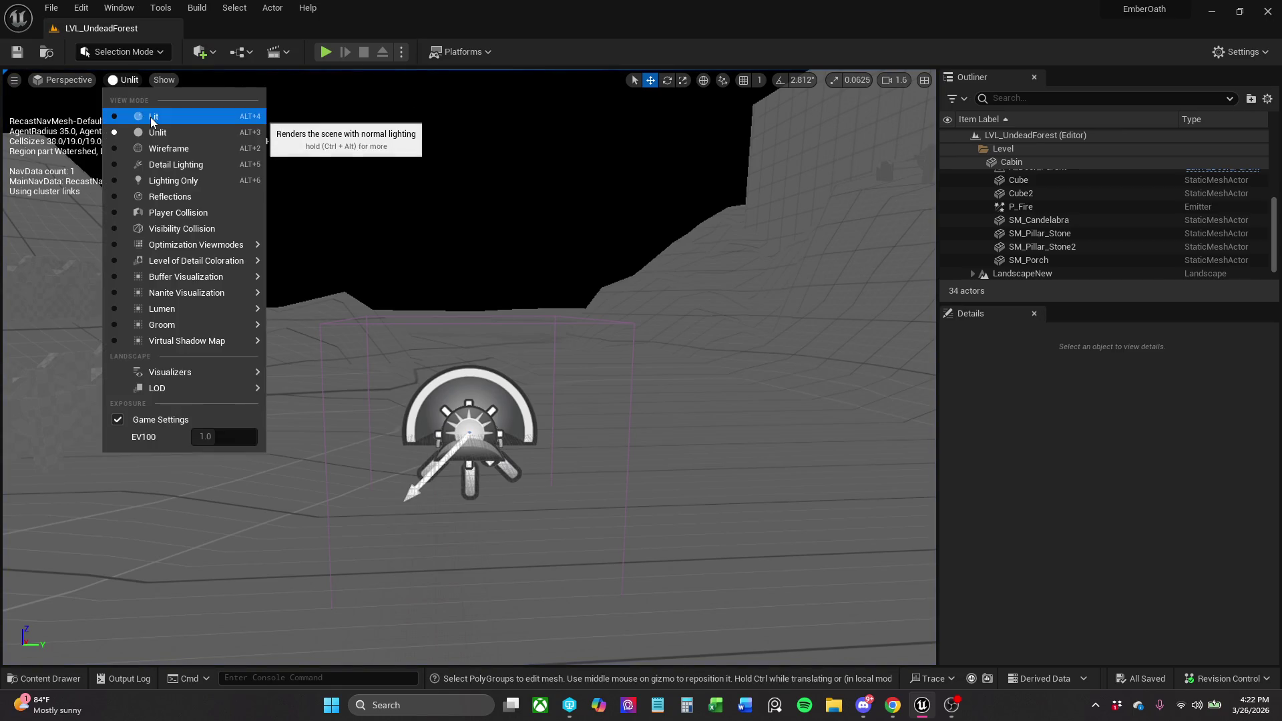
click(148, 112)
scroll(390, 283, up, 2)
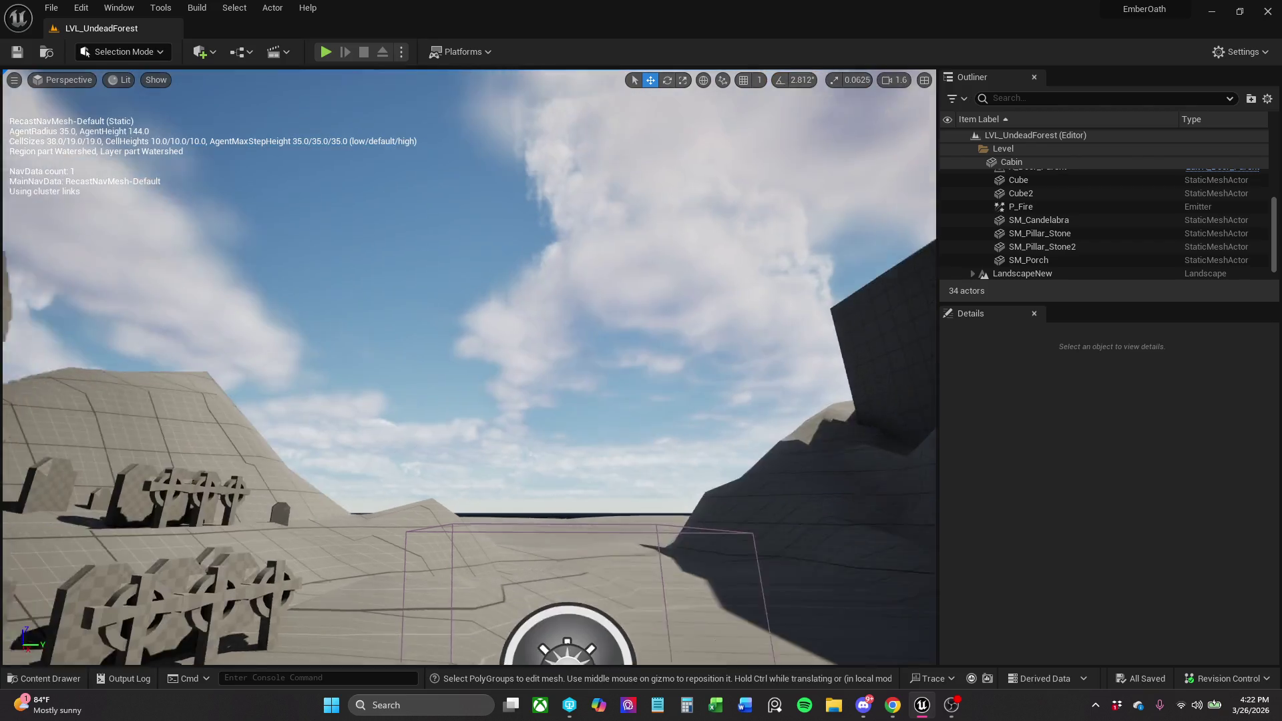
key(w)
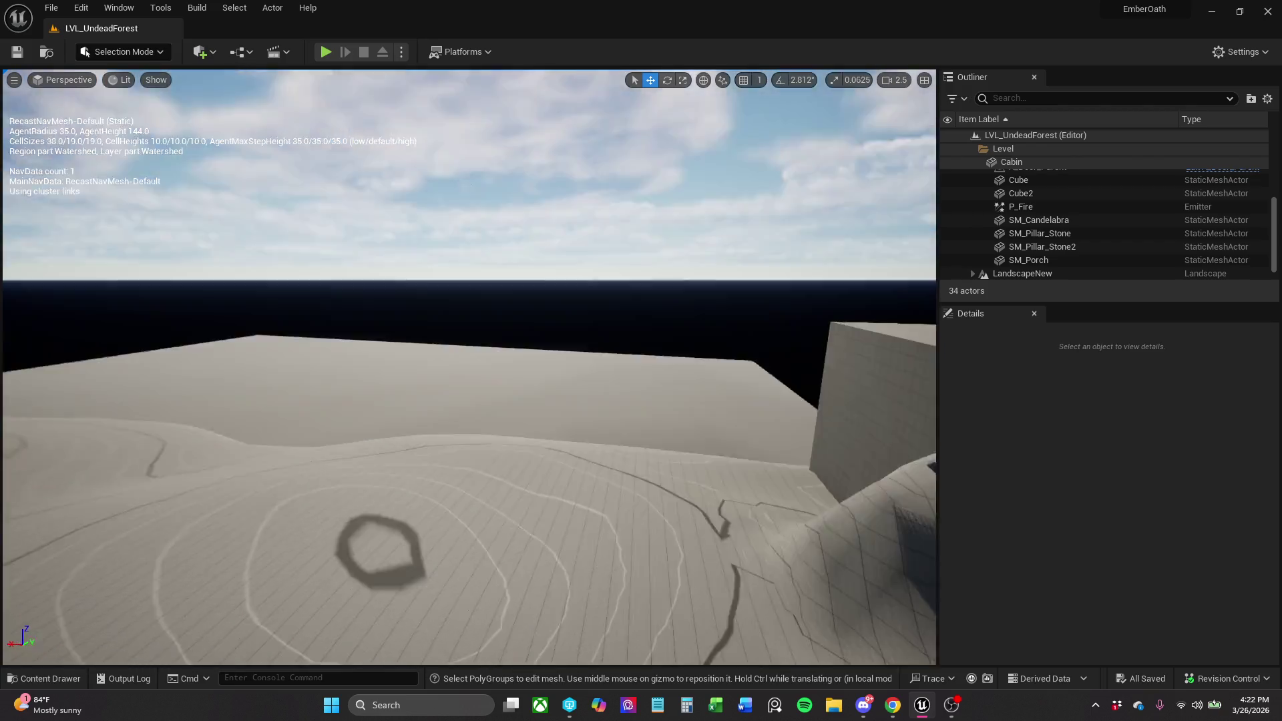
drag(390, 283, 521, 283)
scroll(1277, 246, up, 3)
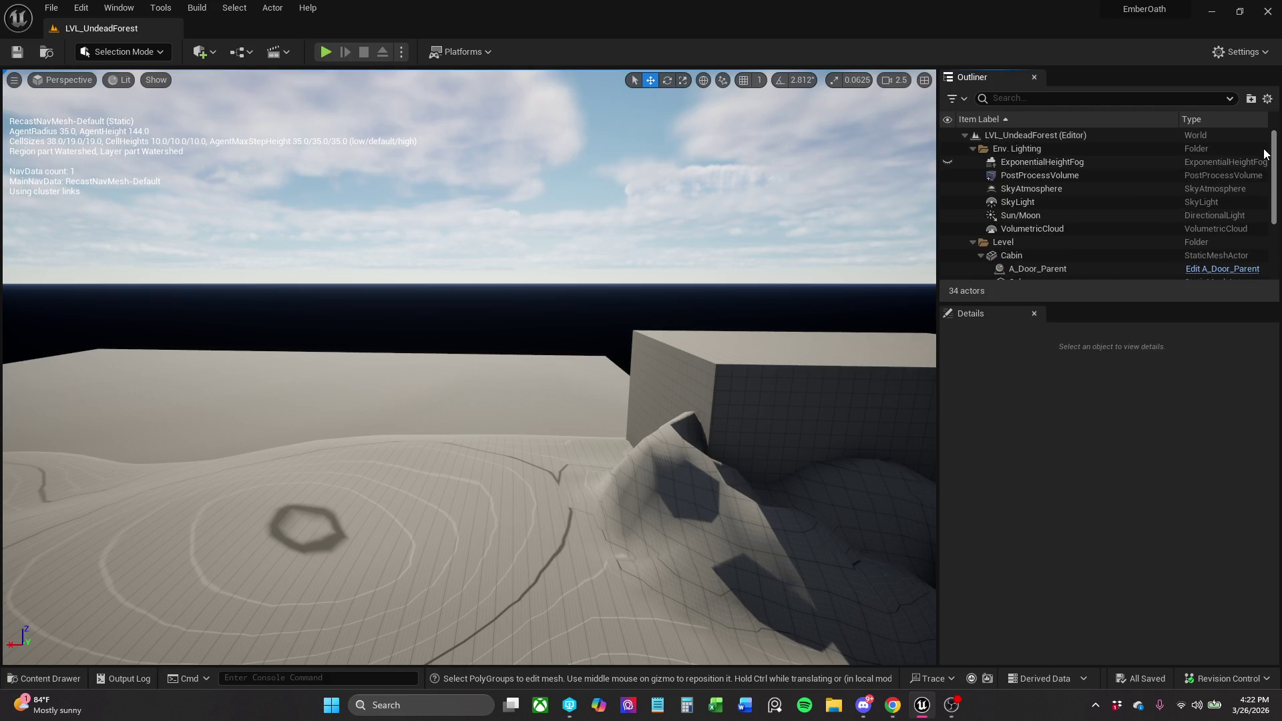
Toggle the height fog on and off again, then playtest the cleared level.
click(947, 162)
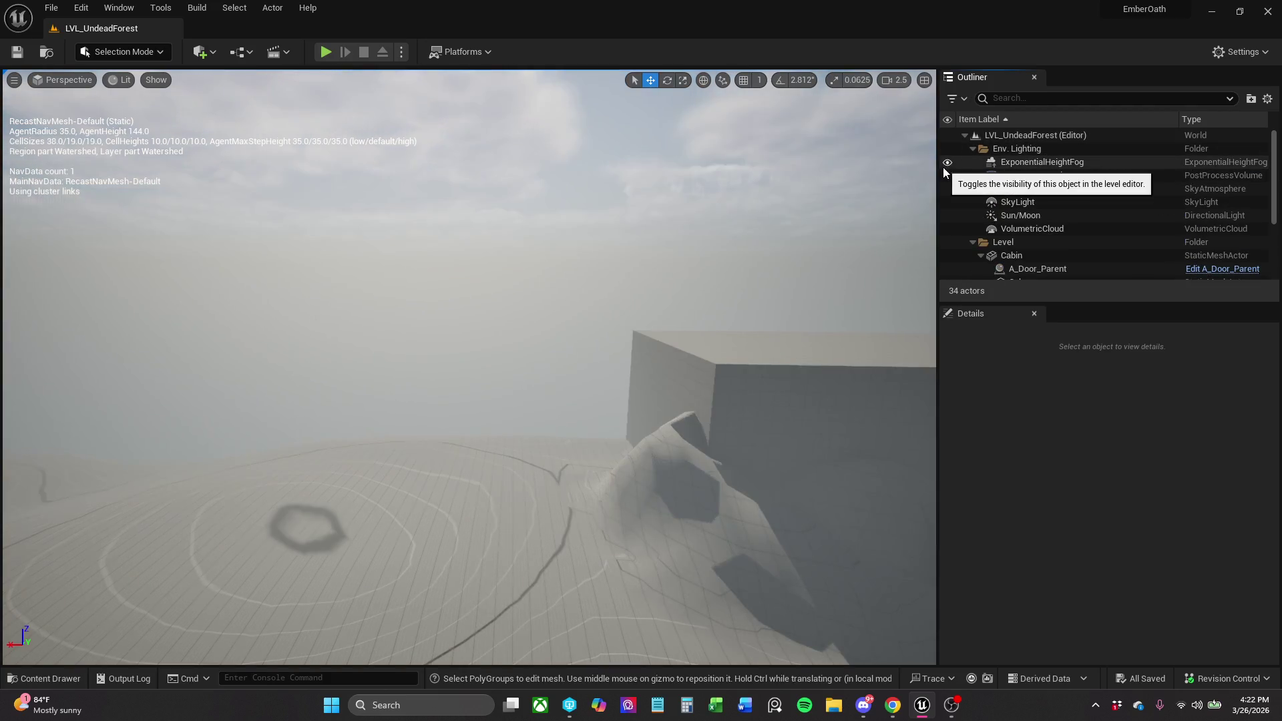
click(947, 163)
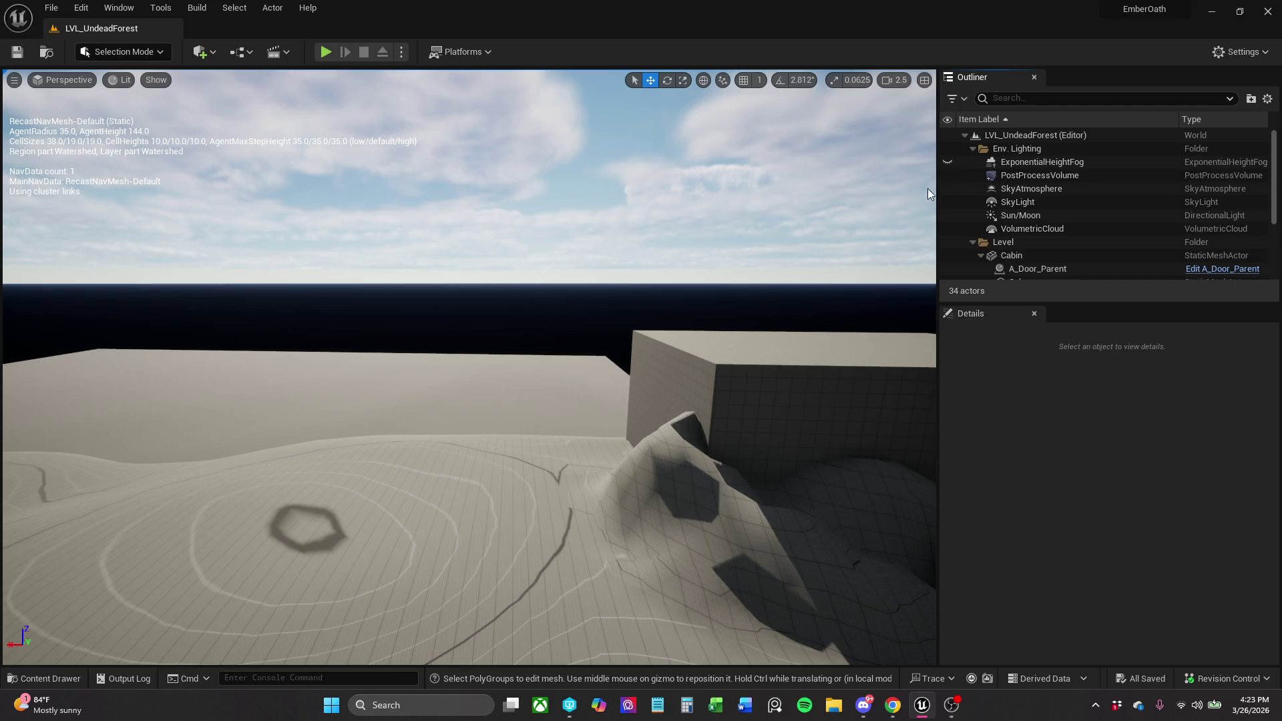
click(326, 52)
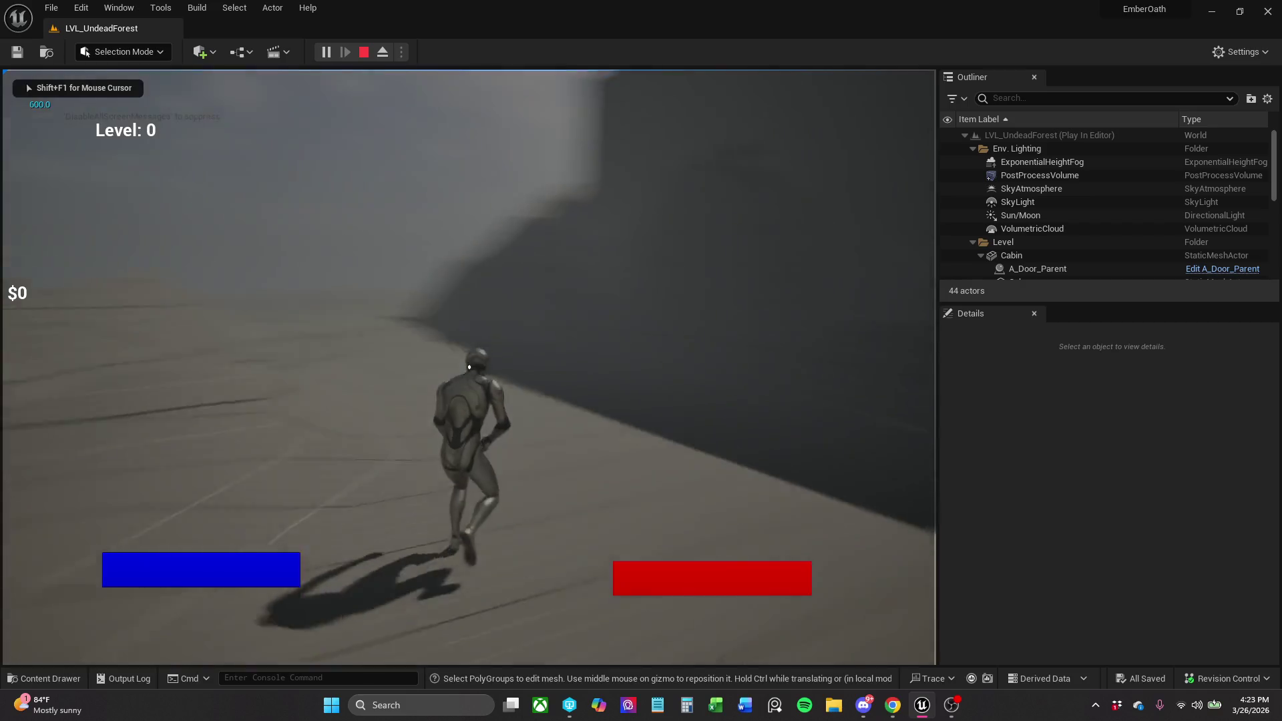